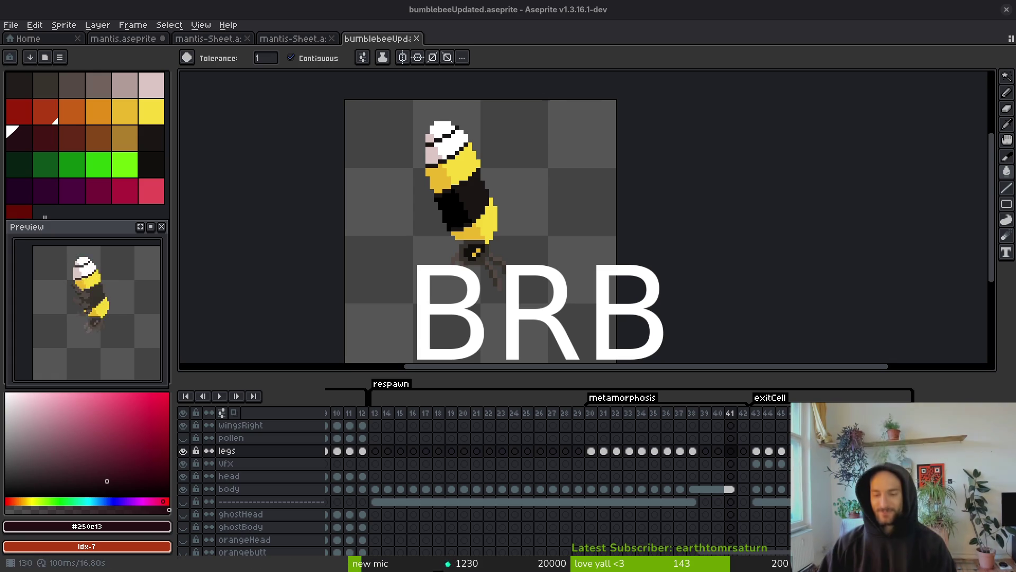
# Inspect the body cels at frames 39 and 41 and the legs cel at frame 38
pyautogui.hscroll(1, 710, 503)
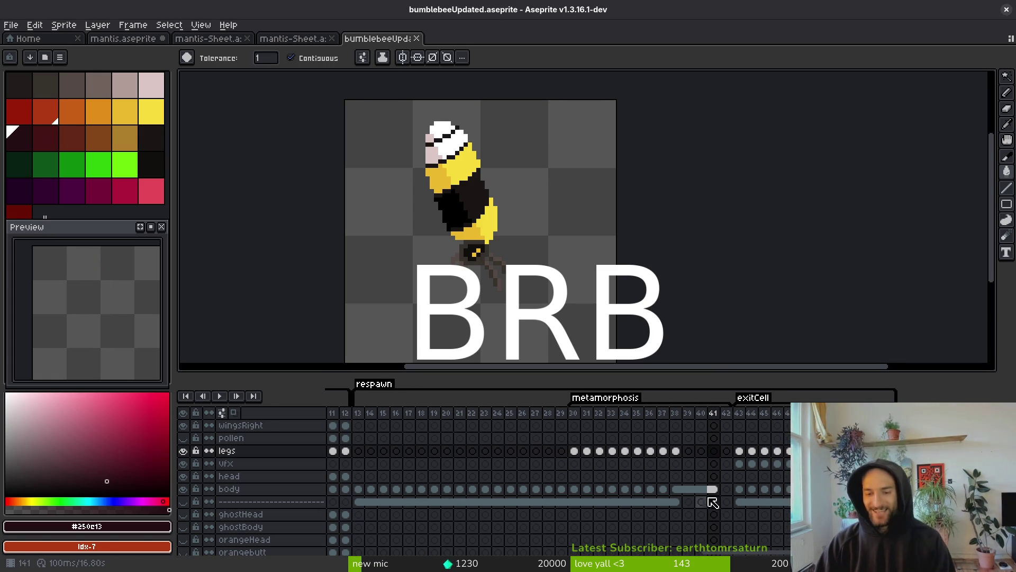
pyautogui.click(688, 501)
pyautogui.click(688, 489)
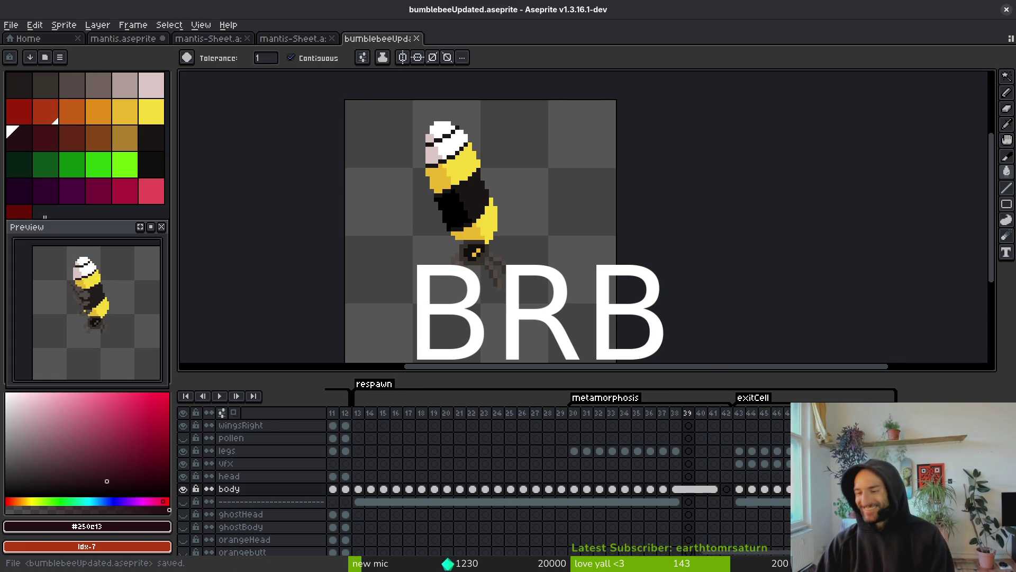
pyautogui.click(713, 488)
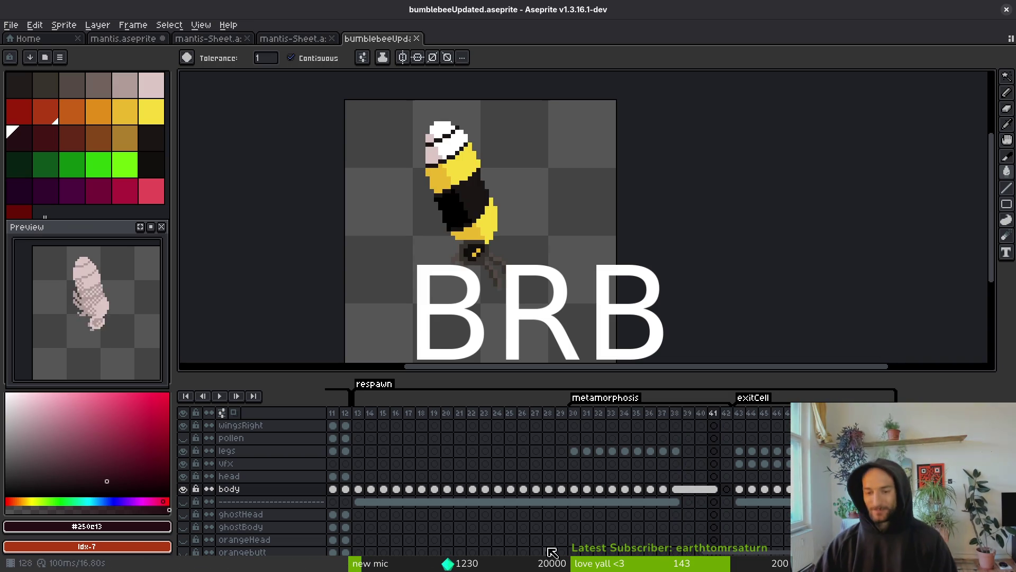
pyautogui.click(676, 450)
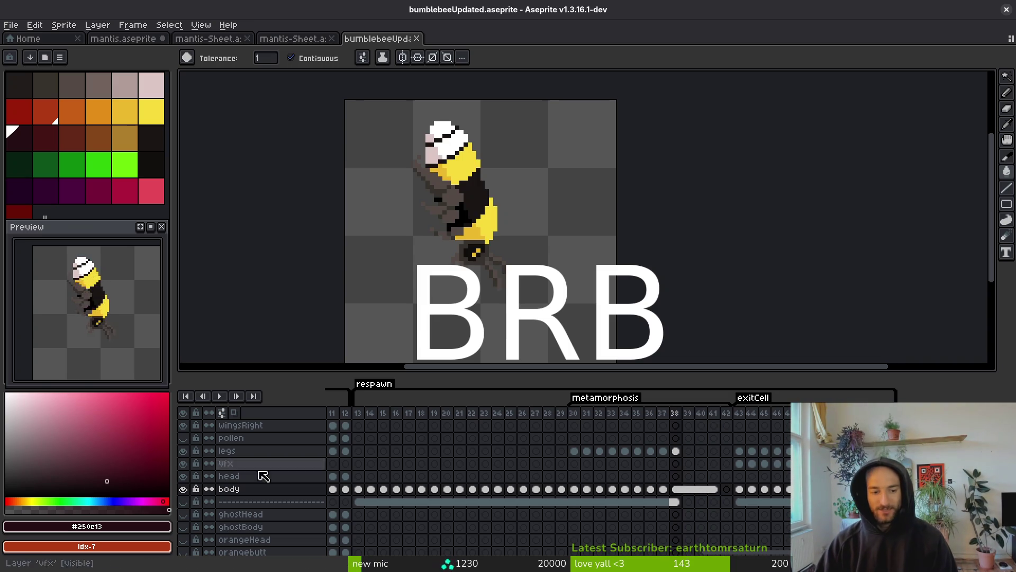
# Jump to the first exitCell frame on the vfx layer and centre the emerging bee
pyautogui.click(740, 468)
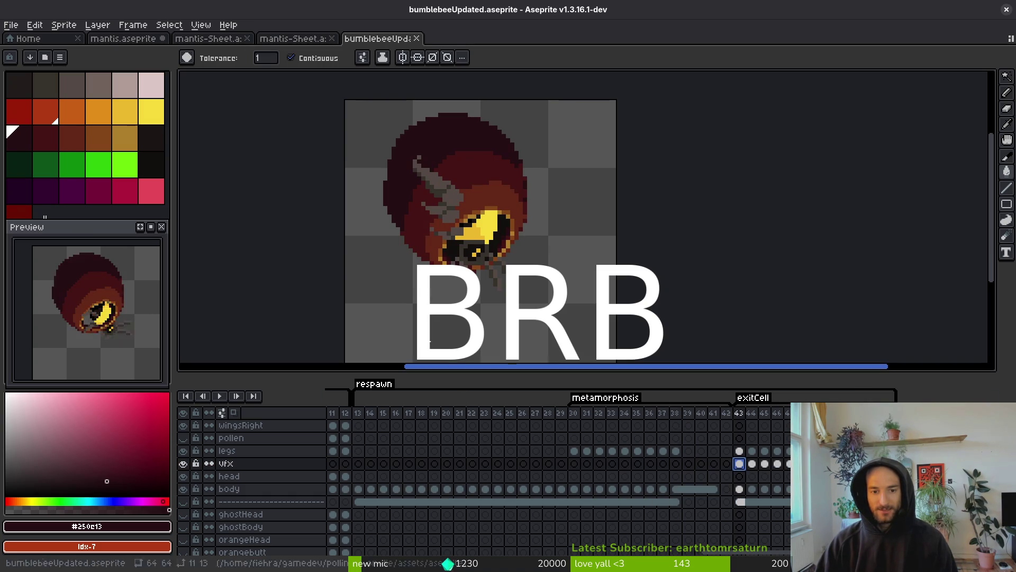
pyautogui.moveTo(539, 273); pyautogui.dragTo(555, 286)
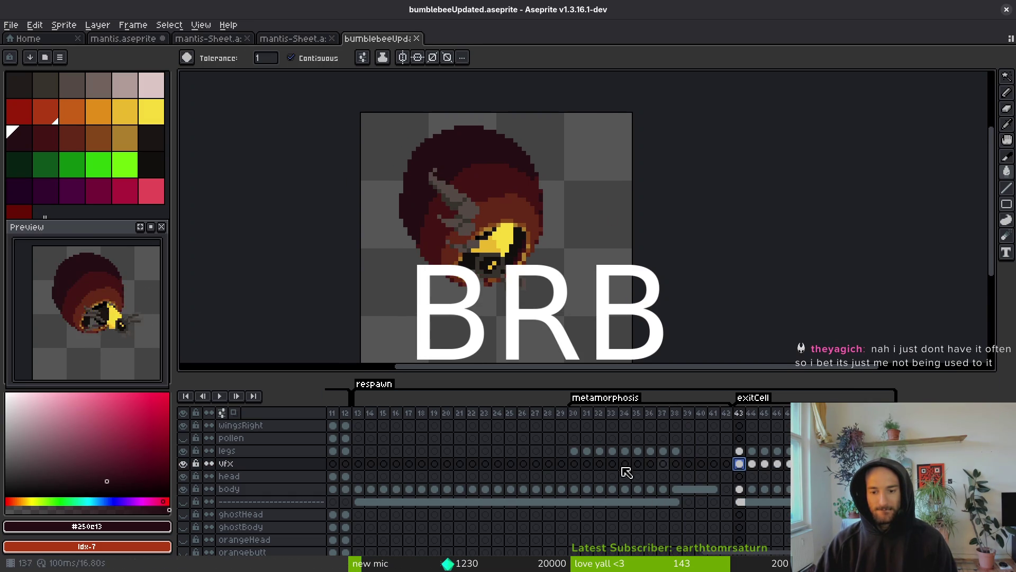
pyautogui.hscroll(-2, 582, 474)
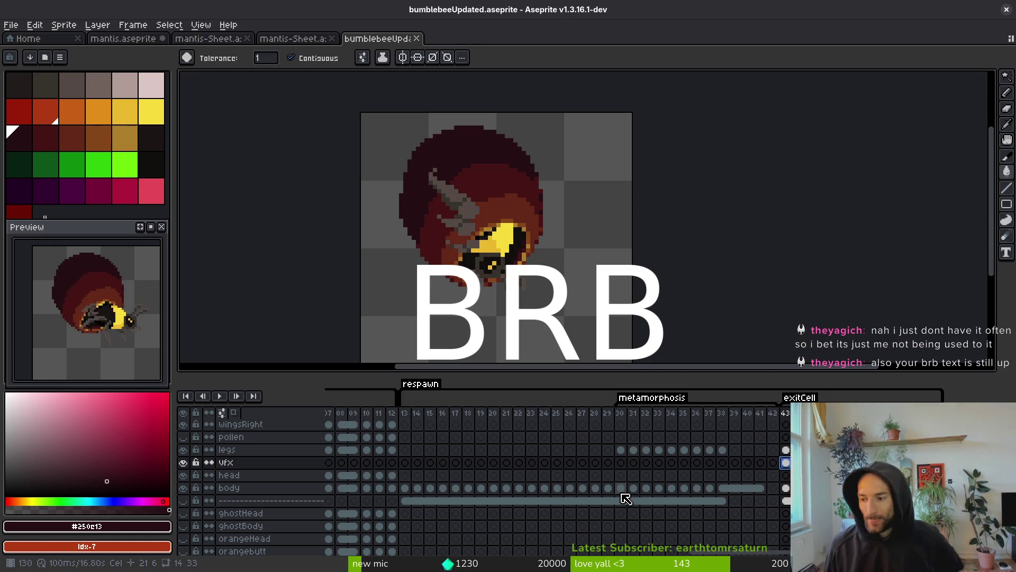
pyautogui.press('i')
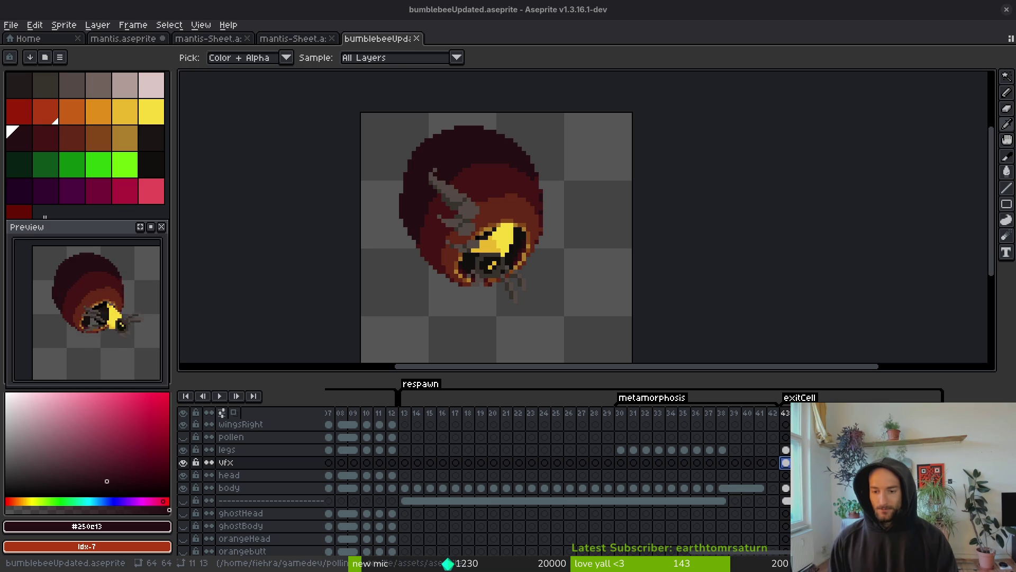
pyautogui.press('g')
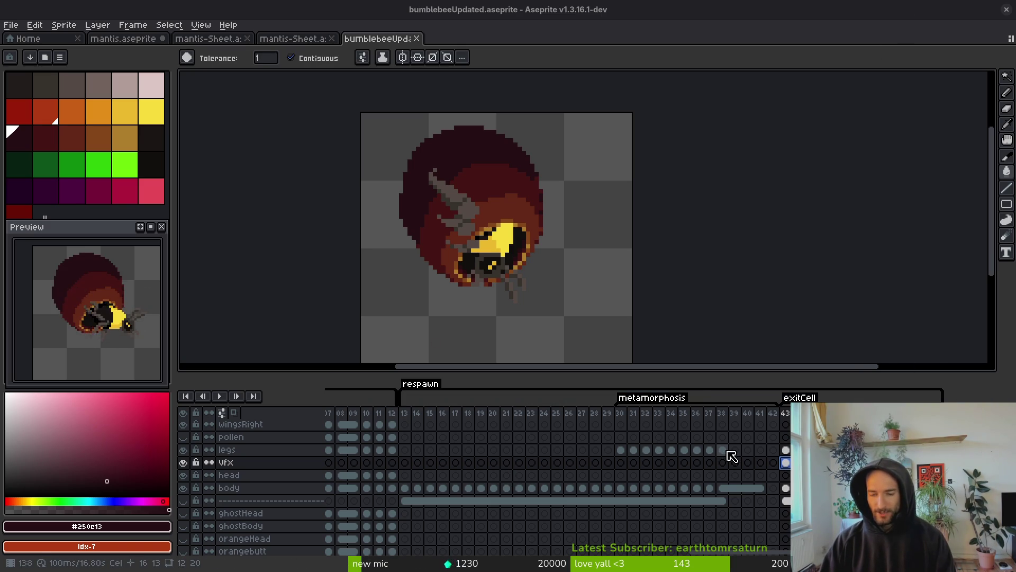
# Delete the grey wing-like pixels from frame 43 on the legs layer and save
pyautogui.click(785, 449)
pyautogui.click(722, 450)
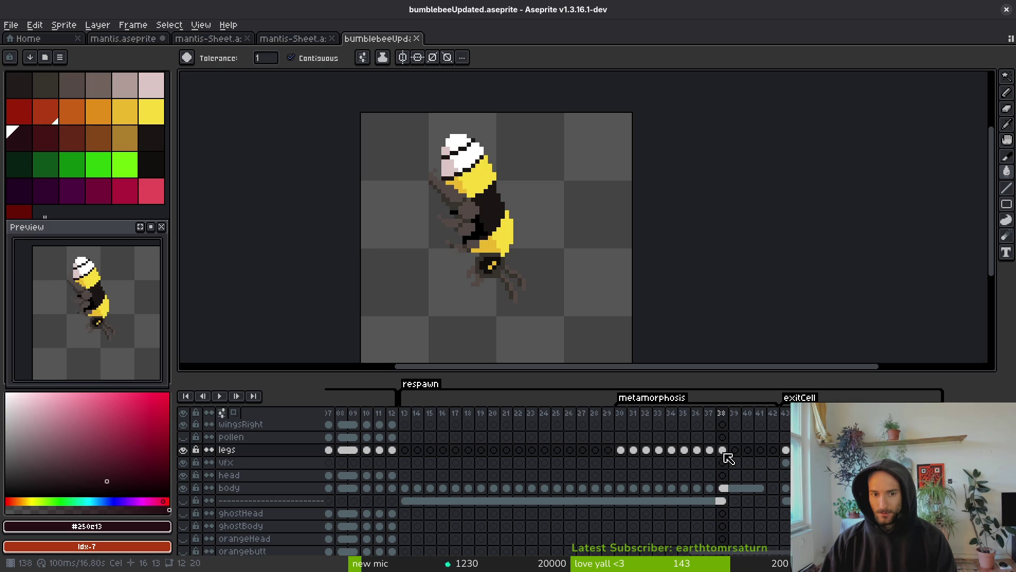
pyautogui.click(785, 449)
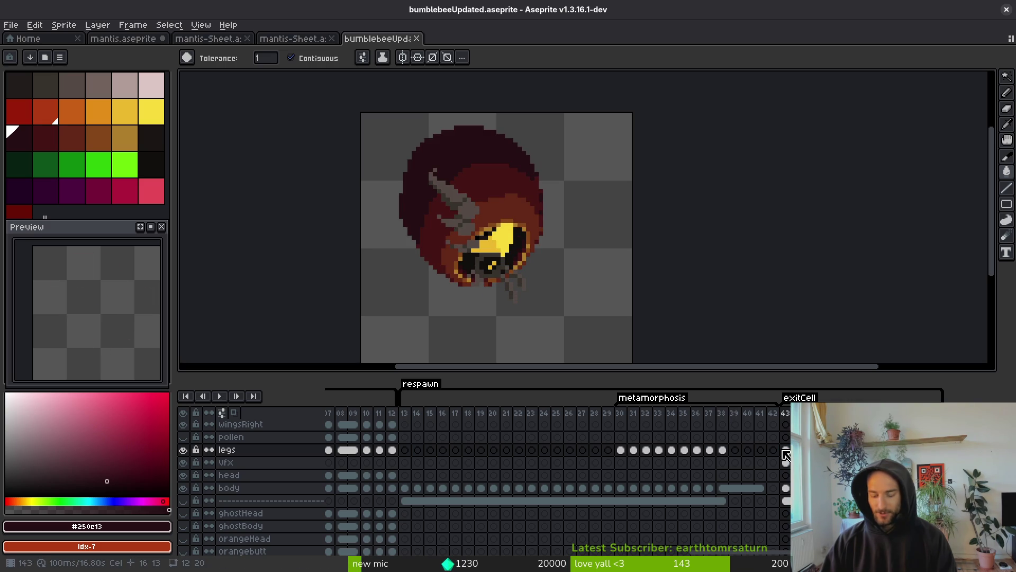
pyautogui.press('Delete')
pyautogui.hotkey('ctrl', 's')
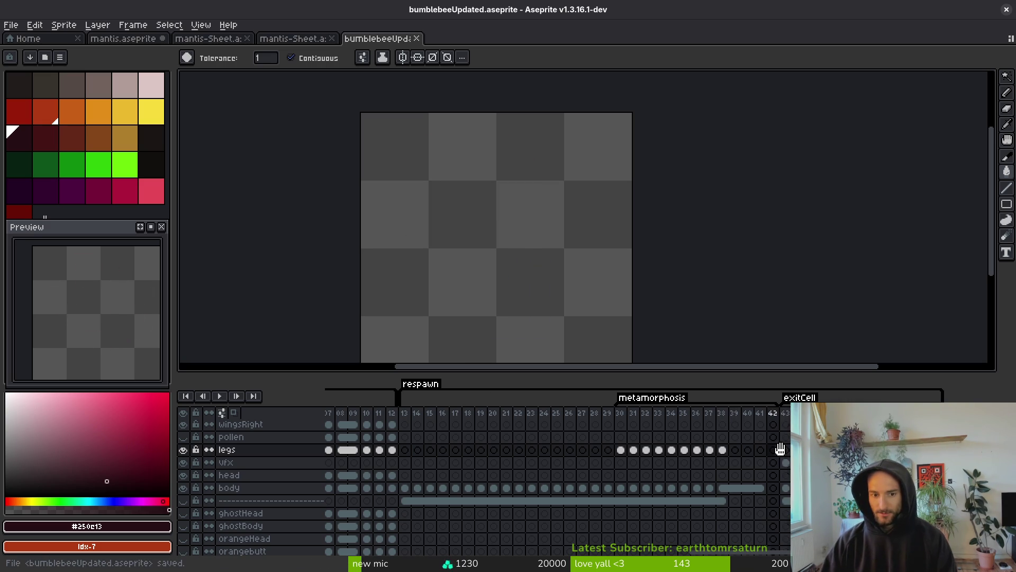
# Sample the grey #544a45 from the legs while comparing bee poses on neighbouring frames
pyautogui.scroll(4, 486, 245)
pyautogui.press('i')
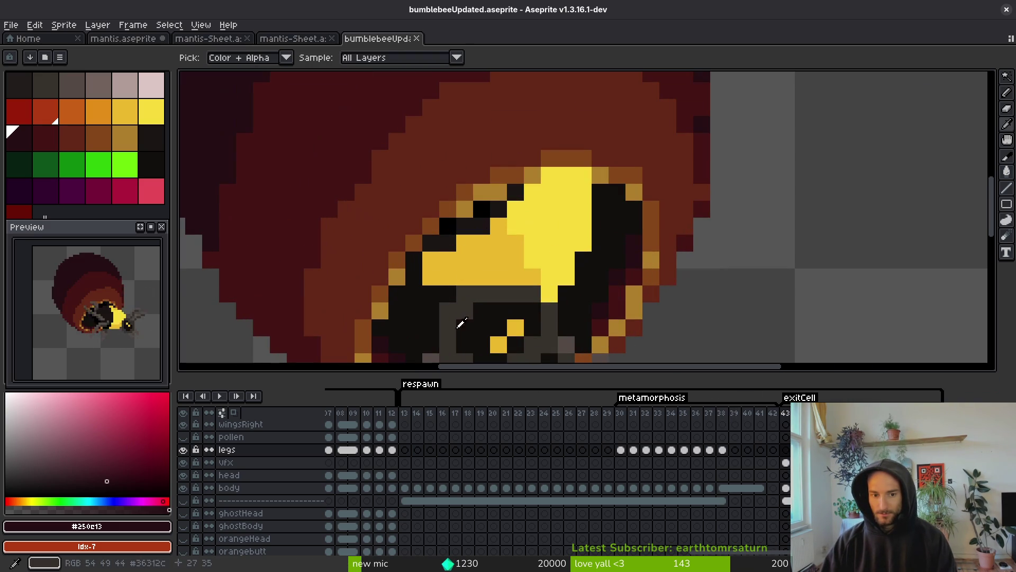
pyautogui.click(461, 335)
pyautogui.press('b')
pyautogui.press('Right')
pyautogui.press('Left')
pyautogui.press('Left')
pyautogui.press('i')
pyautogui.click(395, 226)
pyautogui.press('Right')
pyautogui.press('b')
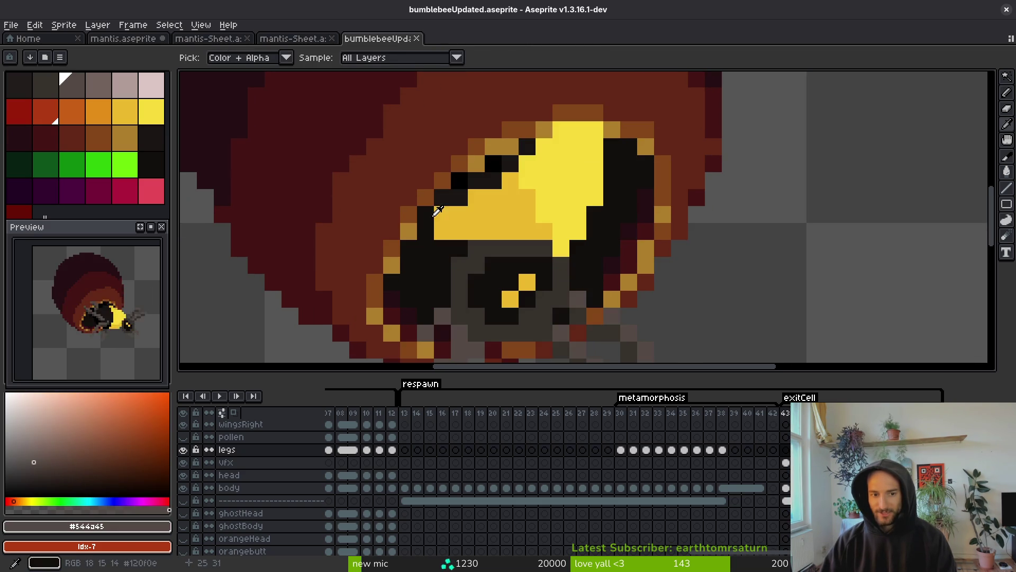
# Paint a diagonal grey line and two extra grey pixels along the bee's head
pyautogui.scroll(-4, 609, 254)
pyautogui.press('i')
pyautogui.press('Right')
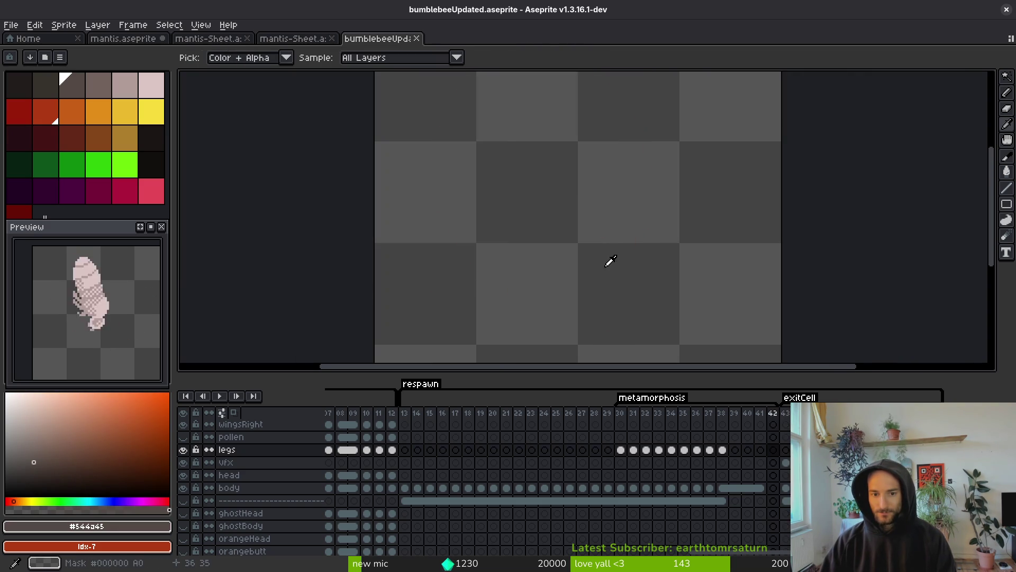
pyautogui.press('Left')
pyautogui.press('Left')
pyautogui.press('Right')
pyautogui.press('Left')
pyautogui.press('b')
pyautogui.scroll(4, 555, 265)
pyautogui.moveTo(462, 257); pyautogui.dragTo(542, 199)
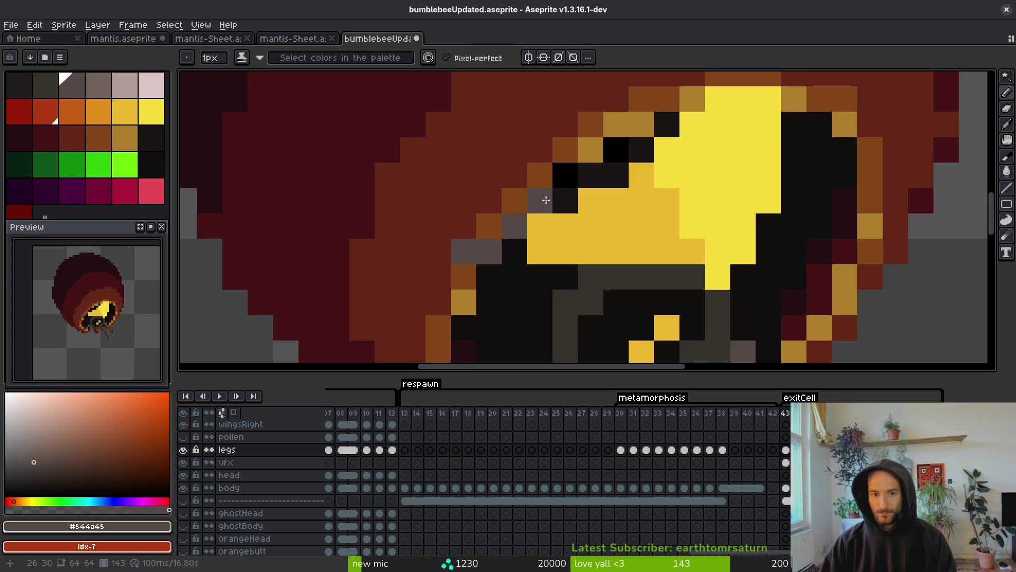
pyautogui.click(520, 241)
pyautogui.click(537, 225)
# Flip between neighbouring frames and zoom in and out to compare the bee's poses
pyautogui.scroll(-4, 538, 212)
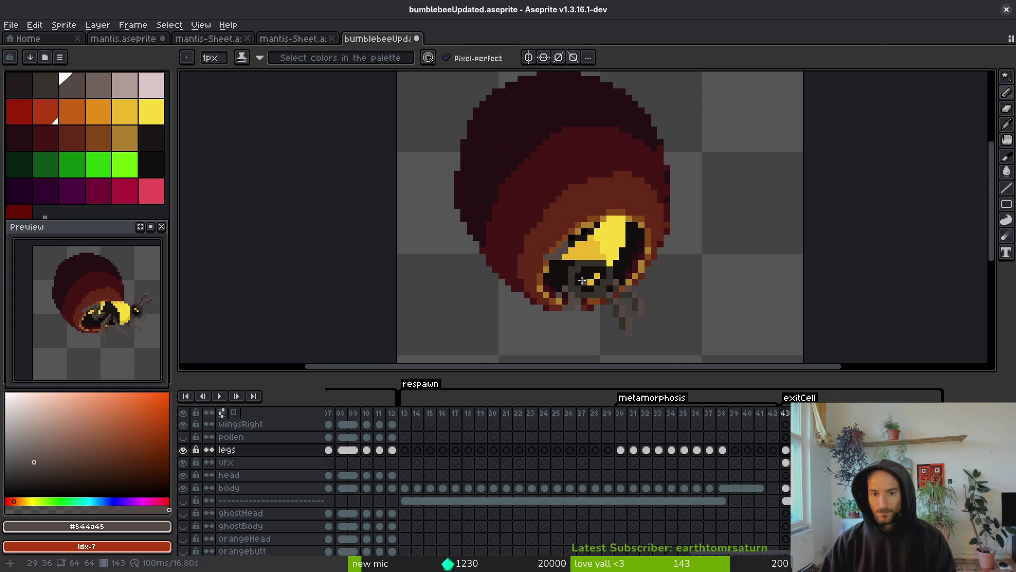
pyautogui.press('i')
pyautogui.press('Right')
pyautogui.press('Left')
pyautogui.press('Right')
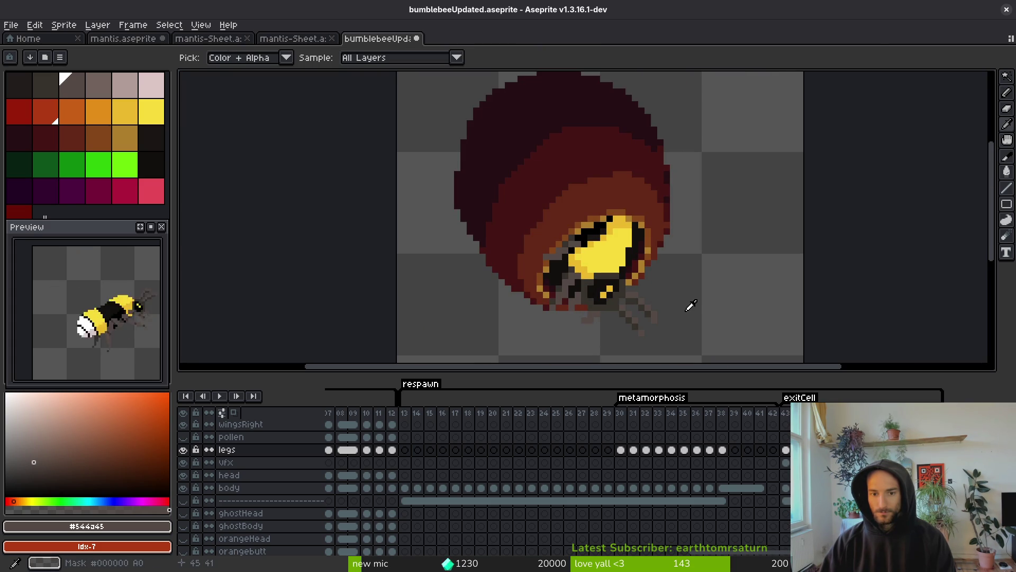
pyautogui.moveTo(681, 226); pyautogui.dragTo(663, 231)
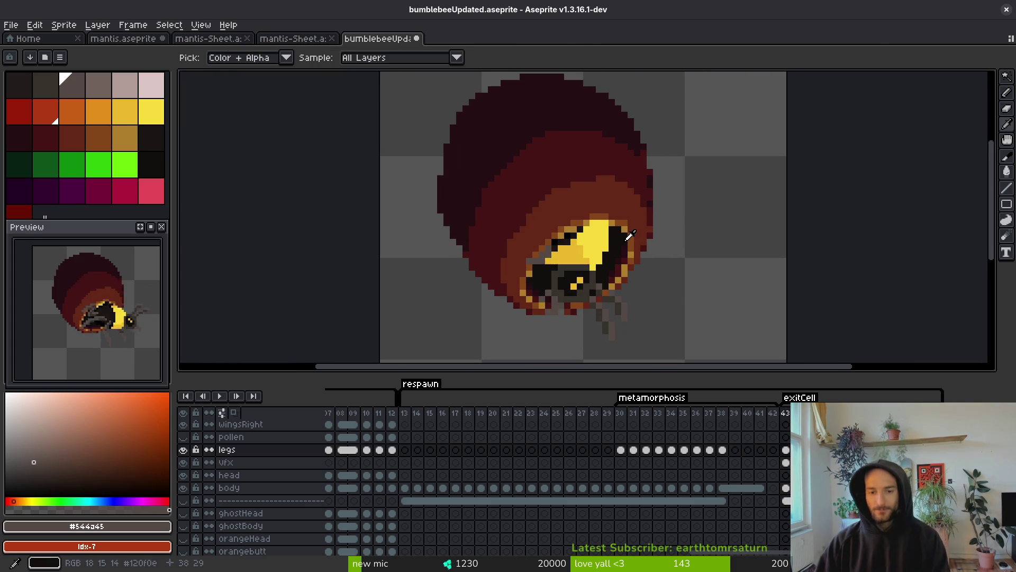
pyautogui.press('Left')
pyautogui.press('b')
pyautogui.scroll(2, 584, 238)
pyautogui.scroll(-2, 607, 221)
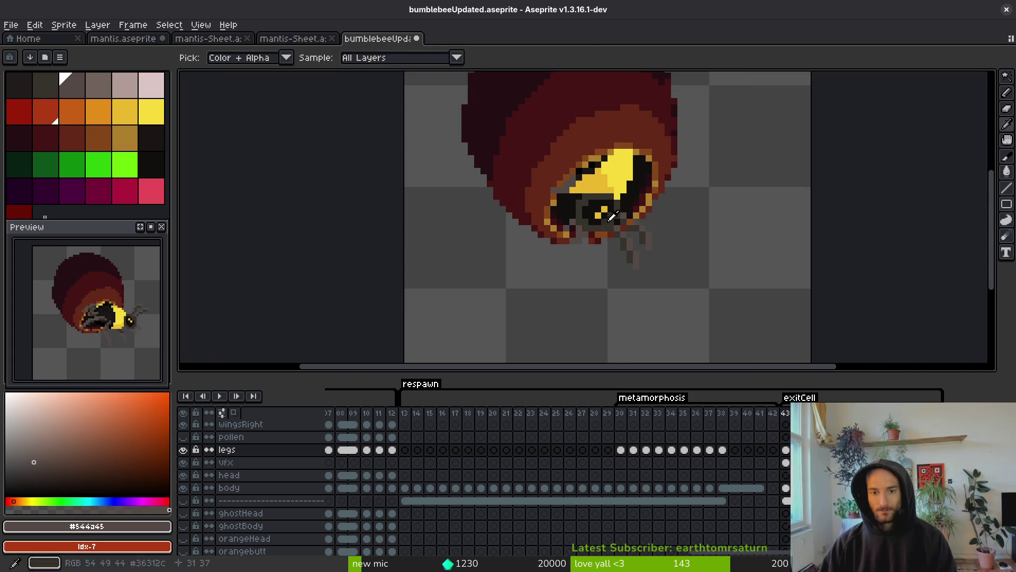
pyautogui.scroll(4, 607, 222)
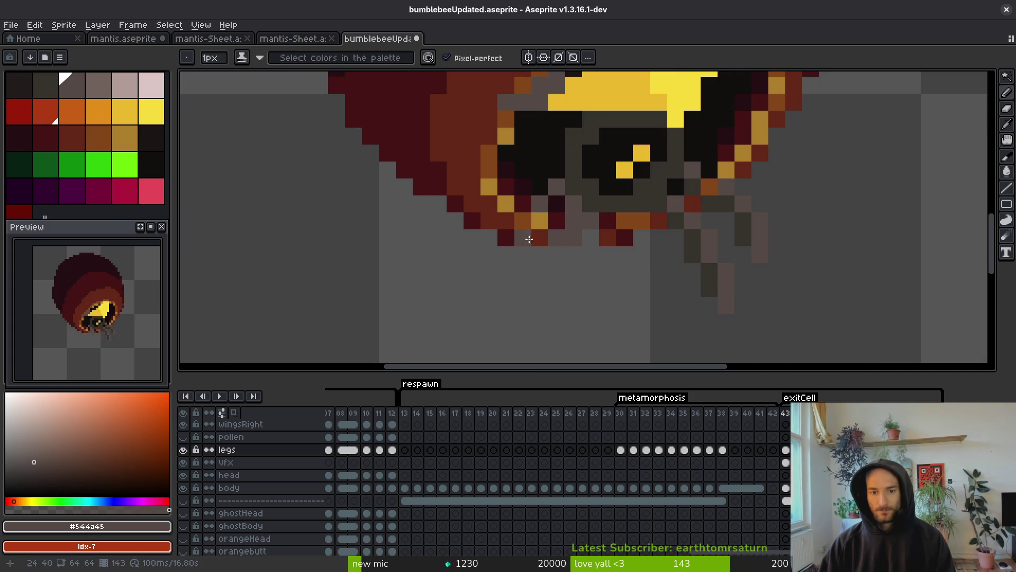
pyautogui.scroll(-4, 588, 238)
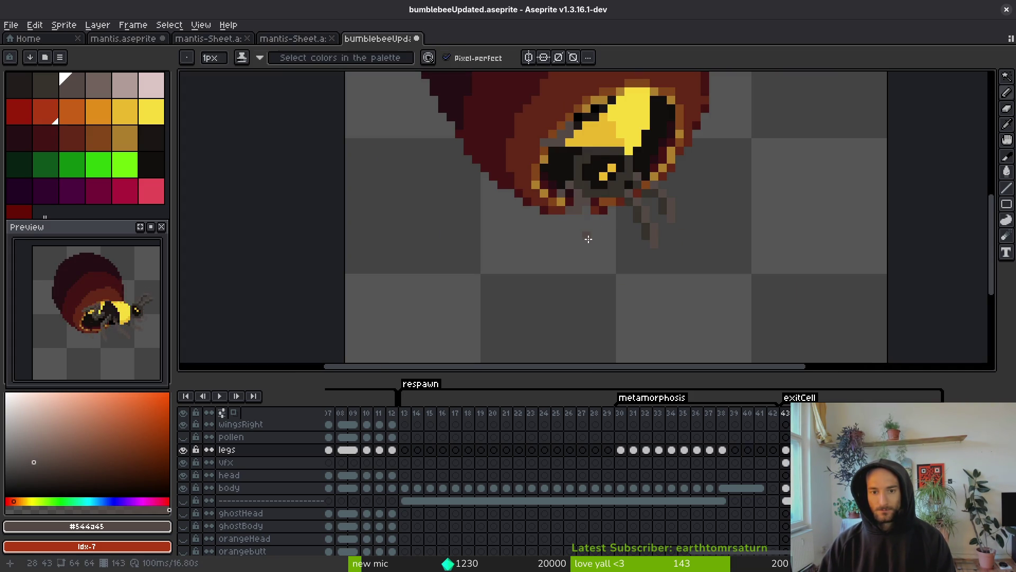
# Make the vfx layer the active layer for editing
pyautogui.press('i')
pyautogui.press('b')
pyautogui.scroll(-2, 588, 240)
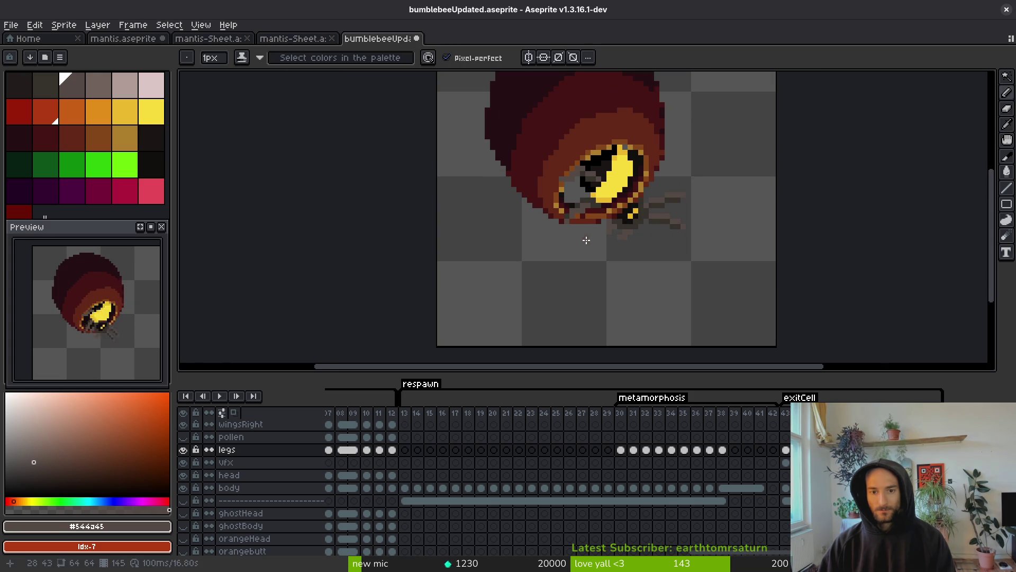
pyautogui.press('i')
pyautogui.click(569, 267)
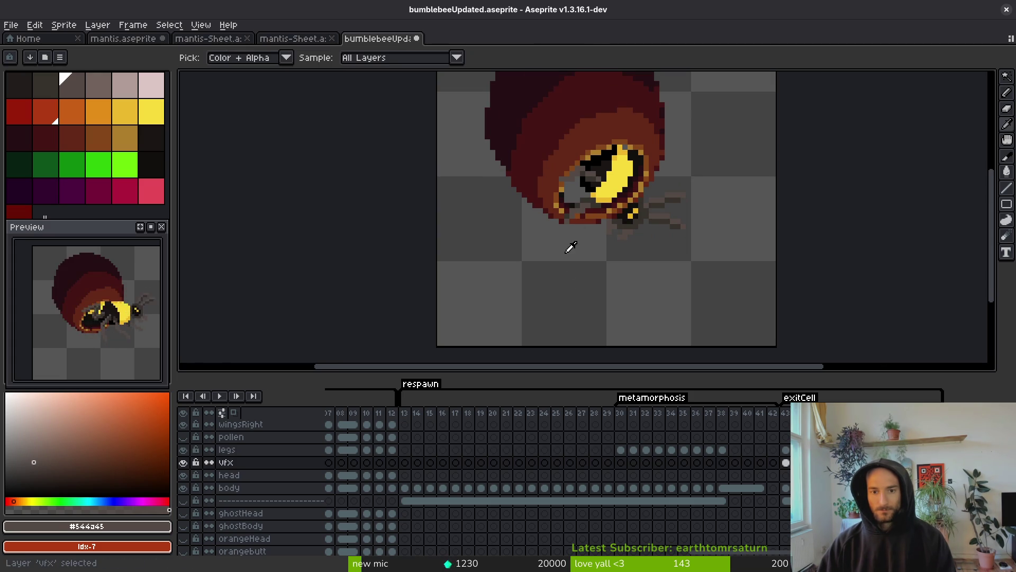
# Pick the near-black #120f0c from the bee's eye with the Pencil
pyautogui.press('b')
pyautogui.scroll(5, 681, 220)
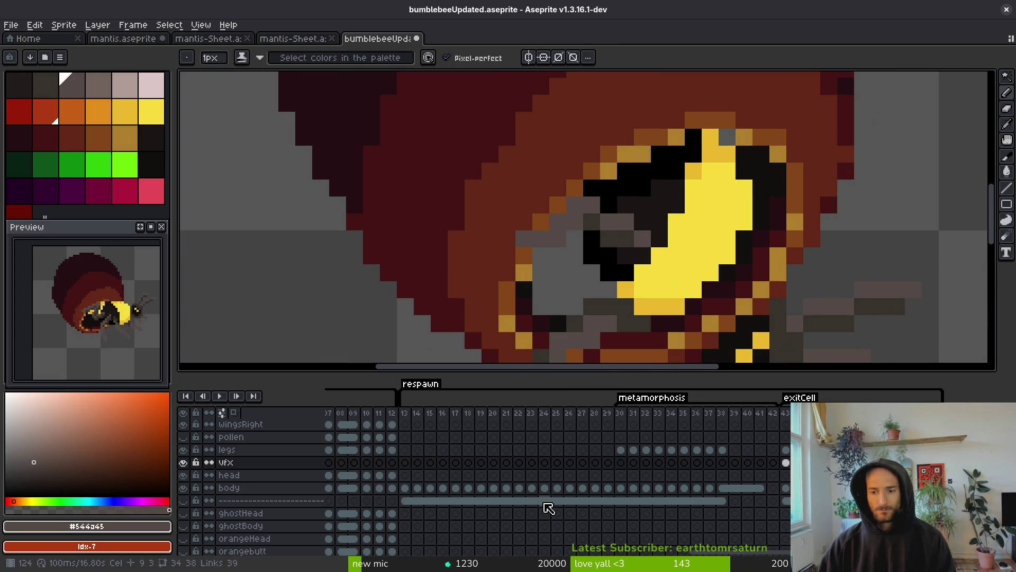
pyautogui.scroll(-3, 573, 256)
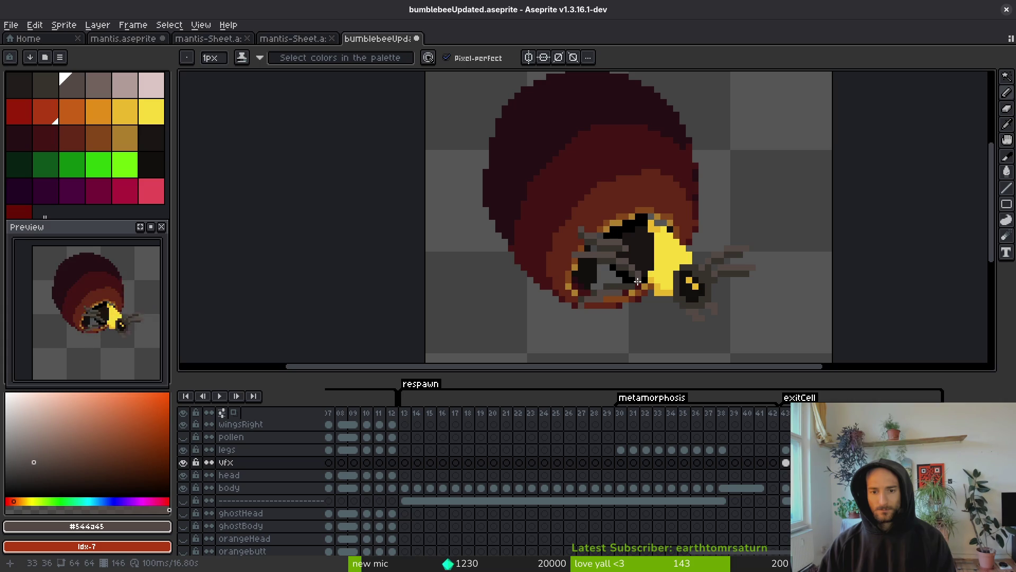
pyautogui.keyDown('alt'); pyautogui.click(618, 279); pyautogui.keyUp('alt')
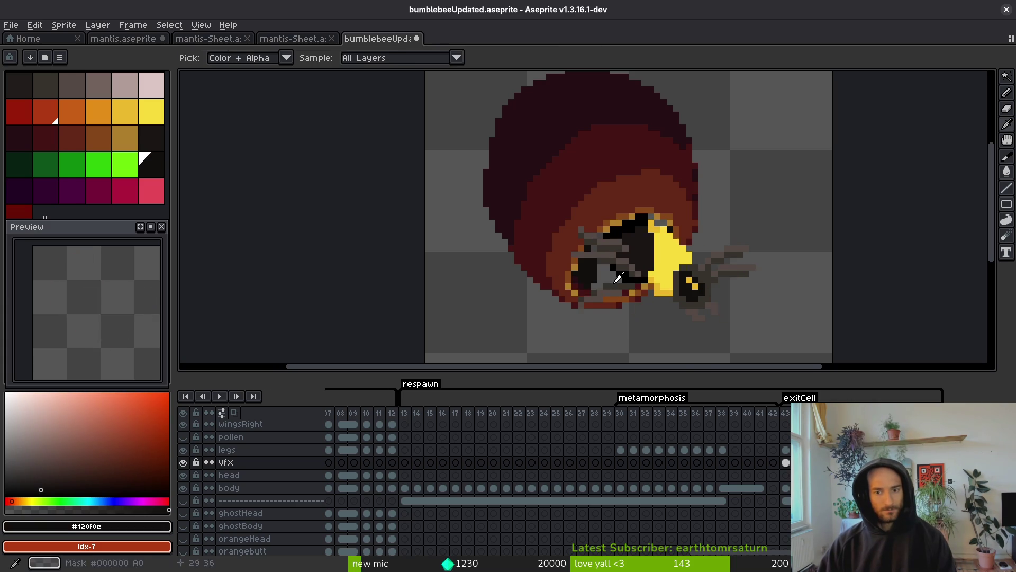
pyautogui.scroll(3, 617, 280)
# On frame 146, paint the grey pixels around the bee's eye #120f0c
pyautogui.moveTo(640, 272)
pyautogui.mouseDown()
pyautogui.moveTo(555, 299)
pyautogui.moveTo(606, 267)
pyautogui.moveTo(550, 256)
pyautogui.moveTo(586, 224)
pyautogui.moveTo(563, 198)
pyautogui.mouseUp()
pyautogui.scroll(3, 563, 197)
pyautogui.click(531, 218)
pyautogui.click(558, 175)
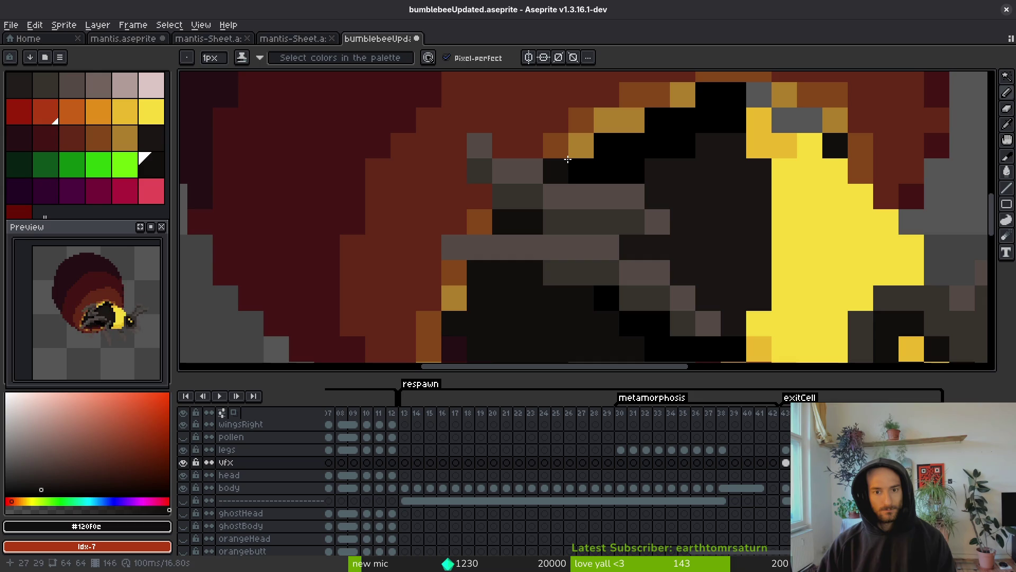
pyautogui.scroll(3, 707, 202)
pyautogui.hscroll(2, 706, 201)
pyautogui.click(702, 176)
pyautogui.click(752, 202)
pyautogui.click(727, 202)
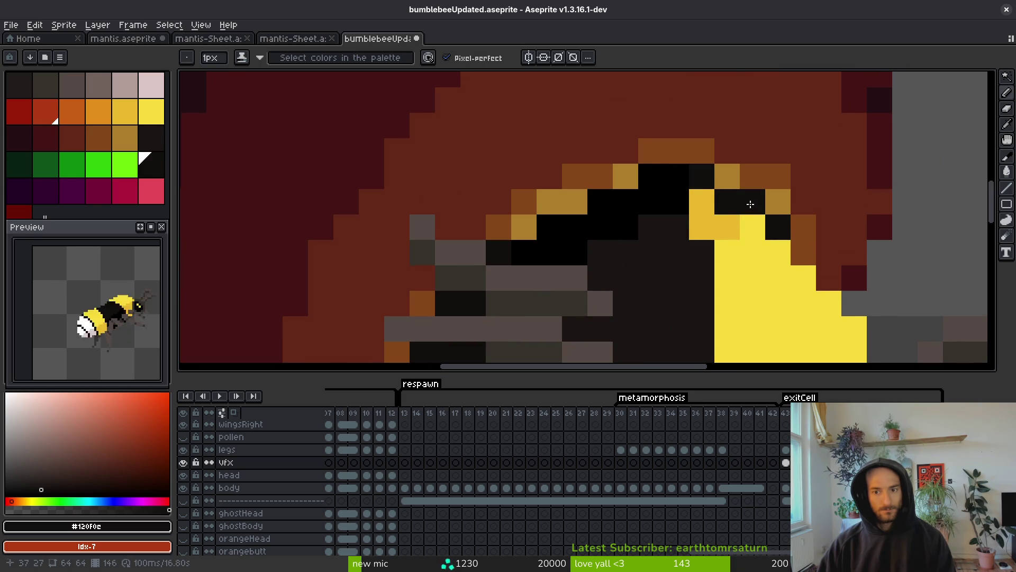
pyautogui.click(719, 262)
pyautogui.scroll(-3, 717, 264)
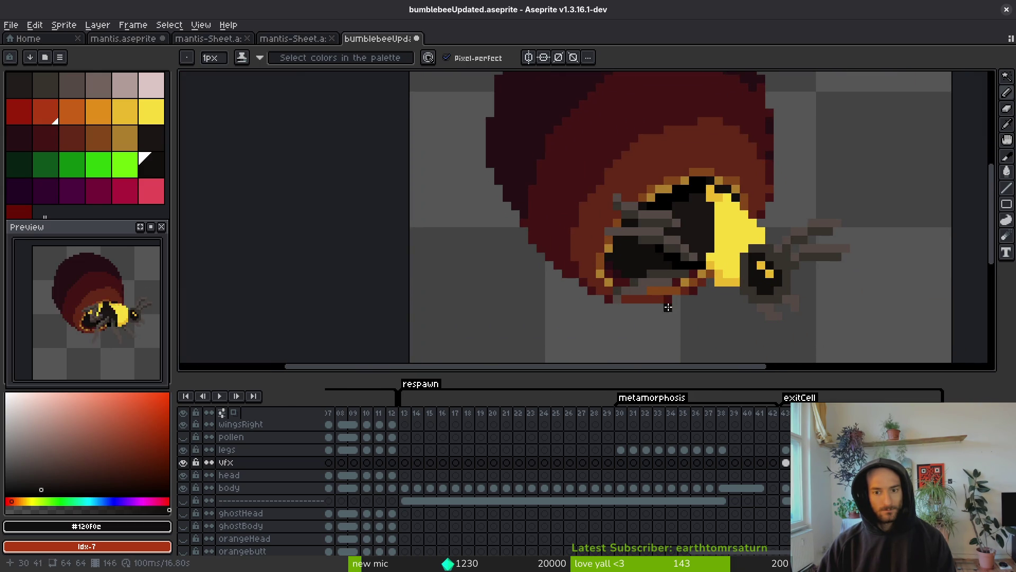
# On frame 145, darken eight grey pixels beside the eye, undoing a stray dark row
pyautogui.press('Left')
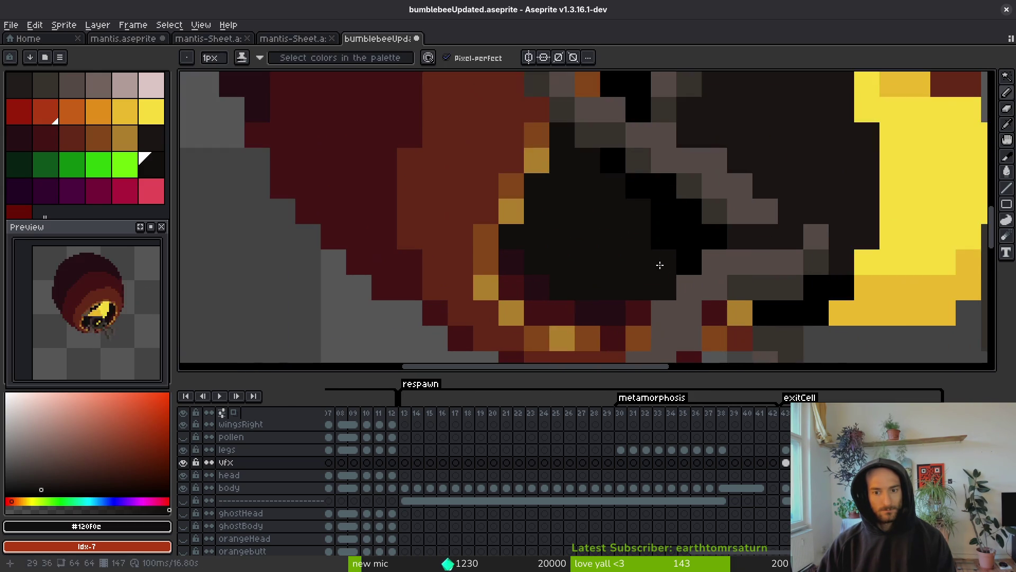
pyautogui.scroll(3, 657, 265)
pyautogui.hscroll(3, 665, 259)
pyautogui.moveTo(638, 237); pyautogui.dragTo(536, 237)
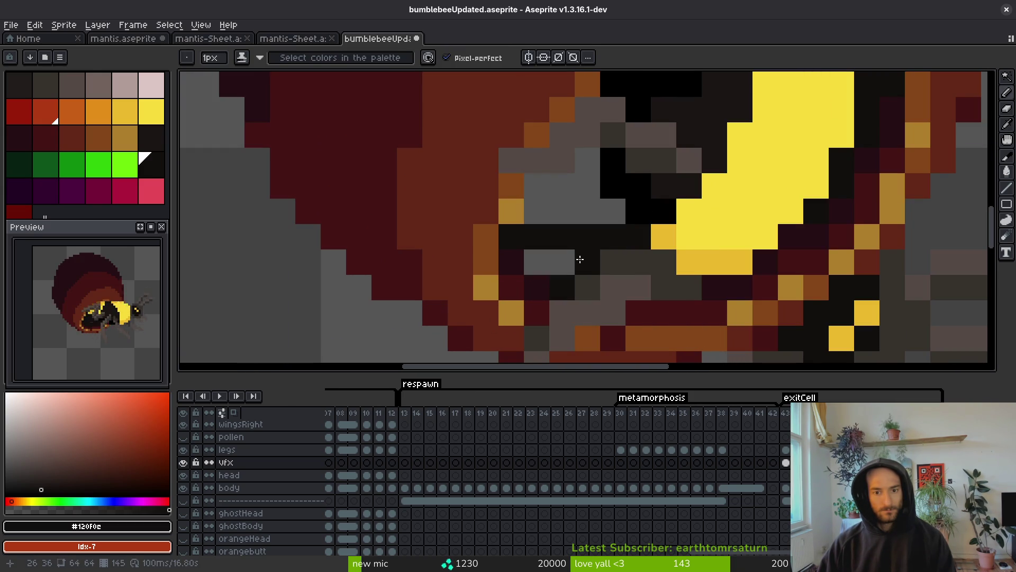
pyautogui.hotkey('ctrl', 'z')
pyautogui.moveTo(580, 261)
pyautogui.mouseDown()
pyautogui.moveTo(545, 261)
pyautogui.moveTo(601, 234)
pyautogui.moveTo(592, 266)
pyautogui.mouseUp()
pyautogui.click(584, 202)
pyautogui.click(584, 227)
pyautogui.click(585, 176)
pyautogui.click(534, 201)
pyautogui.click(561, 203)
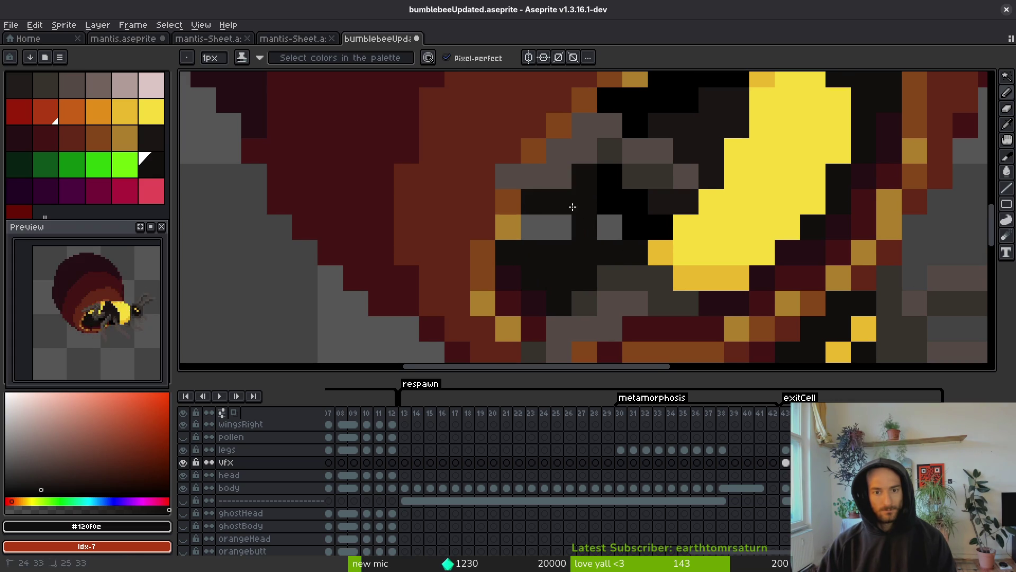
pyautogui.click(533, 227)
pyautogui.click(559, 227)
pyautogui.click(609, 227)
# Zoom out and nudge the view to review the darkened eye and face
pyautogui.scroll(-2, 630, 182)
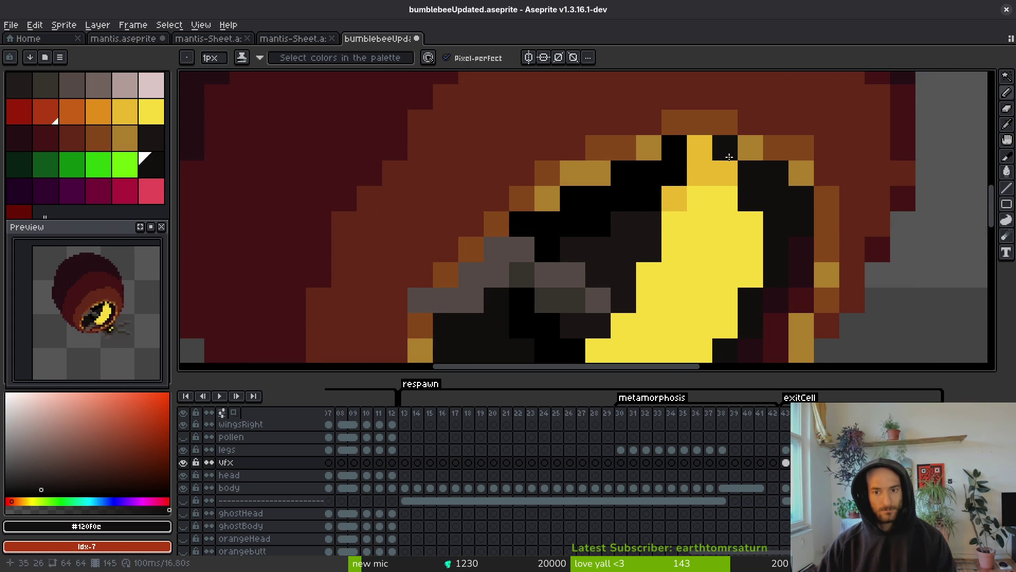
pyautogui.scroll(-3, 702, 251)
pyautogui.scroll(3, 702, 251)
pyautogui.scroll(-4, 672, 274)
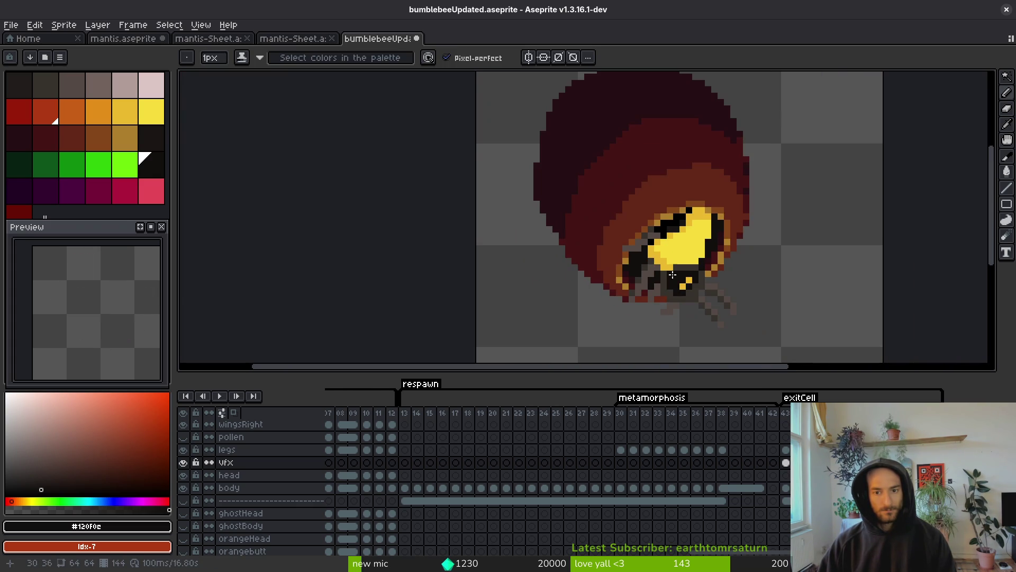
pyautogui.press('i')
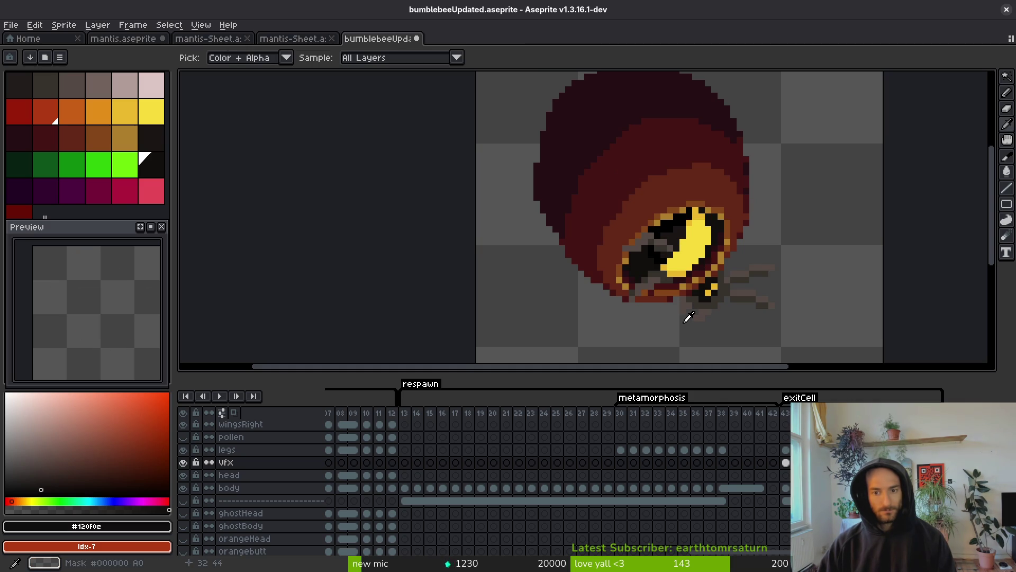
pyautogui.press('b')
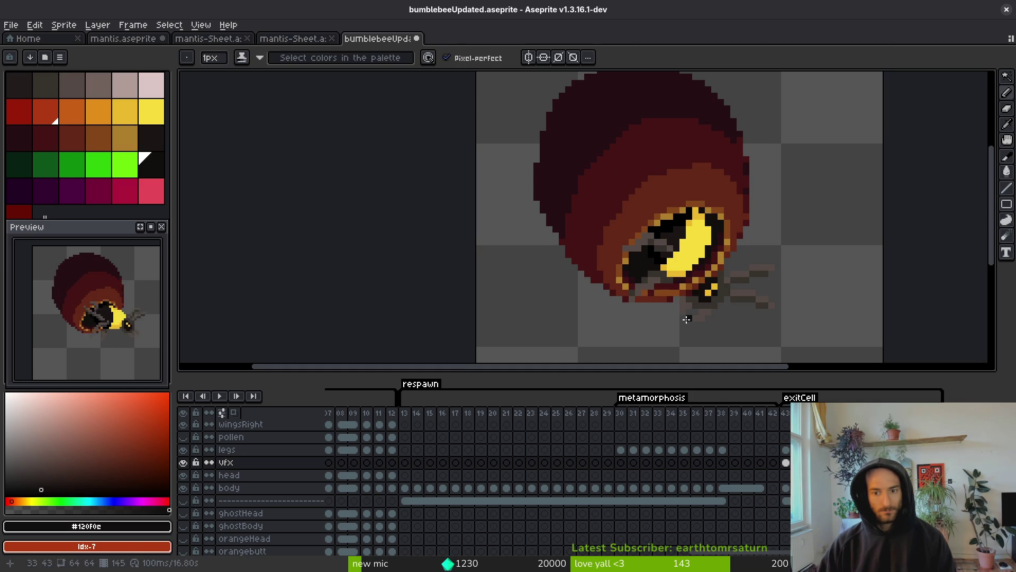
pyautogui.moveTo(696, 287); pyautogui.dragTo(689, 265)
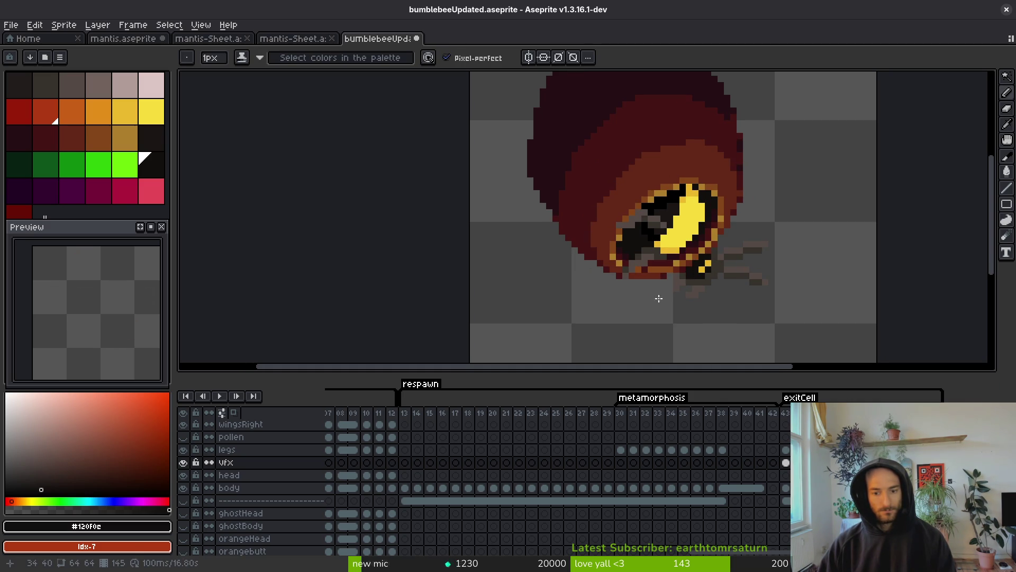
pyautogui.press('i')
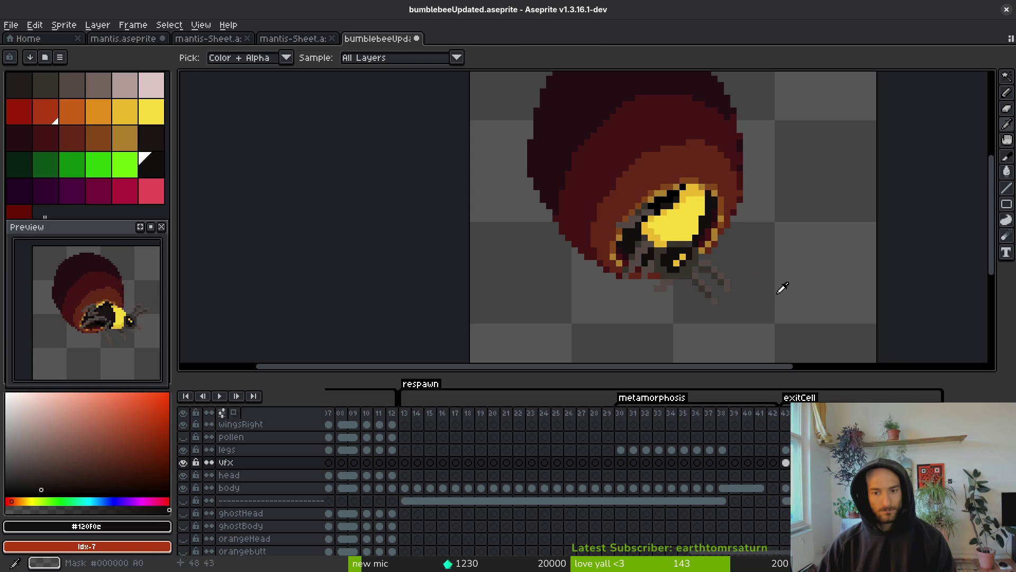
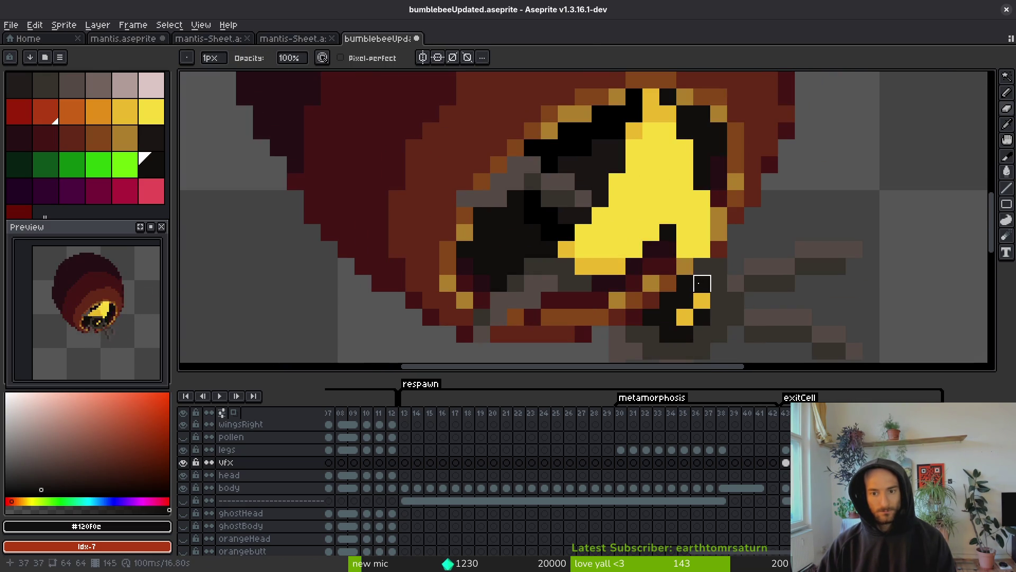
# Turn on the green reference background layer behind the bee
pyautogui.scroll(-2, 688, 269)
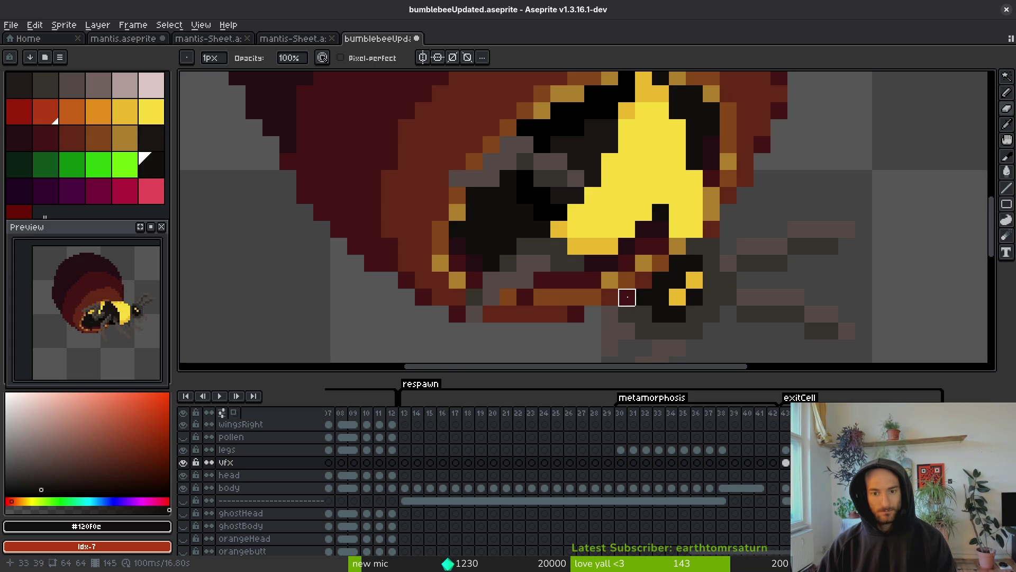
pyautogui.scroll(3, 638, 275)
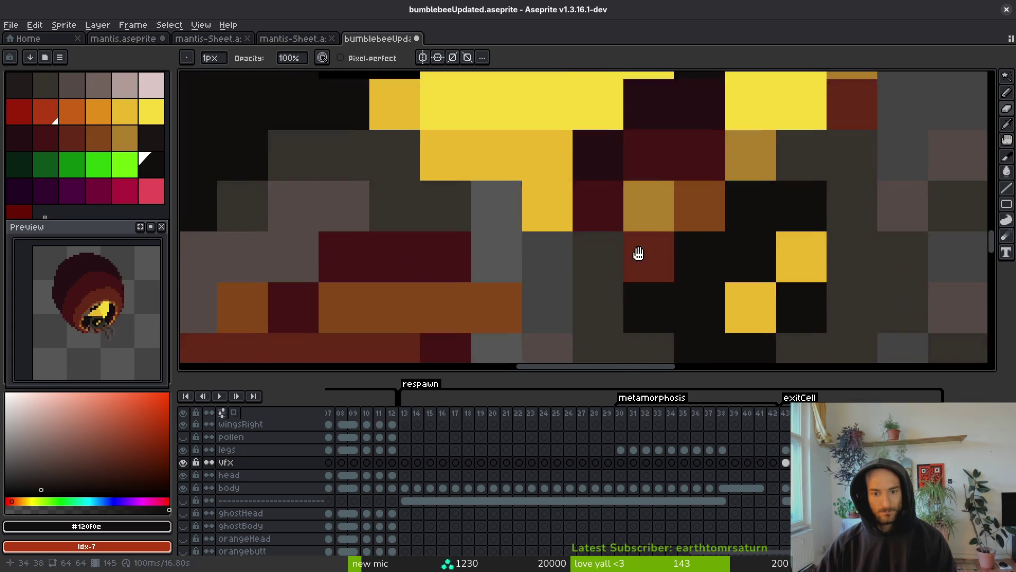
pyautogui.scroll(-3, 636, 249)
pyautogui.scroll(-6, 517, 503)
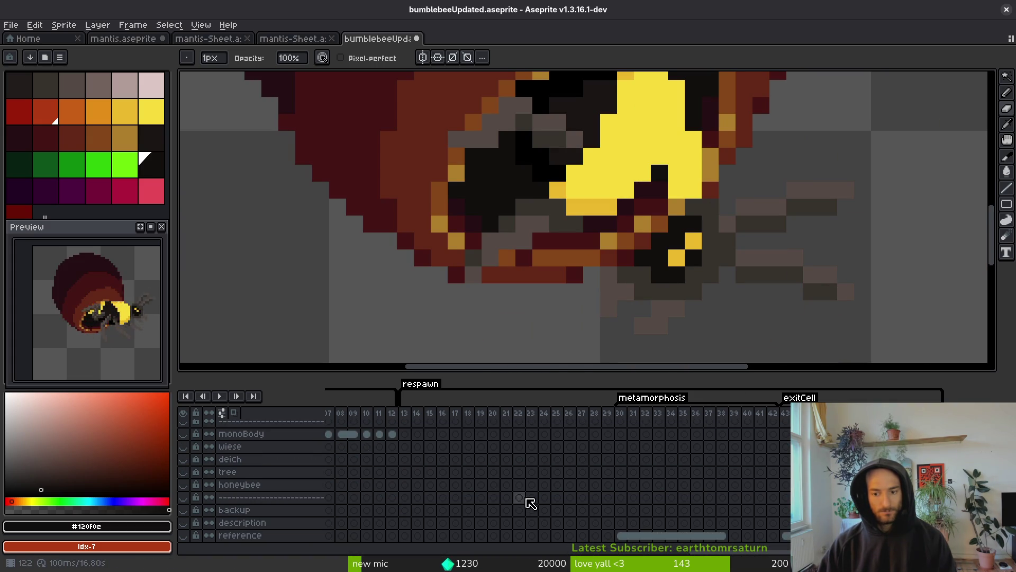
pyautogui.click(183, 535)
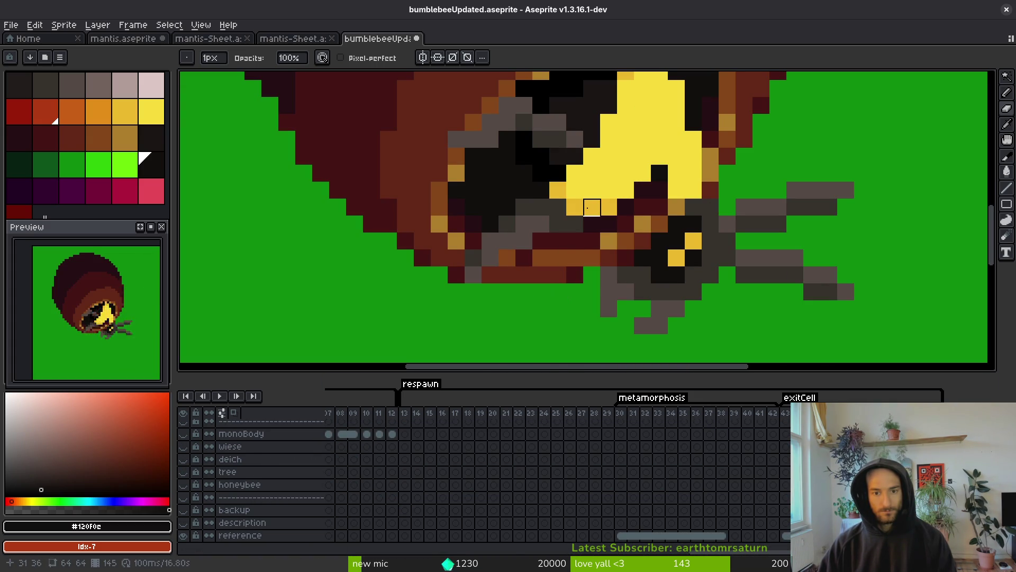
# Retouch pixels where the bee's head meets the body, undoing the unwanted edits
pyautogui.click(591, 223)
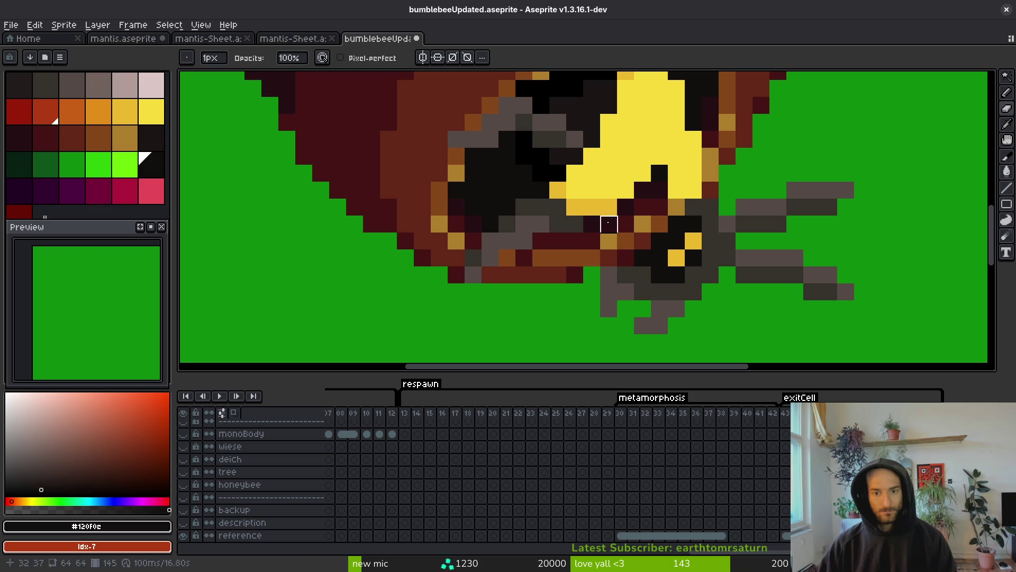
pyautogui.click(541, 241)
pyautogui.click(558, 240)
pyautogui.hotkey('ctrl', 'z')
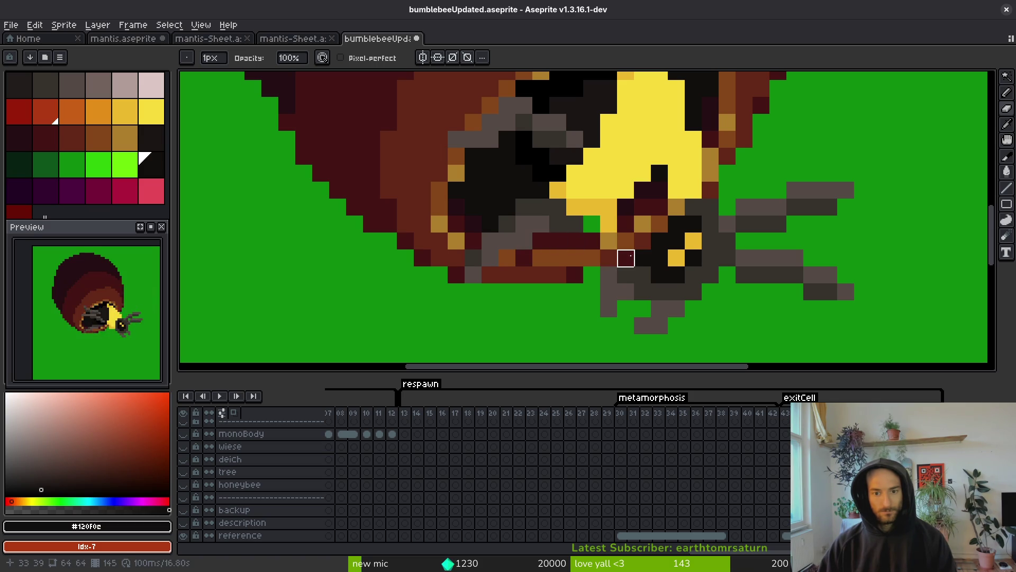
pyautogui.hotkey('ctrl', 'z')
pyautogui.hotkey('ctrl', 'z')
pyautogui.hotkey('ctrl', 'z')
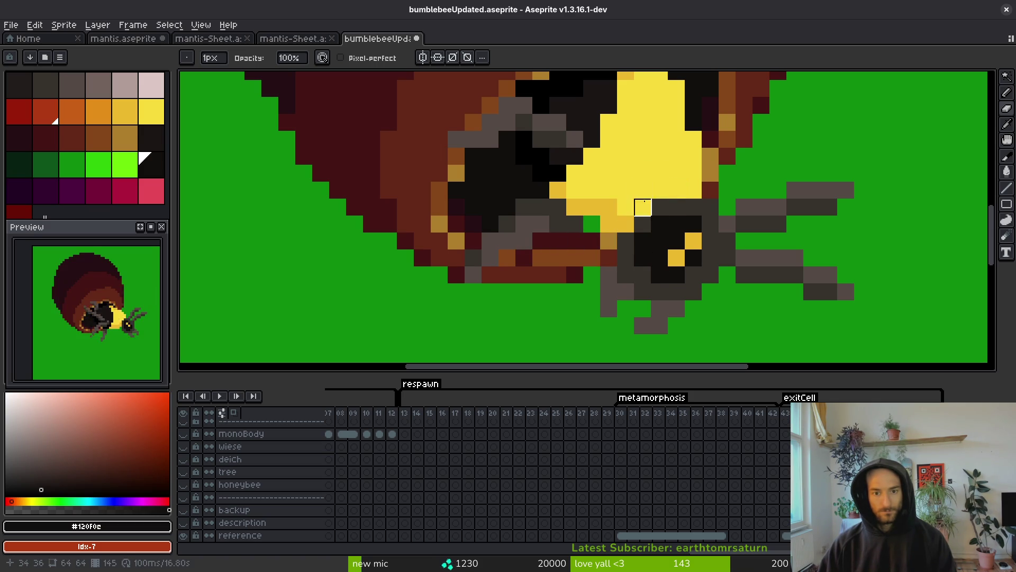
# Try dark pixels in the bee's yellow area, then undo them and recent head edits
pyautogui.scroll(-5, 629, 197)
pyautogui.scroll(5, 625, 223)
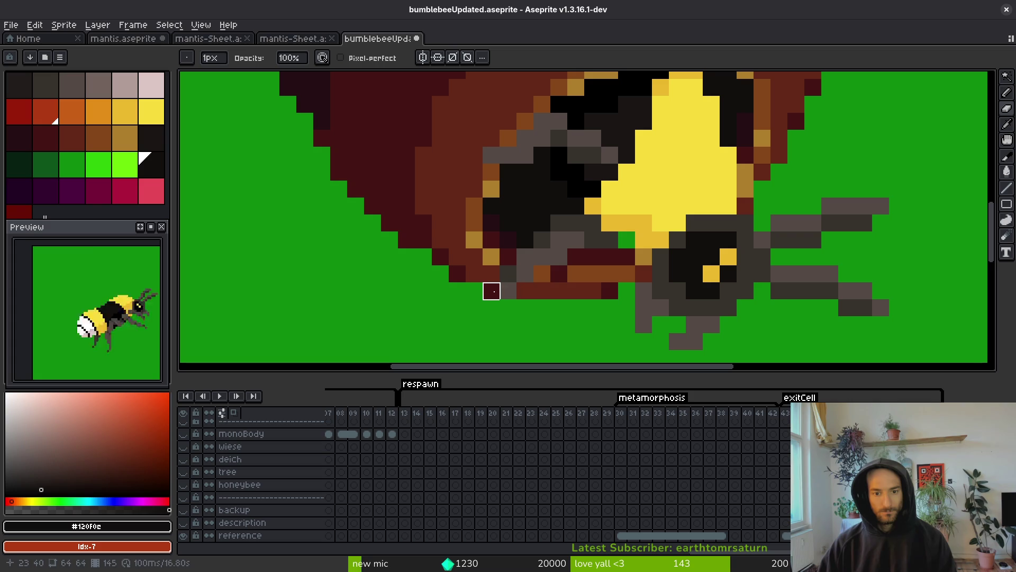
pyautogui.scroll(2, 560, 240)
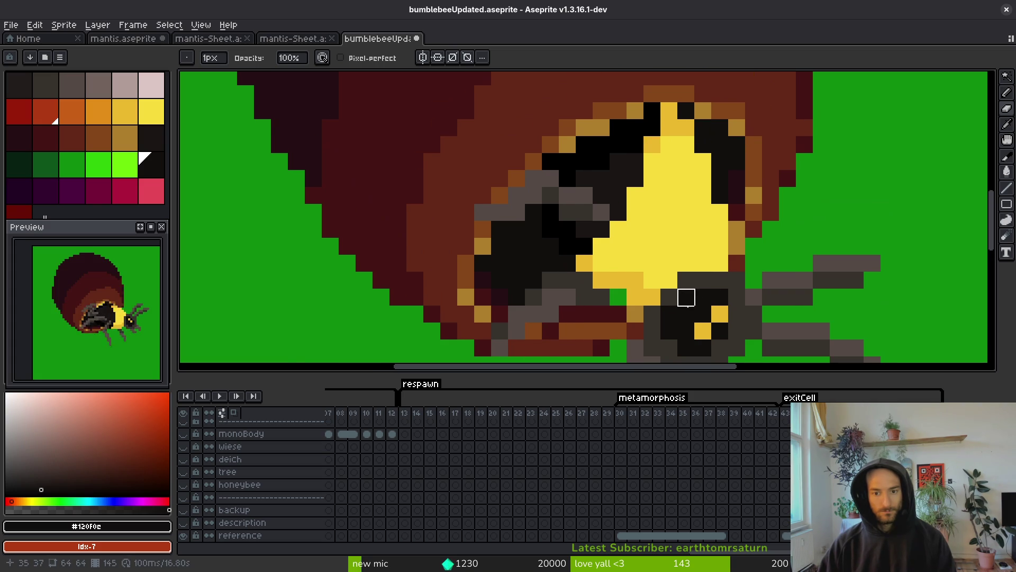
pyautogui.scroll(-2, 669, 297)
pyautogui.moveTo(625, 216); pyautogui.dragTo(682, 227)
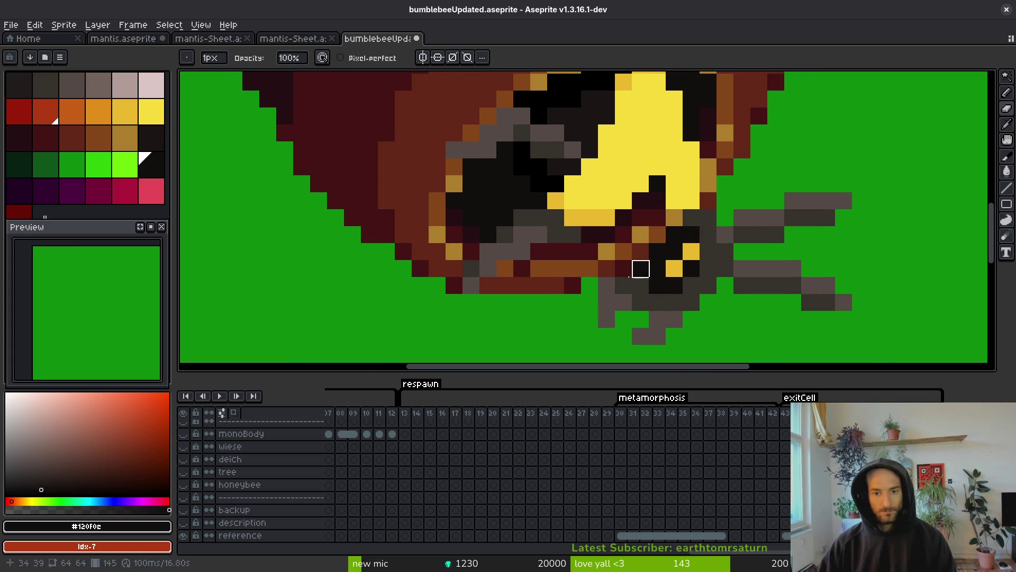
pyautogui.hotkey('ctrl', 'z')
pyautogui.hotkey('ctrl', 'z')
pyautogui.hotkey('ctrl', 'z')
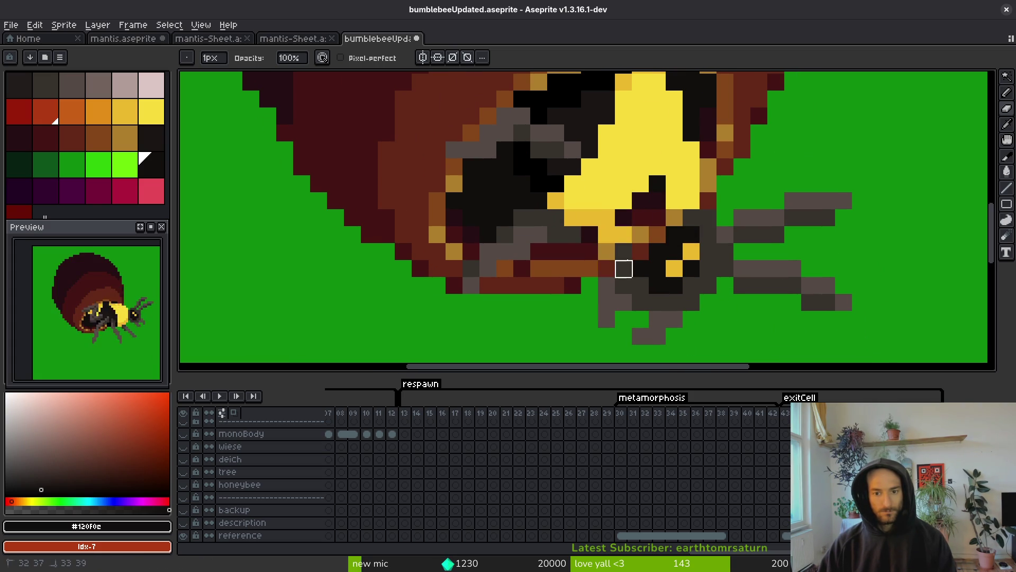
pyautogui.hotkey('ctrl', 'z')
pyautogui.hotkey('ctrl', 'z')
pyautogui.hotkey('ctrl', 'z')
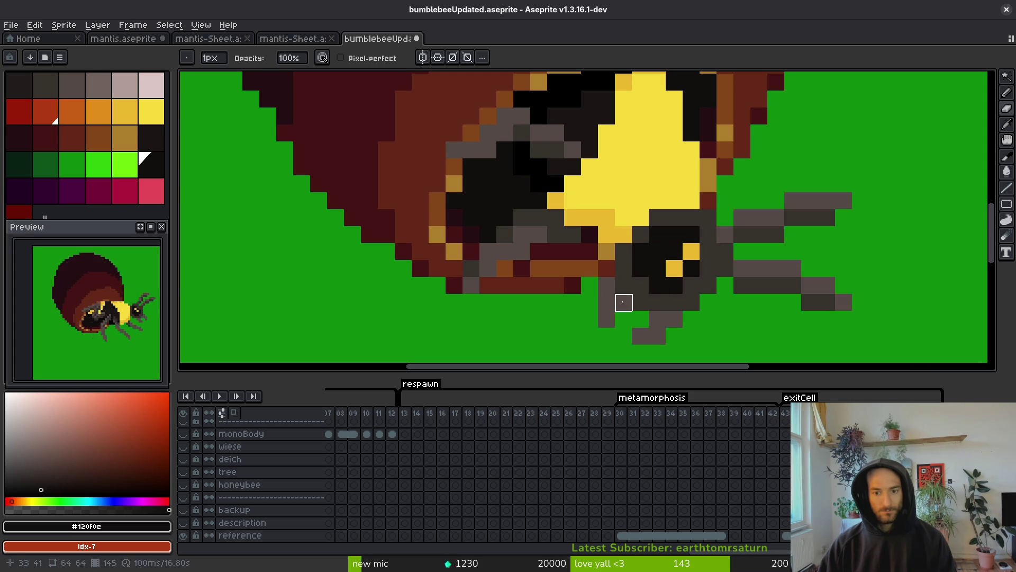
# Save the retouched bumblebee sprite file
pyautogui.scroll(2, 688, 223)
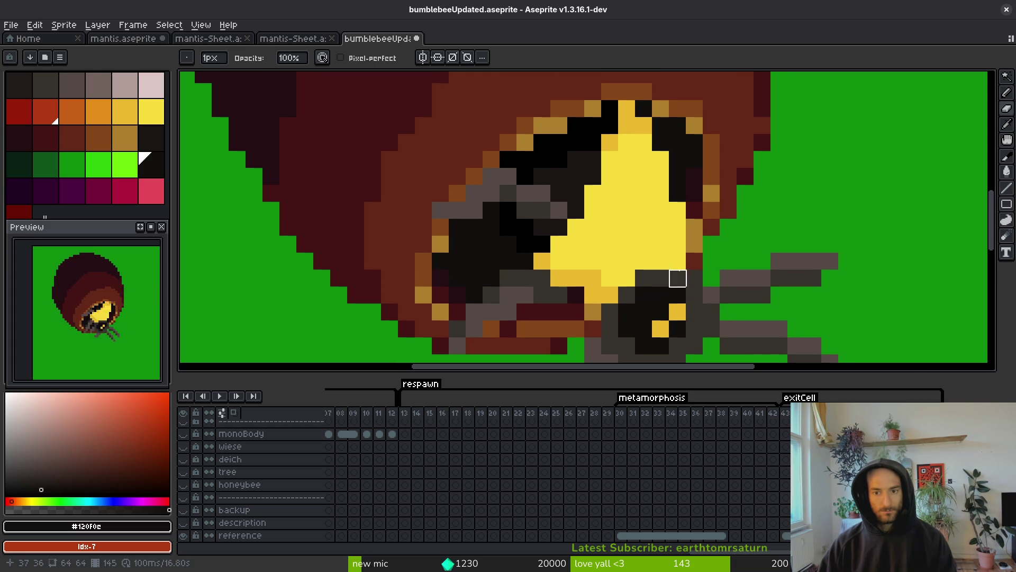
pyautogui.scroll(1, 635, 233)
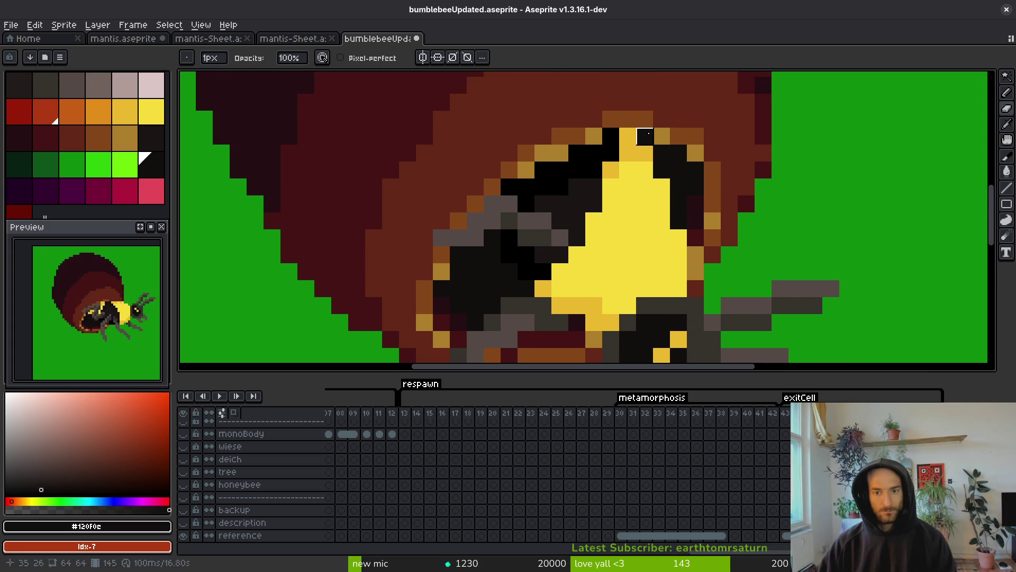
pyautogui.hscroll(-3, 645, 259)
pyautogui.scroll(-2, 644, 260)
pyautogui.hotkey('ctrl', 's')
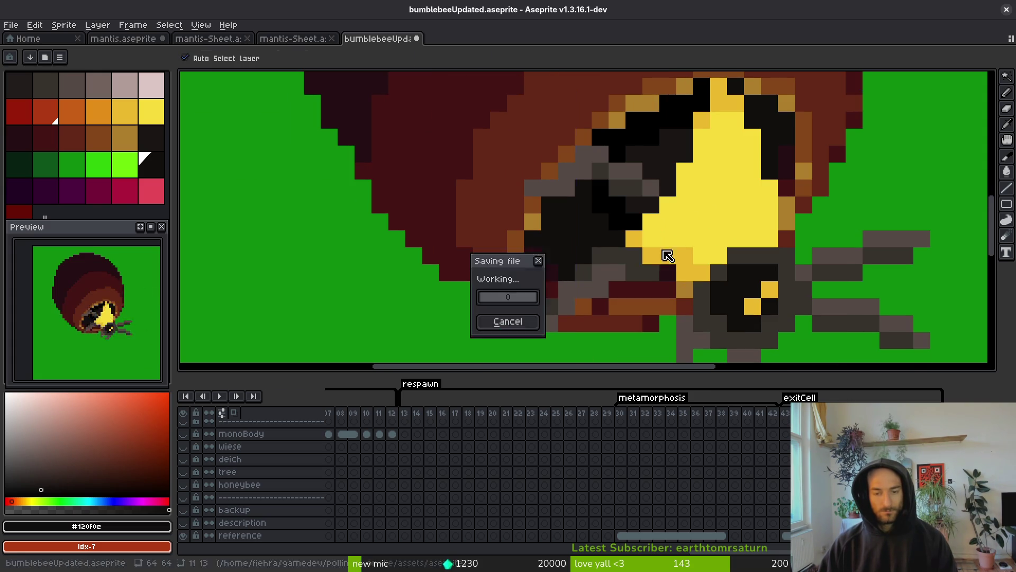
# Hide the green reference background layer and save
pyautogui.click(183, 535)
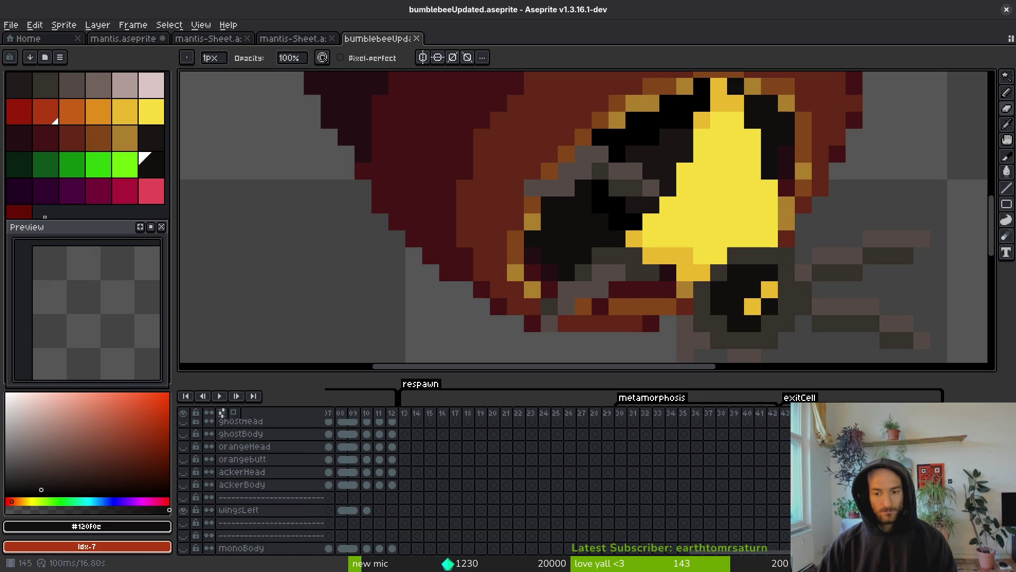
pyautogui.scroll(5, 317, 476)
pyautogui.hotkey('ctrl', 's')
# Step forward from frame 44 through the later metamorphosis frames
pyautogui.press('Right')
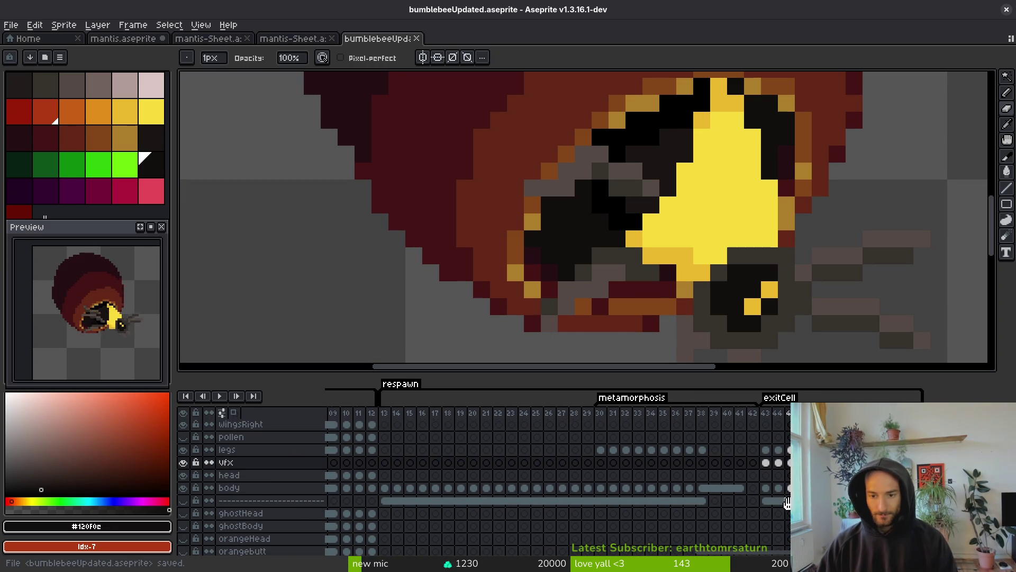
pyautogui.scroll(-5, 773, 303)
pyautogui.press('alt')
pyautogui.press('Right')
pyautogui.press('Right')
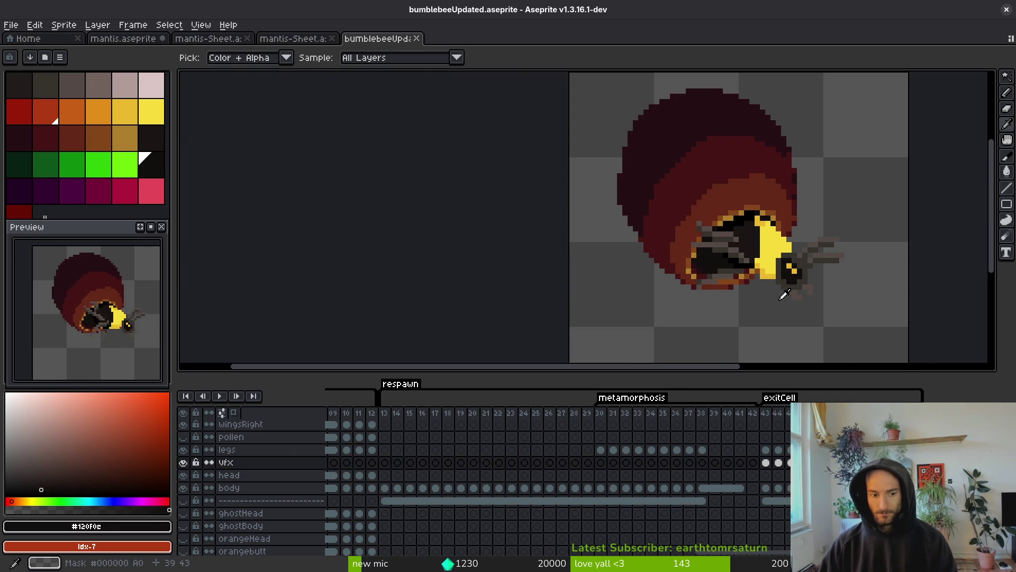
pyautogui.press('Right')
pyautogui.press('Right')
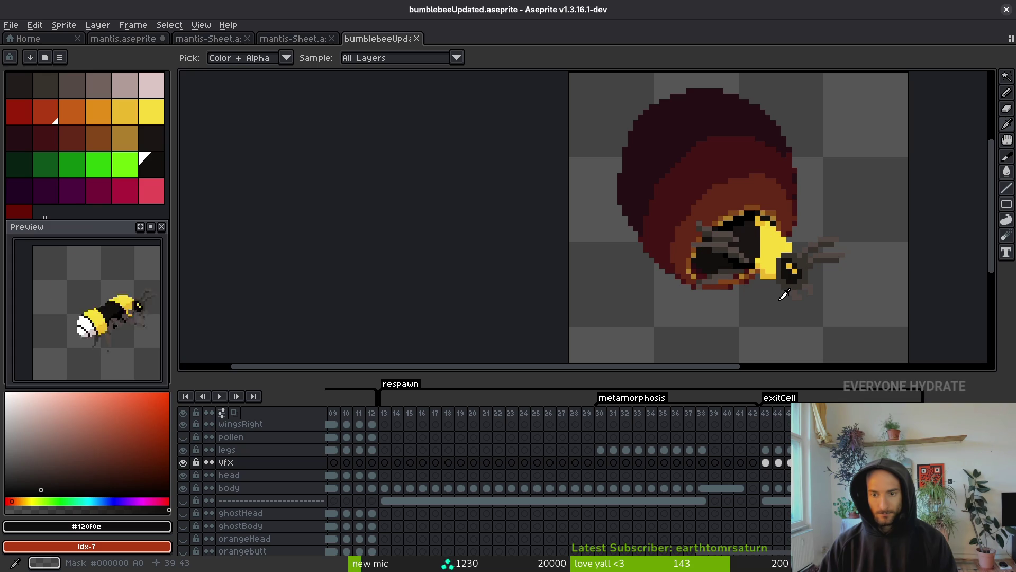
pyautogui.press('Right')
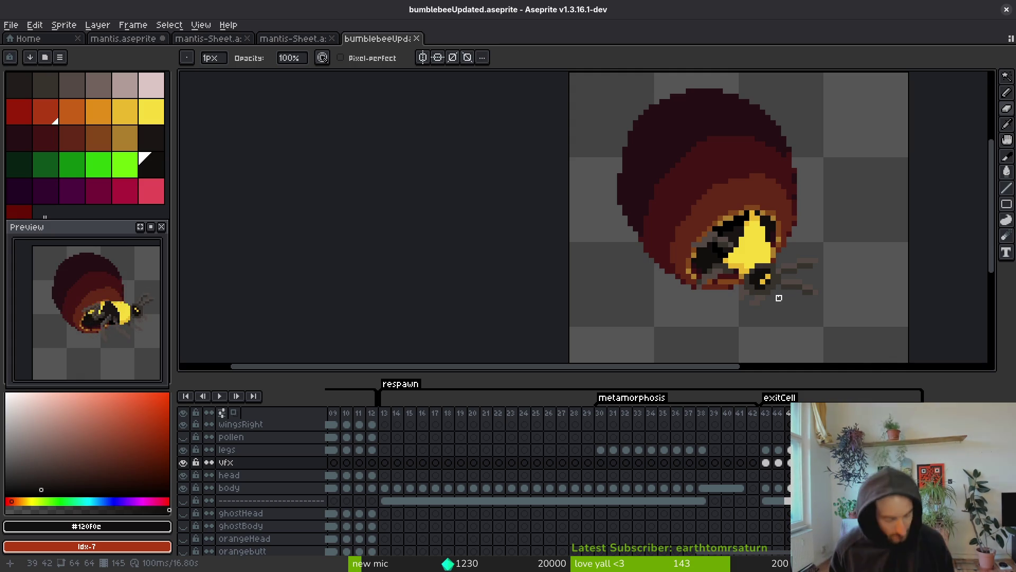
# Eyedrop the bee's yellow from the canvas as the drawing colour
pyautogui.scroll(-1, 751, 293)
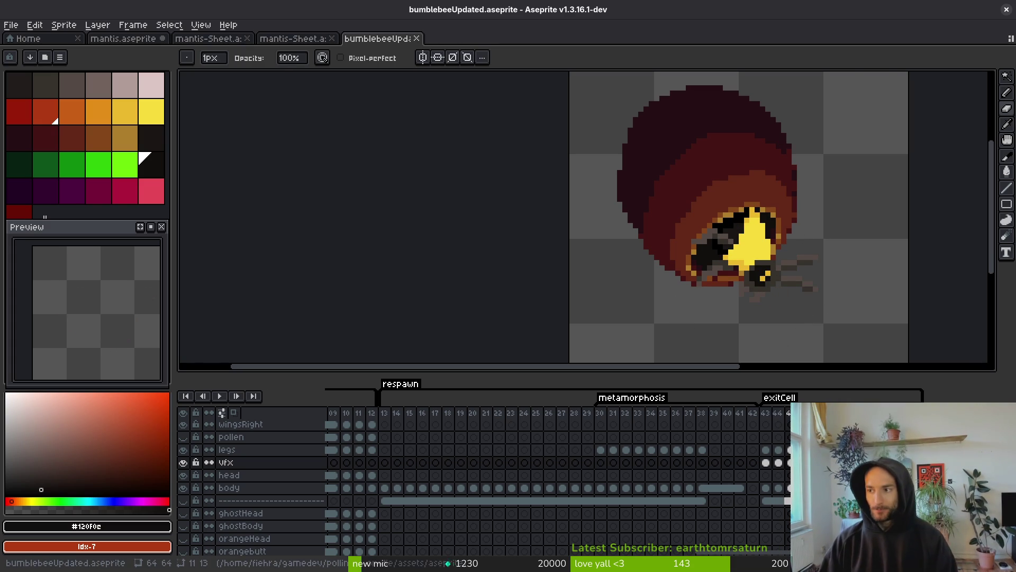
pyautogui.scroll(-2, 701, 273)
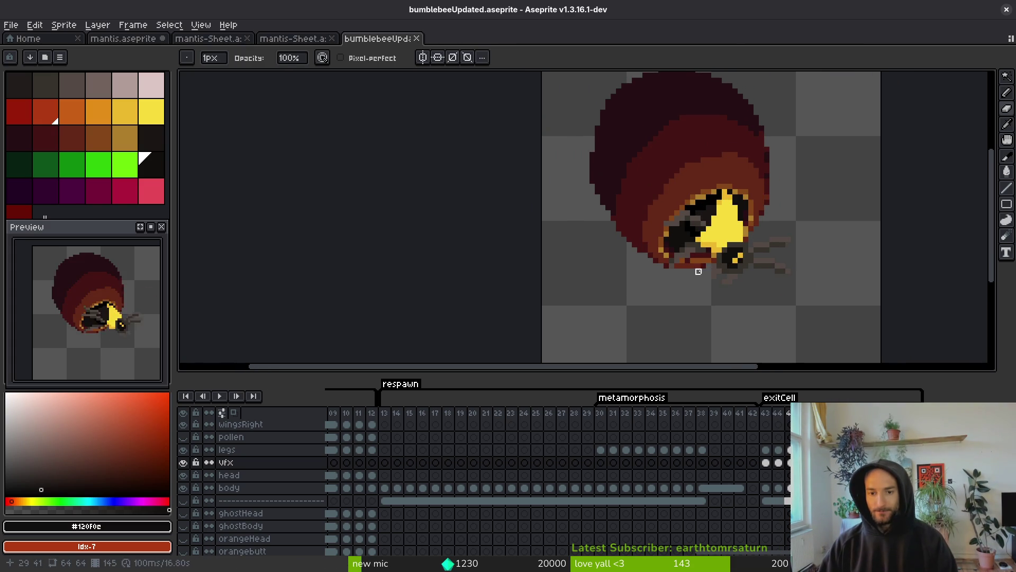
pyautogui.scroll(2, 701, 273)
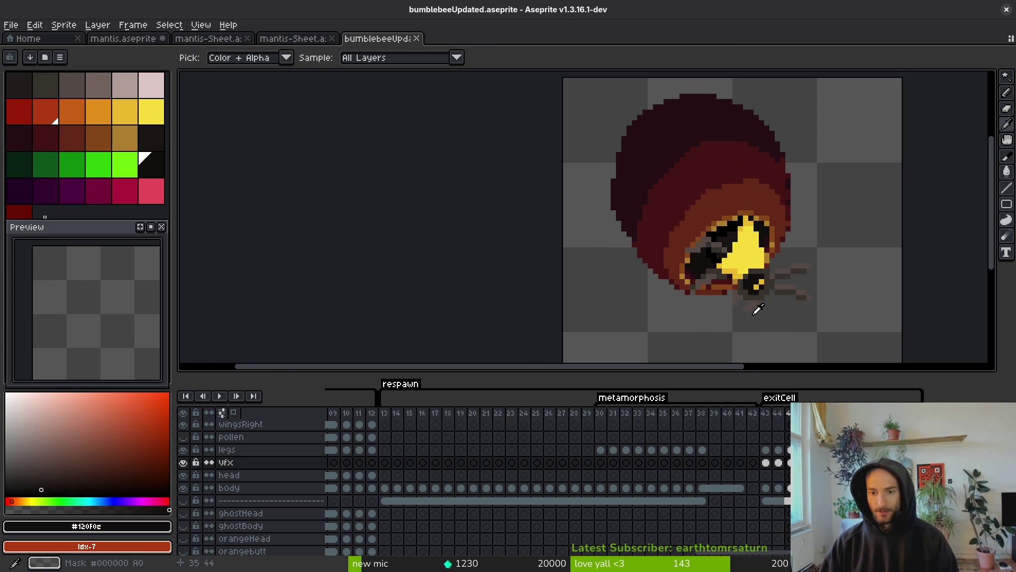
pyautogui.scroll(2, 758, 310)
pyautogui.click(760, 295)
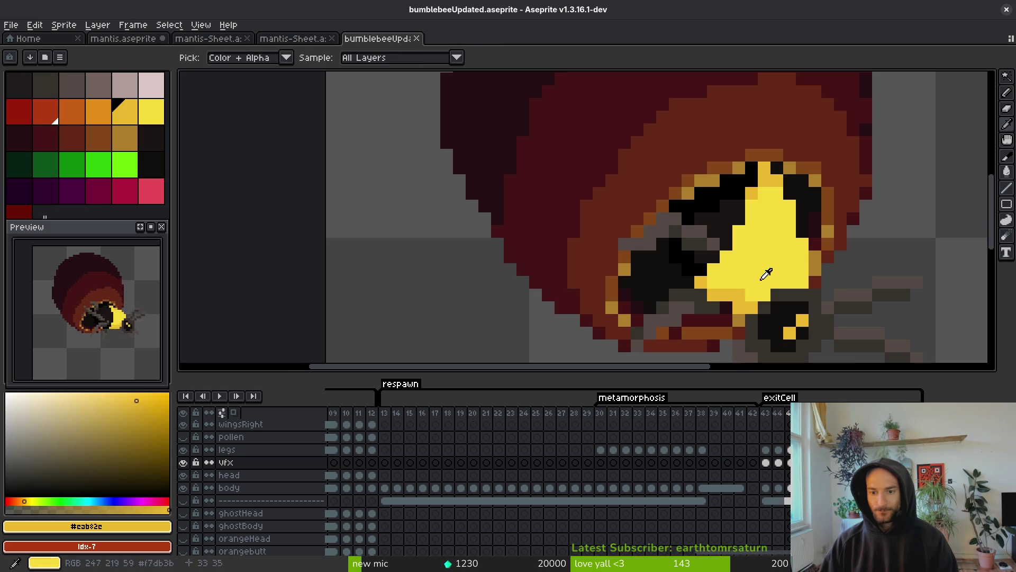
# Go to frame 43 and copy its cocoon artwork
pyautogui.scroll(-1, 748, 295)
pyautogui.scroll(2, 765, 284)
pyautogui.scroll(-2, 685, 289)
pyautogui.press(',')
pyautogui.press('i')
pyautogui.press('.')
pyautogui.press(',')
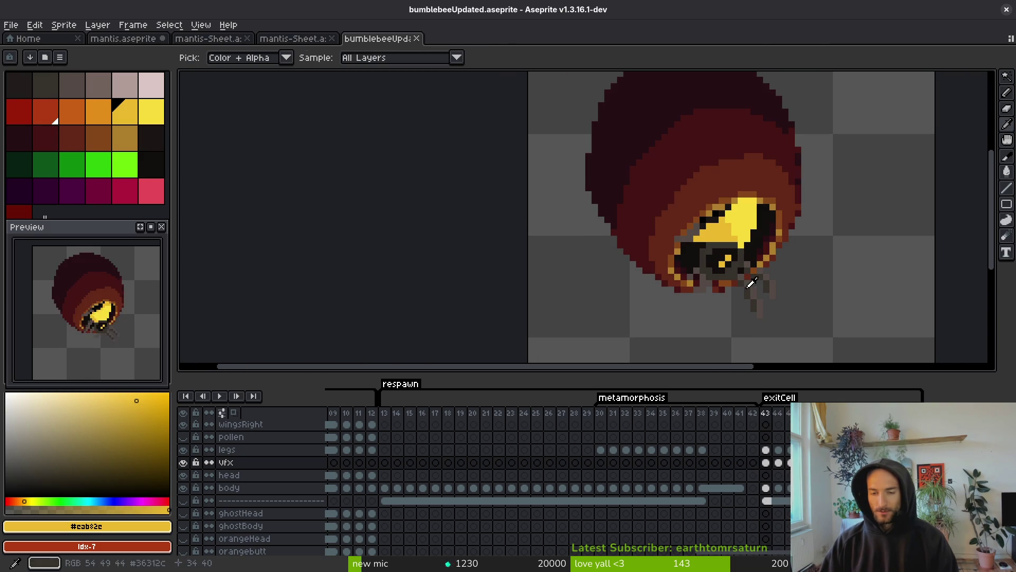
# Paste the cocoon artwork into the vfx cels of frames 39, 40, 41 and 42, then save
pyautogui.click(715, 462)
pyautogui.hotkey('ctrl', 'v')
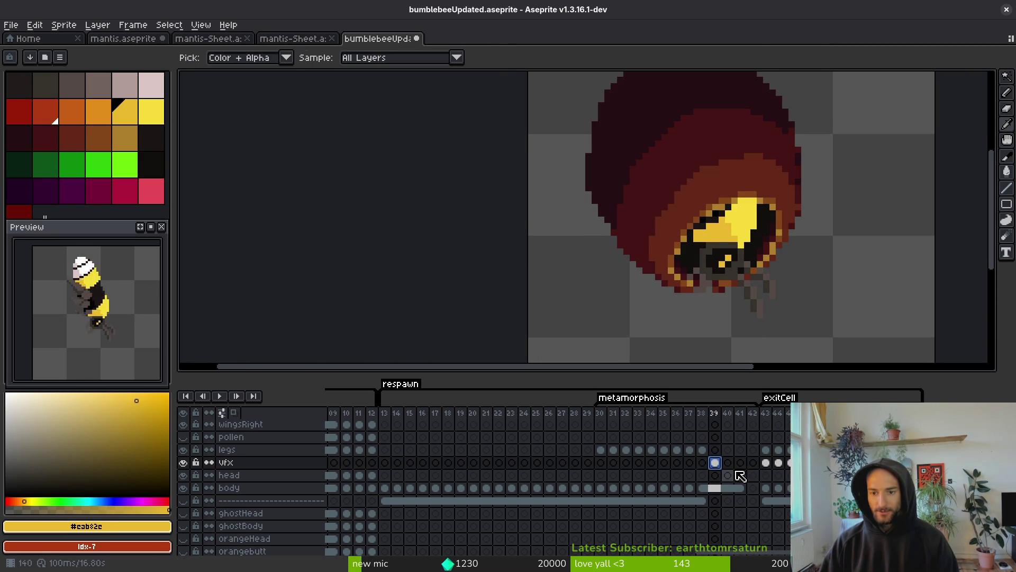
pyautogui.click(767, 464)
pyautogui.click(728, 463)
pyautogui.hotkey('ctrl', 'v')
pyautogui.click(740, 463)
pyautogui.hotkey('ctrl', 'v')
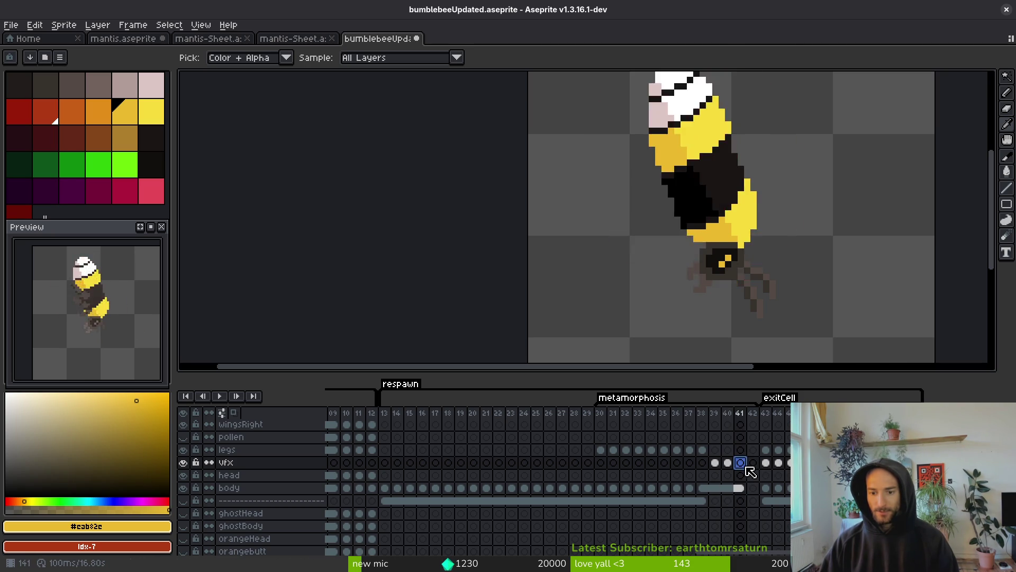
pyautogui.click(753, 463)
pyautogui.hotkey('ctrl', 'v')
pyautogui.hotkey('ctrl', 's')
# Link the vfx cels of frames 39–42 and the legs cels of frames 38–42
pyautogui.moveTo(719, 464); pyautogui.dragTo(756, 468)
pyautogui.rightClick(724, 464)
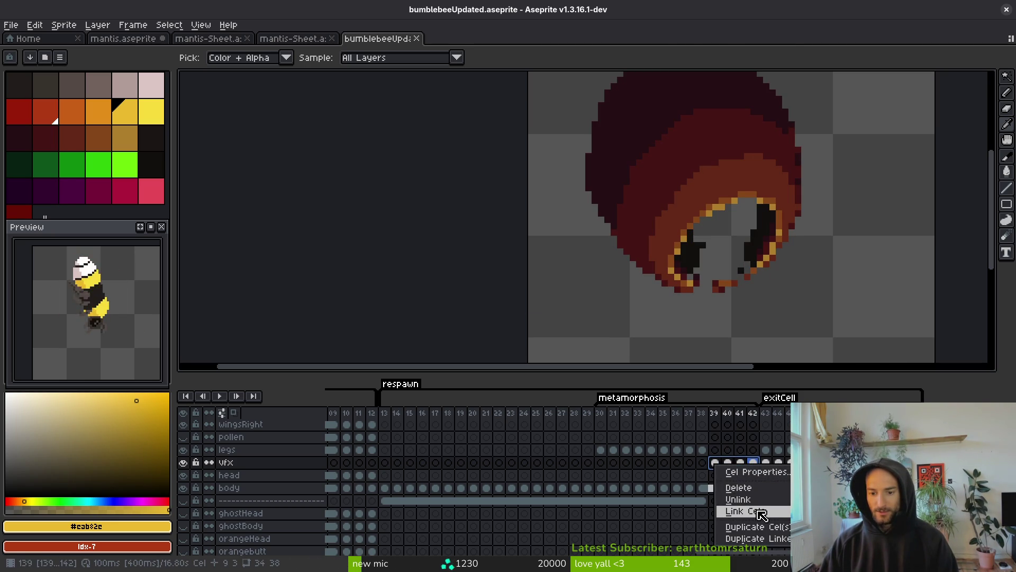
pyautogui.click(741, 531)
pyautogui.moveTo(708, 454); pyautogui.dragTo(751, 450)
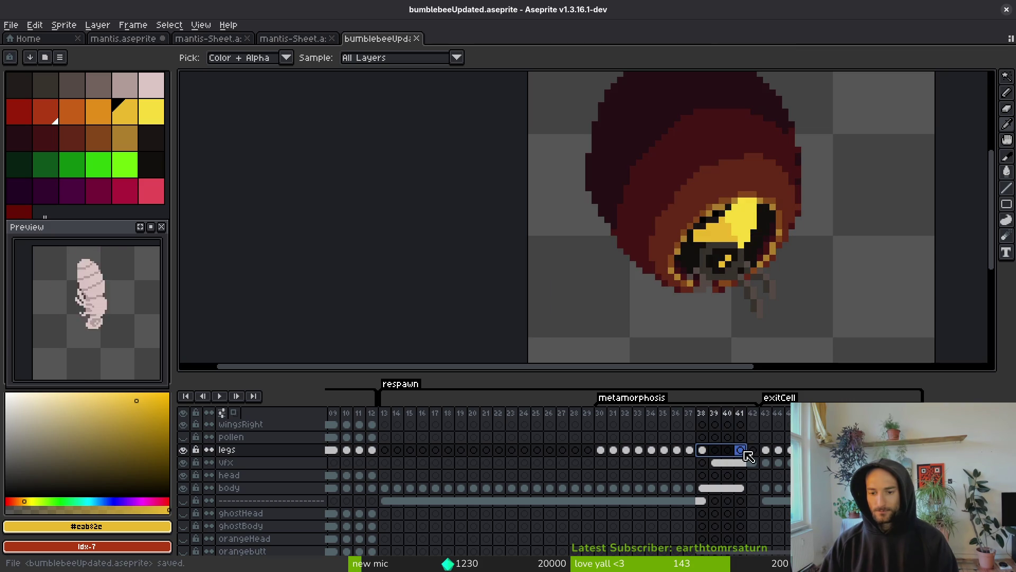
pyautogui.rightClick(708, 456)
pyautogui.click(739, 483)
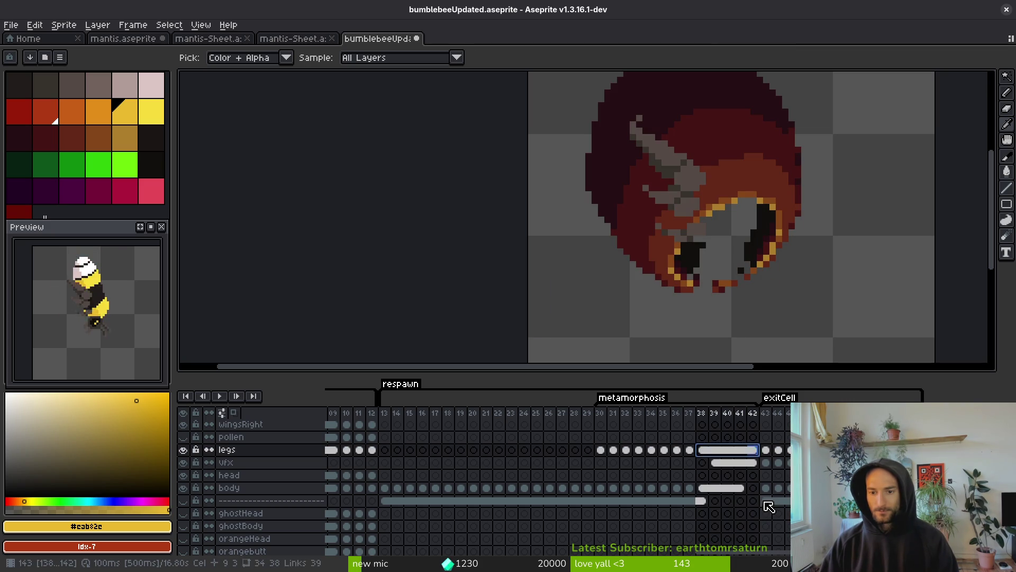
# Link the body cel at frame 42 with its neighbouring body cels
pyautogui.click(740, 491)
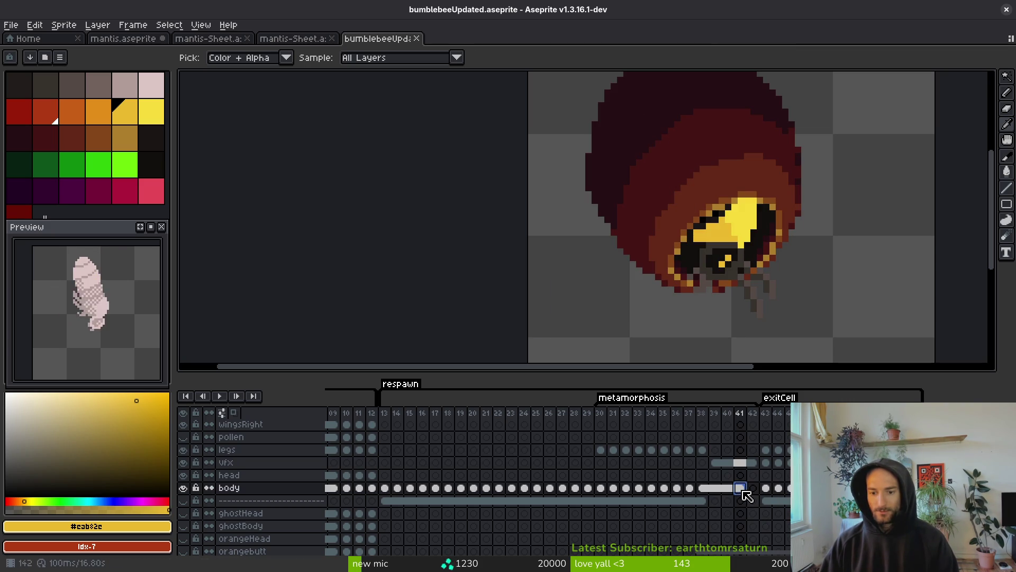
pyautogui.rightClick(751, 488)
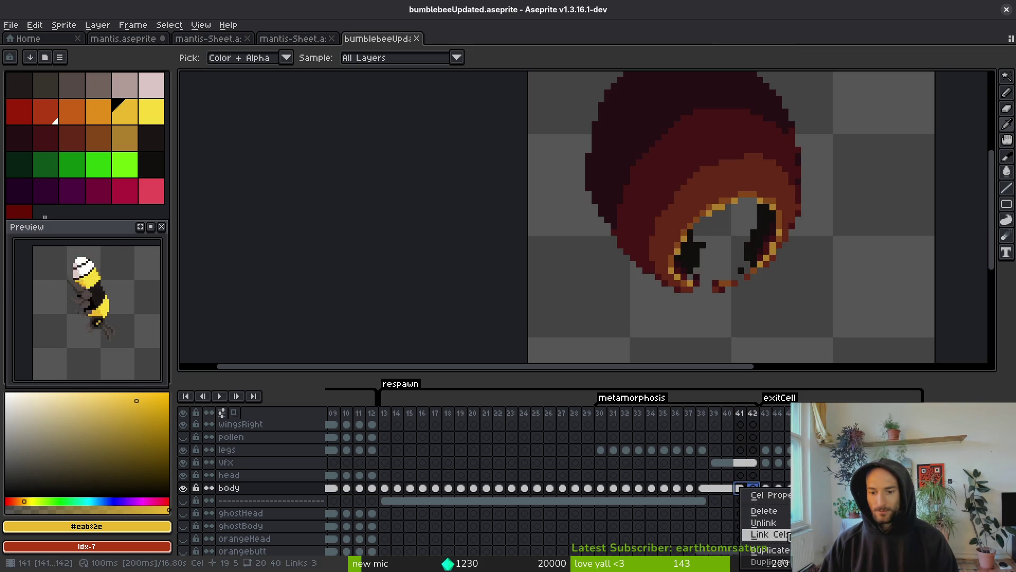
pyautogui.click(764, 529)
pyautogui.click(738, 463)
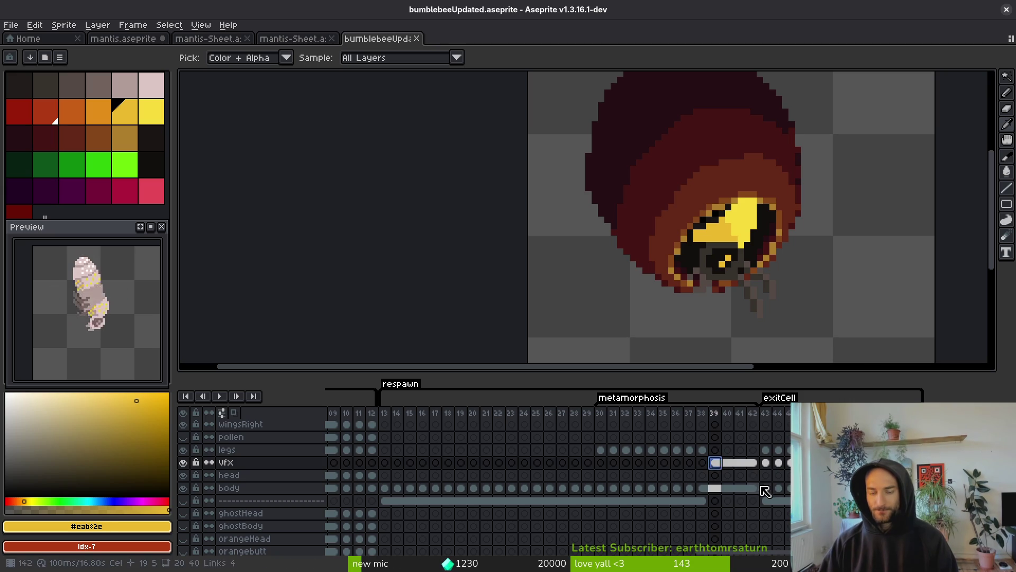
pyautogui.press('Left')
pyautogui.press('Left')
pyautogui.press('Left')
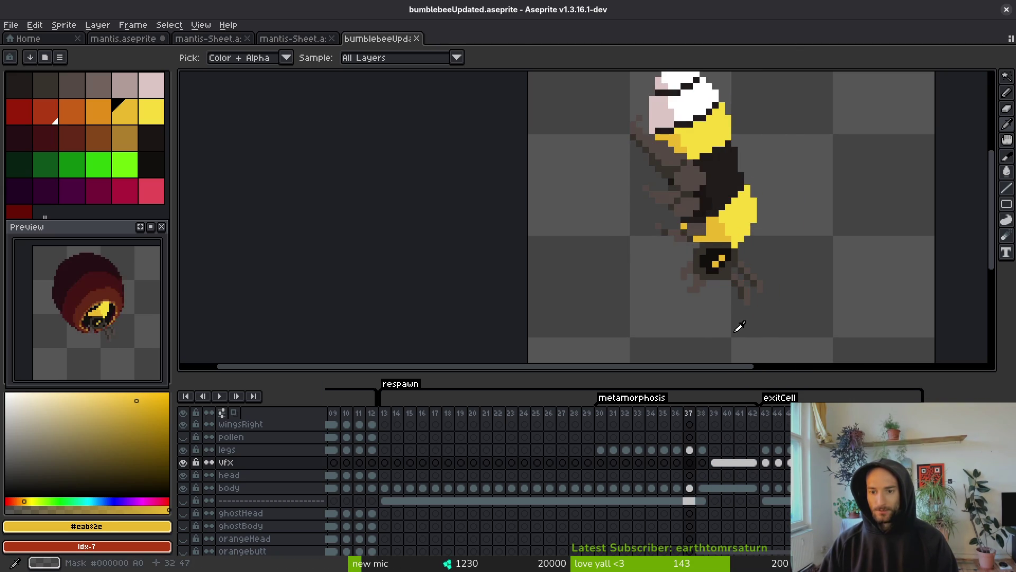
# Compare cocoon frame 39 against bee frames 38 and 37
pyautogui.press('Right')
pyautogui.press('Left')
pyautogui.press('Right')
pyautogui.press('Right')
pyautogui.press('Right')
pyautogui.press('Left')
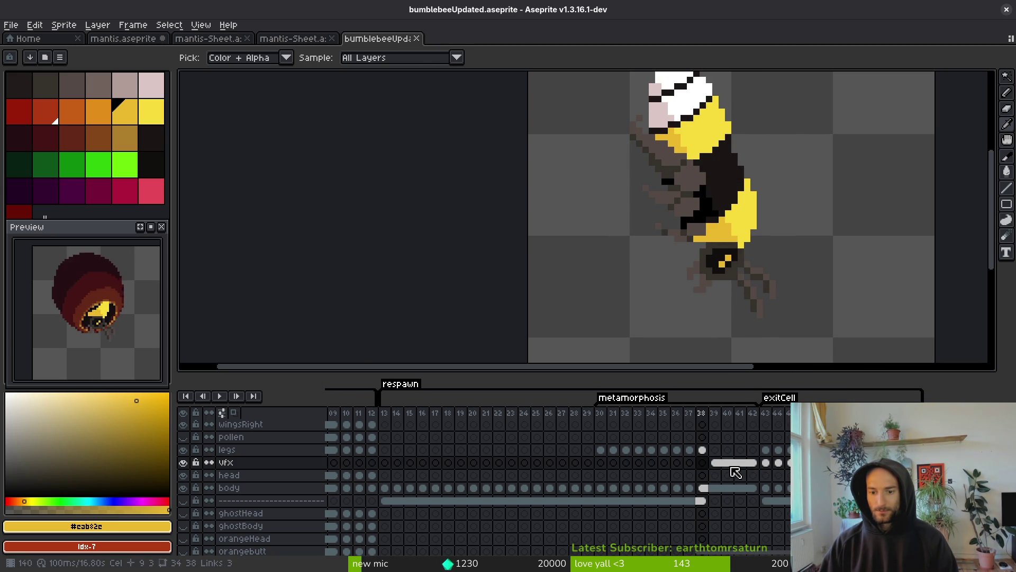
pyautogui.press('b')
pyautogui.scroll(-2, 753, 284)
pyautogui.press('i')
pyautogui.press('Left')
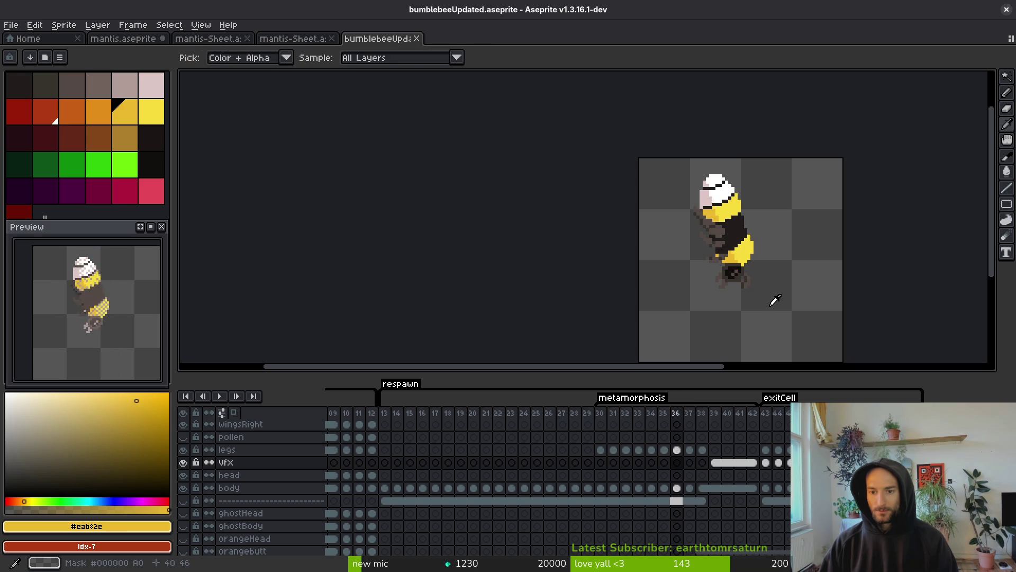
# Step through cocoon frames 40–43 and return to frame 39 with the pencil
pyautogui.press('Right')
pyautogui.press('Right')
pyautogui.press('Right')
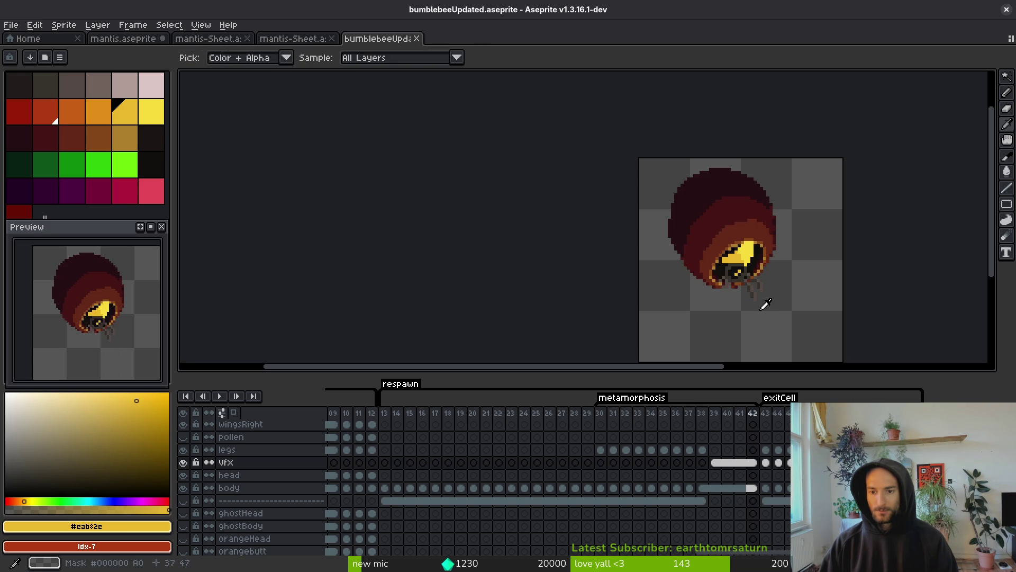
pyautogui.press('Right')
pyautogui.press('Right')
pyautogui.press('Left')
pyautogui.press('Left')
pyautogui.press('Left')
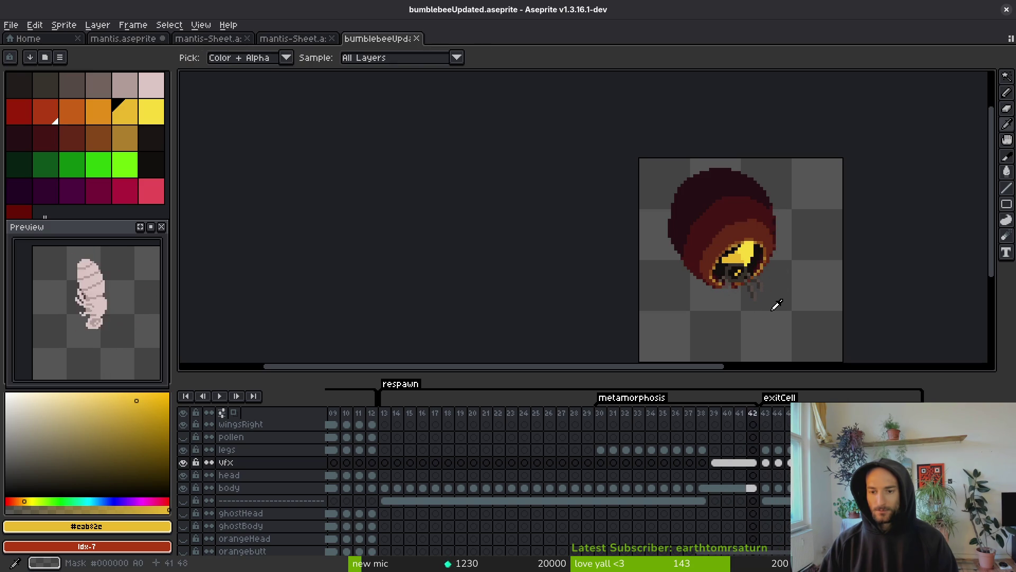
pyautogui.press('Left')
pyautogui.press('Left')
pyautogui.press('Right')
pyautogui.press('b')
pyautogui.scroll(5, 765, 264)
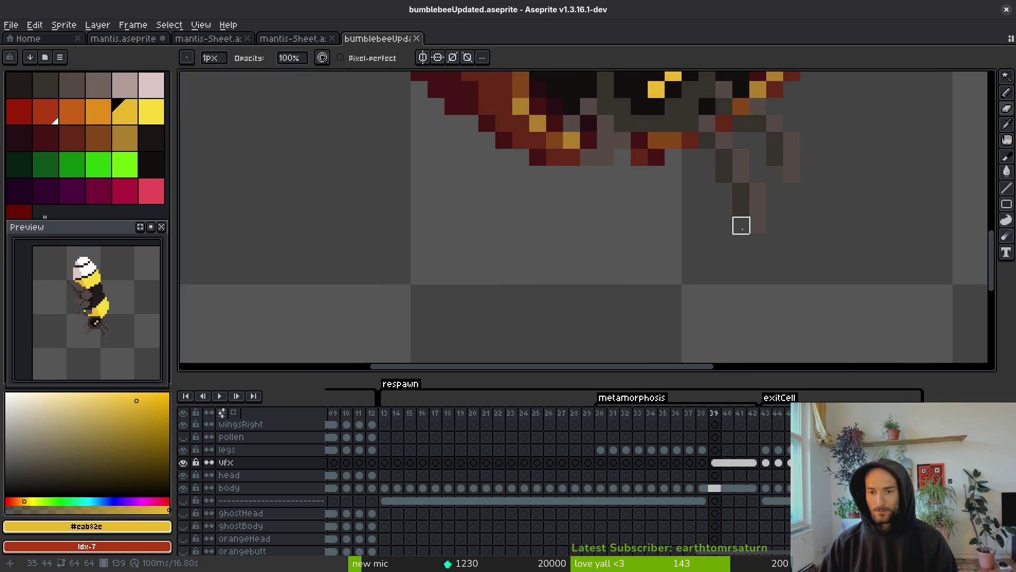
# Add a grey pixel below the leg, pick a dark grey on the body layer, and save
pyautogui.click(730, 332)
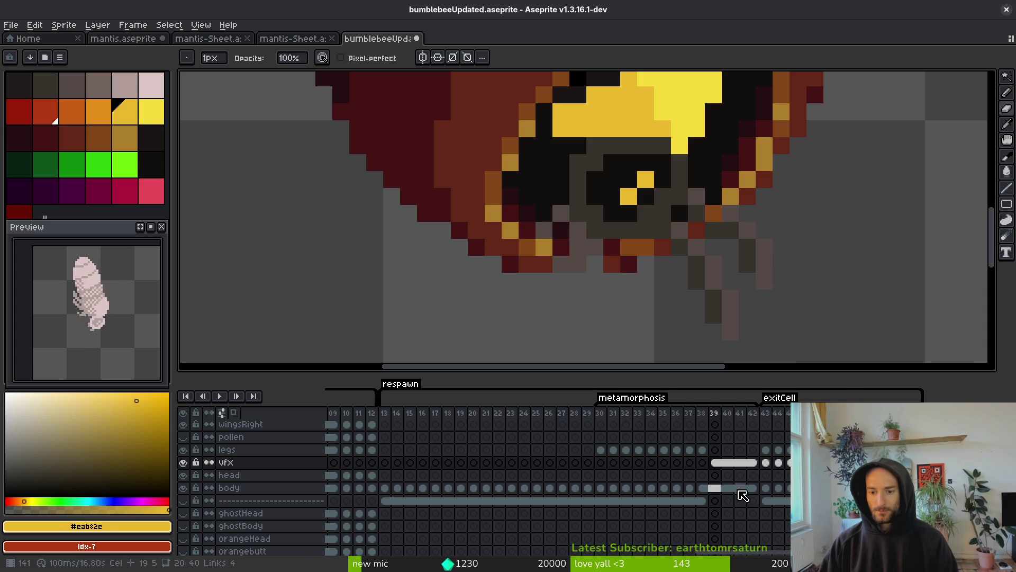
pyautogui.press('alt')
pyautogui.click(768, 285)
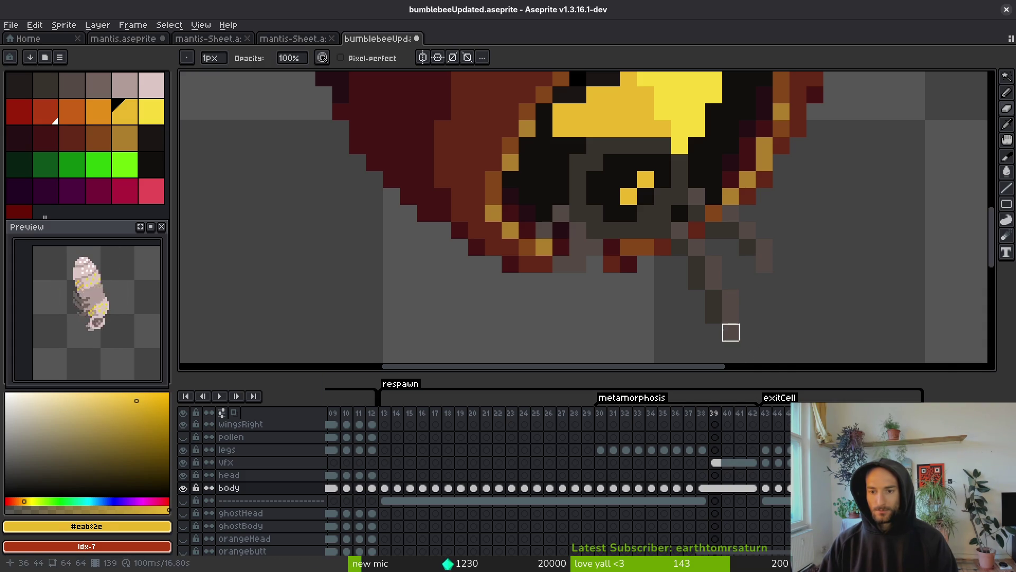
pyautogui.press('b')
pyautogui.keyDown('alt'); pyautogui.click(717, 275); pyautogui.keyUp('alt')
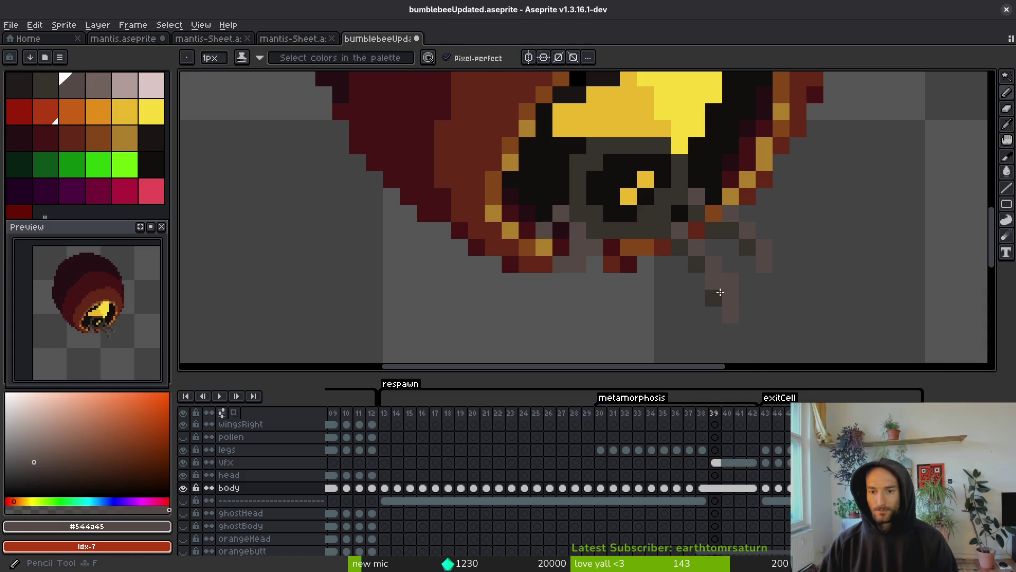
pyautogui.scroll(-3, 778, 302)
pyautogui.scroll(3, 778, 303)
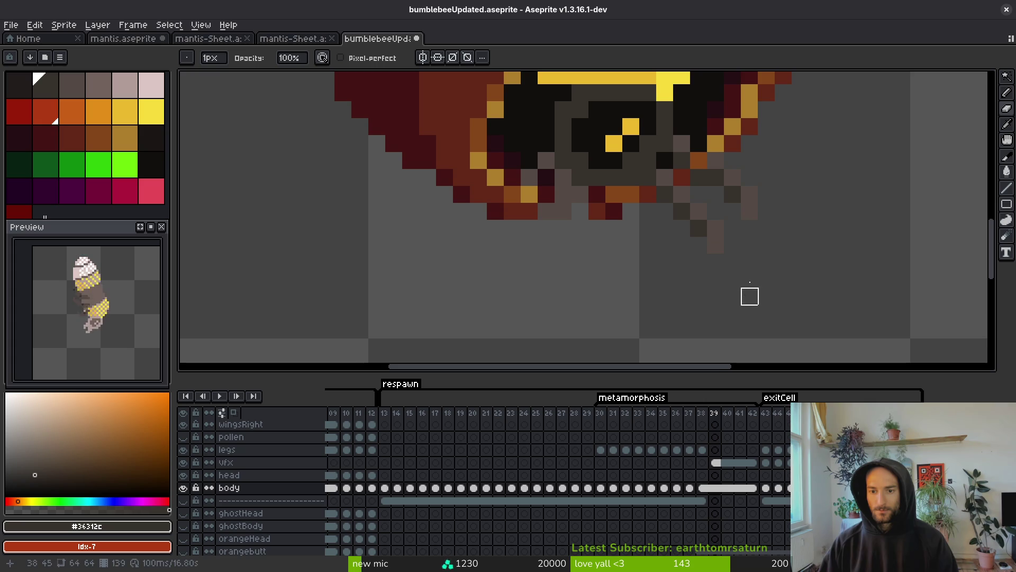
pyautogui.hotkey('ctrl', 's')
# Move to the vfx layer and step from frame 43 back to cocoon frame 39
pyautogui.press('Up')
pyautogui.press('Up')
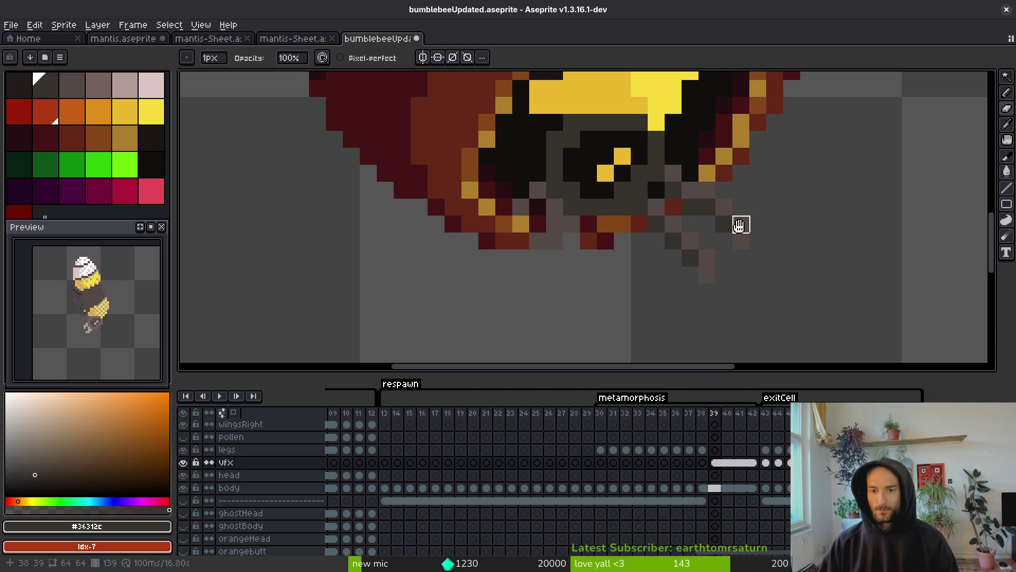
pyautogui.scroll(1, 741, 224)
pyautogui.press('alt')
pyautogui.press('Right')
pyautogui.press('Right')
pyautogui.press('Right')
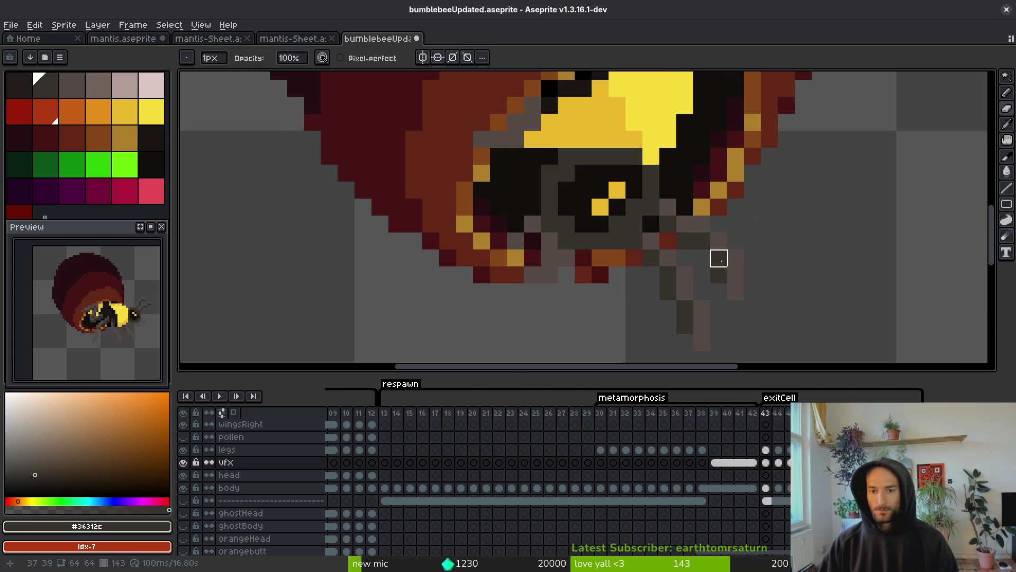
pyautogui.press('Left')
pyautogui.press('Right')
pyautogui.press('Left')
pyautogui.press('Left')
pyautogui.press('Left')
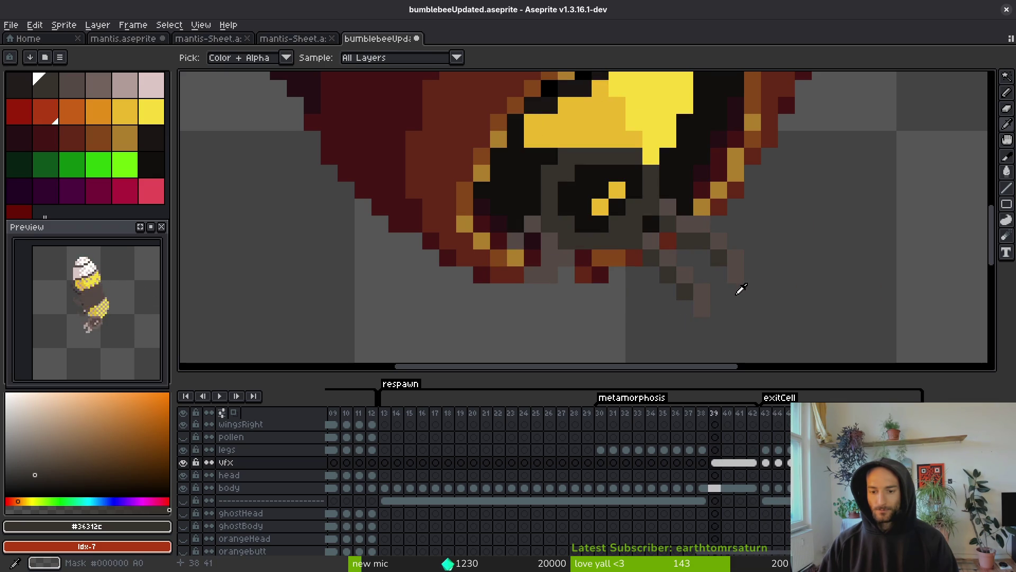
pyautogui.scroll(-1, 735, 291)
pyautogui.press('Left')
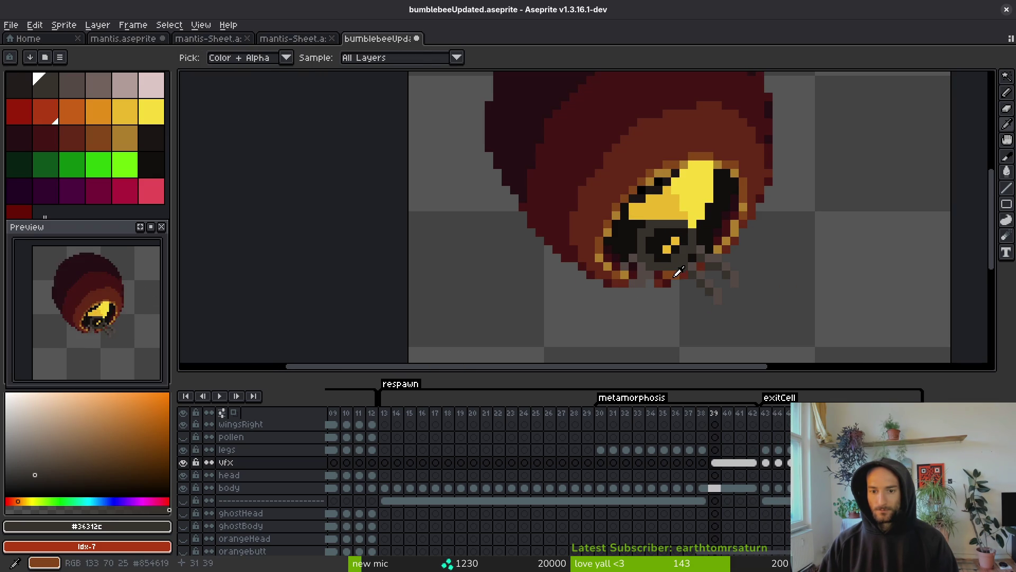
# Sample the rim's dark red #431414 and brown-red #632718 from the cell
pyautogui.keyDown('alt'); pyautogui.click(679, 271); pyautogui.keyUp('alt')
pyautogui.scroll(2, 659, 278)
pyautogui.keyDown('alt'); pyautogui.click(629, 277); pyautogui.keyUp('alt')
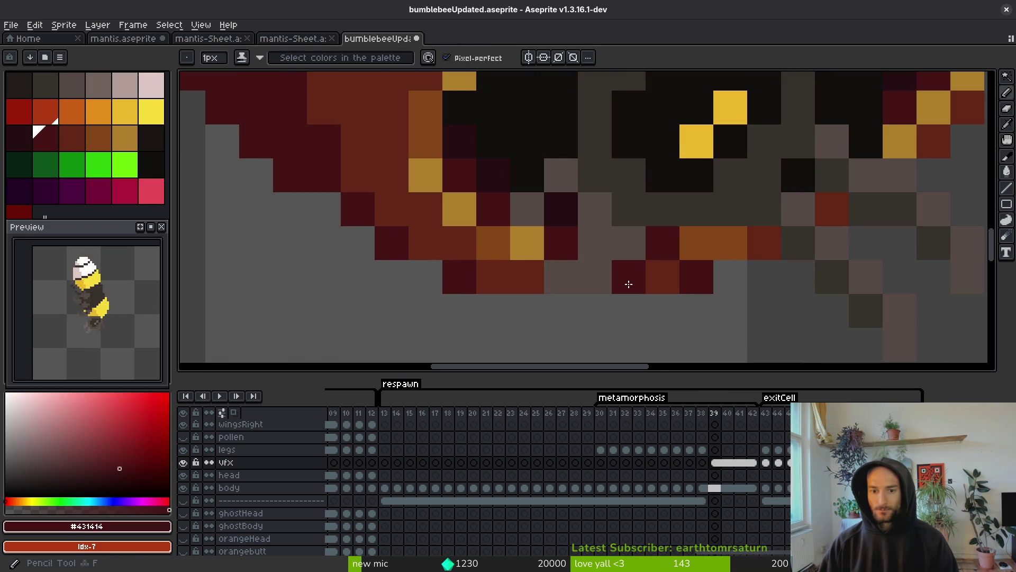
pyautogui.scroll(-2, 635, 285)
pyautogui.scroll(1, 678, 289)
pyautogui.keyDown('alt'); pyautogui.click(677, 288); pyautogui.keyUp('alt')
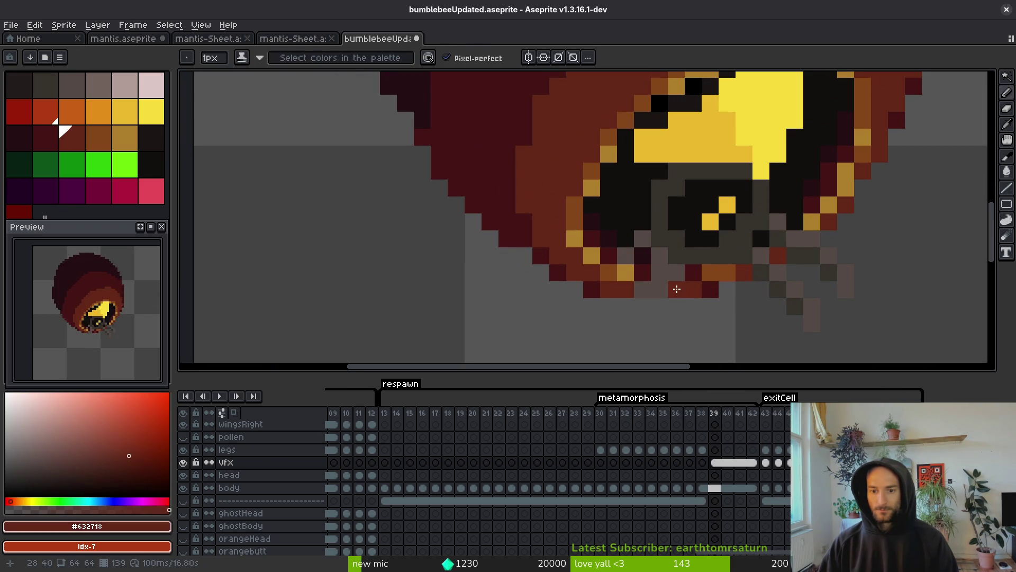
pyautogui.scroll(-4, 741, 297)
pyautogui.hotkey('ctrl', 's')
pyautogui.scroll(4, 760, 306)
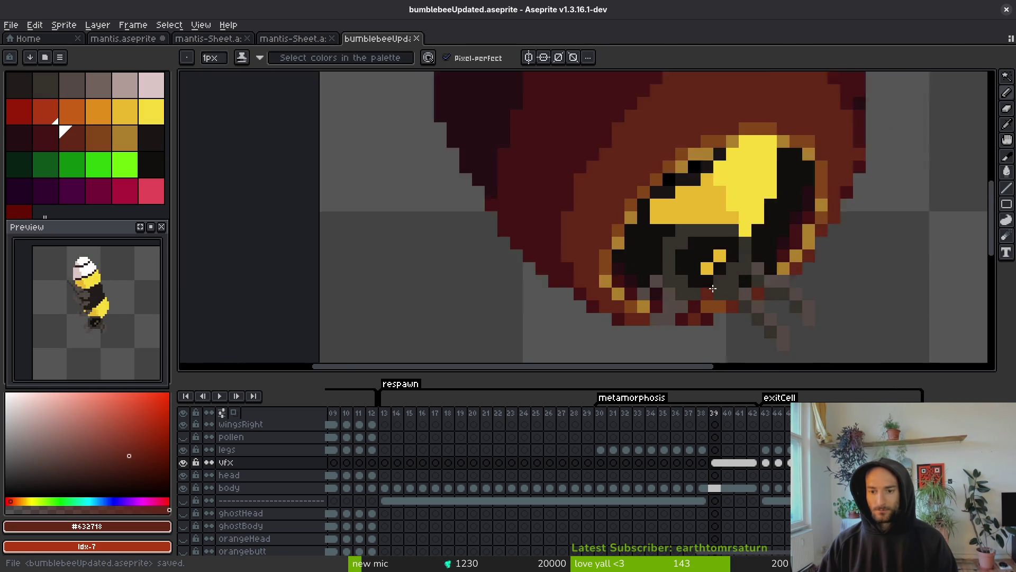
# Paint dark-red shading along the cell's lower inner rim and save
pyautogui.moveTo(704, 312)
pyautogui.mouseDown()
pyautogui.moveTo(720, 315)
pyautogui.moveTo(747, 349)
pyautogui.mouseUp()
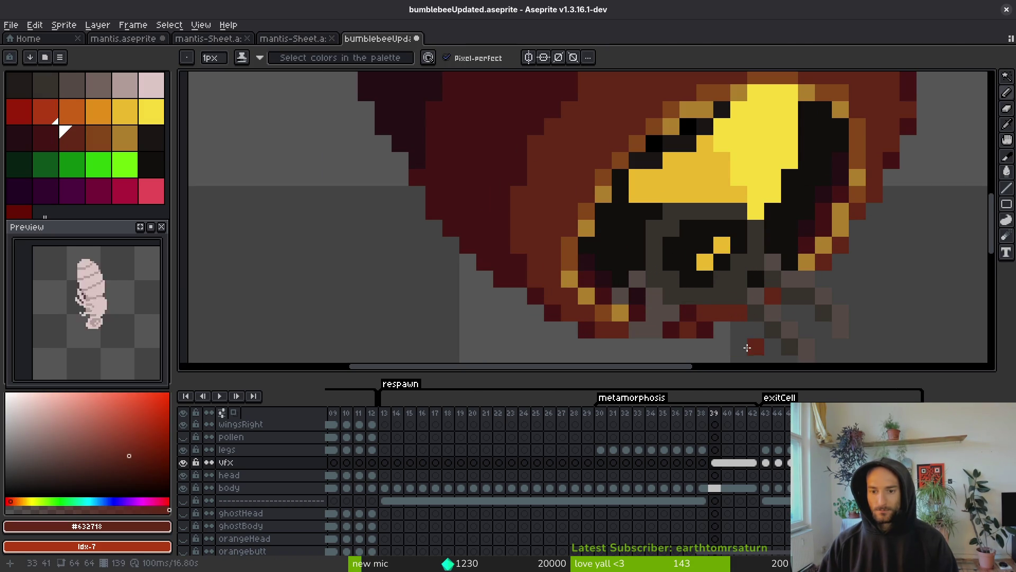
pyautogui.scroll(-2, 711, 324)
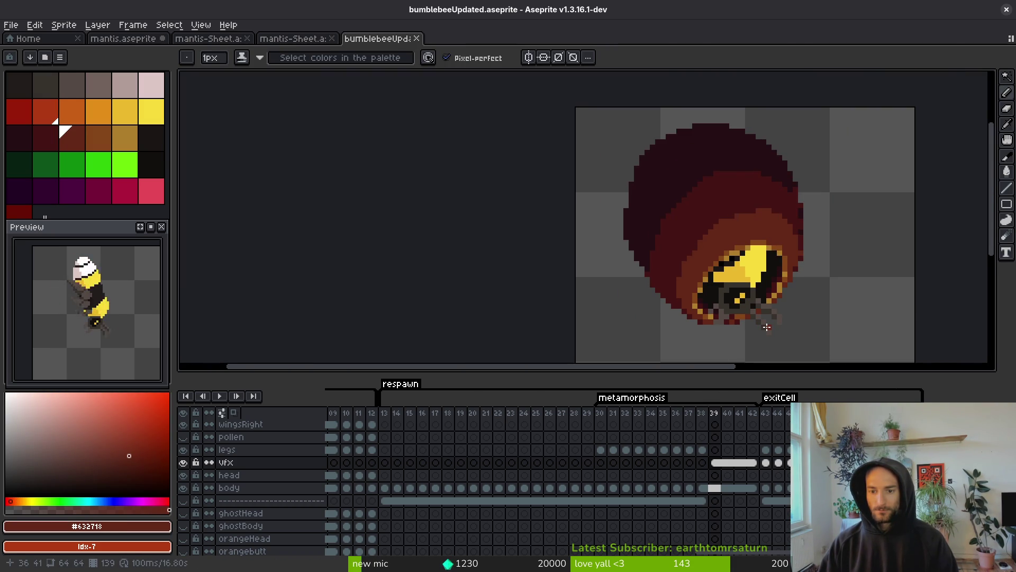
pyautogui.scroll(-1, 711, 320)
pyautogui.hotkey('ctrl', 's')
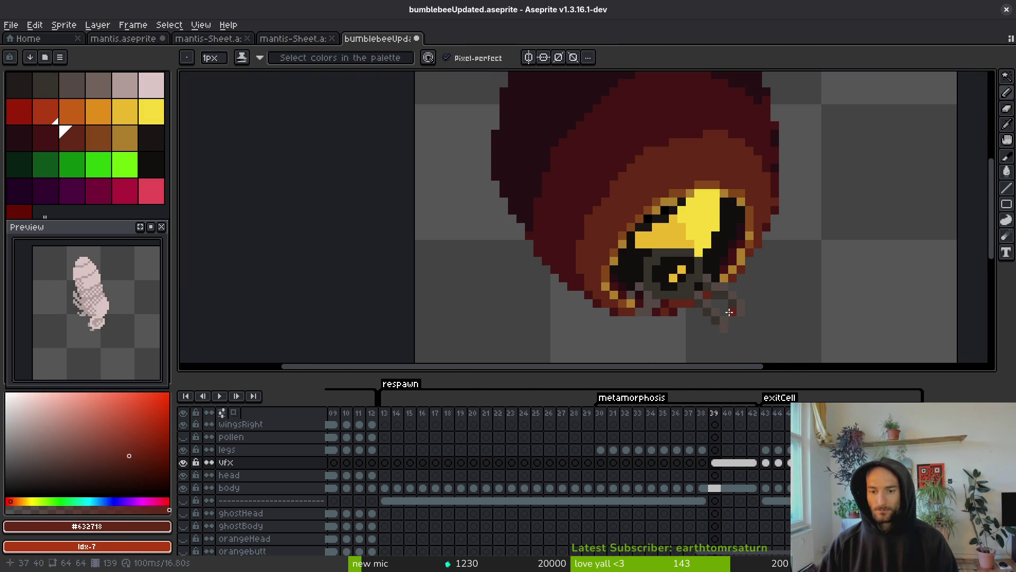
# Darken another rim pixel with dark red #431414 and save
pyautogui.scroll(3, 661, 324)
pyautogui.keyDown('alt'); pyautogui.click(606, 325); pyautogui.keyUp('alt')
pyautogui.click(698, 277)
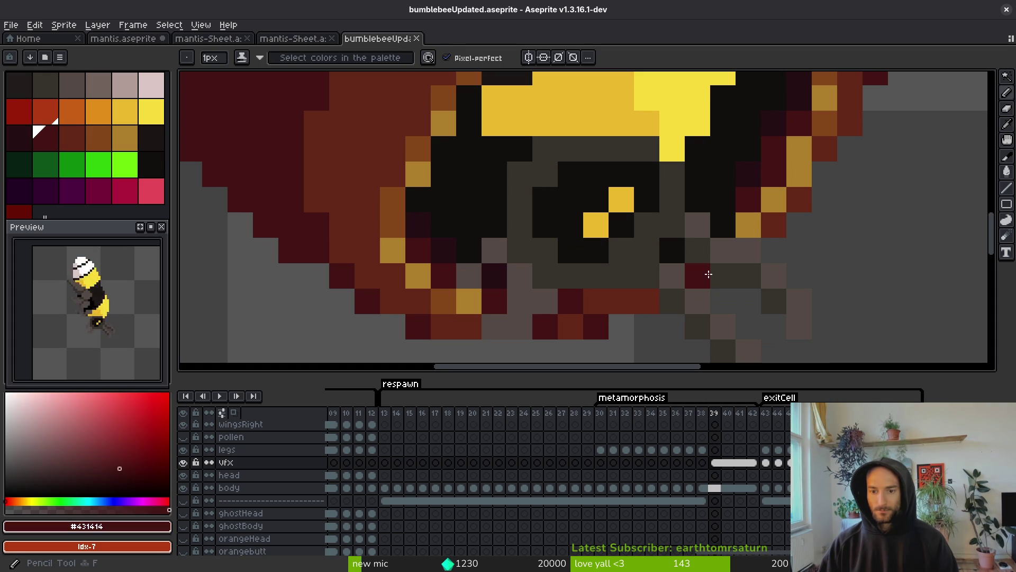
pyautogui.scroll(-3, 771, 322)
pyautogui.hotkey('ctrl', 's')
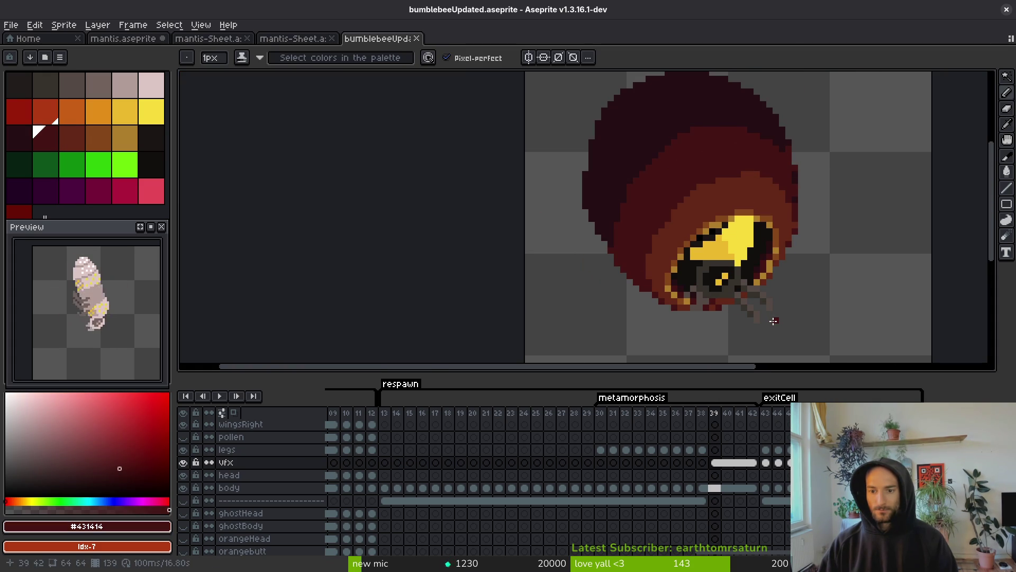
# Try the next brown shade, return to the darkest brown, and save
pyautogui.scroll(2, 742, 314)
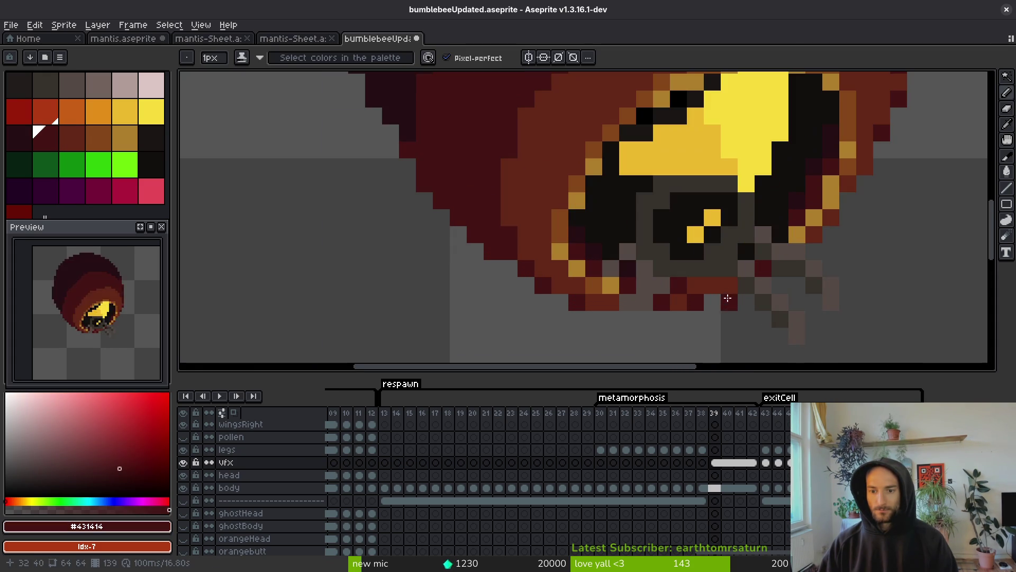
pyautogui.scroll(-3, 796, 281)
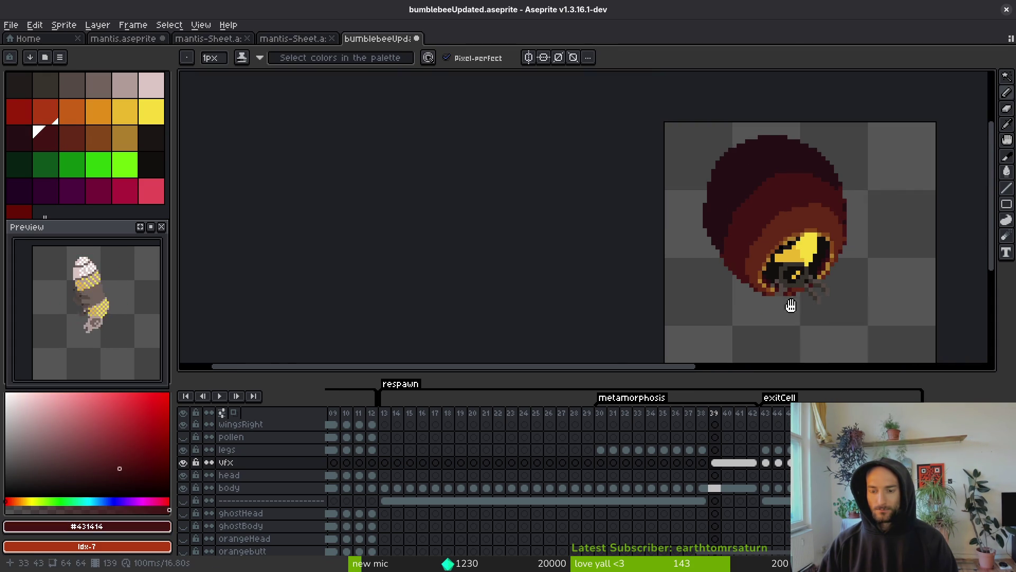
pyautogui.scroll(3, 810, 306)
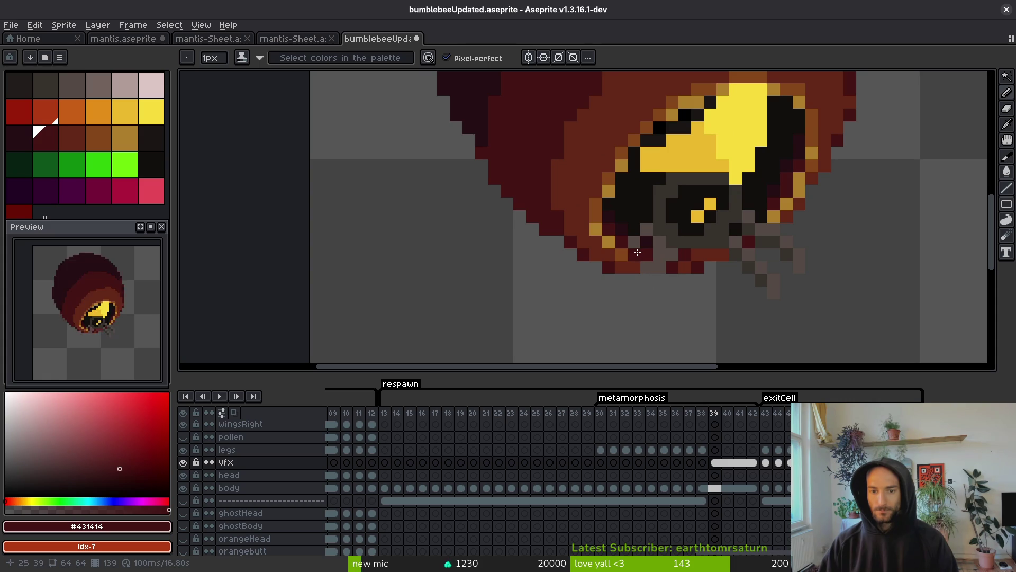
pyautogui.keyDown('alt'); pyautogui.click(637, 255); pyautogui.keyUp('alt')
pyautogui.keyDown('alt'); pyautogui.click(650, 253); pyautogui.keyUp('alt')
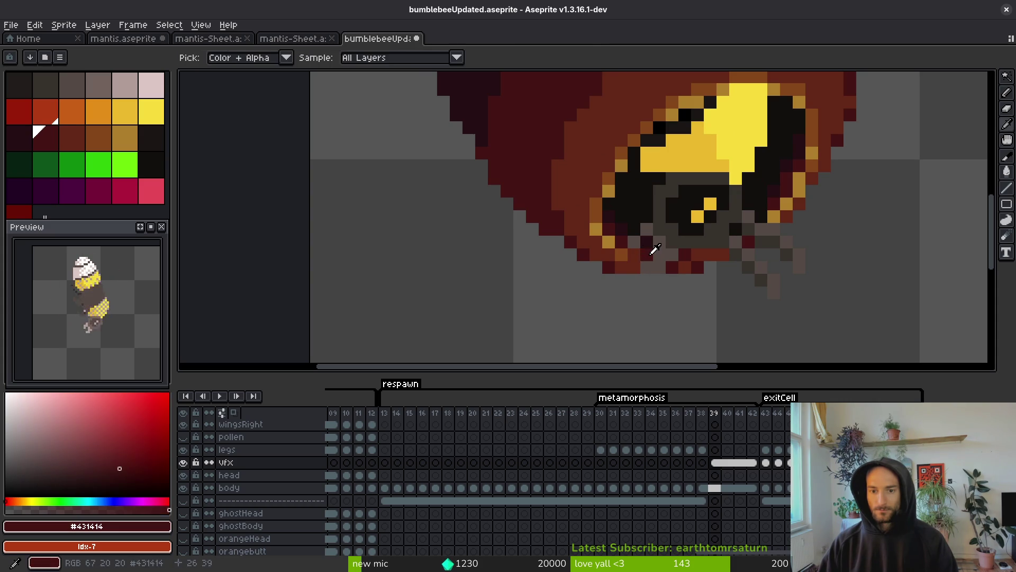
pyautogui.scroll(-4, 691, 261)
pyautogui.hotkey('ctrl', 's')
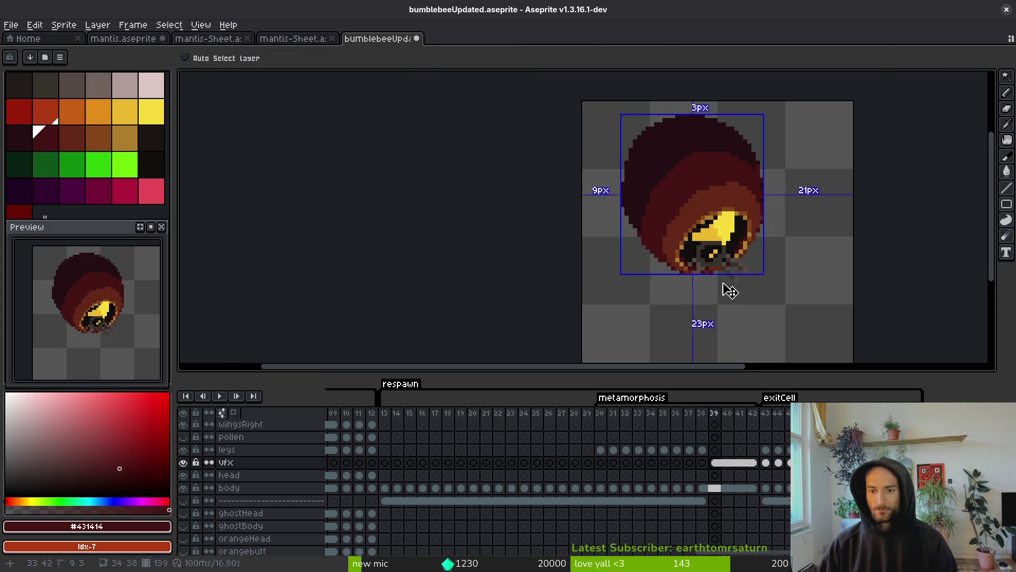
# Save bumblebeeUpdated.aseprite again and play the animation from the current frame
pyautogui.scroll(4, 725, 286)
pyautogui.scroll(-4, 714, 274)
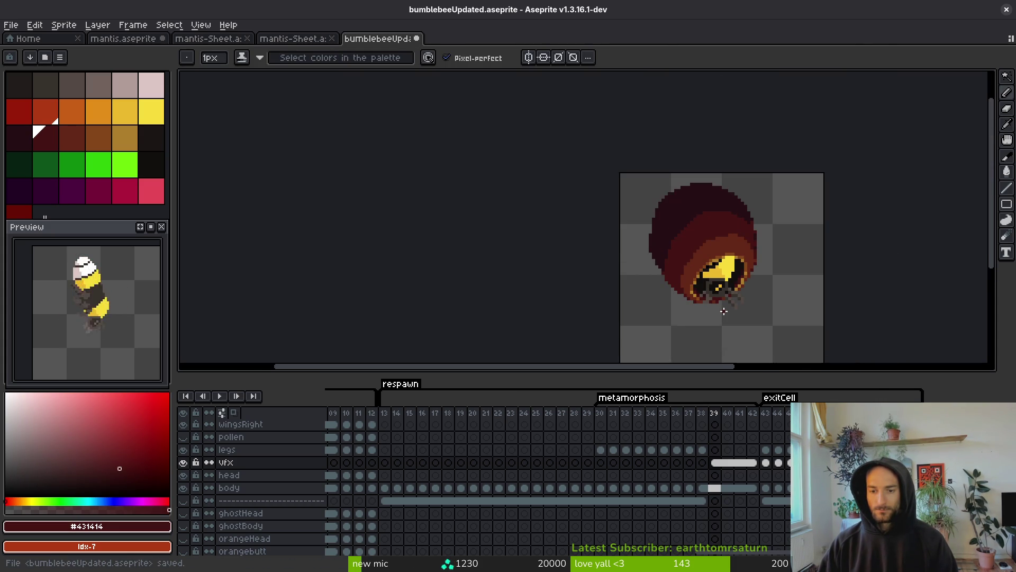
pyautogui.scroll(4, 718, 309)
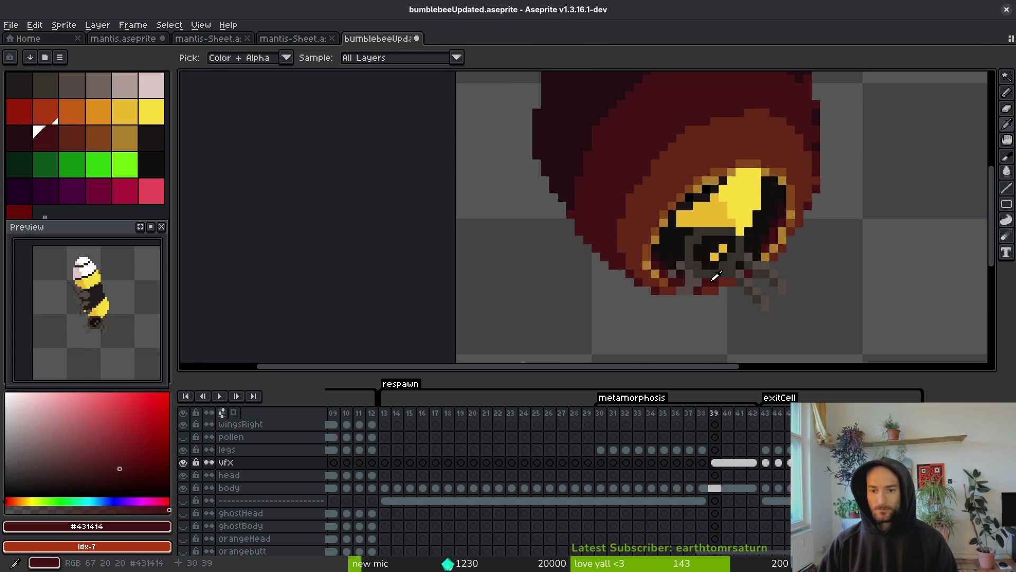
pyautogui.scroll(-4, 741, 307)
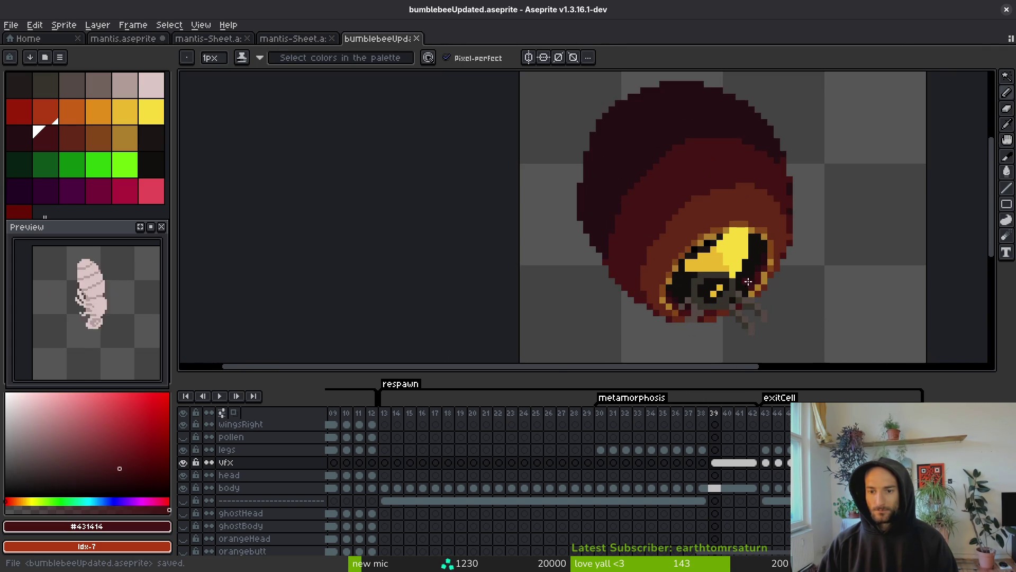
pyautogui.scroll(2, 757, 291)
pyautogui.hotkey('ctrl', 's')
pyautogui.press('alt')
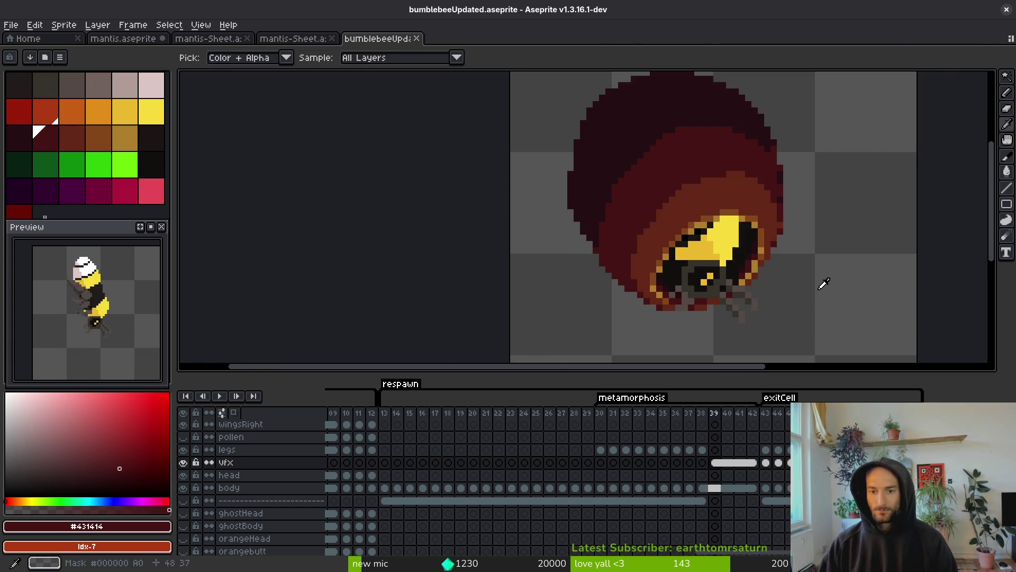
pyautogui.press('Return')
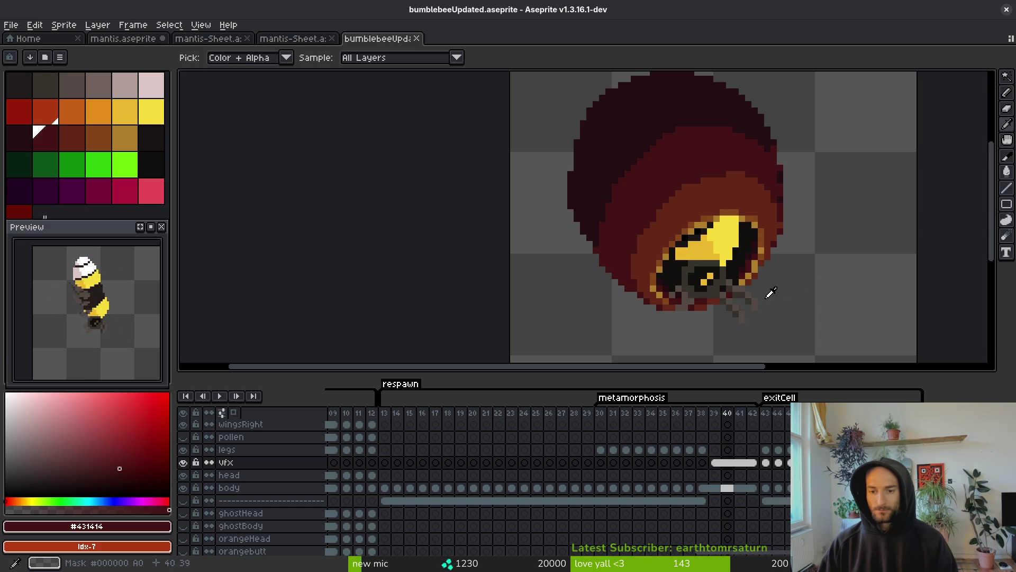
pyautogui.scroll(2, 770, 292)
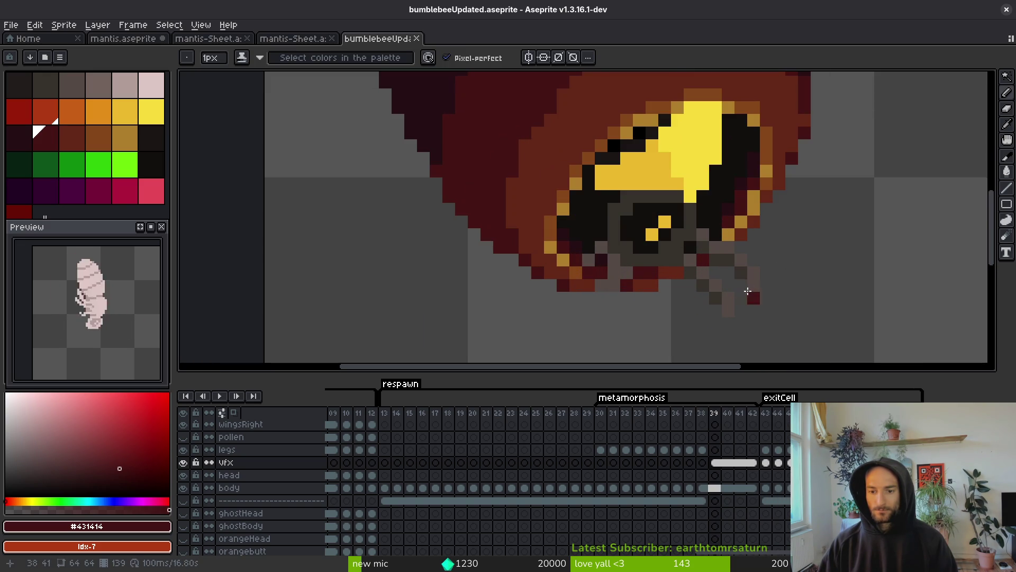
pyautogui.scroll(1, 740, 291)
pyautogui.press('m')
pyautogui.scroll(-2, 730, 280)
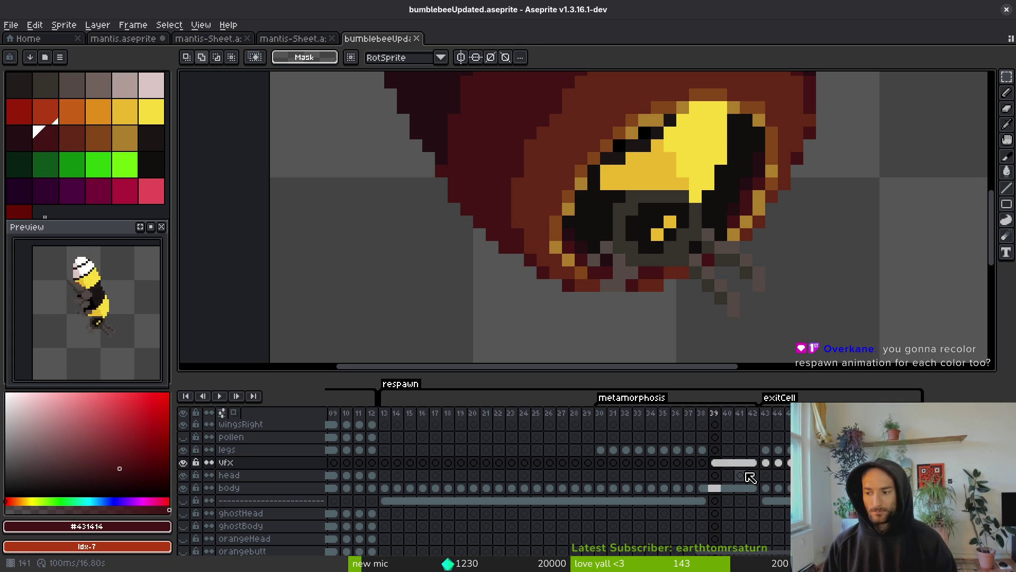
# Play the animation from frame 43, where the bee leaves the cell
pyautogui.click(775, 462)
pyautogui.scroll(-3, 661, 265)
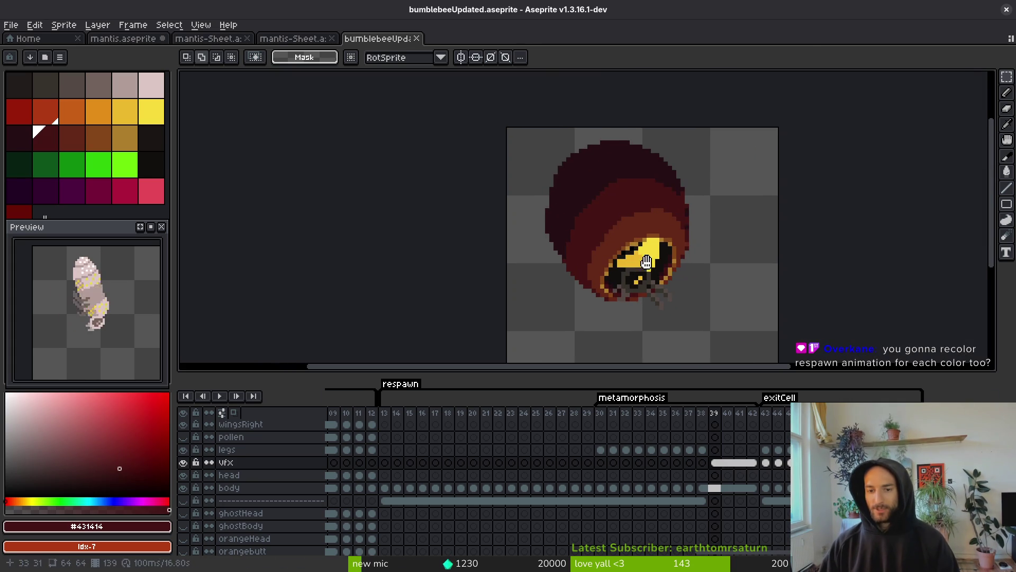
pyautogui.press('Return')
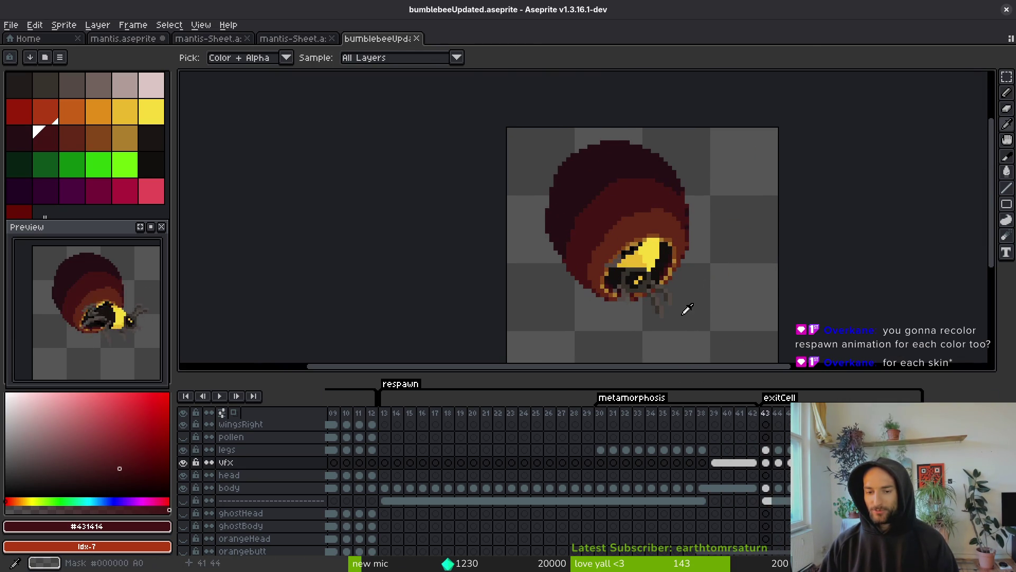
pyautogui.scroll(-2, 641, 497)
pyautogui.hscroll(3, 640, 497)
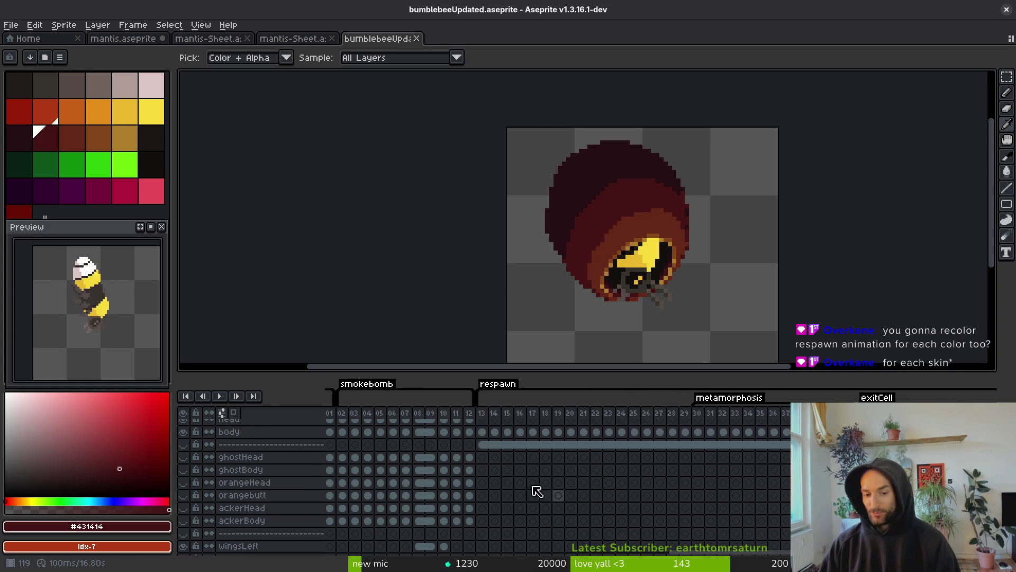
pyautogui.scroll(3, 561, 520)
pyautogui.hscroll(-2, 545, 518)
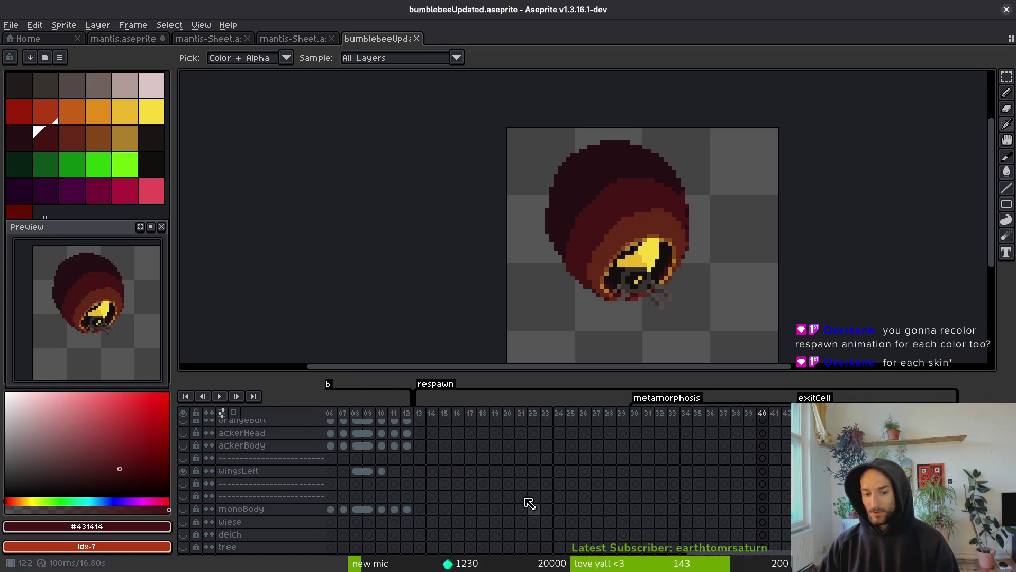
pyautogui.hscroll(3, 645, 512)
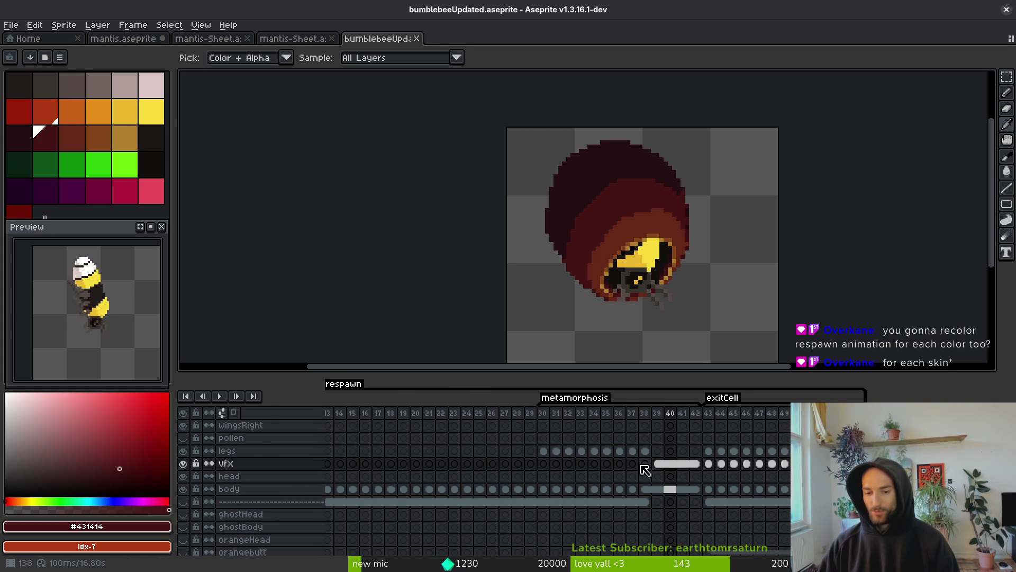
# Step back from frame 39 to frame 37 to review the bee before the cocoon
pyautogui.click(704, 483)
pyautogui.click(656, 489)
pyautogui.scroll(-1, 679, 289)
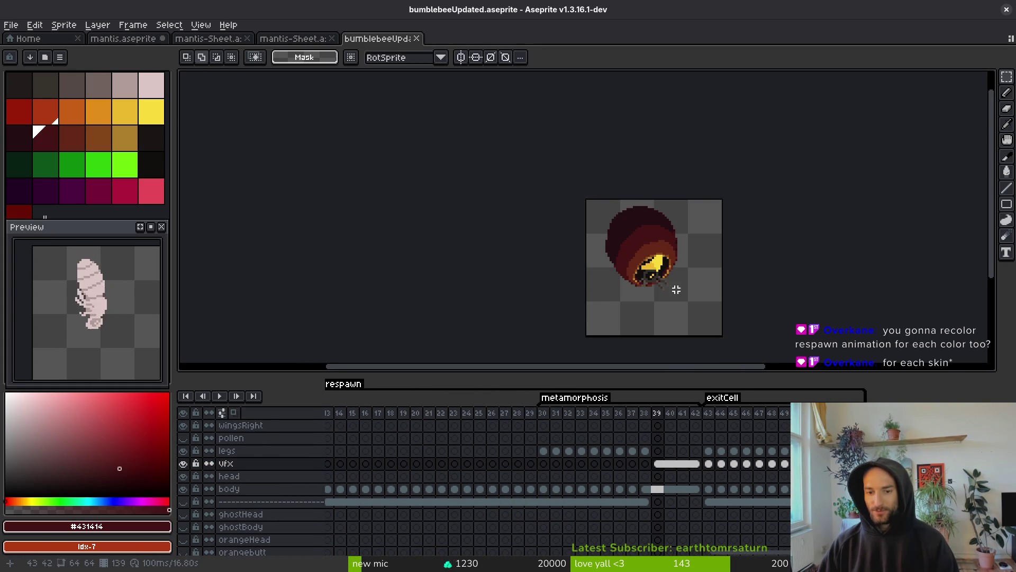
pyautogui.scroll(4, 678, 290)
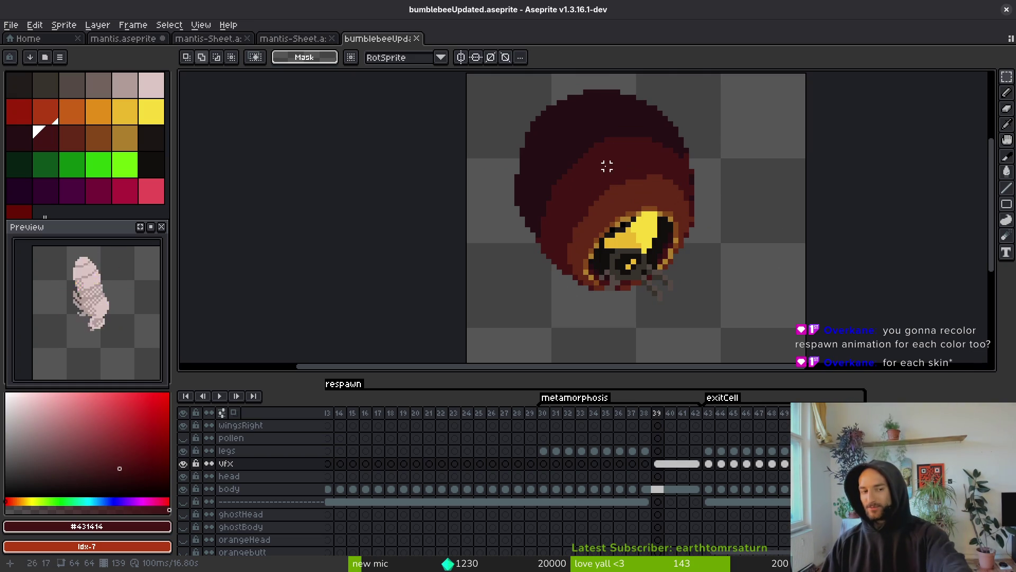
pyautogui.press('Return')
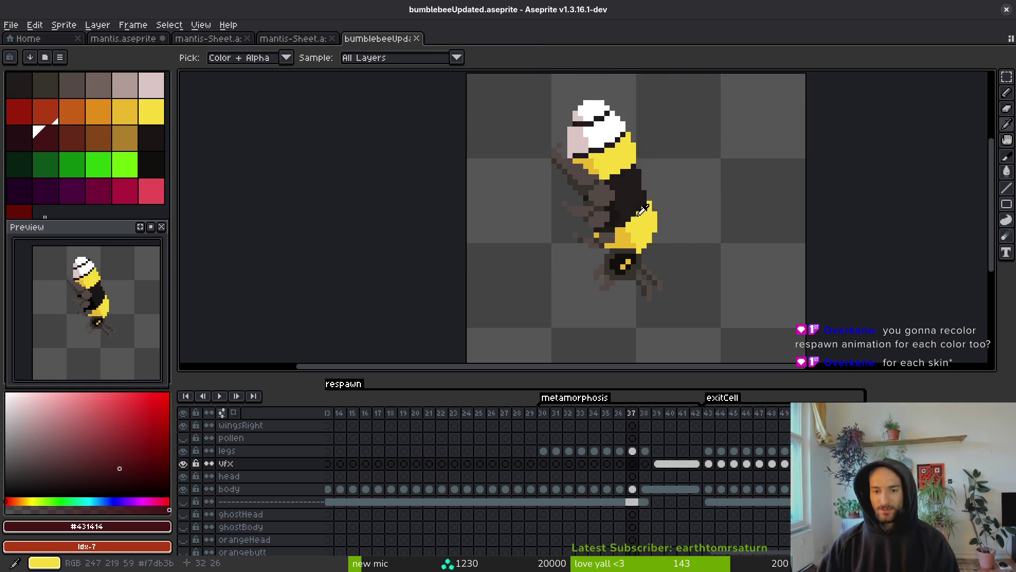
pyautogui.press('Return')
# Select the vfx cels across the metamorphosis frames and link them with Link Cels
pyautogui.moveTo(665, 472)
pyautogui.mouseDown()
pyautogui.moveTo(570, 466)
pyautogui.moveTo(667, 471)
pyautogui.mouseUp()
pyautogui.moveTo(544, 464); pyautogui.dragTo(670, 465)
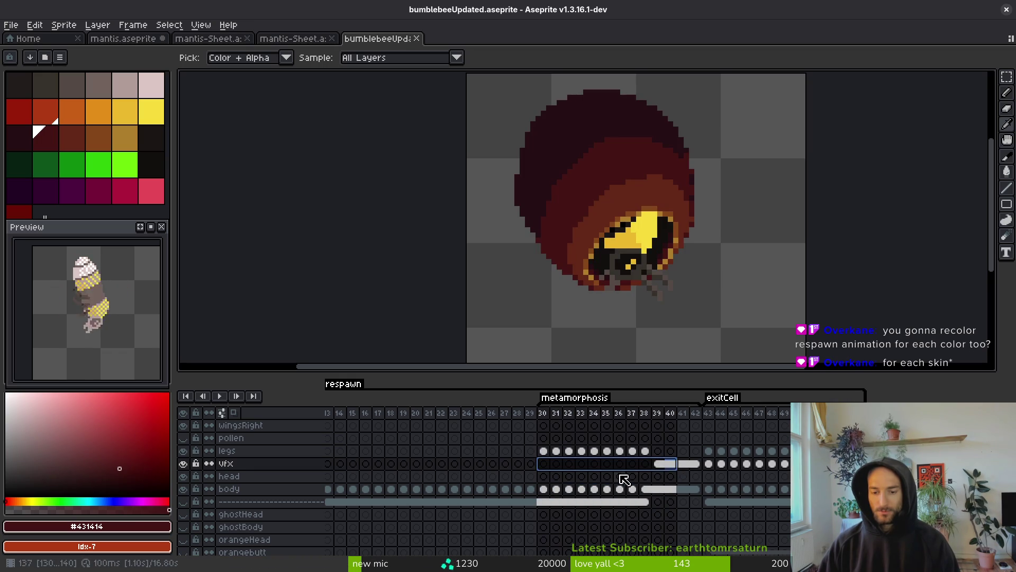
pyautogui.moveTo(660, 465)
pyautogui.mouseDown()
pyautogui.moveTo(690, 471)
pyautogui.moveTo(545, 471)
pyautogui.moveTo(646, 468)
pyautogui.mouseUp()
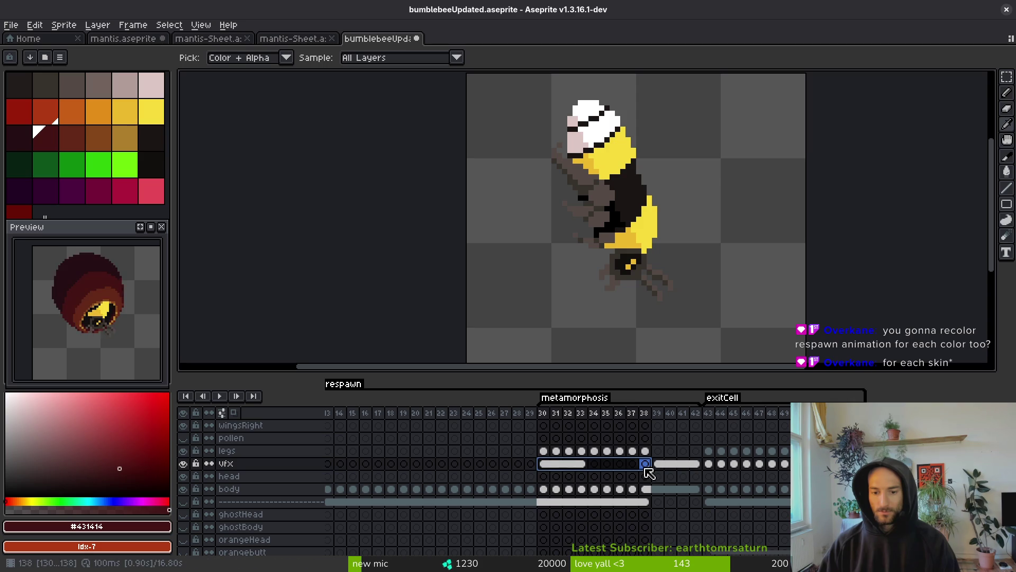
pyautogui.moveTo(547, 467); pyautogui.dragTo(695, 470)
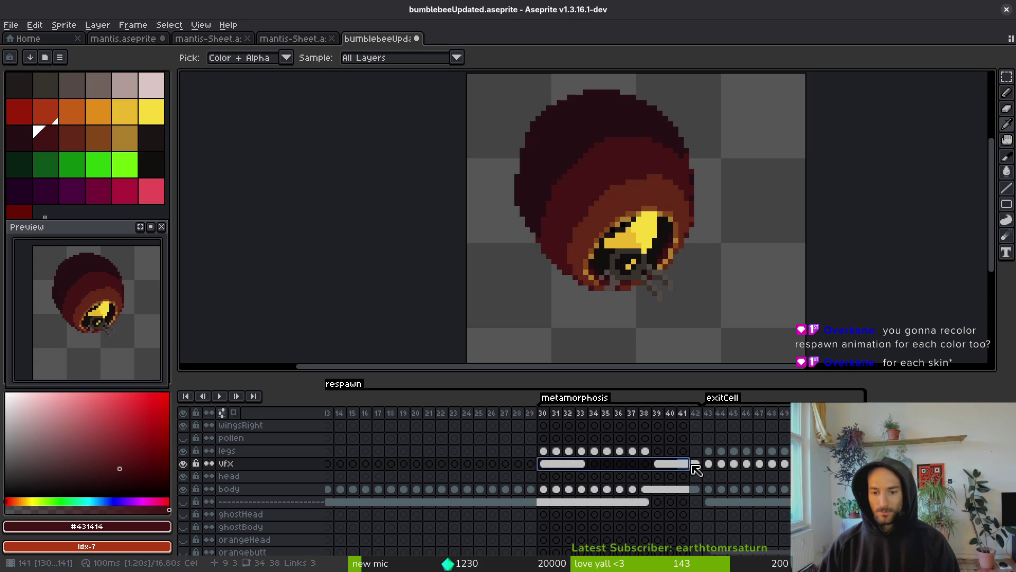
pyautogui.rightClick(579, 464)
pyautogui.click(612, 509)
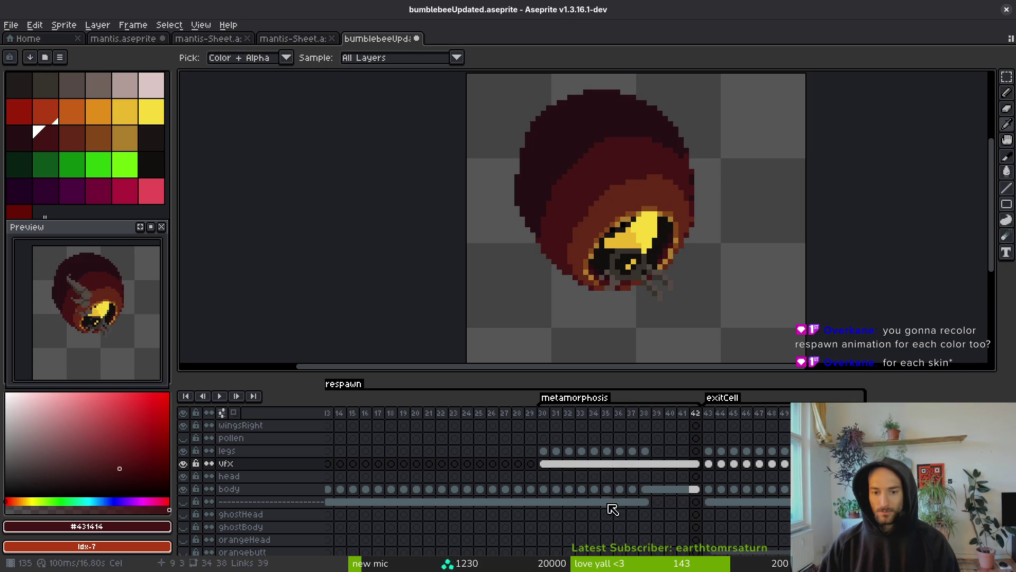
# Save the sprite as bumblebeeUpdated.aseprite
pyautogui.click(543, 463)
pyautogui.press('m')
pyautogui.scroll(-4, 609, 234)
pyautogui.scroll(4, 609, 234)
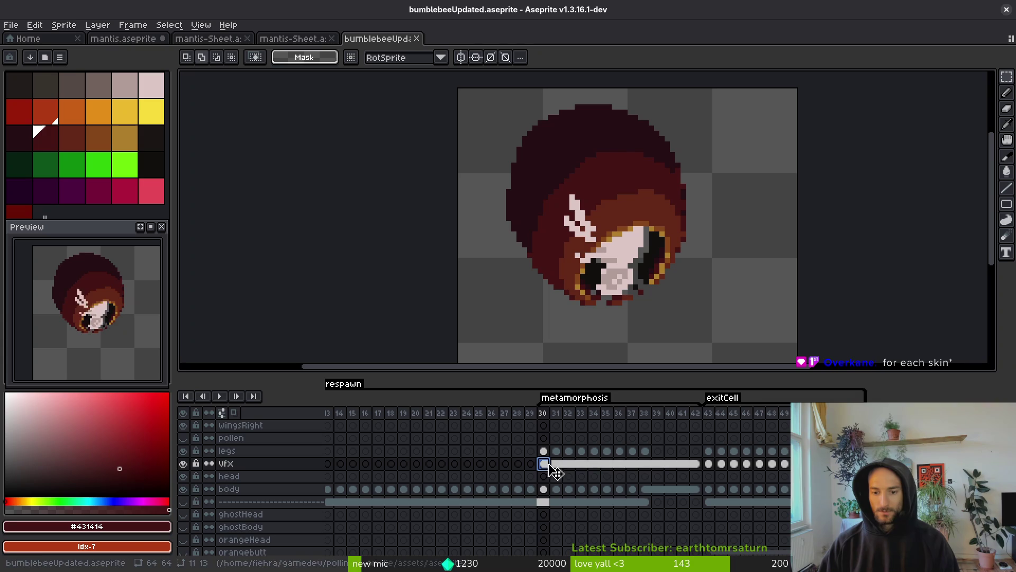
pyautogui.click(658, 470)
pyautogui.click(681, 488)
pyautogui.click(657, 488)
pyautogui.click(581, 464)
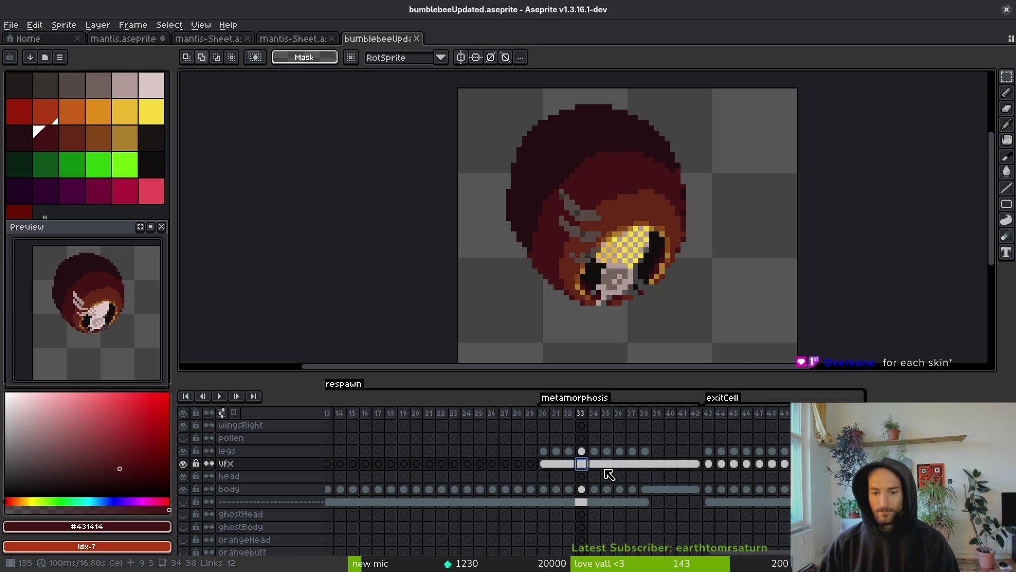
pyautogui.click(600, 465)
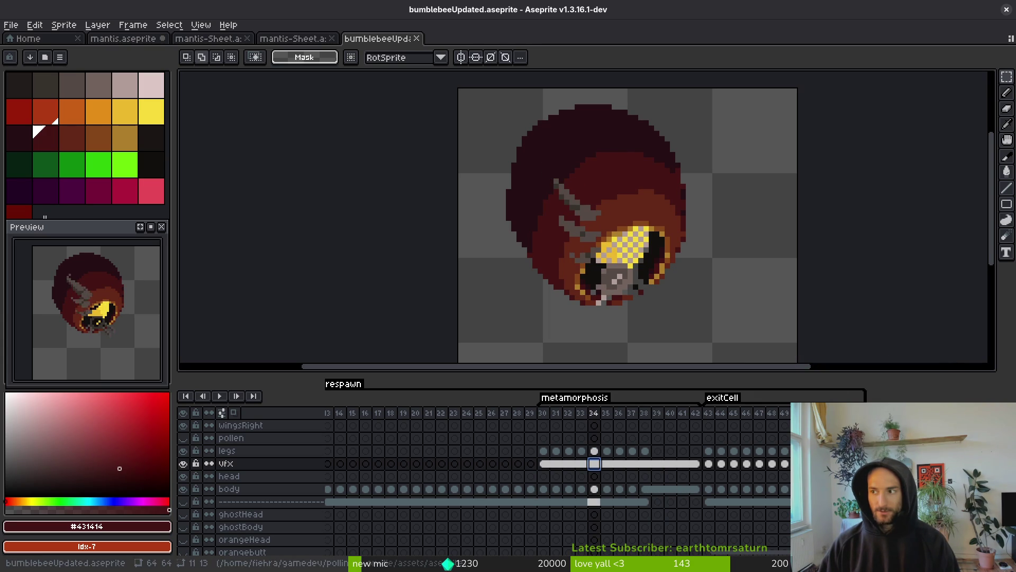
pyautogui.press('super+Down')
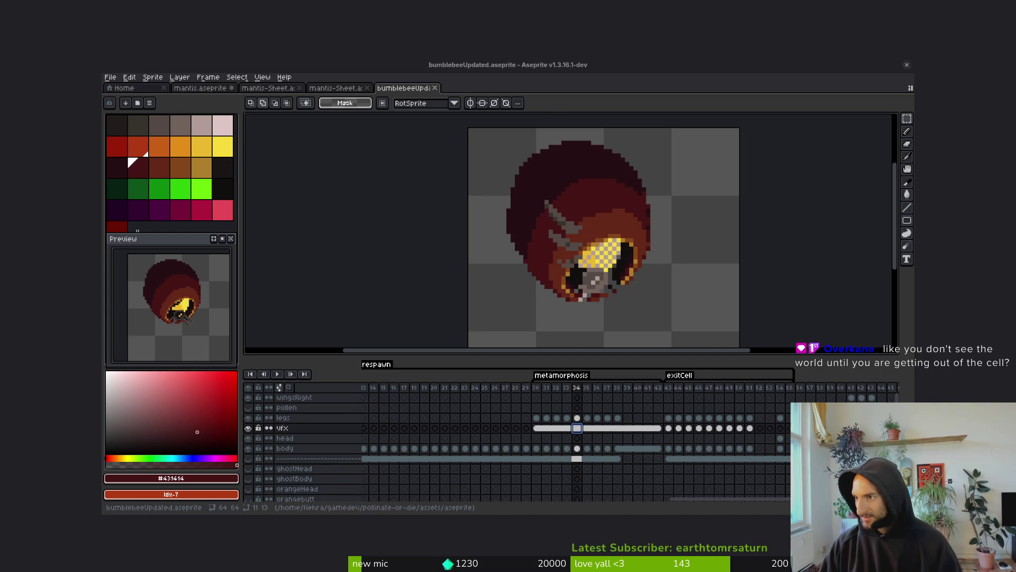
pyautogui.press('super+Up')
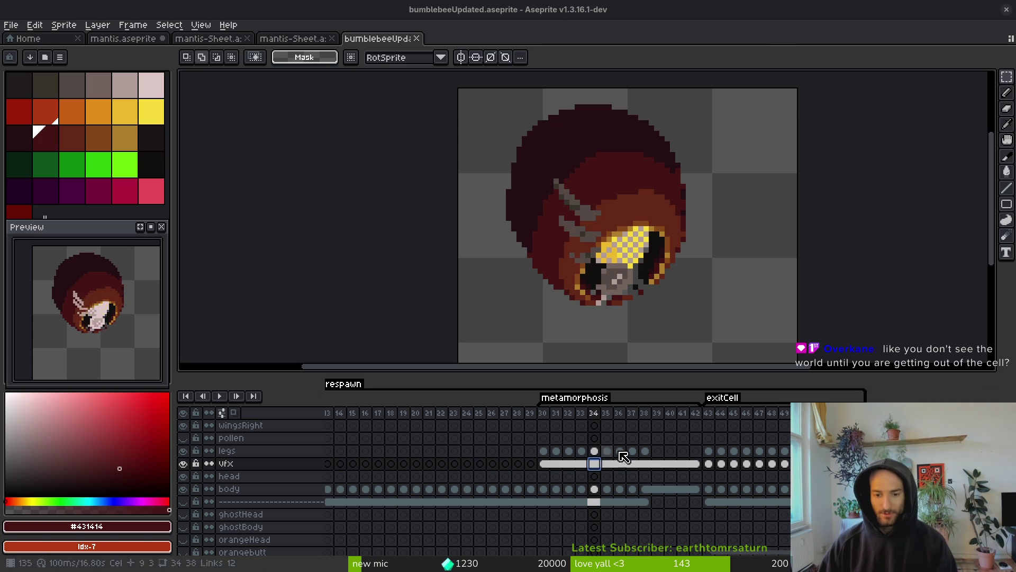
pyautogui.moveTo(581, 463)
pyautogui.mouseDown()
pyautogui.moveTo(596, 456)
pyautogui.moveTo(544, 469)
pyautogui.moveTo(702, 475)
pyautogui.moveTo(701, 442)
pyautogui.moveTo(677, 509)
pyautogui.moveTo(701, 526)
pyautogui.mouseUp()
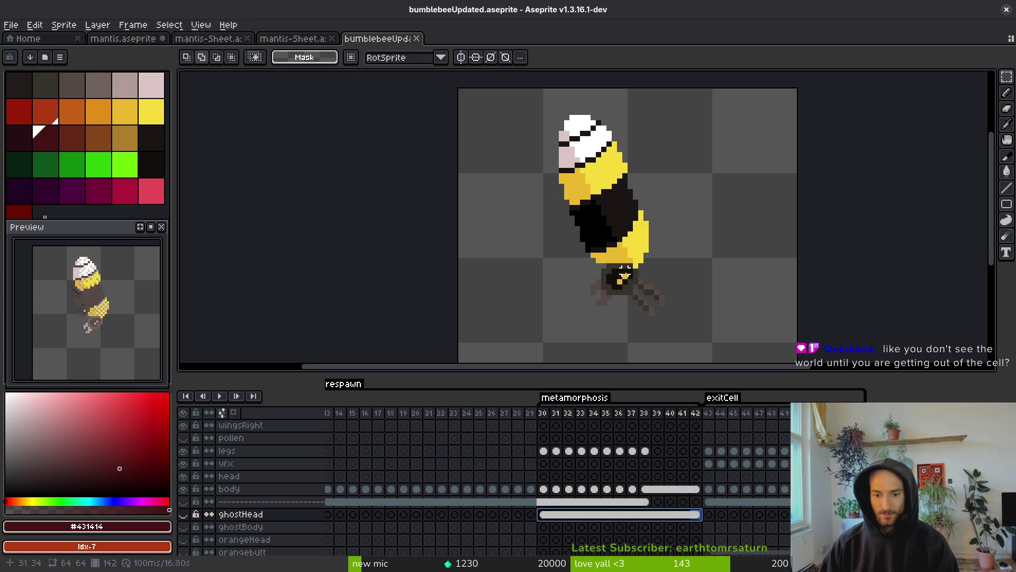
# Clear the cel selection and view frame 33 with the cocoon now on ghostHead
pyautogui.click(577, 453)
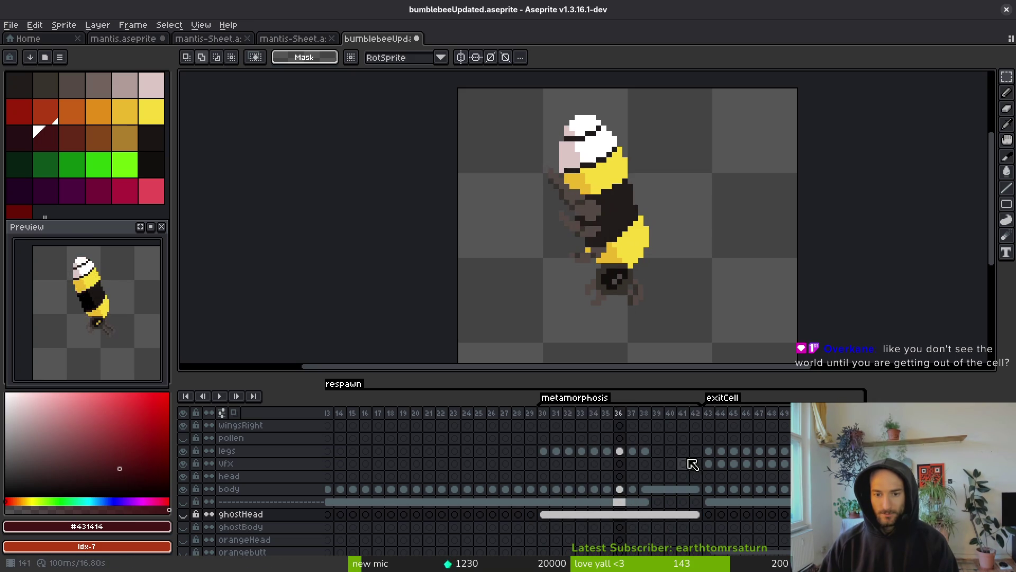
# Return to frame 33 and pick the darkest maroon #250e13 with the Pencil
pyautogui.click(182, 514)
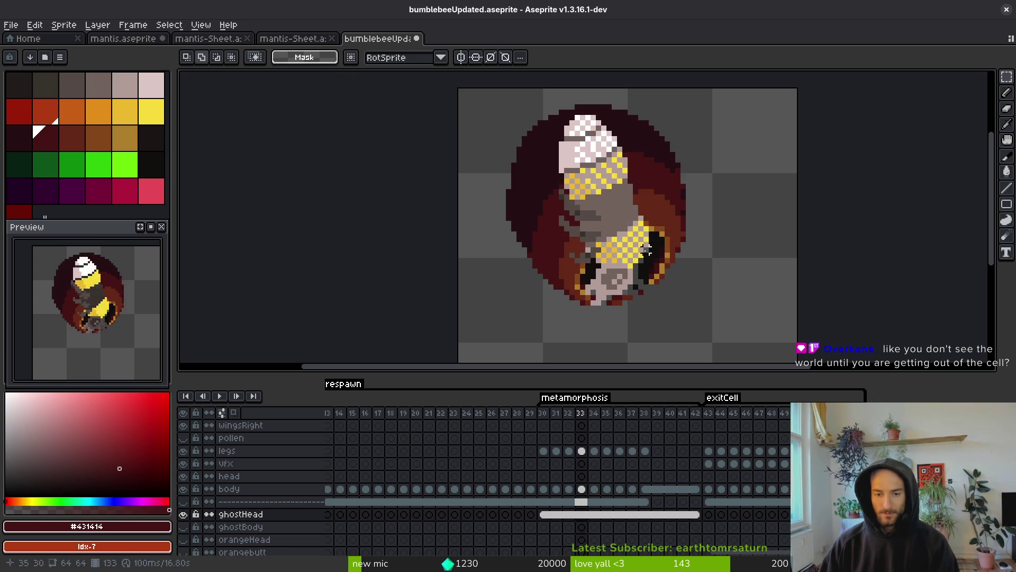
pyautogui.press('Left')
pyautogui.press('Left')
pyautogui.press('Right')
pyautogui.press('Right')
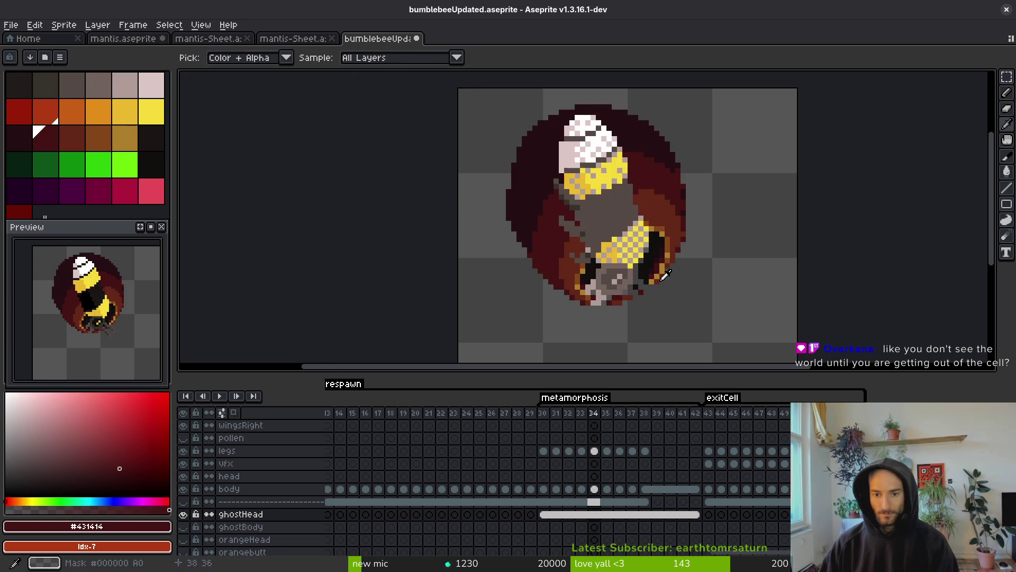
pyautogui.press('m')
pyautogui.scroll(2, 630, 180)
pyautogui.press('b')
pyautogui.keyDown('alt'); pyautogui.click(639, 76); pyautogui.keyUp('alt')
pyautogui.scroll(2, 635, 166)
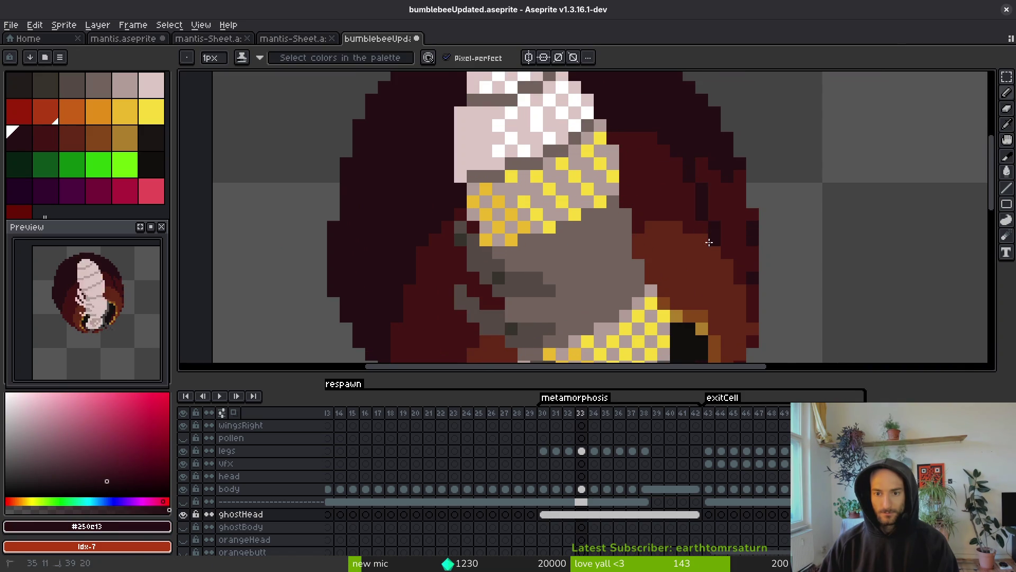
pyautogui.scroll(-4, 681, 180)
# Draw dark strokes along the cell's inner wall, undoing the last one
pyautogui.moveTo(662, 106); pyautogui.dragTo(672, 213)
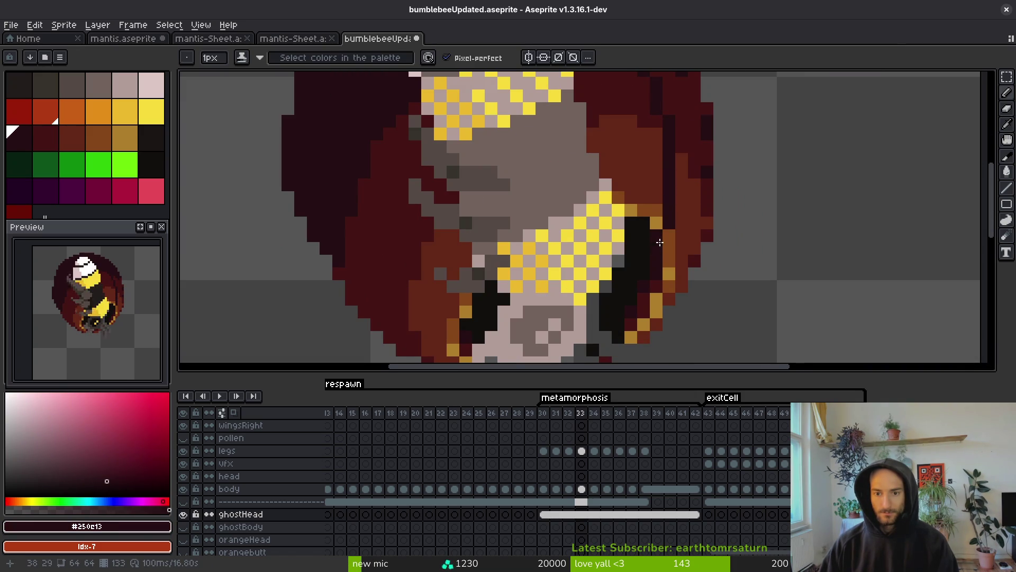
pyautogui.scroll(-1, 659, 243)
pyautogui.moveTo(394, 239); pyautogui.dragTo(405, 273)
pyautogui.moveTo(458, 323)
pyautogui.mouseDown()
pyautogui.moveTo(369, 164)
pyautogui.moveTo(420, 269)
pyautogui.mouseUp()
pyautogui.hotkey('ctrl', 'z')
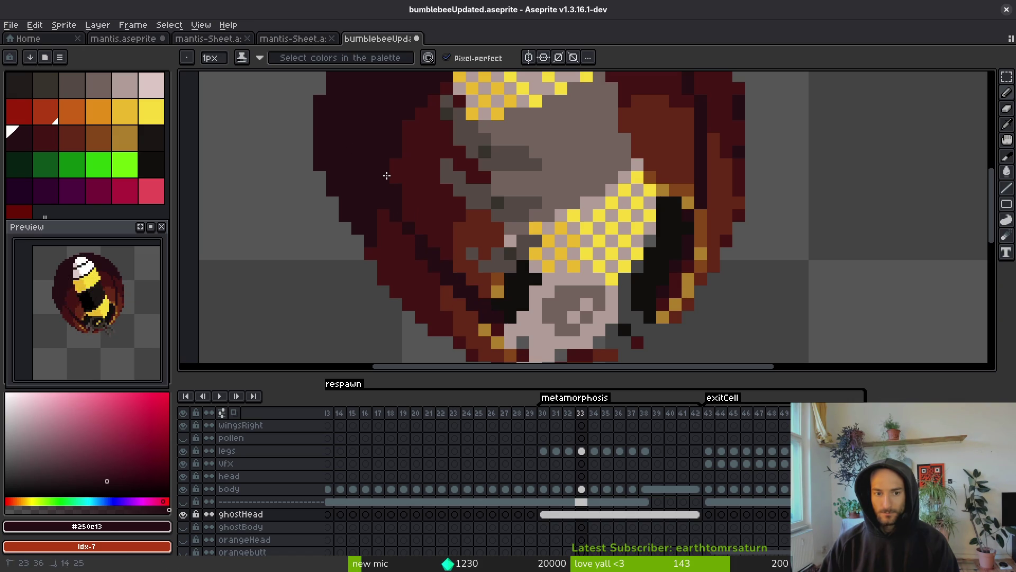
# Sample the dark red and darkest maroon shades from the cell wall
pyautogui.keyDown('alt'); pyautogui.click(407, 213); pyautogui.keyUp('alt')
pyautogui.scroll(-2, 409, 222)
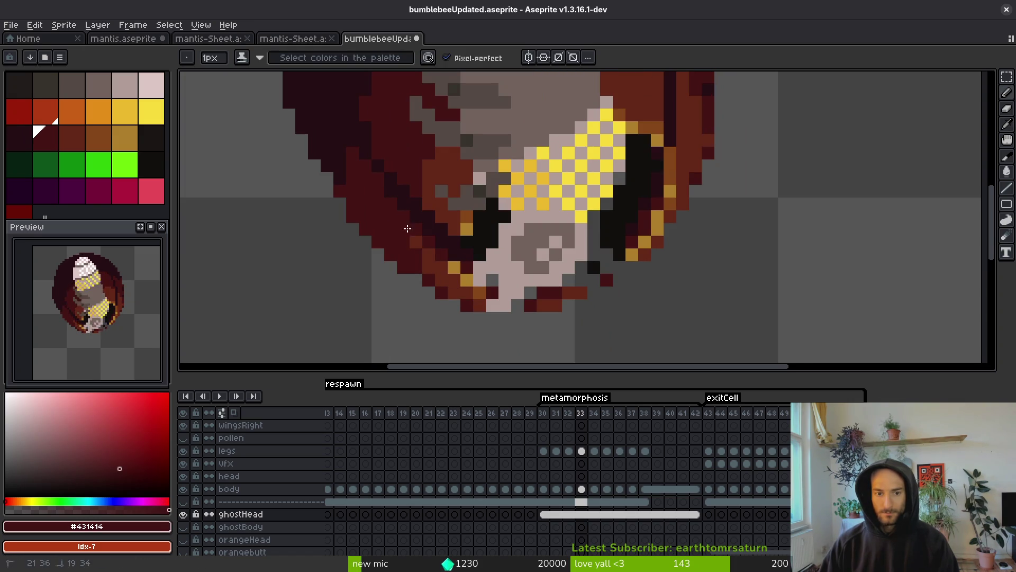
pyautogui.keyDown('alt'); pyautogui.click(432, 255); pyautogui.keyUp('alt')
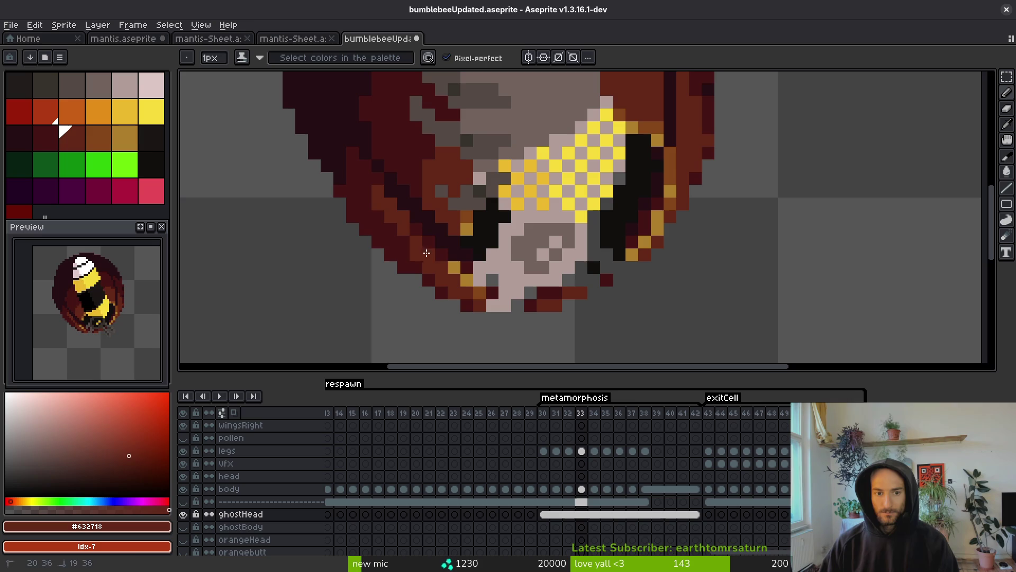
pyautogui.moveTo(430, 267); pyautogui.dragTo(433, 256)
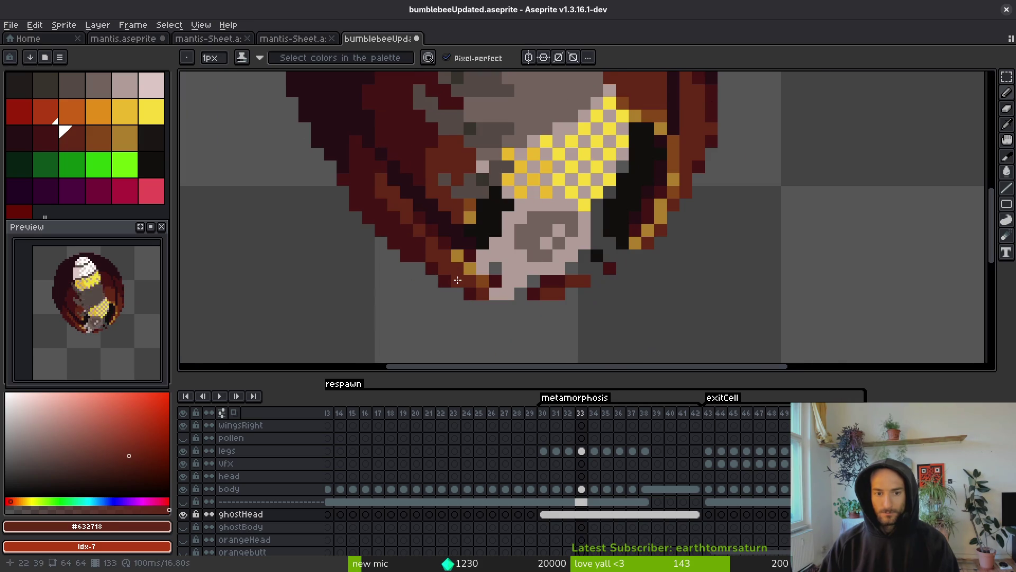
pyautogui.keyDown('alt'); pyautogui.click(419, 243); pyautogui.keyUp('alt')
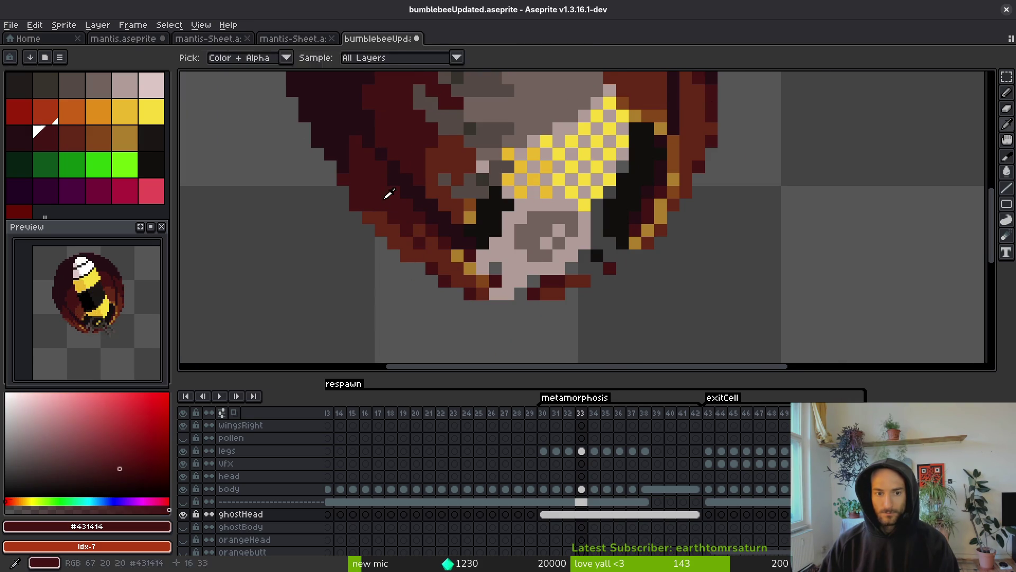
pyautogui.moveTo(403, 177); pyautogui.dragTo(418, 219)
pyautogui.keyDown('alt'); pyautogui.click(415, 239); pyautogui.keyUp('alt')
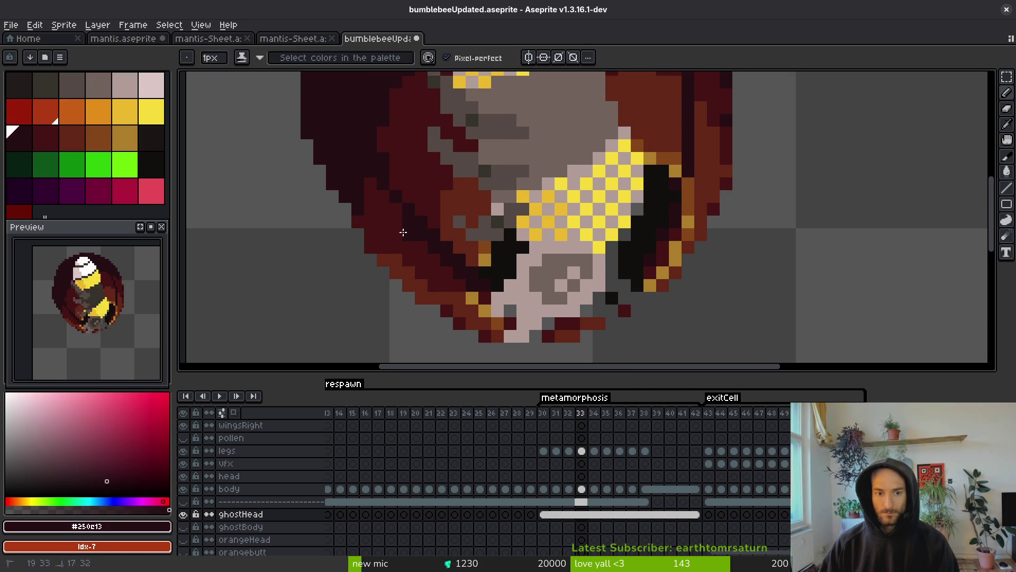
pyautogui.keyDown('alt'); pyautogui.click(380, 228); pyautogui.keyUp('alt')
pyautogui.moveTo(371, 220)
pyautogui.mouseDown()
pyautogui.moveTo(382, 263)
pyautogui.moveTo(418, 267)
pyautogui.mouseUp()
# Darken a few rim pixels and bucket-fill the dark-red area left of the bee with #250e13
pyautogui.click(349, 217)
pyautogui.keyDown('alt'); pyautogui.click(390, 216); pyautogui.keyUp('alt')
pyautogui.press('g')
pyautogui.click(430, 212)
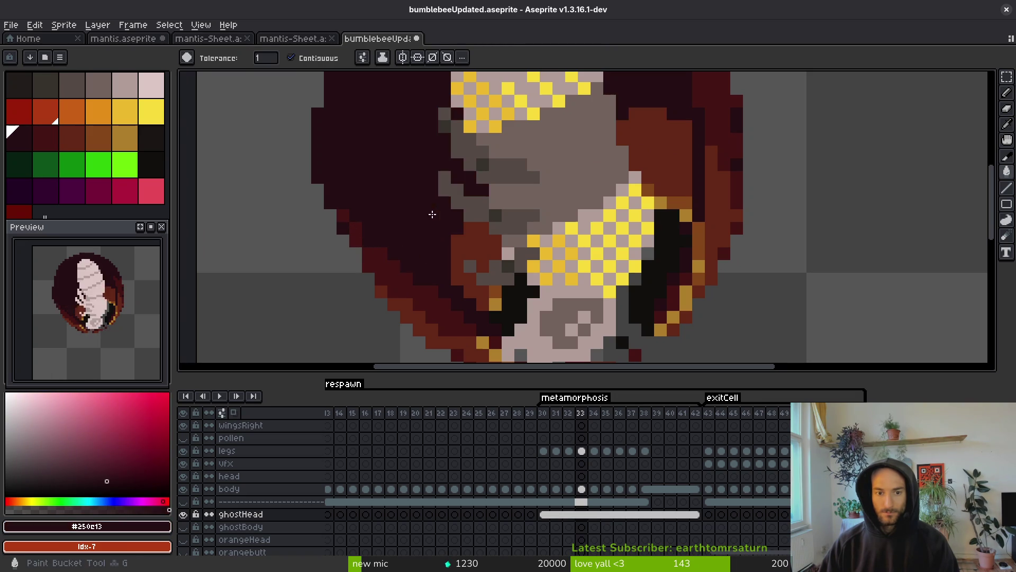
# Bucket-fill the dark-red area right of the bee with #250e13
pyautogui.scroll(-1, 516, 193)
pyautogui.scroll(1, 628, 156)
pyautogui.click(628, 156)
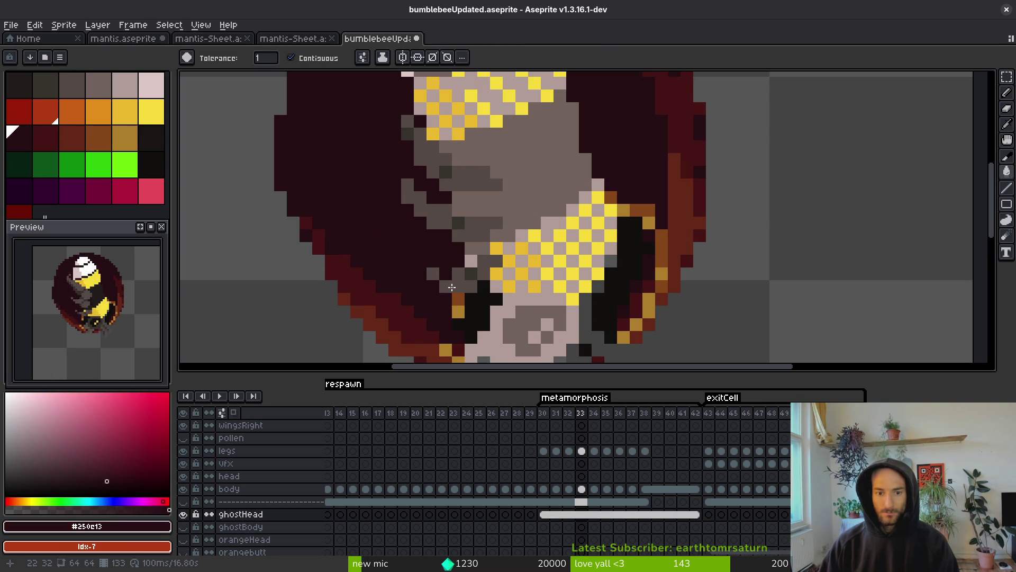
pyautogui.scroll(-1, 458, 280)
pyautogui.scroll(1, 437, 276)
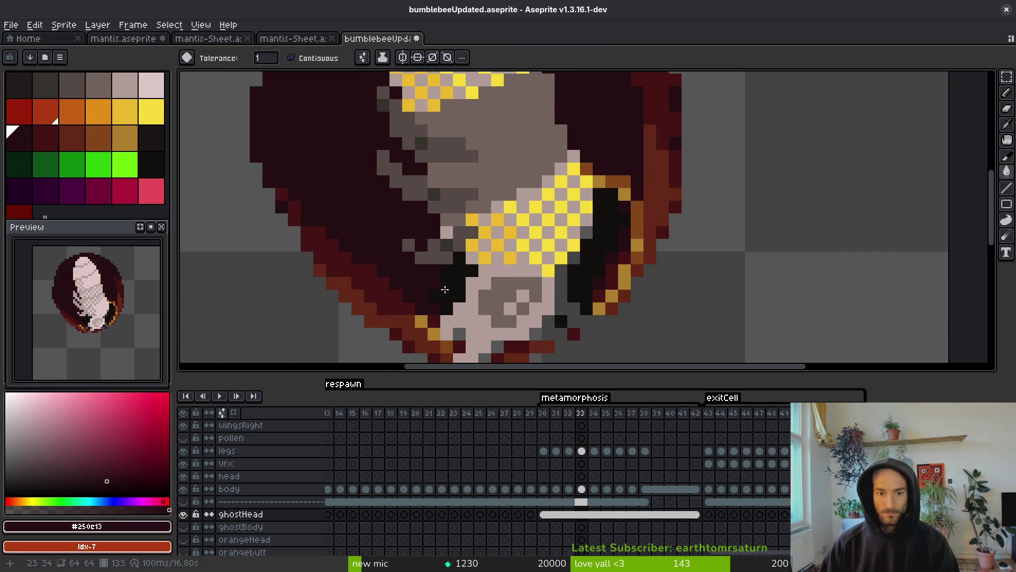
# Sample near-black #120f0c from the bee's edge and switch back to the Pencil
pyautogui.keyDown('alt'); pyautogui.click(447, 273); pyautogui.keyUp('alt')
pyautogui.scroll(-1, 460, 317)
pyautogui.scroll(1, 442, 273)
pyautogui.press('b')
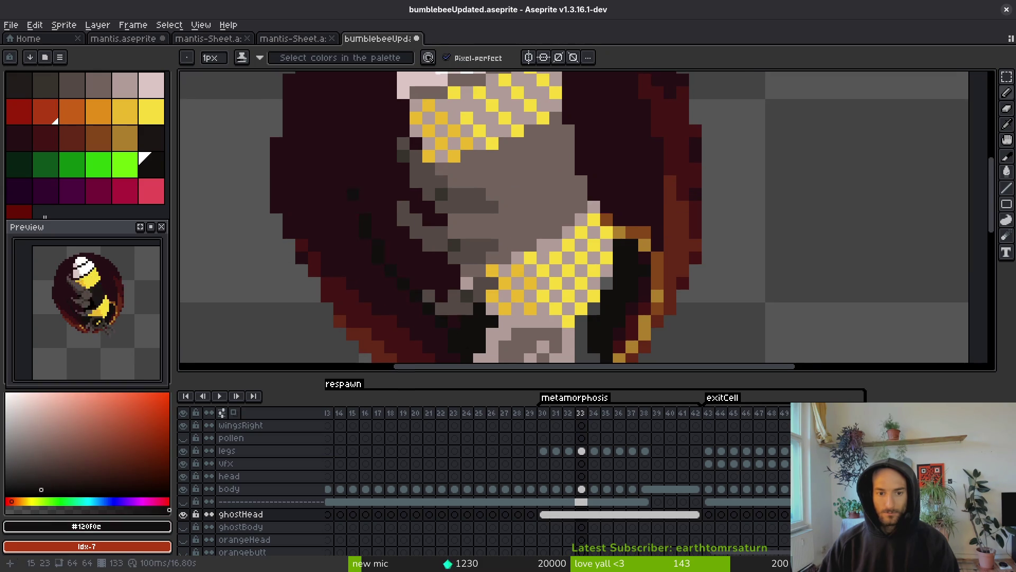
pyautogui.moveTo(354, 199); pyautogui.dragTo(392, 301)
pyautogui.scroll(2, 395, 153)
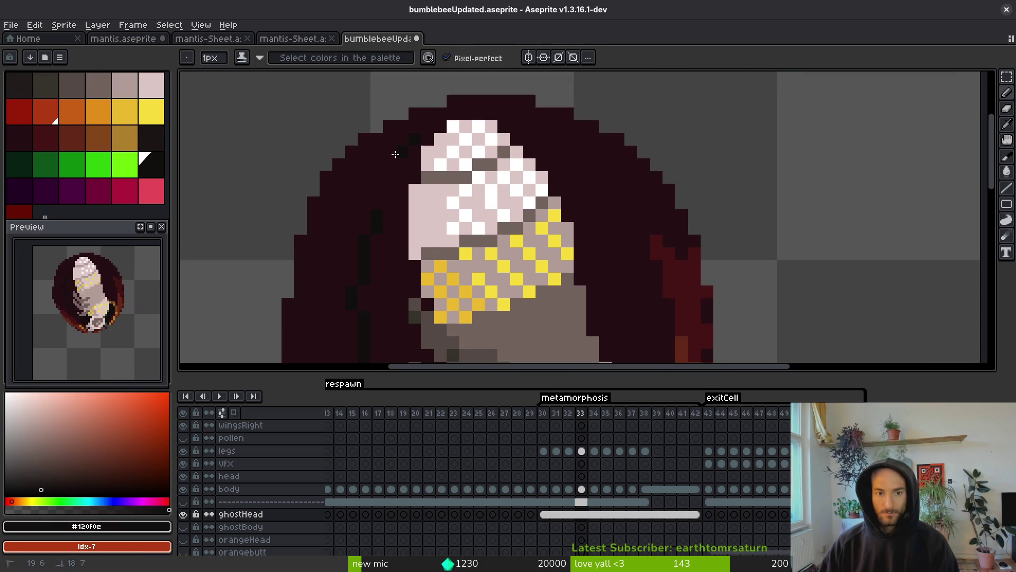
pyautogui.scroll(-4, 338, 263)
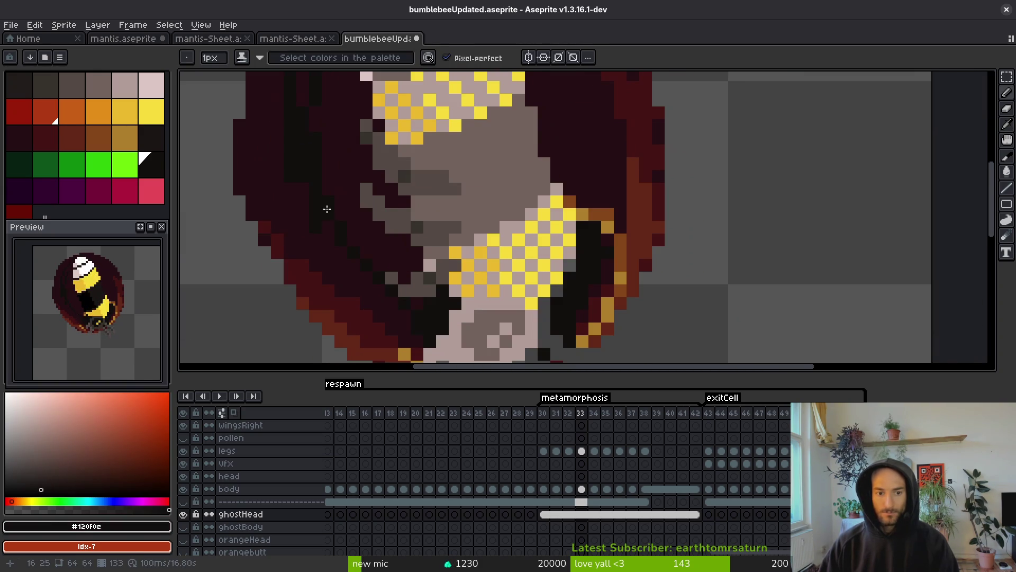
# Draw a dark maroon diagonal stroke inside the cell and a near-black pixel beside the ghost head
pyautogui.keyDown('alt'); pyautogui.click(357, 276); pyautogui.keyUp('alt')
pyautogui.moveTo(357, 277)
pyautogui.mouseDown()
pyautogui.moveTo(294, 183)
pyautogui.moveTo(371, 295)
pyautogui.mouseUp()
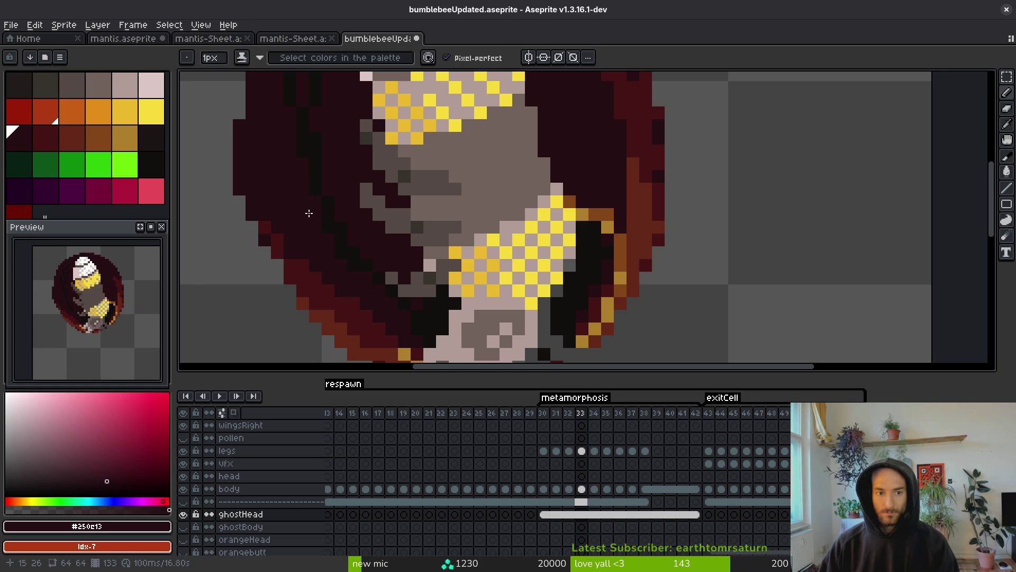
pyautogui.scroll(5, 310, 217)
pyautogui.keyDown('alt'); pyautogui.click(461, 103); pyautogui.keyUp('alt')
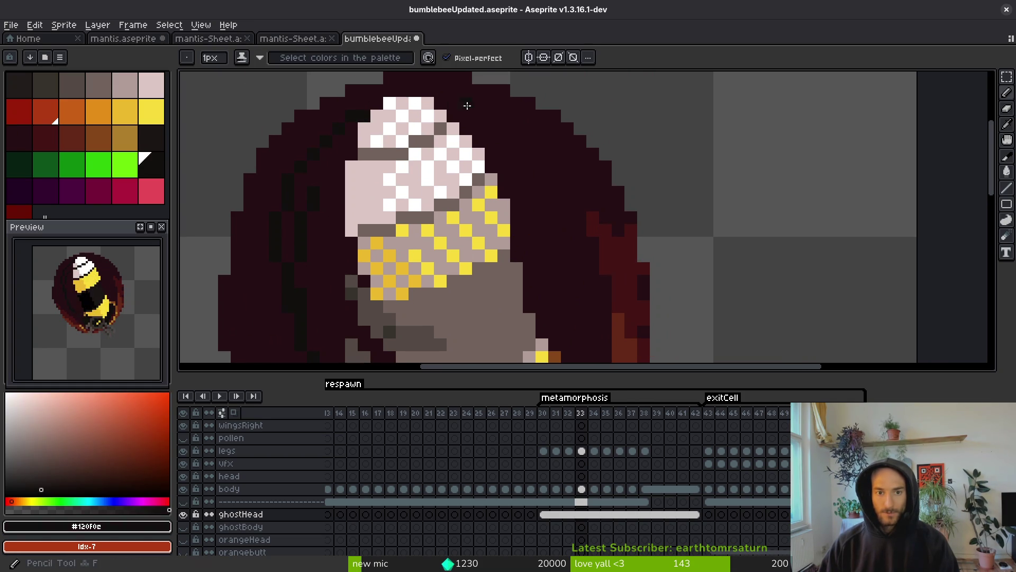
pyautogui.moveTo(450, 108); pyautogui.dragTo(459, 115)
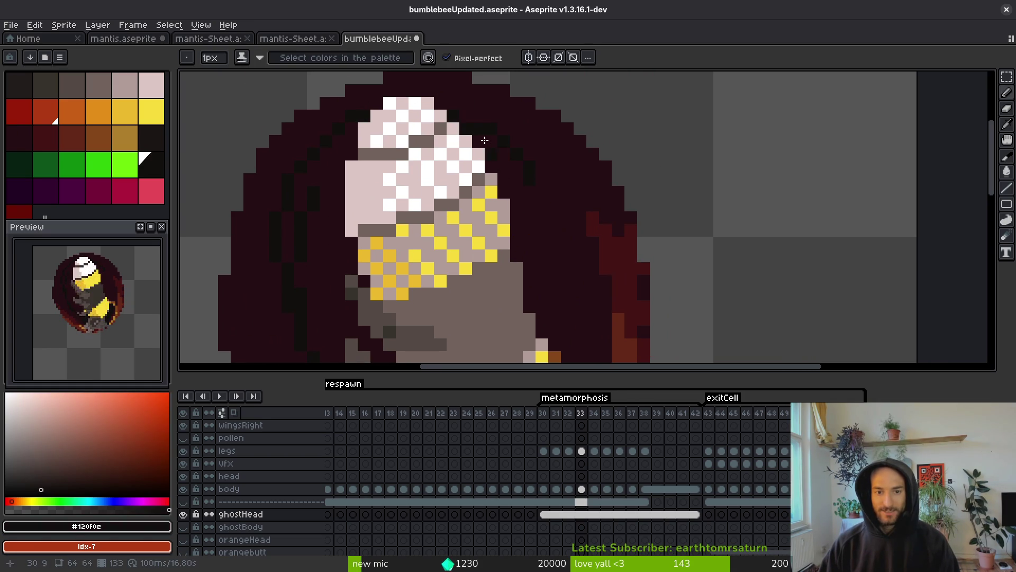
pyautogui.scroll(-2, 476, 133)
pyautogui.hscroll(2, 482, 143)
pyautogui.scroll(-2, 531, 249)
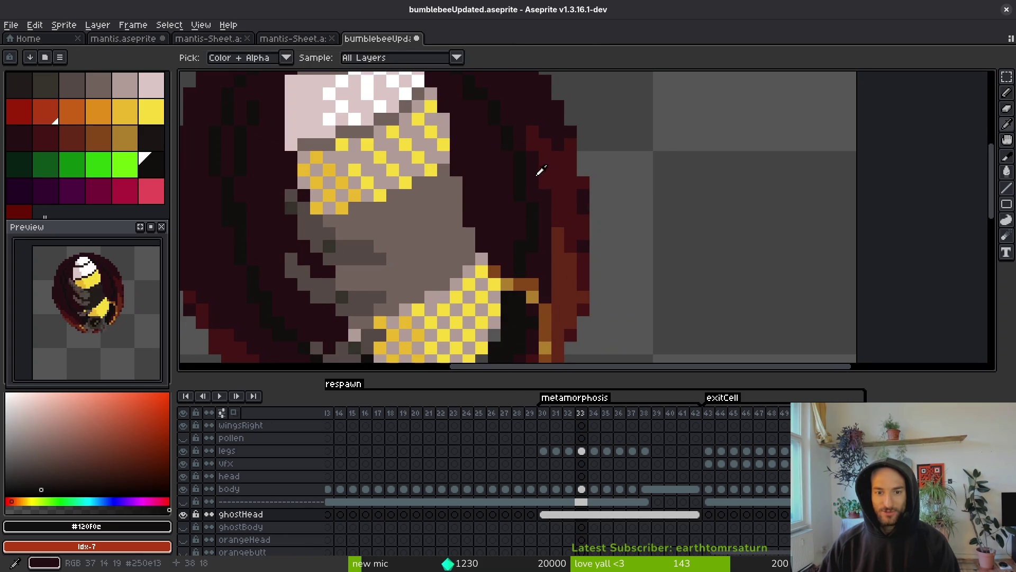
# Paint a darker maroon strip along the right side of the bee's body
pyautogui.keyDown('alt'); pyautogui.click(548, 144); pyautogui.keyUp('alt')
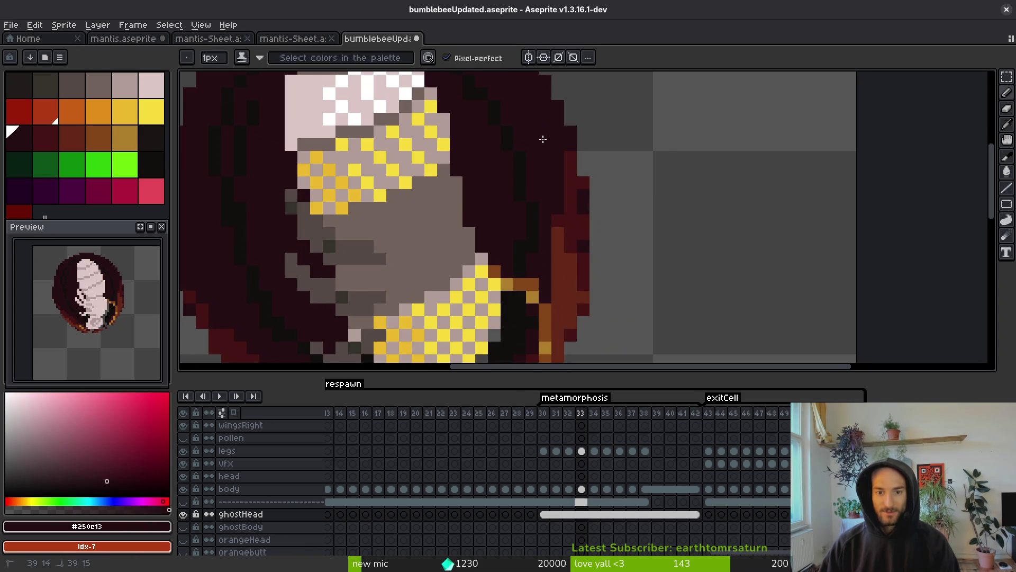
pyautogui.keyDown('alt'); pyautogui.click(559, 250); pyautogui.keyUp('alt')
pyautogui.scroll(-2, 562, 211)
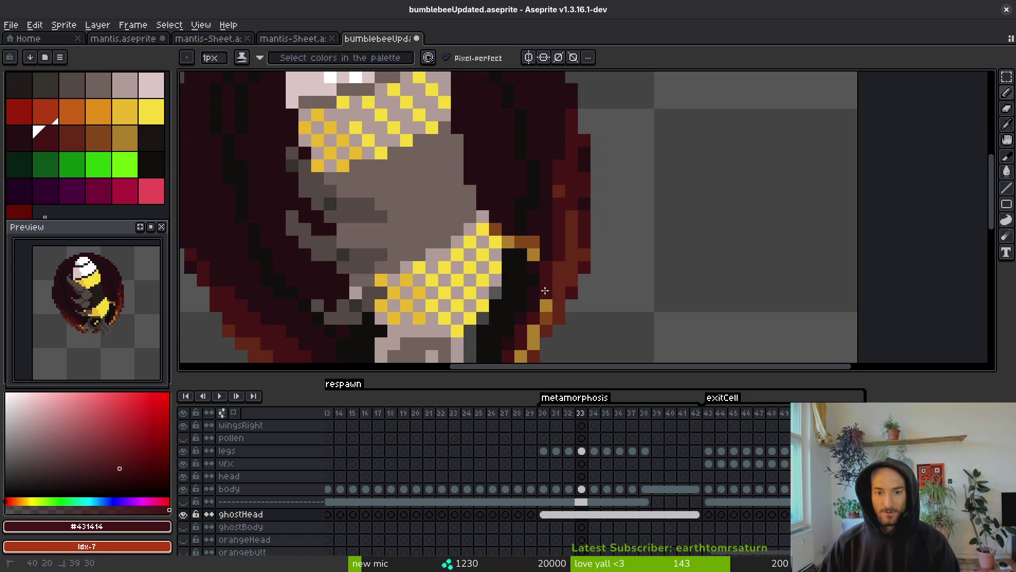
pyautogui.moveTo(584, 165); pyautogui.dragTo(561, 180)
pyautogui.keyDown('alt'); pyautogui.click(567, 143); pyautogui.keyUp('alt')
pyautogui.moveTo(572, 114); pyautogui.dragTo(567, 144)
pyautogui.scroll(3, 548, 196)
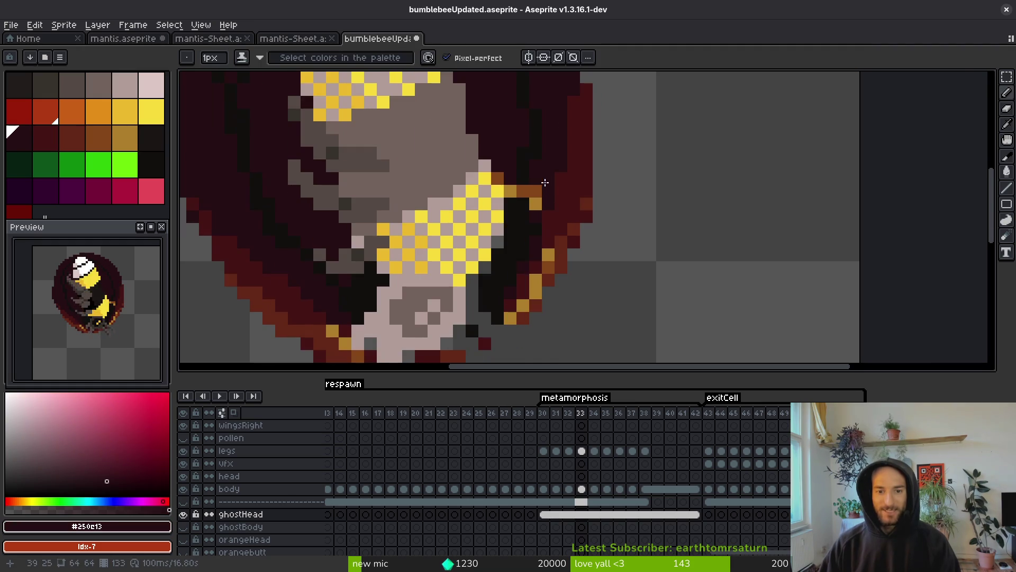
# Darken the pixels beside the bee's body with near-black and dark red shades
pyautogui.keyDown('alt'); pyautogui.click(507, 190); pyautogui.keyUp('alt')
pyautogui.click(490, 191)
pyautogui.keyDown('alt'); pyautogui.click(550, 153); pyautogui.keyUp('alt')
pyautogui.click(531, 219)
pyautogui.scroll(-3, 561, 234)
pyautogui.click(556, 258)
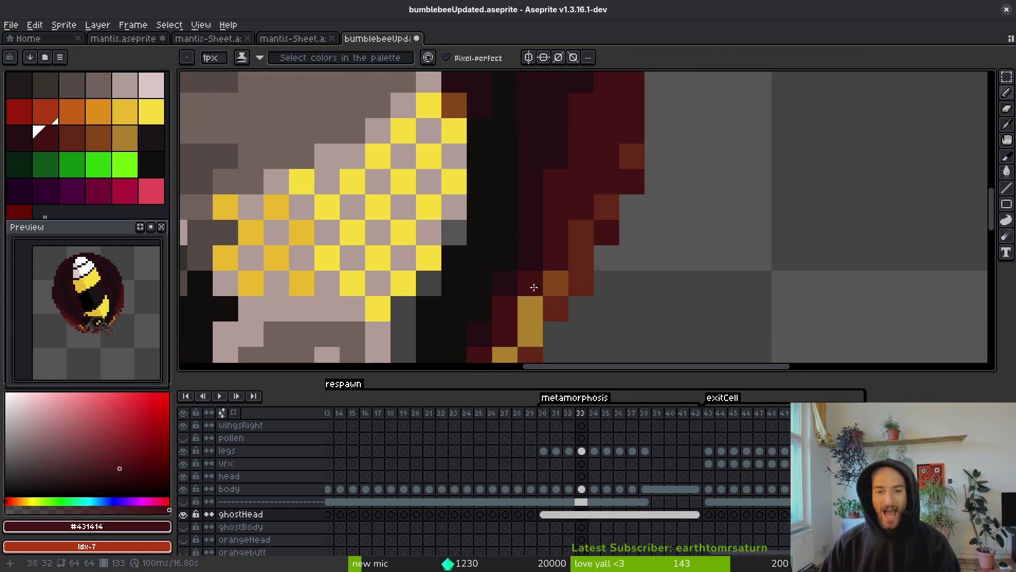
pyautogui.scroll(-2, 566, 247)
# Repaint two rim pixels red-brown, save the sprite, and undo a stray brown pixel
pyautogui.keyDown('alt'); pyautogui.click(583, 188); pyautogui.keyUp('alt')
pyautogui.click(583, 207)
pyautogui.click(566, 222)
pyautogui.keyDown('alt'); pyautogui.click(582, 223); pyautogui.keyUp('alt')
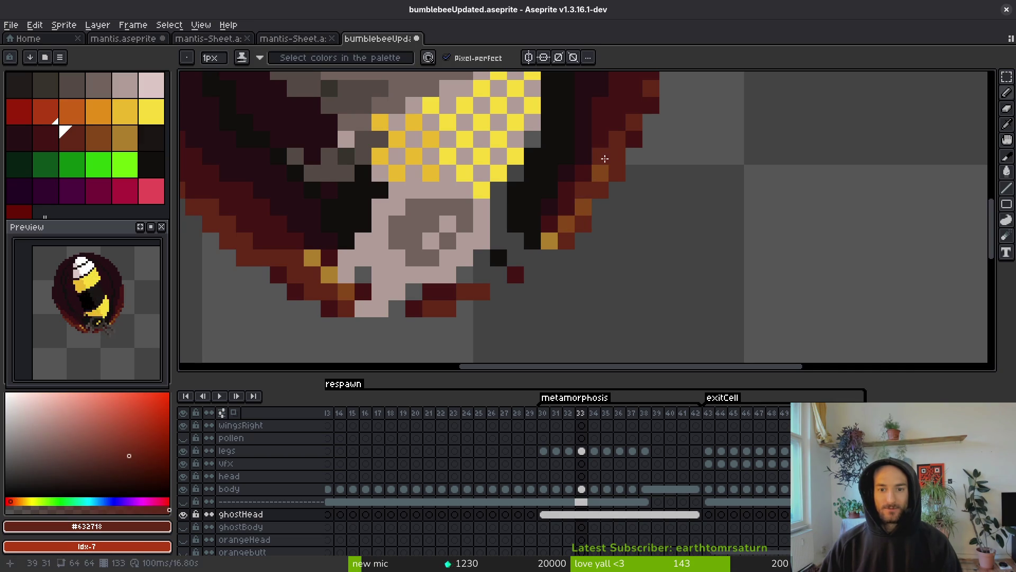
pyautogui.scroll(2, 608, 190)
pyautogui.keyDown('alt'); pyautogui.click(578, 193); pyautogui.keyUp('alt')
pyautogui.hotkey('ctrl', 's')
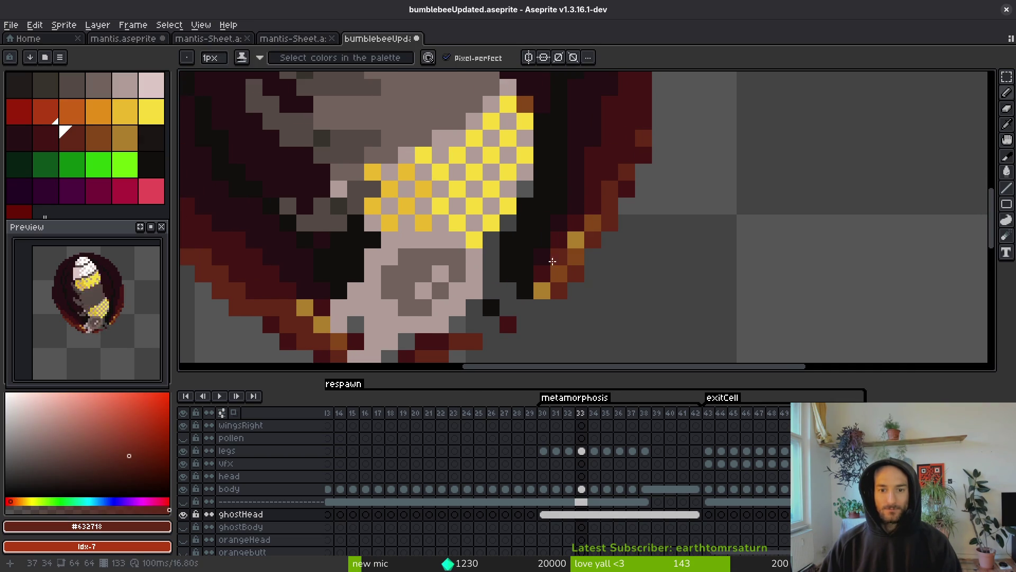
pyautogui.scroll(-3, 588, 222)
pyautogui.scroll(5, 593, 237)
pyautogui.hotkey('ctrl', 'z')
# Paint rim pixels gold, then extend orange-brown along the bottom rows of the rim
pyautogui.keyDown('alt'); pyautogui.click(646, 164); pyautogui.keyUp('alt')
pyautogui.click(613, 199)
pyautogui.click(547, 246)
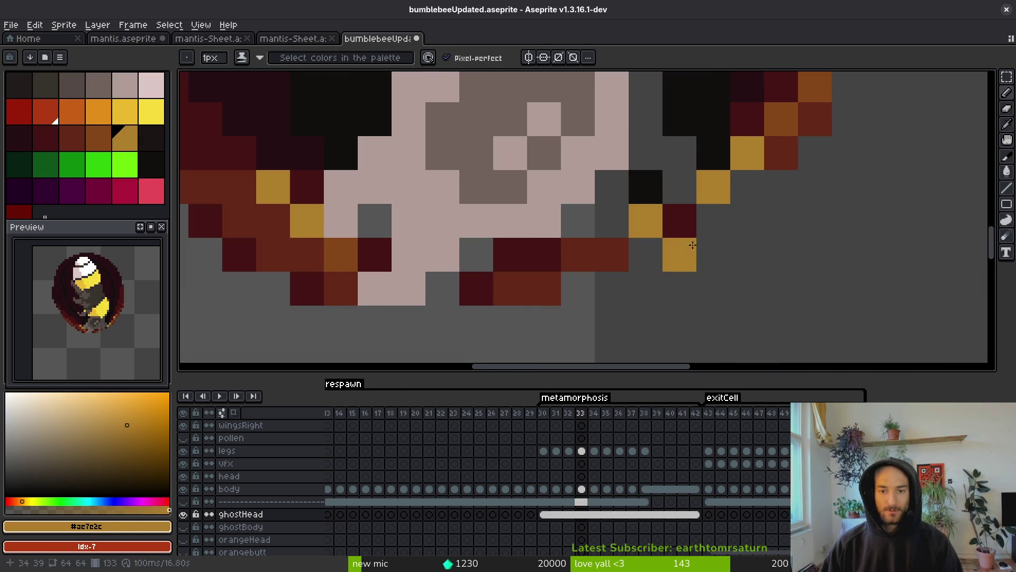
pyautogui.keyDown('alt'); pyautogui.click(778, 132); pyautogui.keyUp('alt')
pyautogui.click(679, 221)
pyautogui.click(592, 272)
pyautogui.click(609, 257)
pyautogui.click(576, 256)
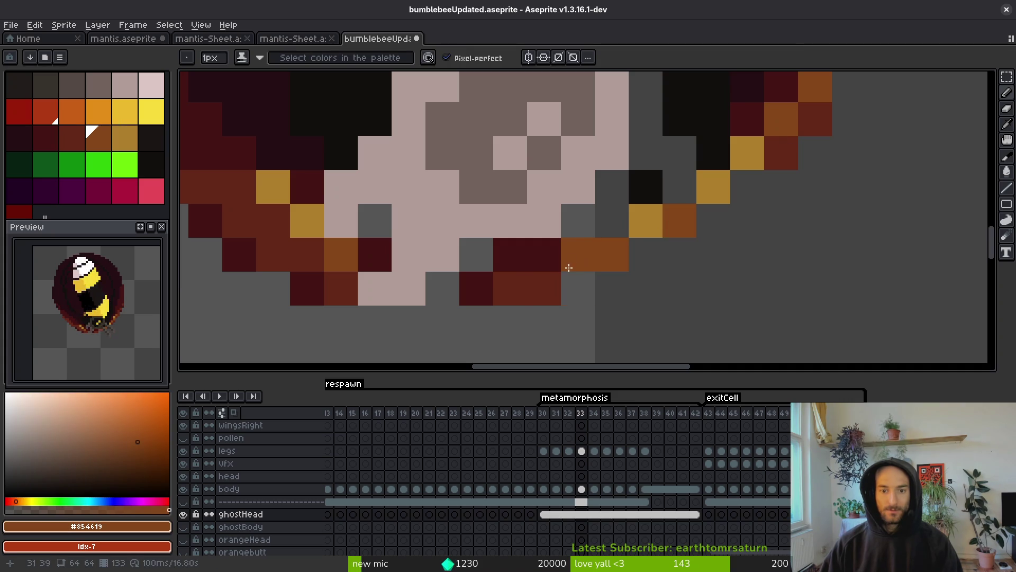
pyautogui.click(510, 289)
pyautogui.click(435, 290)
# Fill the grey gaps and rim pixels with the red-brown shade
pyautogui.keyDown('alt'); pyautogui.click(823, 107); pyautogui.keyUp('alt')
pyautogui.click(673, 181)
pyautogui.click(739, 182)
pyautogui.hotkey('ctrl', 'z')
pyautogui.click(636, 225)
pyautogui.click(611, 223)
pyautogui.click(576, 227)
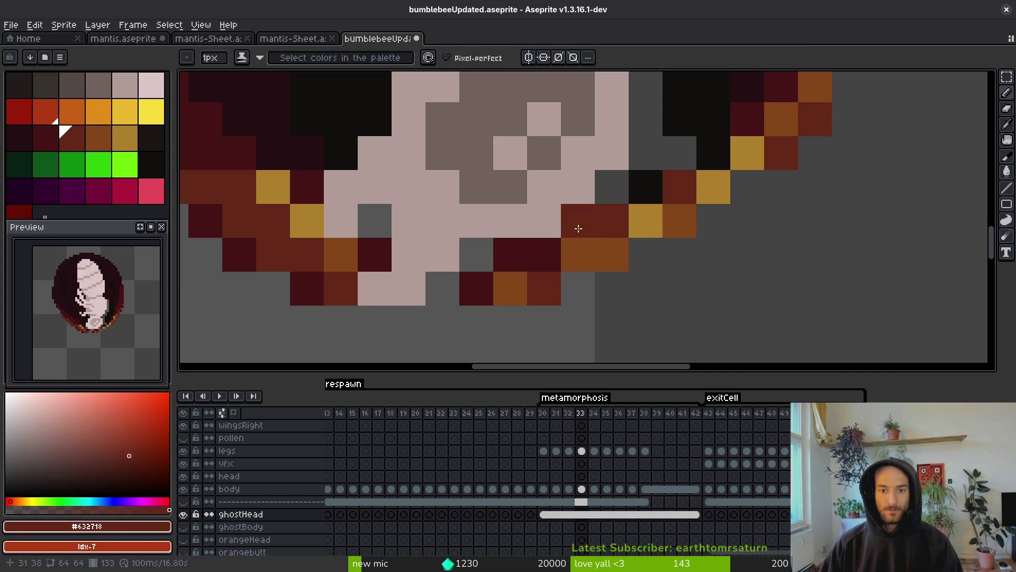
# Paint grey rim pixels dark maroon, undoing the stray ones
pyautogui.keyDown('alt'); pyautogui.click(747, 101); pyautogui.keyUp('alt')
pyautogui.click(681, 159)
pyautogui.click(611, 186)
pyautogui.click(506, 252)
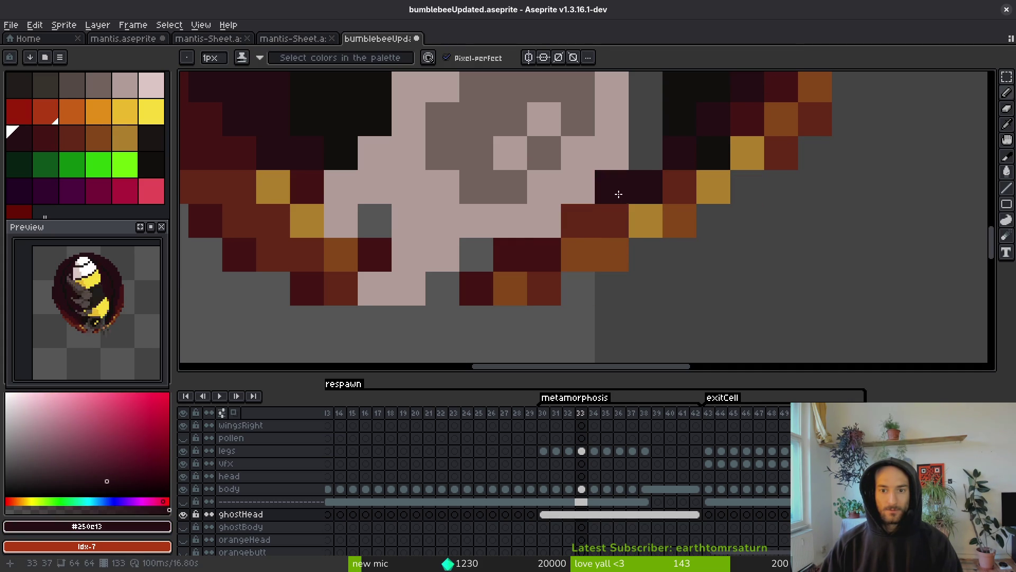
pyautogui.hotkey('ctrl', 'z')
pyautogui.click(476, 254)
pyautogui.click(370, 223)
pyautogui.click(479, 288)
pyautogui.hotkey('ctrl', 'z')
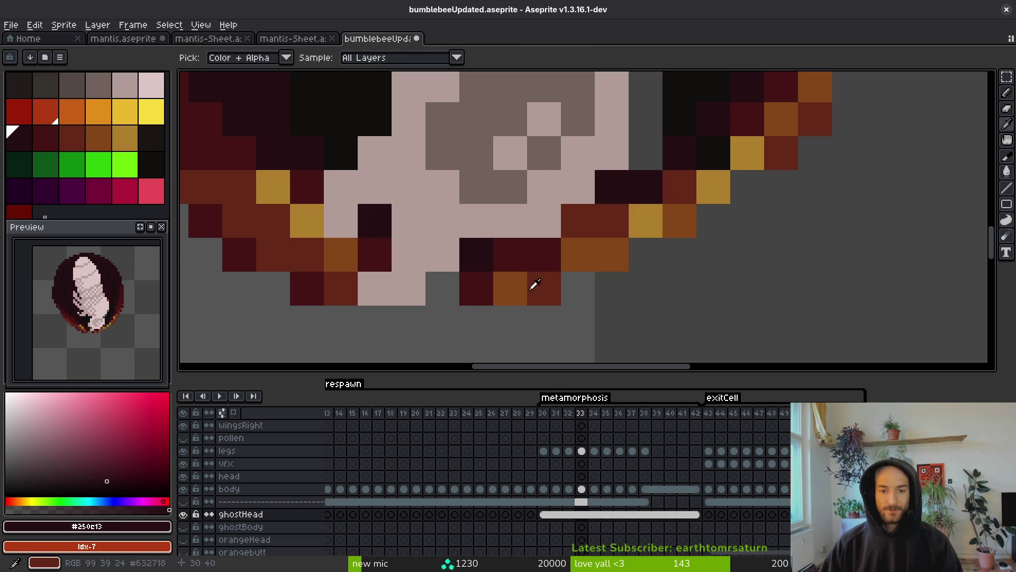
# Paint grey edge pixels with reddish-brown #632718 and save, undoing the last pixel
pyautogui.keyDown('alt'); pyautogui.click(544, 284); pyautogui.keyUp('alt')
pyautogui.click(442, 288)
pyautogui.click(645, 255)
pyautogui.hotkey('ctrl', 's')
pyautogui.hotkey('ctrl', 'z')
pyautogui.scroll(2, 645, 266)
# Paint the black interior pixels along the rim with dark maroon #250c13
pyautogui.keyDown('alt'); pyautogui.click(653, 253); pyautogui.keyUp('alt')
pyautogui.keyDown('alt'); pyautogui.click(642, 267); pyautogui.keyUp('alt')
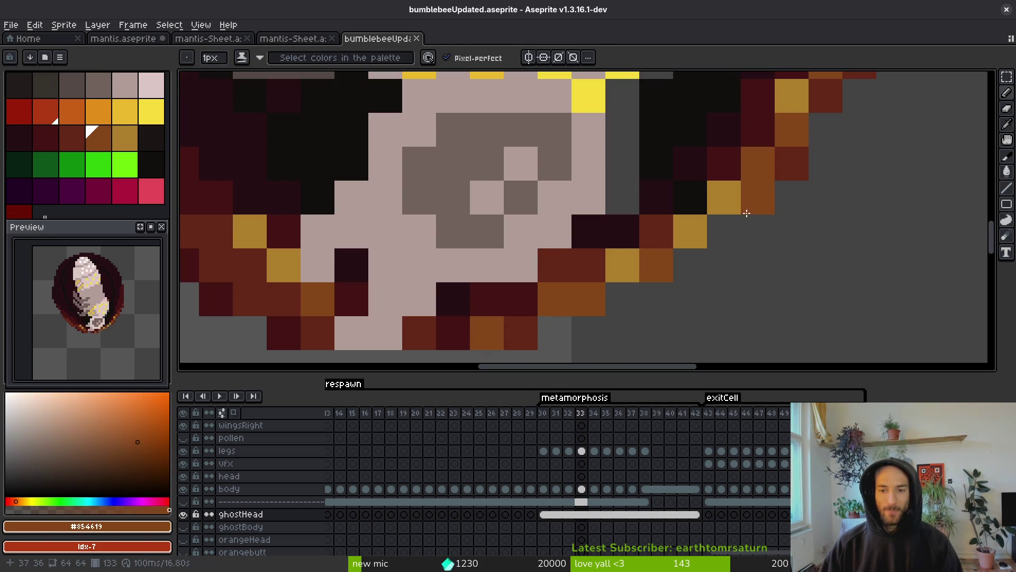
pyautogui.keyDown('alt'); pyautogui.click(707, 159); pyautogui.keyUp('alt')
pyautogui.scroll(2, 688, 212)
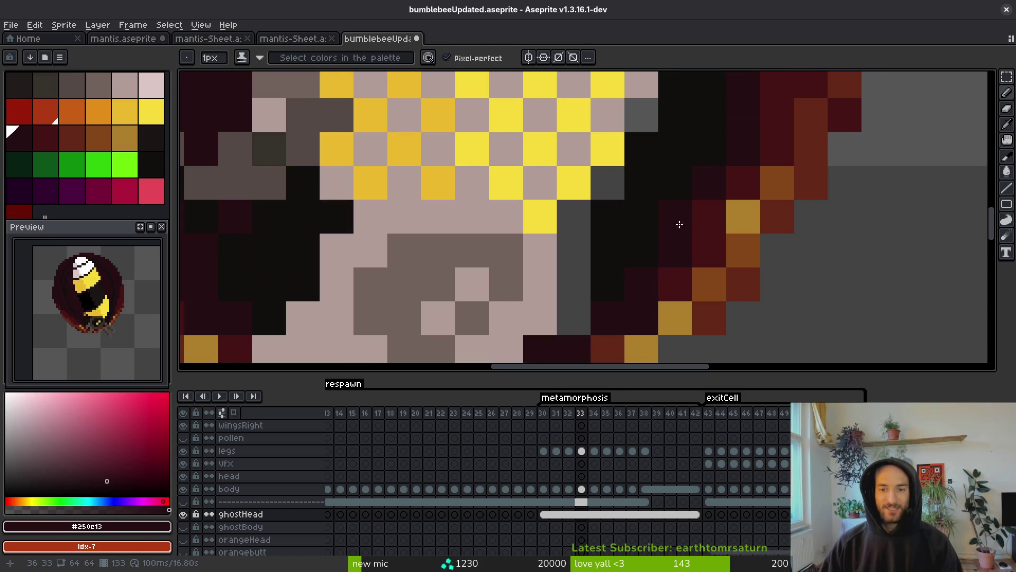
pyautogui.moveTo(715, 118); pyautogui.dragTo(711, 152)
pyautogui.scroll(-3, 675, 219)
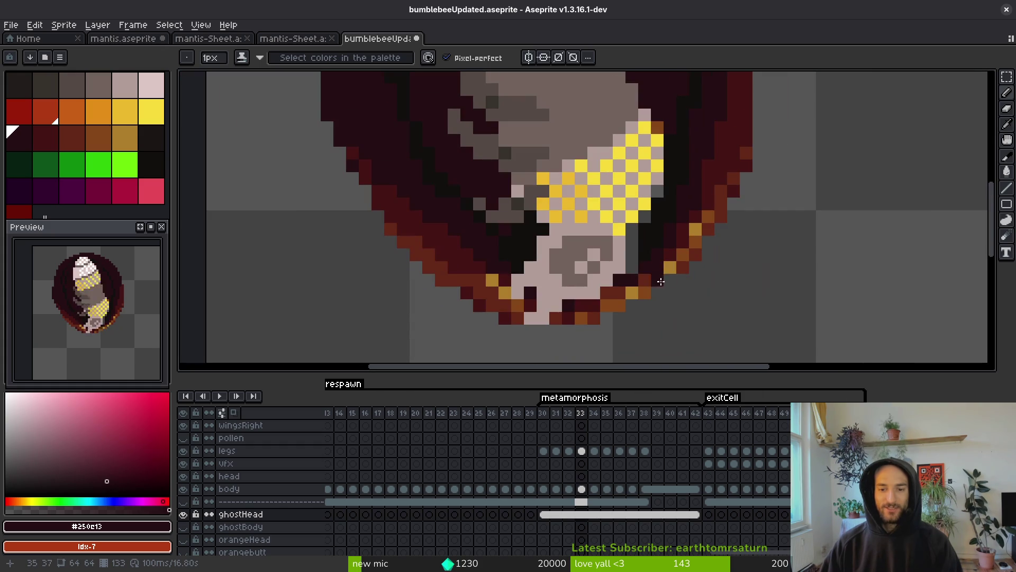
# Fill the grey pixels beside the yellow stripe with near-black using the Paint Bucket, then return to the Pencil
pyautogui.keyDown('alt'); pyautogui.click(661, 223); pyautogui.keyUp('alt')
pyautogui.press('g')
pyautogui.click(638, 228)
pyautogui.scroll(3, 664, 223)
pyautogui.scroll(-1, 663, 223)
pyautogui.scroll(1, 665, 257)
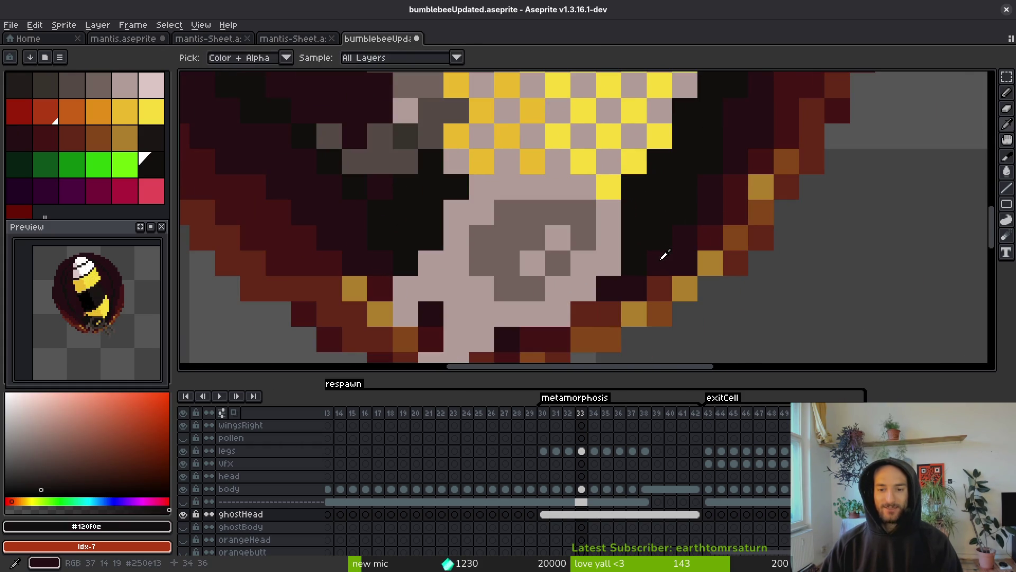
pyautogui.keyDown('alt'); pyautogui.click(665, 256); pyautogui.keyUp('alt')
pyautogui.press('b')
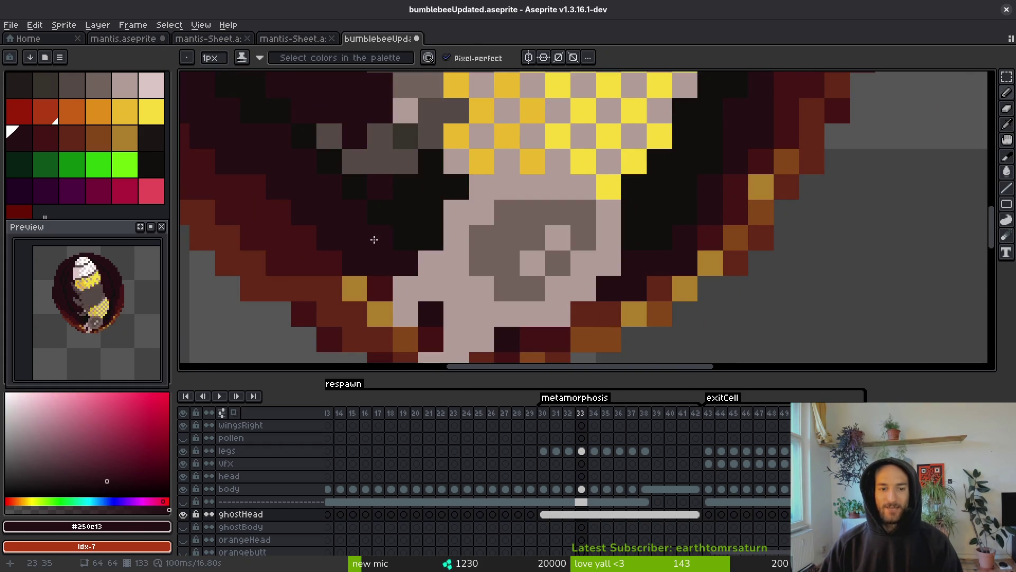
pyautogui.scroll(-3, 422, 283)
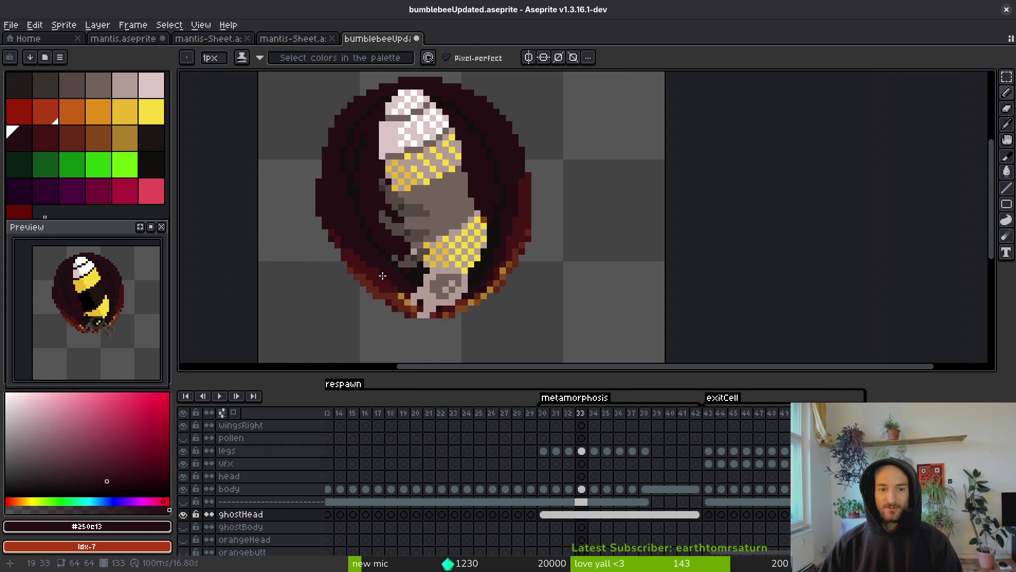
# Pick the near-black colour, switch to the Paint Bucket, and save bumblebeeUpdated.aseprite
pyautogui.scroll(1, 374, 254)
pyautogui.keyDown('alt'); pyautogui.click(394, 273); pyautogui.keyUp('alt')
pyautogui.press('g')
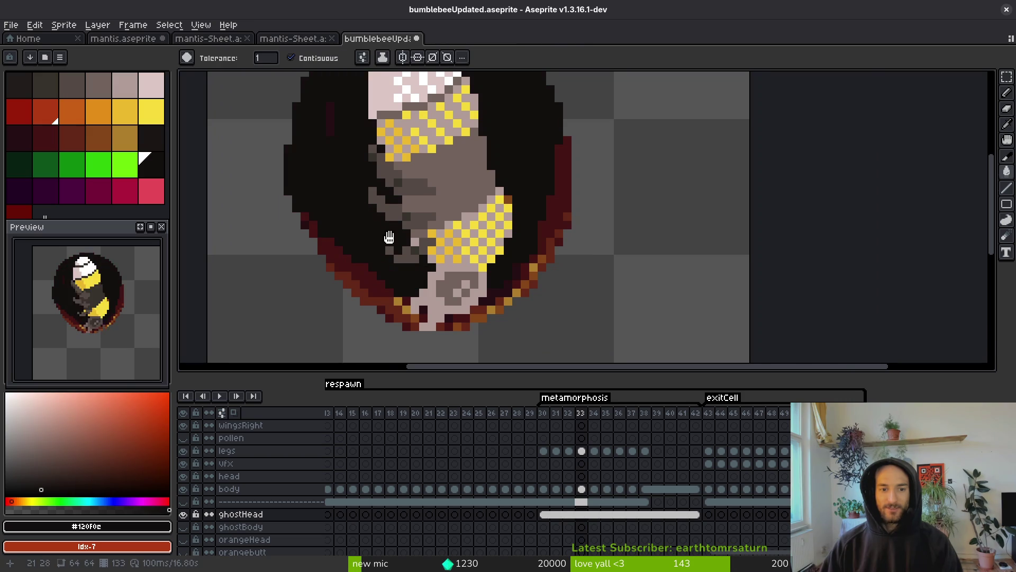
pyautogui.press('b')
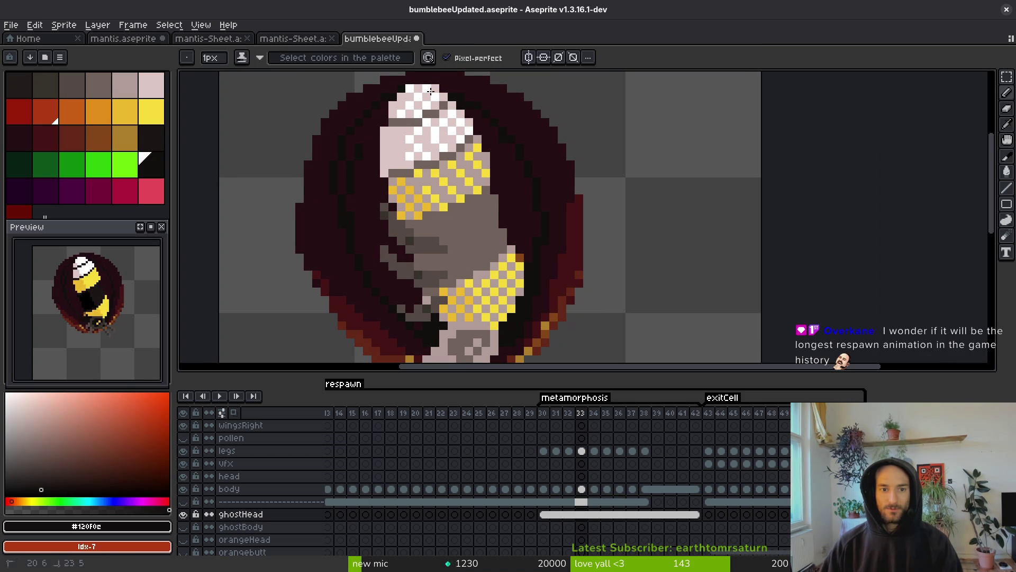
pyautogui.press('g')
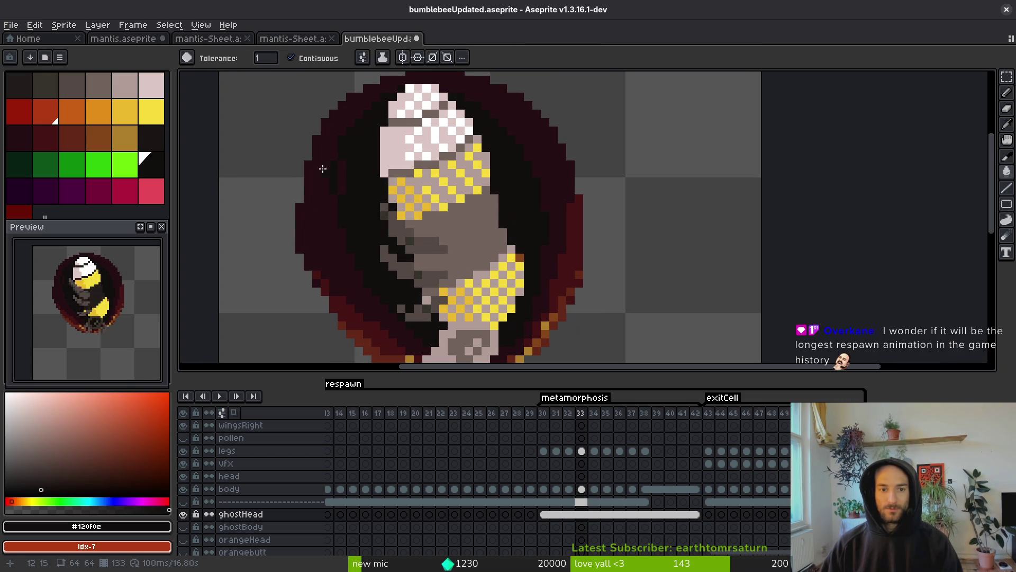
pyautogui.scroll(1, 341, 175)
pyautogui.scroll(1, 346, 233)
pyautogui.scroll(1, 360, 257)
pyautogui.hotkey('ctrl', 's')
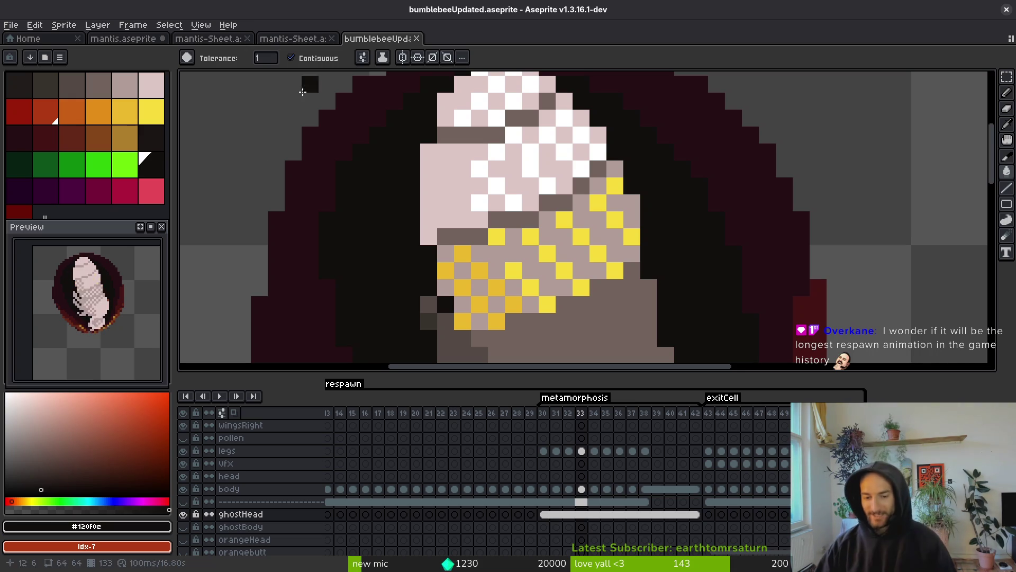
# Select timeline frames 13–29 to show the respawn larva
pyautogui.hscroll(-3, 582, 470)
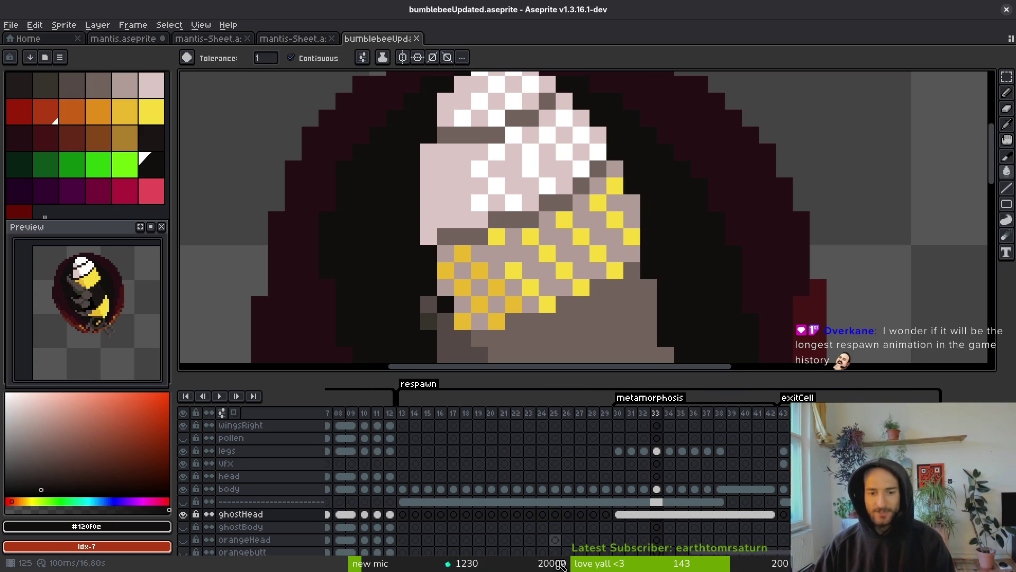
pyautogui.moveTo(401, 413); pyautogui.dragTo(726, 424)
pyautogui.hscroll(2, 647, 463)
# Review frame ranges 13–24 and 13–28, save, and clear the range on frame 22
pyautogui.scroll(-2, 555, 296)
pyautogui.moveTo(564, 225); pyautogui.dragTo(565, 221)
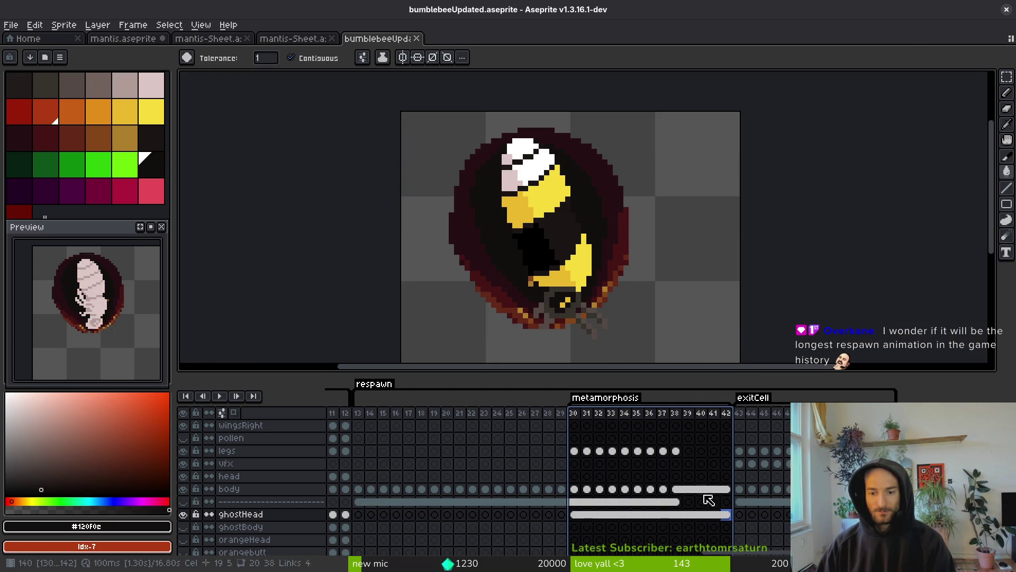
pyautogui.moveTo(360, 413); pyautogui.dragTo(826, 449)
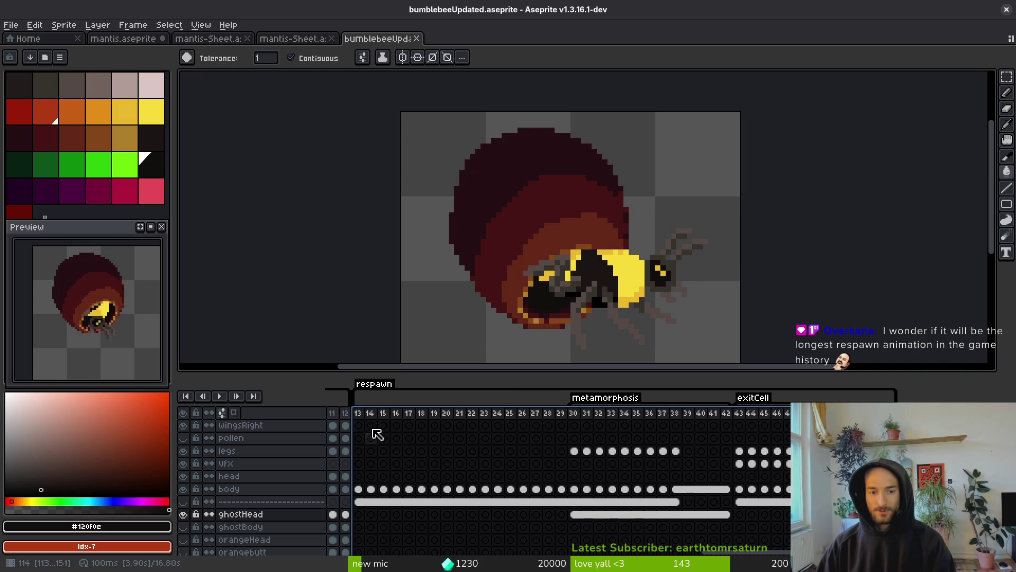
pyautogui.hotkey('ctrl', 's')
pyautogui.moveTo(358, 415)
pyautogui.mouseDown()
pyautogui.moveTo(583, 422)
pyautogui.moveTo(454, 431)
pyautogui.moveTo(730, 444)
pyautogui.moveTo(553, 468)
pyautogui.moveTo(722, 464)
pyautogui.moveTo(472, 439)
pyautogui.mouseUp()
pyautogui.press('Escape')
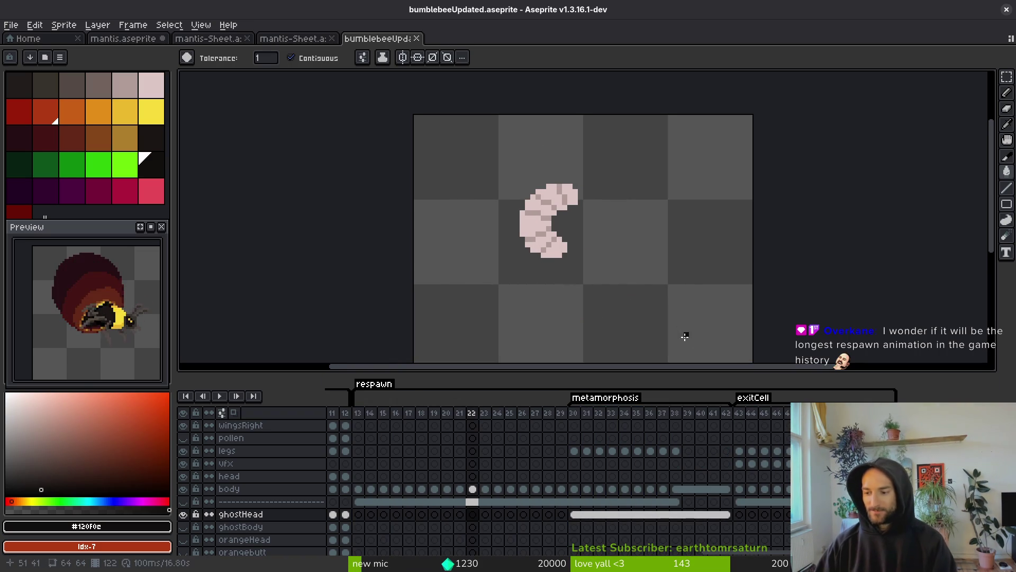
# Play the animation, then switch back to the Pencil on the cocoon frame
pyautogui.press('Return')
pyautogui.press('i')
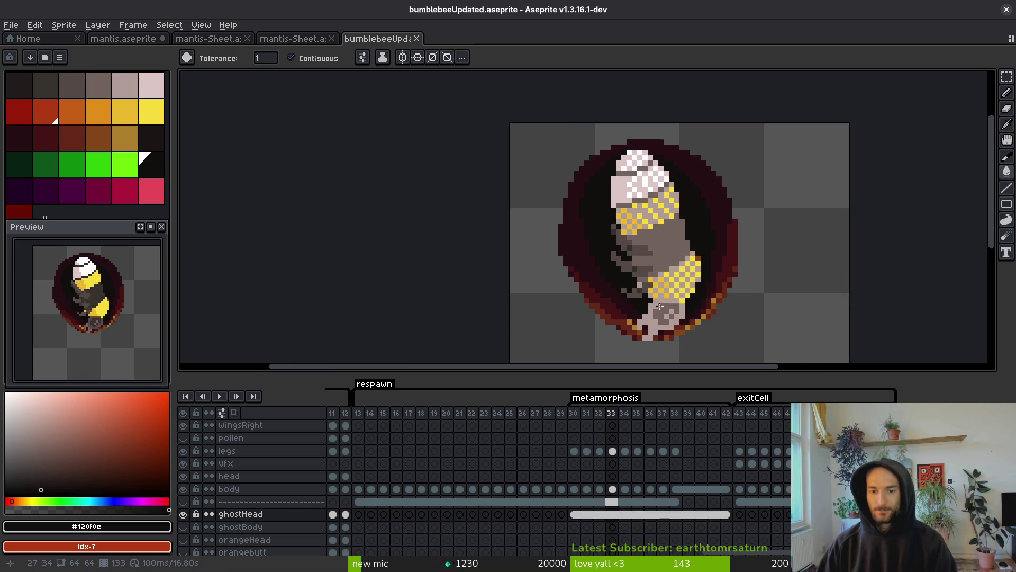
pyautogui.scroll(5, 627, 253)
pyautogui.press('b')
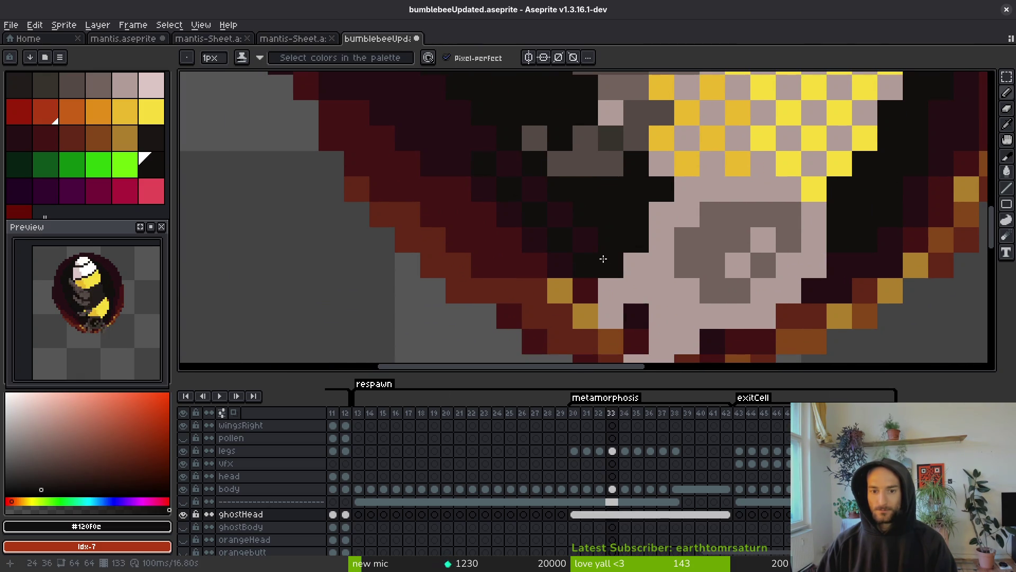
pyautogui.moveTo(544, 198); pyautogui.dragTo(646, 349)
pyautogui.moveTo(538, 188)
pyautogui.mouseDown()
pyautogui.moveTo(522, 234)
pyautogui.moveTo(516, 202)
pyautogui.mouseUp()
pyautogui.scroll(-3, 538, 200)
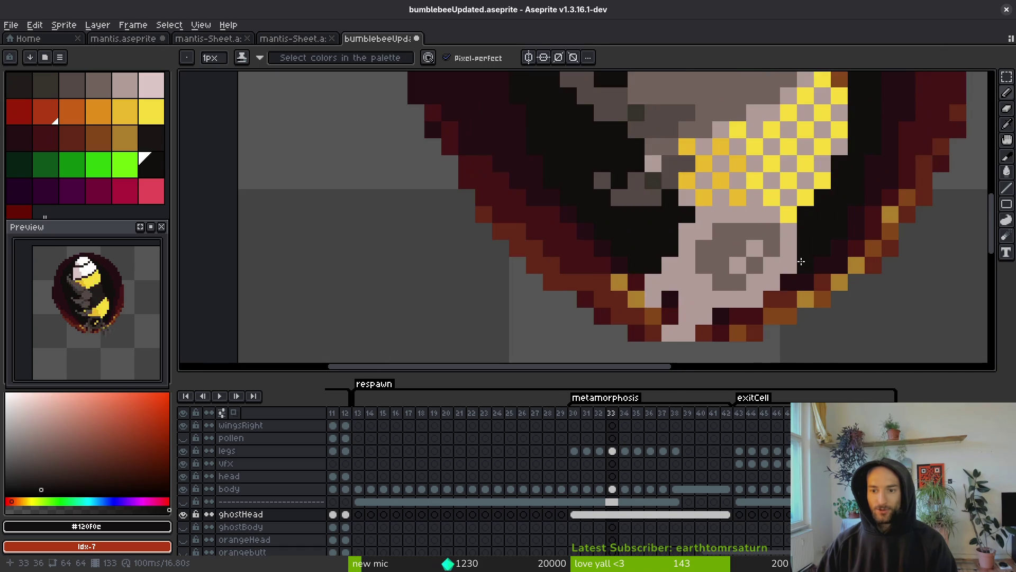
# Sample the dark maroon and near-black rim colours around the bee's head and body
pyautogui.moveTo(799, 261); pyautogui.dragTo(774, 304)
pyautogui.moveTo(831, 119); pyautogui.dragTo(829, 186)
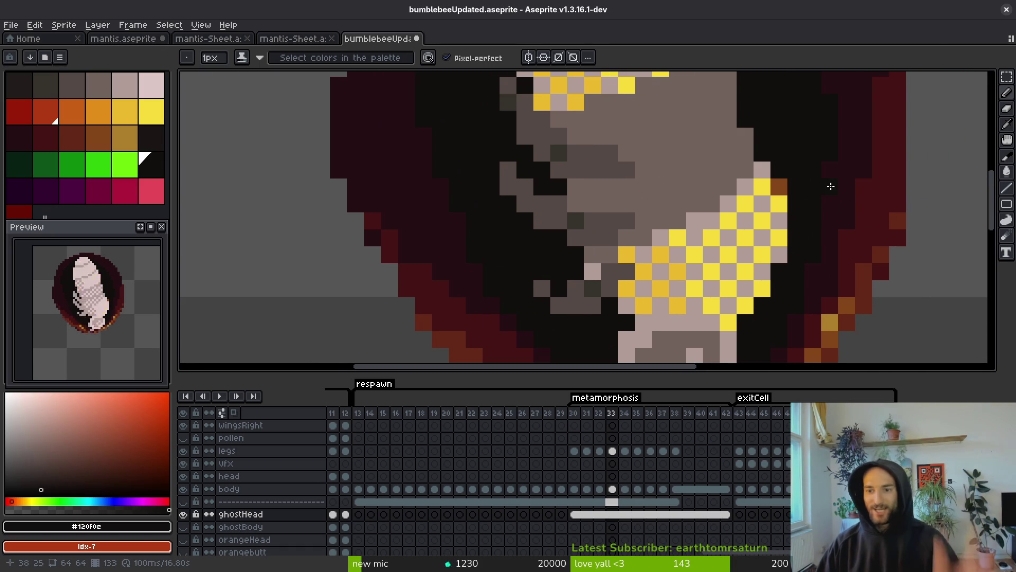
pyautogui.moveTo(813, 118); pyautogui.dragTo(804, 194)
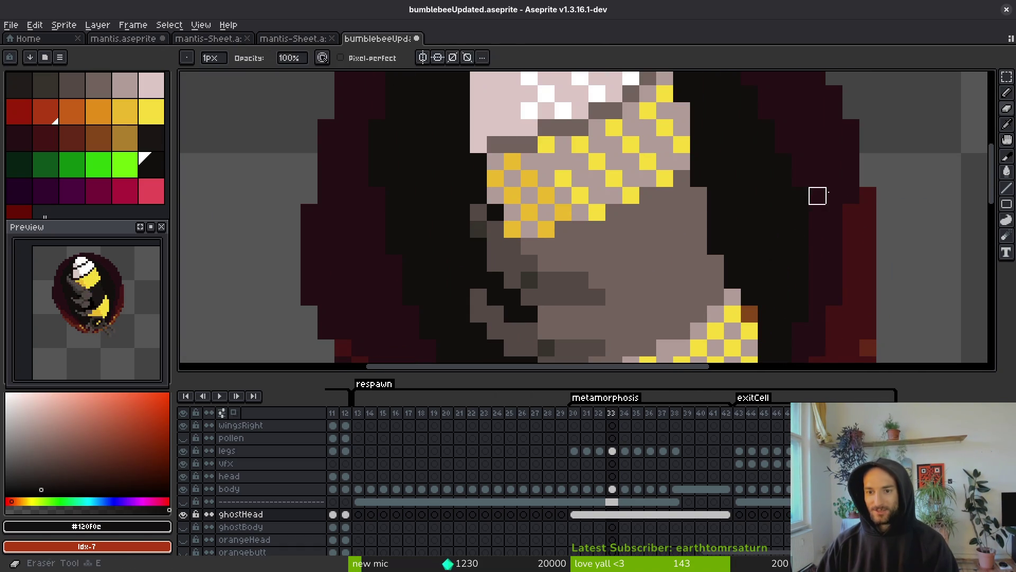
pyautogui.keyDown('alt'); pyautogui.click(790, 200); pyautogui.keyUp('alt')
pyautogui.keyDown('alt'); pyautogui.click(781, 208); pyautogui.keyUp('alt')
pyautogui.scroll(-1, 760, 227)
pyautogui.moveTo(760, 227); pyautogui.dragTo(761, 117)
pyautogui.keyDown('alt'); pyautogui.click(654, 98); pyautogui.keyUp('alt')
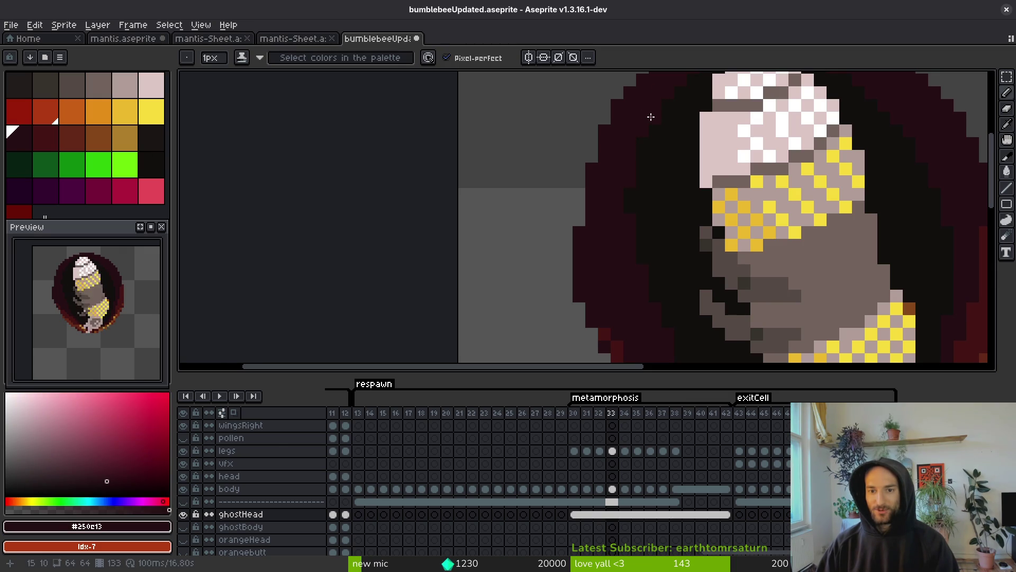
pyautogui.moveTo(646, 176); pyautogui.dragTo(639, 151)
pyautogui.scroll(-3, 657, 162)
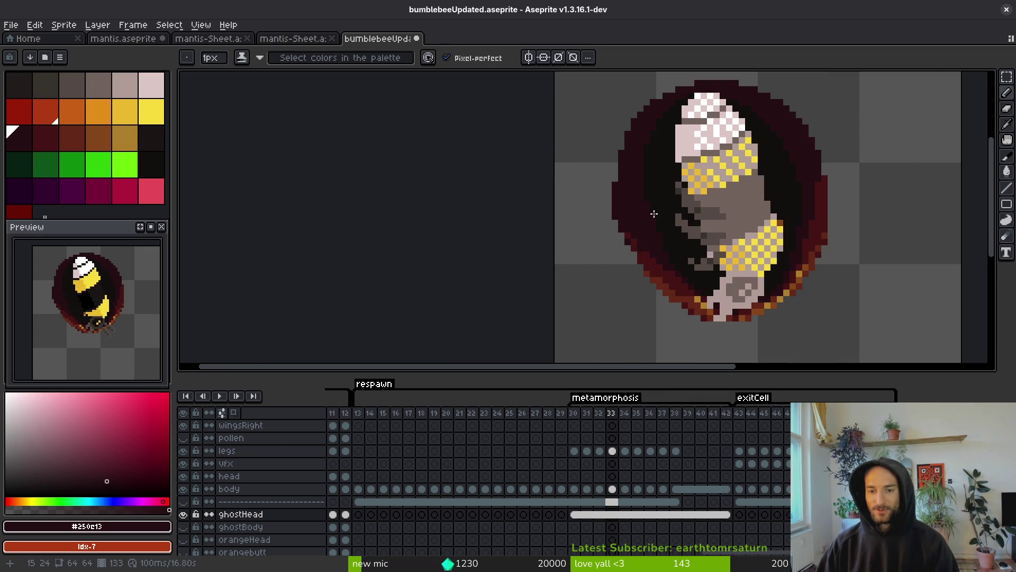
pyautogui.scroll(3, 660, 200)
pyautogui.keyDown('alt'); pyautogui.click(676, 290); pyautogui.keyUp('alt')
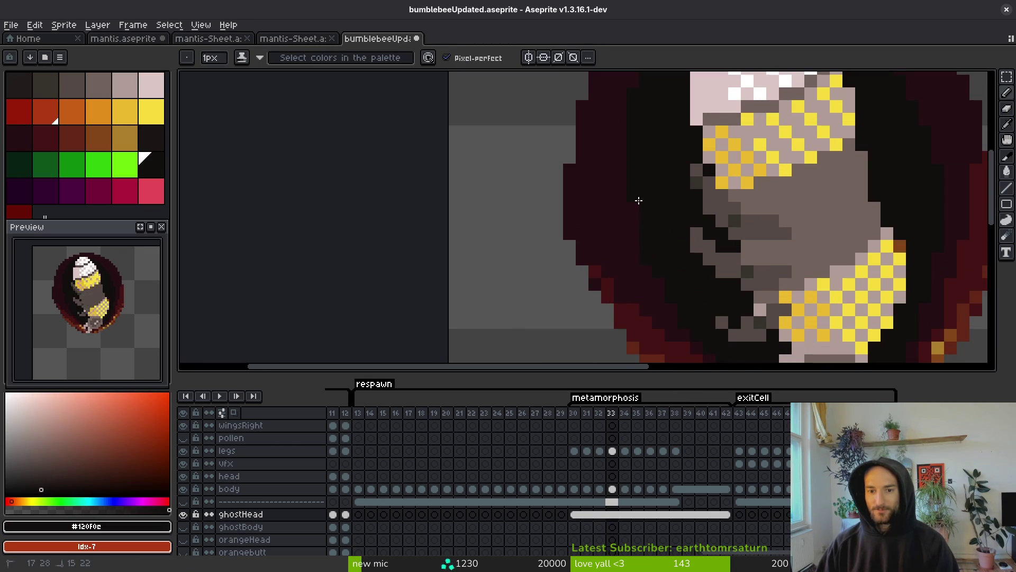
# Alternate between near-black and dark maroon while moving toward the bee's lower body
pyautogui.moveTo(655, 255); pyautogui.dragTo(614, 184)
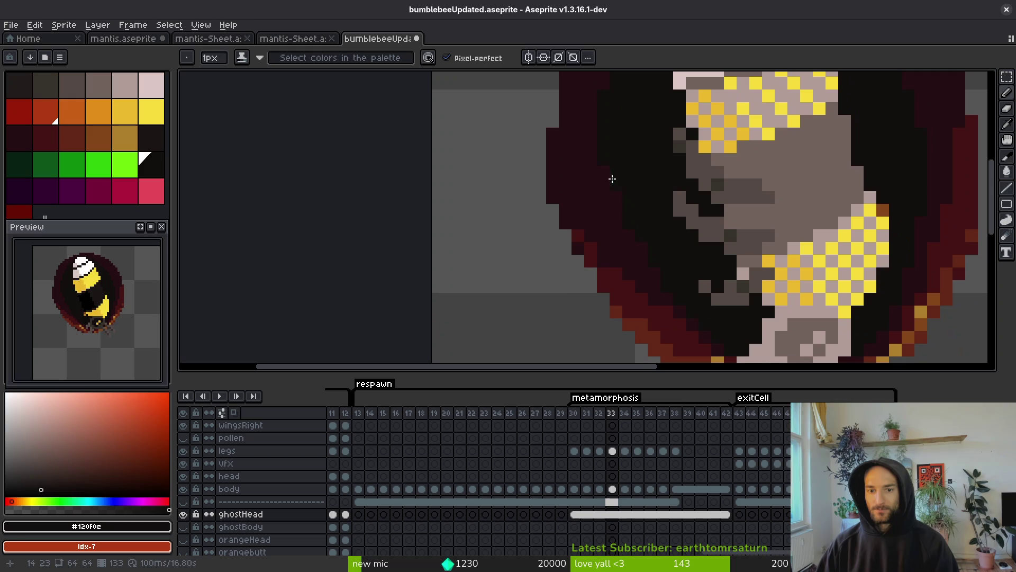
pyautogui.scroll(-3, 658, 255)
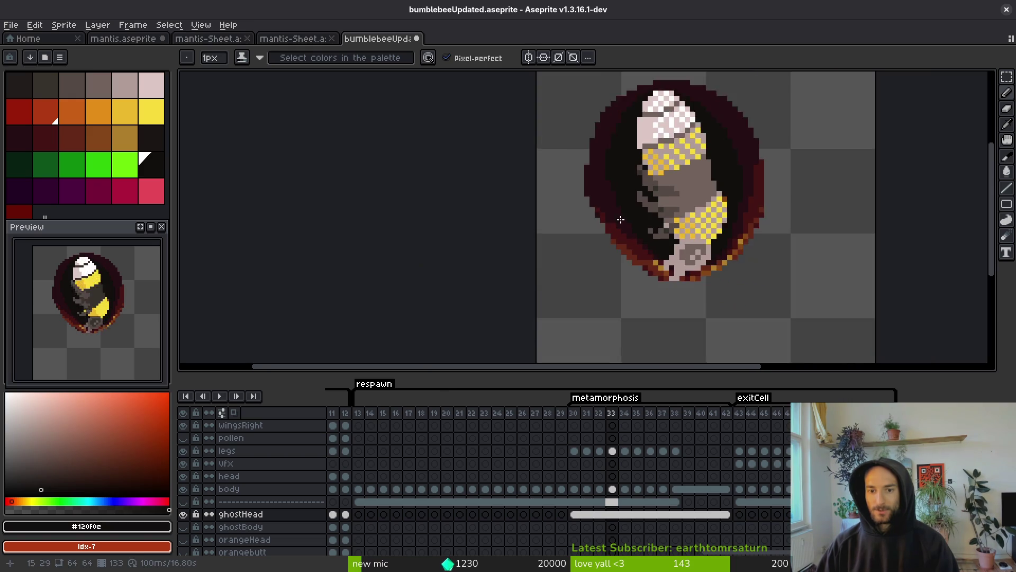
pyautogui.scroll(3, 608, 186)
pyautogui.keyDown('alt'); pyautogui.click(566, 169); pyautogui.keyUp('alt')
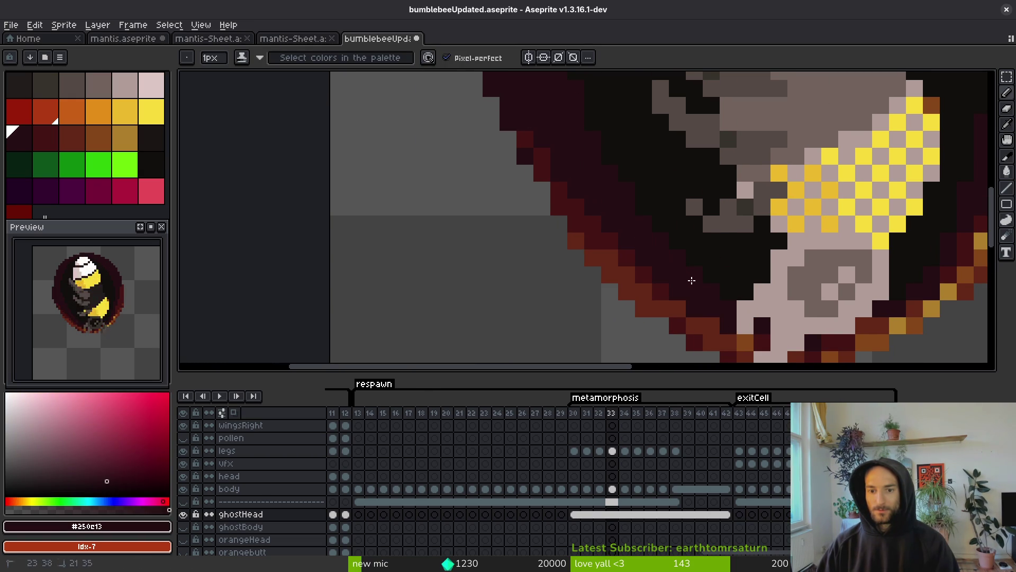
pyautogui.moveTo(691, 279); pyautogui.dragTo(599, 243)
pyautogui.keyDown('alt'); pyautogui.click(611, 234); pyautogui.keyUp('alt')
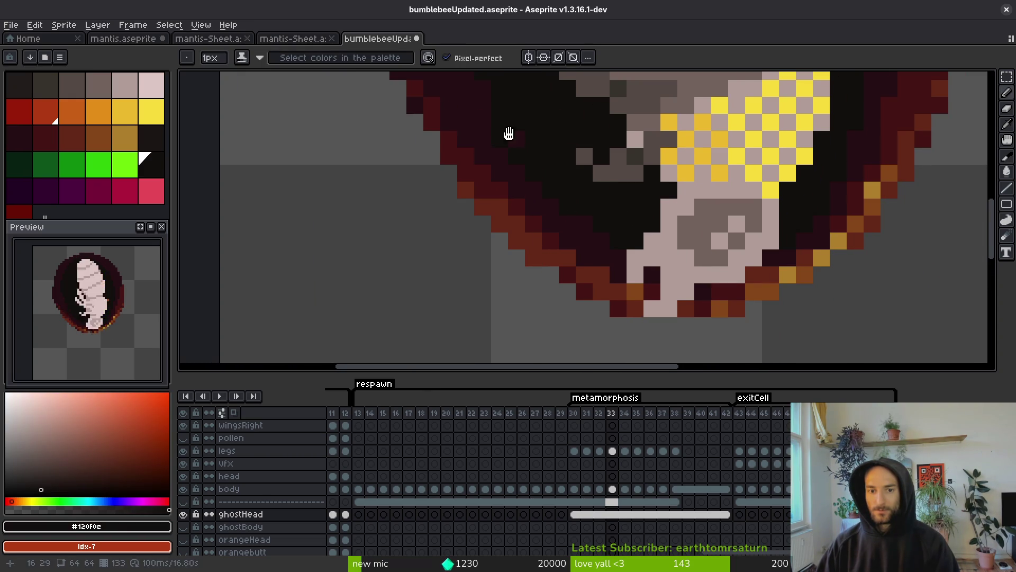
pyautogui.moveTo(506, 124); pyautogui.dragTo(574, 251)
pyautogui.moveTo(507, 127); pyautogui.dragTo(540, 219)
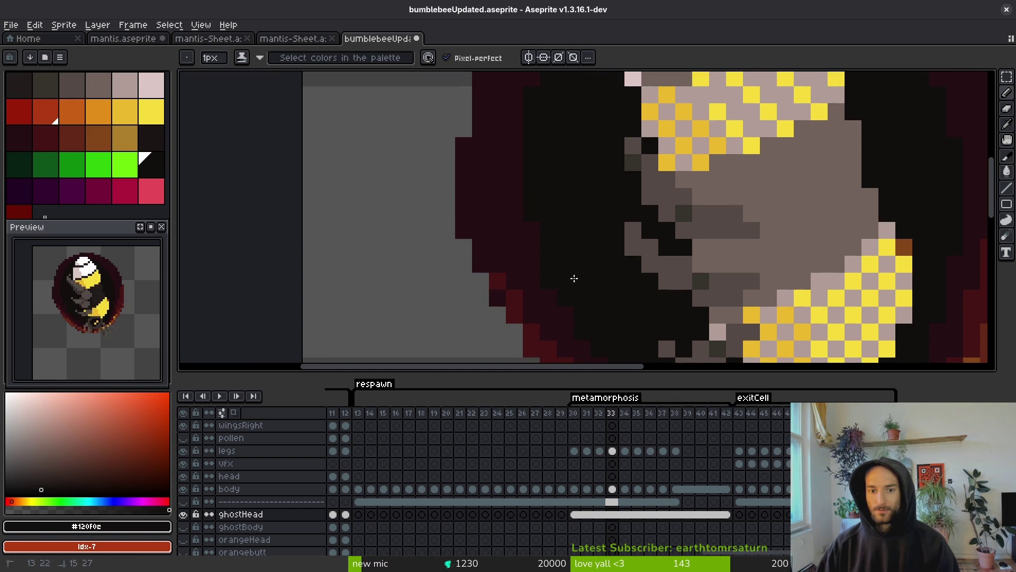
pyautogui.moveTo(567, 272); pyautogui.dragTo(550, 196)
# Touch up the cell's lower rim with maroon, near-black and orange-brown, then zoom out
pyautogui.keyDown('alt'); pyautogui.click(490, 182); pyautogui.keyUp('alt')
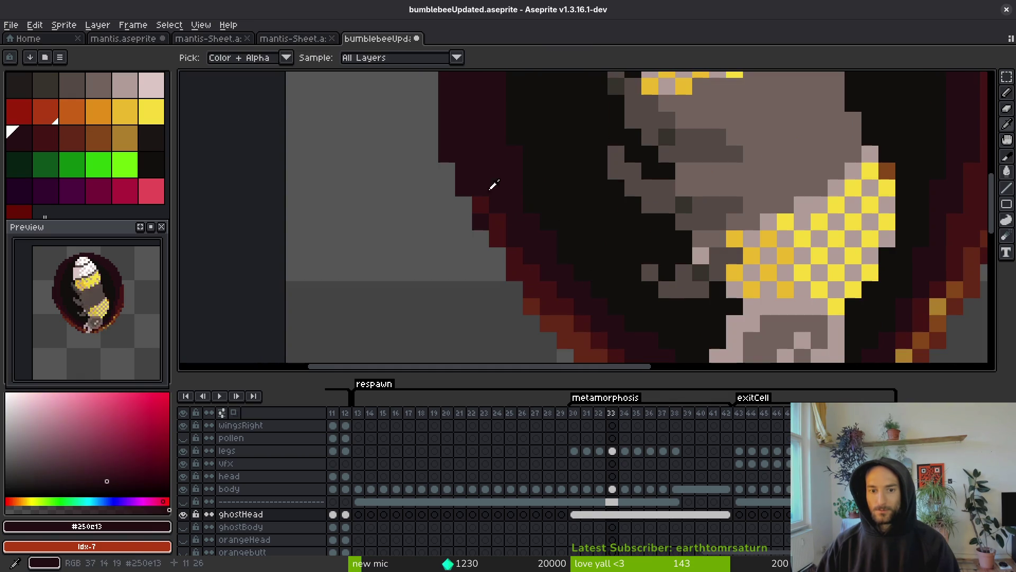
pyautogui.moveTo(565, 263); pyautogui.dragTo(539, 178)
pyautogui.keyDown('alt'); pyautogui.click(539, 178); pyautogui.keyUp('alt')
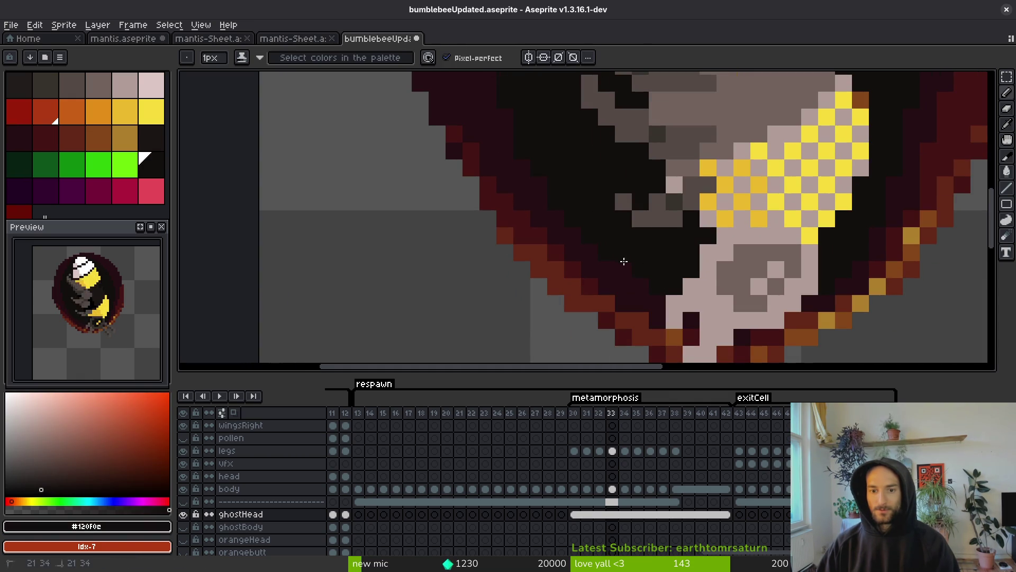
pyautogui.moveTo(784, 332); pyautogui.dragTo(768, 297)
pyautogui.keyDown('alt'); pyautogui.click(797, 265); pyautogui.keyUp('alt')
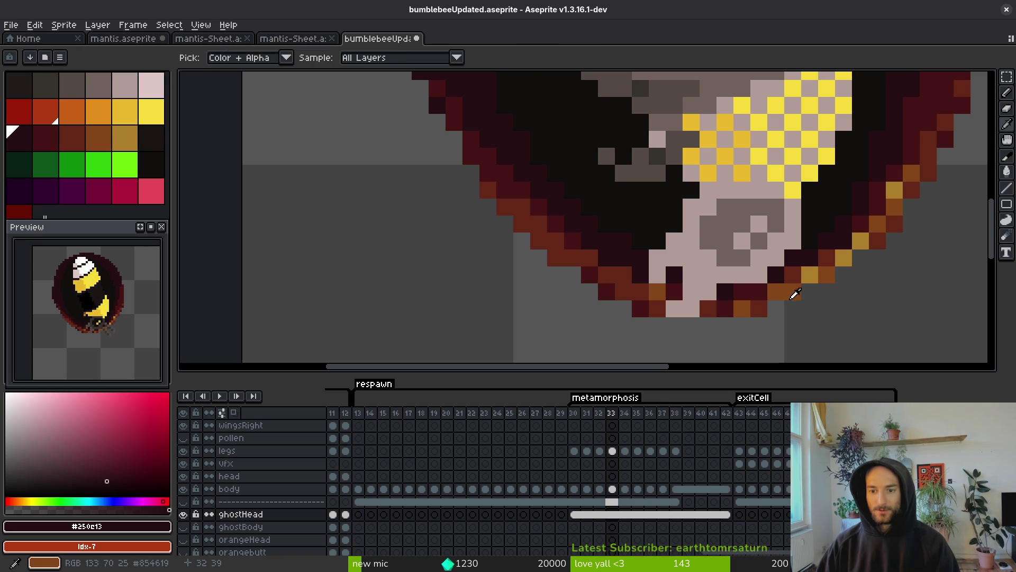
pyautogui.keyDown('alt'); pyautogui.click(792, 291); pyautogui.keyUp('alt')
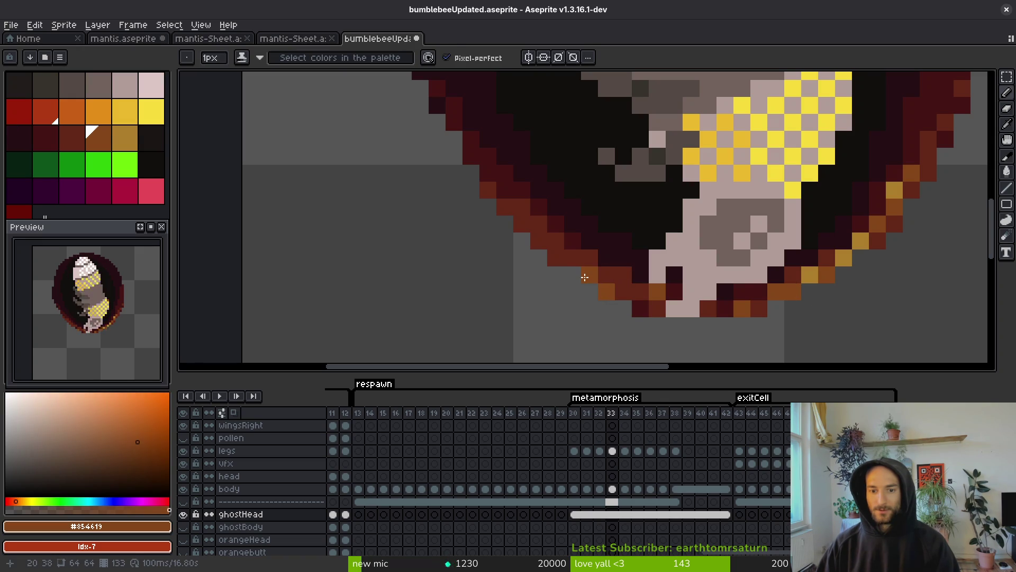
pyautogui.scroll(-5, 651, 316)
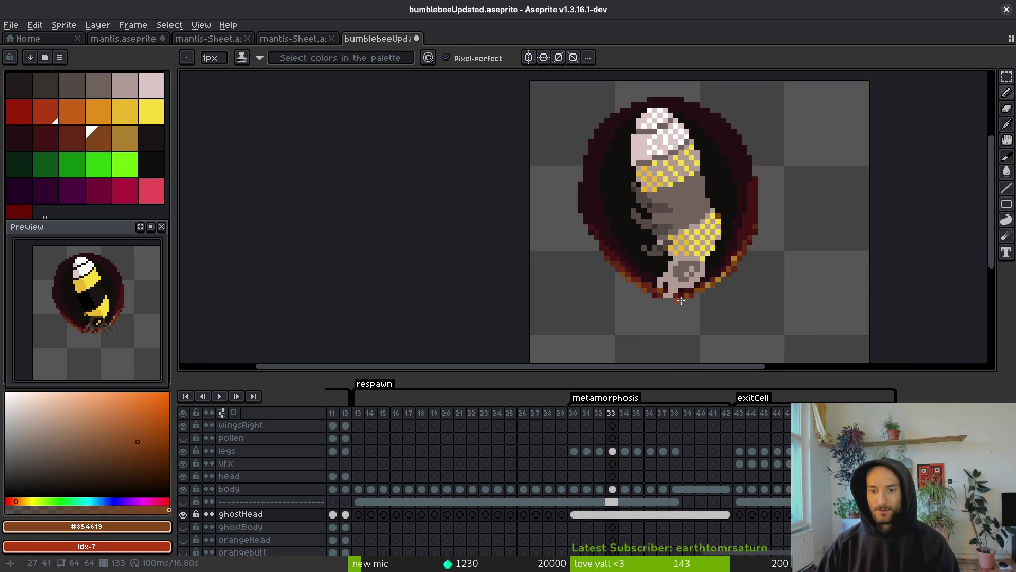
pyautogui.scroll(3, 683, 304)
pyautogui.scroll(-2, 683, 305)
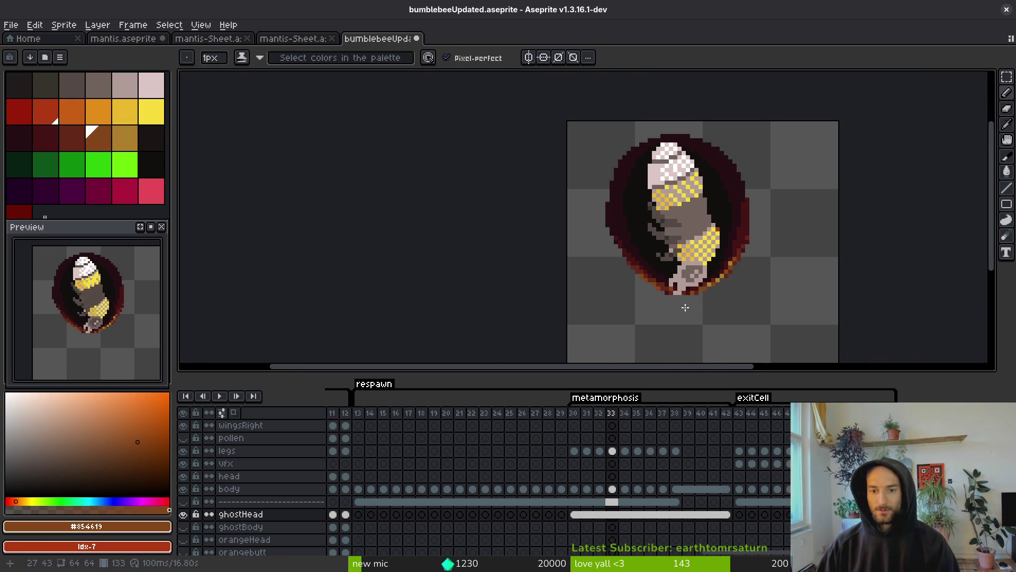
# Compare frames 30–31, pick near-black #120f0e, then advance to frame 35
pyautogui.press('Left')
pyautogui.press('Left')
pyautogui.press('Left')
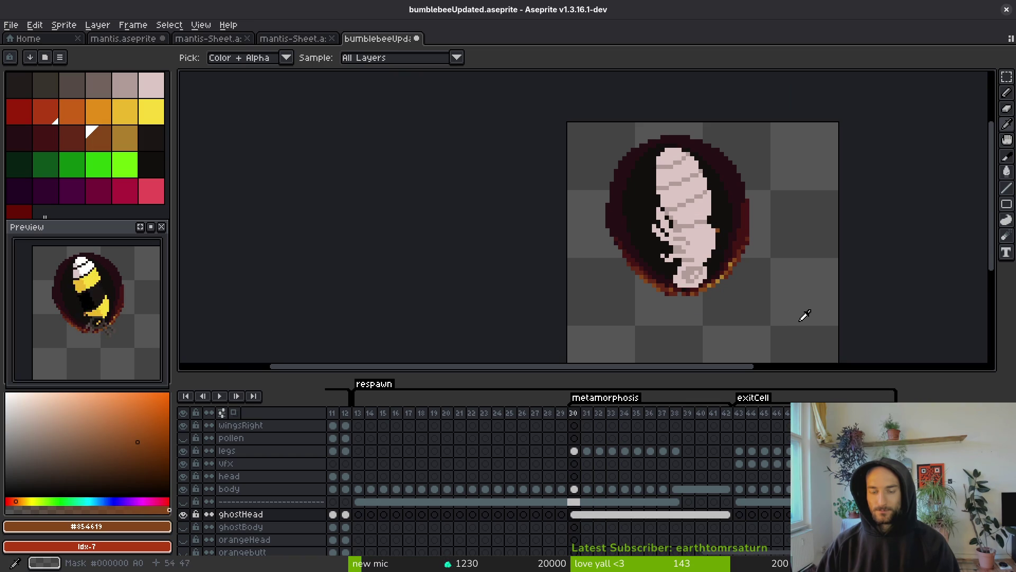
pyautogui.press('Right')
pyautogui.press('Right')
pyautogui.press('Left')
pyautogui.press('Left')
pyautogui.scroll(3, 697, 240)
pyautogui.click(696, 240)
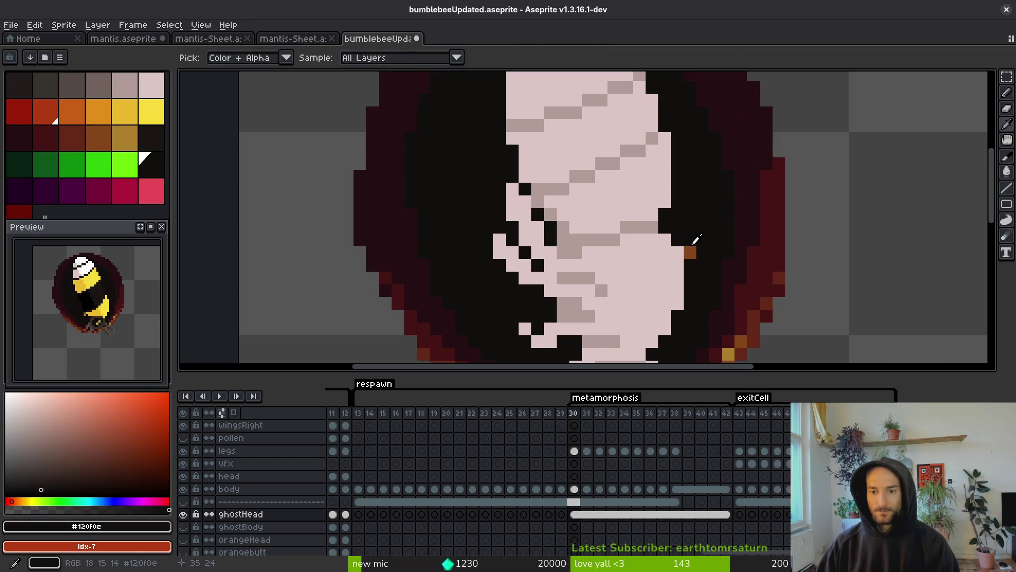
pyautogui.scroll(-4, 733, 263)
pyautogui.press('Left')
pyautogui.press('Right')
pyautogui.press('Right')
pyautogui.press('Right')
pyautogui.press('Left')
pyautogui.press('Left')
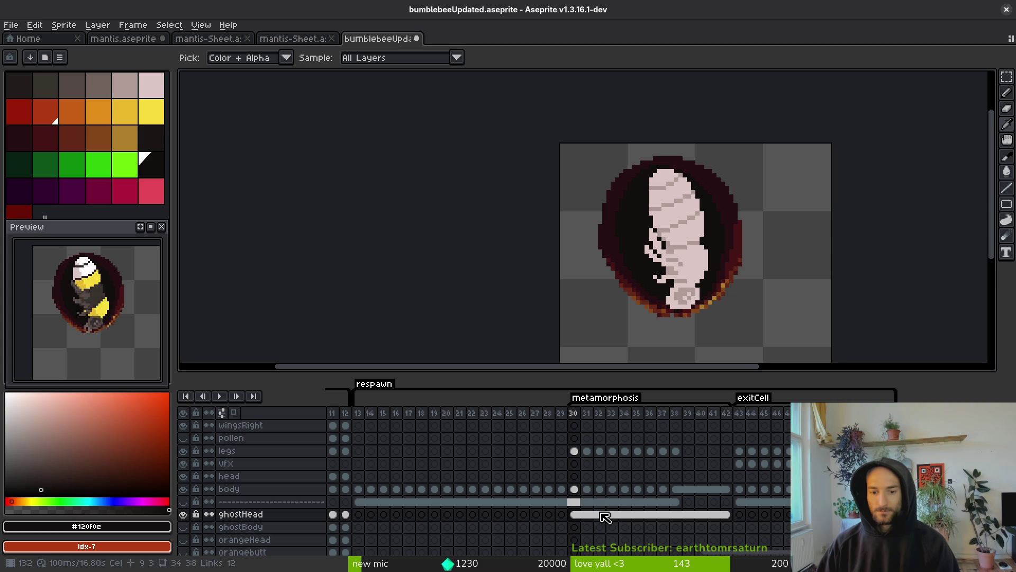
pyautogui.press('Right')
pyautogui.press('Right')
pyautogui.press('Right')
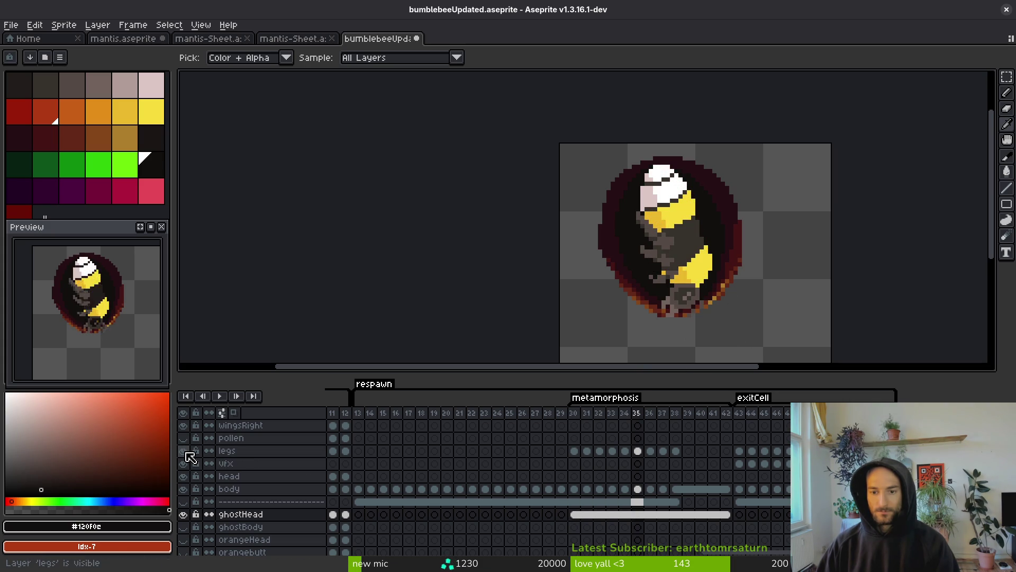
# Hide the head, body and legs layers and erase the orange diagonal stroke inside the cell
pyautogui.moveTo(183, 475); pyautogui.dragTo(183, 489)
pyautogui.press('b')
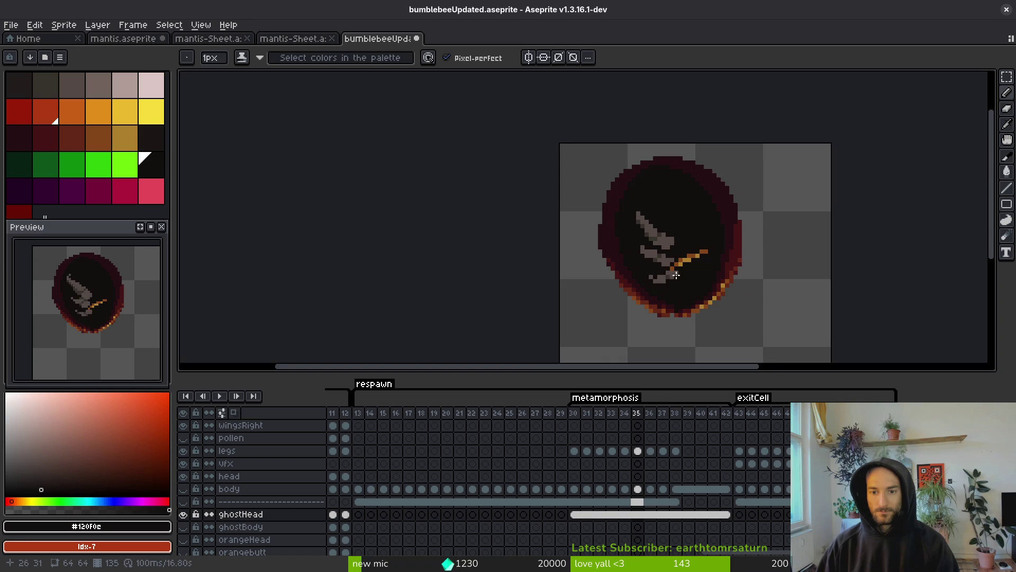
pyautogui.scroll(3, 703, 262)
pyautogui.scroll(-3, 705, 260)
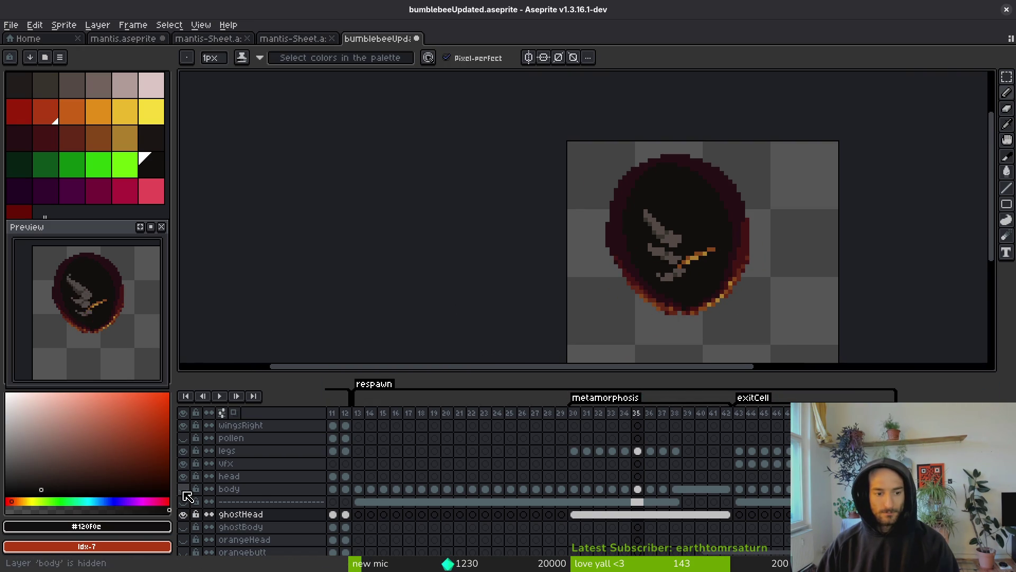
pyautogui.click(186, 453)
pyautogui.scroll(2, 737, 276)
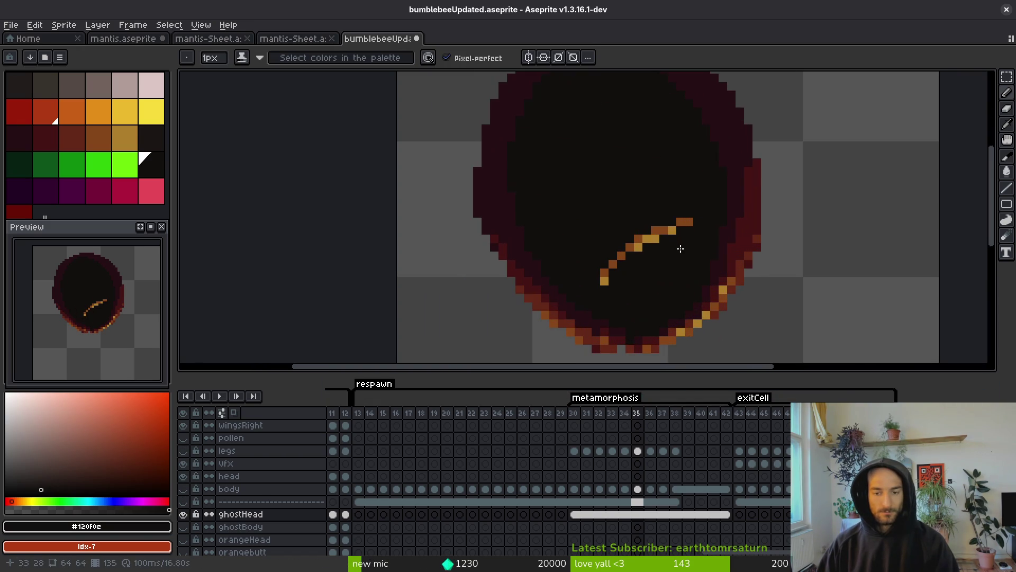
pyautogui.press('e')
pyautogui.moveTo(681, 239)
pyautogui.mouseDown()
pyautogui.moveTo(685, 220)
pyautogui.moveTo(601, 290)
pyautogui.mouseUp()
pyautogui.scroll(2, 627, 306)
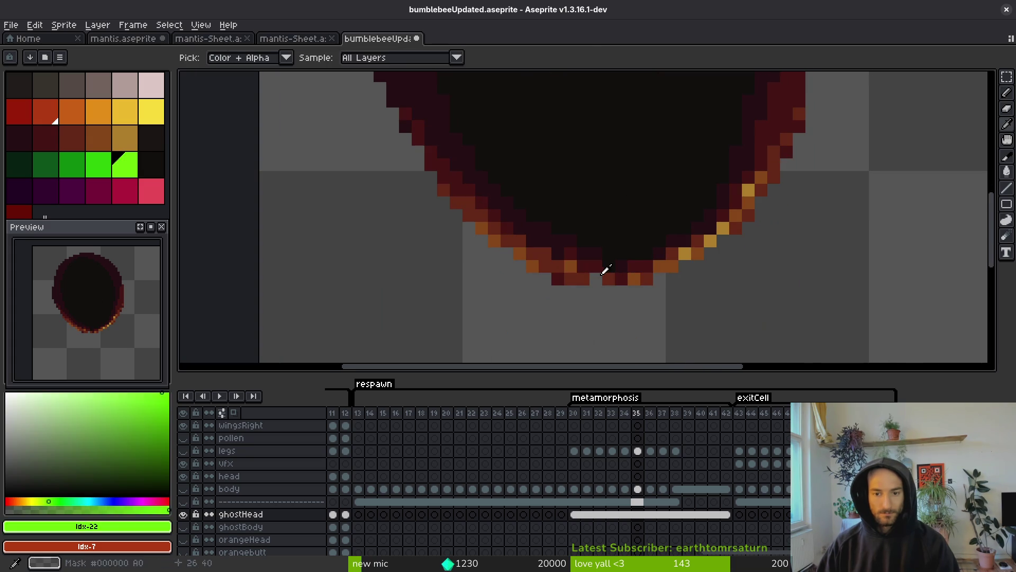
# Darken a pixel on the oval's right edge with the sampled dark maroon rim colour
pyautogui.keyDown('alt'); pyautogui.click(609, 269); pyautogui.keyUp('alt')
pyautogui.press('b')
pyautogui.scroll(-2, 665, 267)
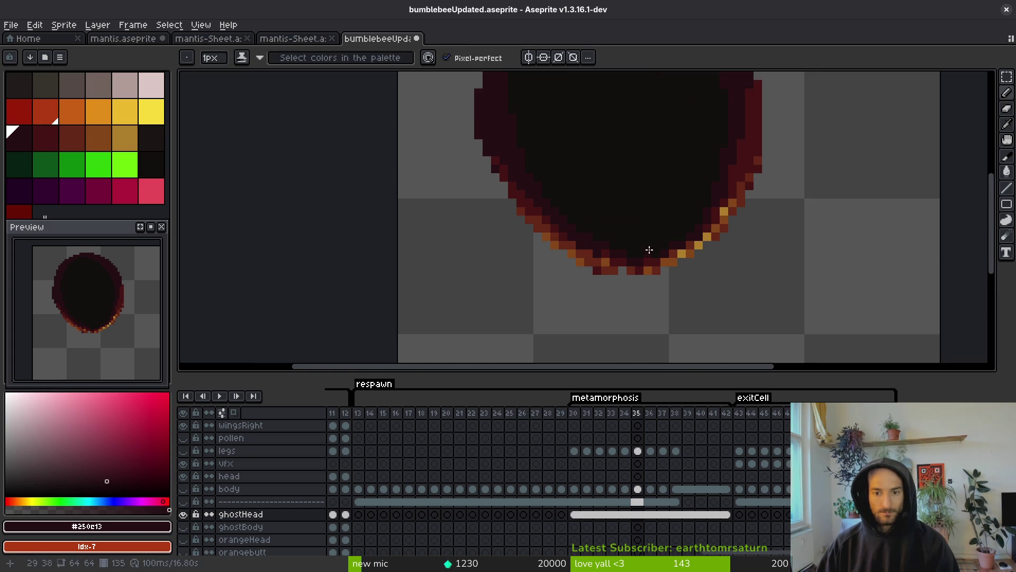
pyautogui.scroll(2, 650, 250)
pyautogui.scroll(1, 656, 249)
pyautogui.scroll(-4, 675, 245)
pyautogui.scroll(4, 703, 307)
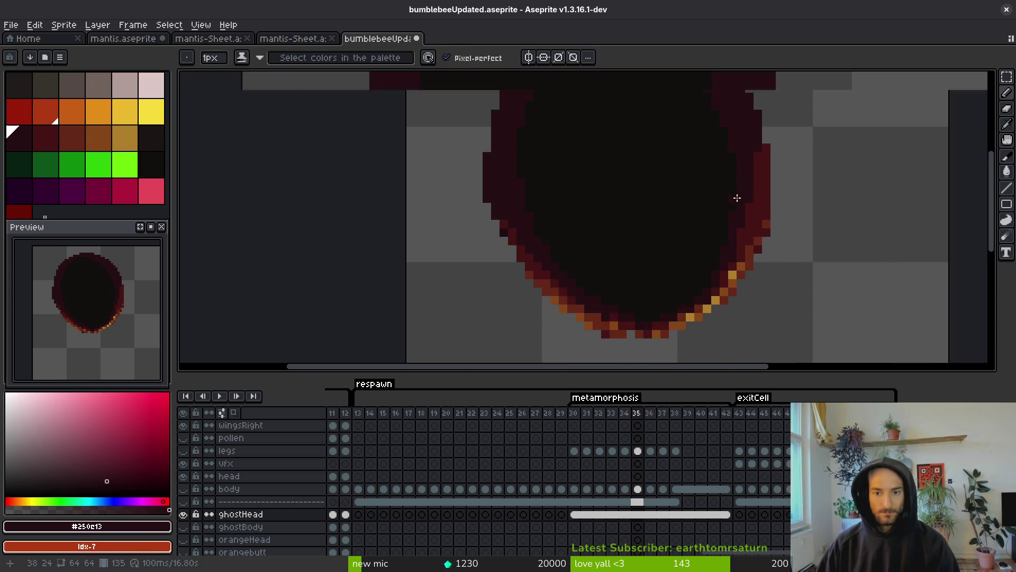
pyautogui.scroll(-2, 750, 309)
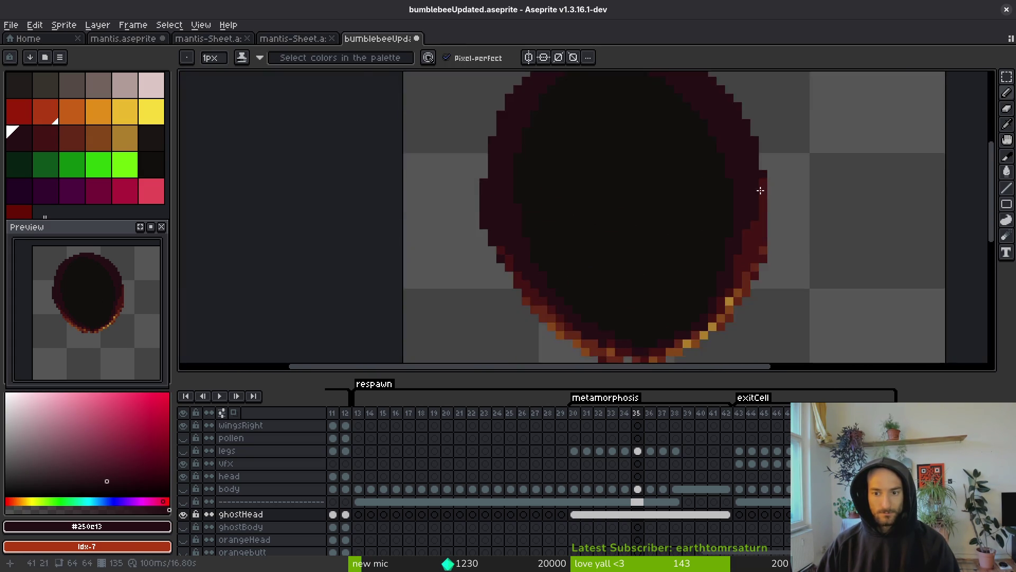
pyautogui.scroll(2, 756, 209)
pyautogui.scroll(-1, 744, 186)
pyautogui.click(757, 177)
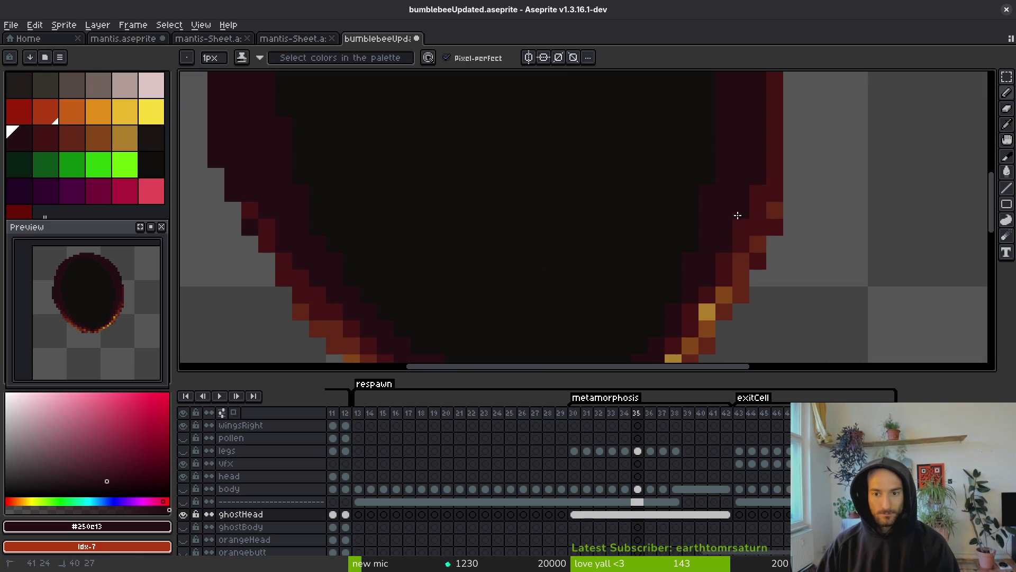
# Sample the red-brown and darker maroon rim colours, then save the sprite
pyautogui.keyDown('alt'); pyautogui.click(762, 204); pyautogui.keyUp('alt')
pyautogui.scroll(-3, 722, 275)
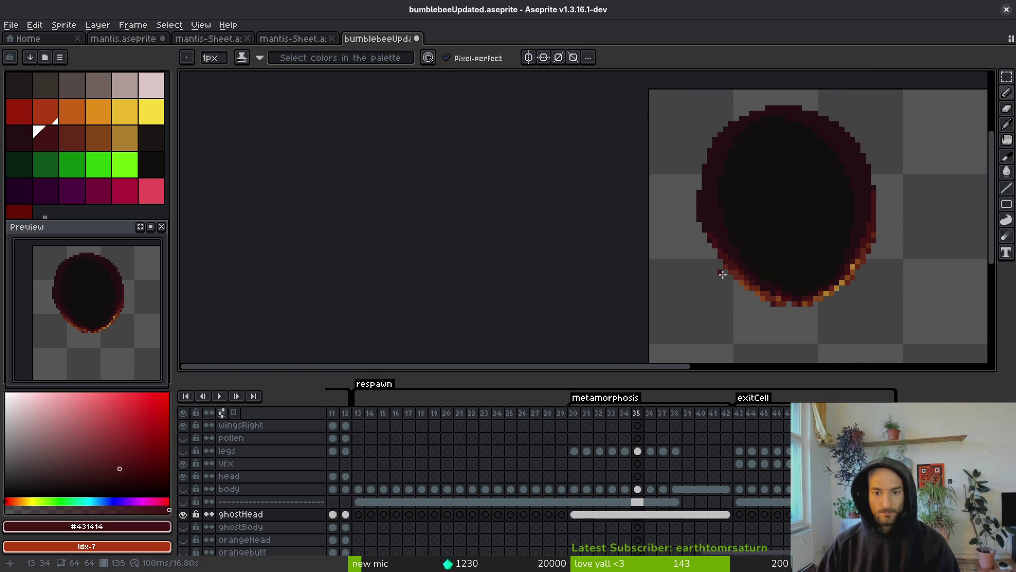
pyautogui.scroll(3, 744, 263)
pyautogui.keyDown('alt'); pyautogui.click(601, 245); pyautogui.keyUp('alt')
pyautogui.scroll(-2, 687, 233)
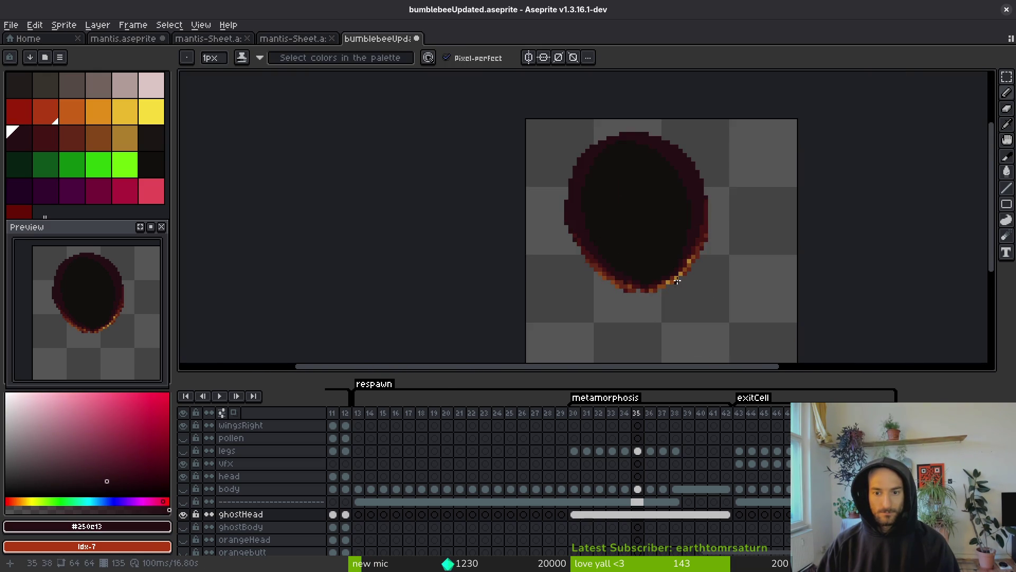
pyautogui.scroll(2, 708, 226)
pyautogui.hotkey('ctrl', 's')
# Repaint the oval's left outline with red-brown pixels sampled from the rim
pyautogui.scroll(-2, 641, 275)
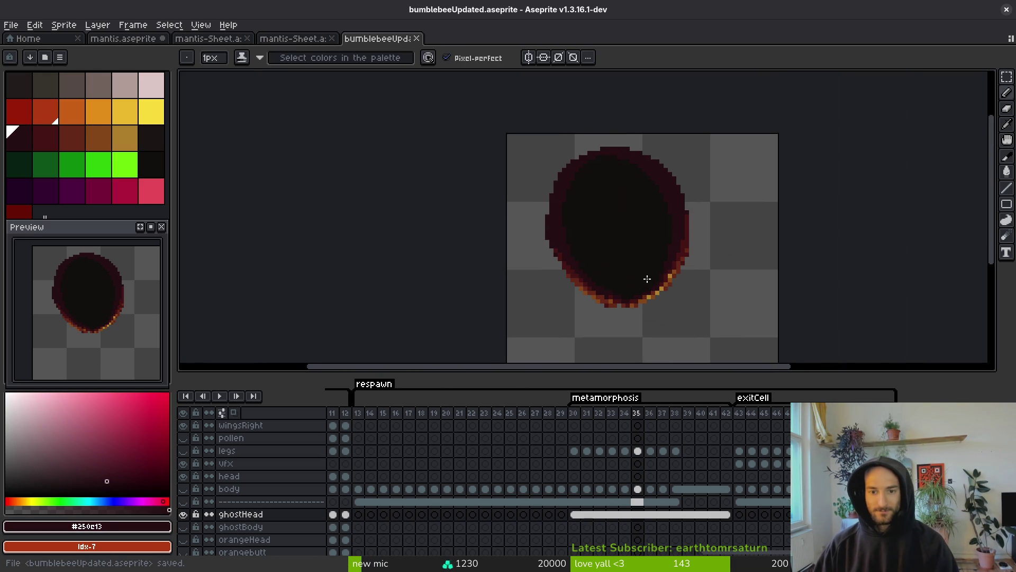
pyautogui.scroll(3, 557, 241)
pyautogui.keyDown('alt'); pyautogui.click(547, 294); pyautogui.keyUp('alt')
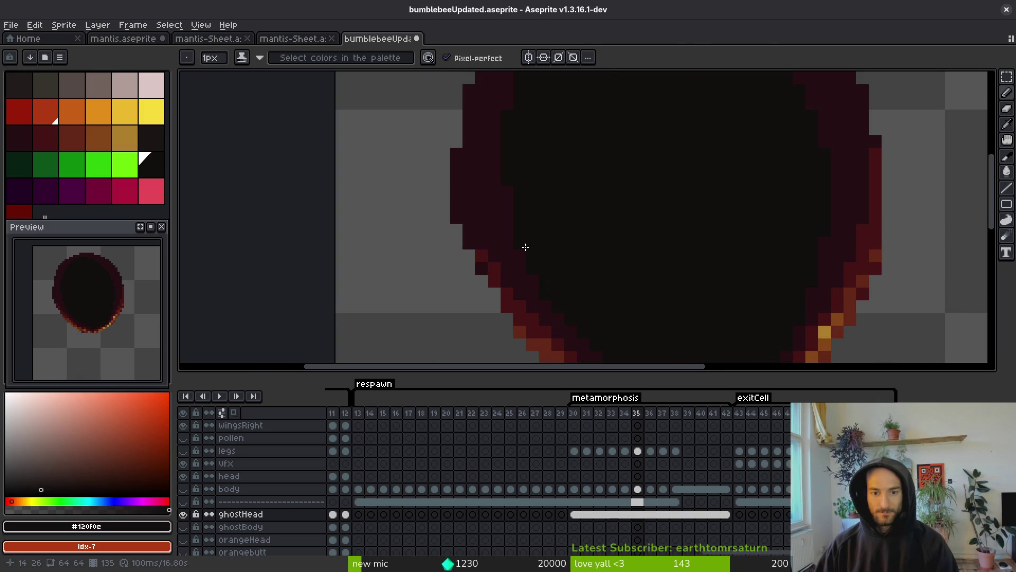
pyautogui.scroll(5, 545, 222)
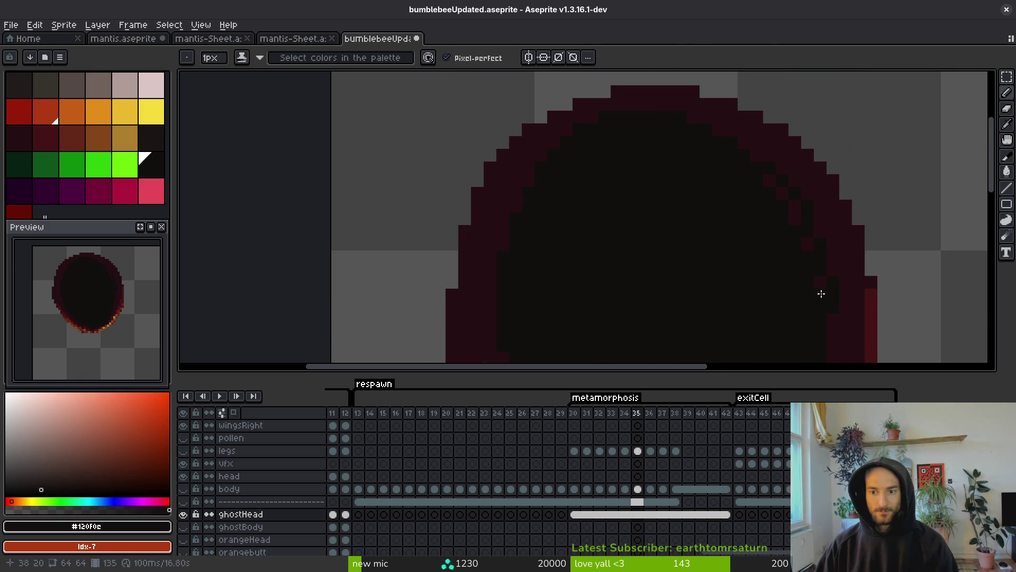
pyautogui.scroll(-3, 737, 212)
pyautogui.hscroll(2, 752, 181)
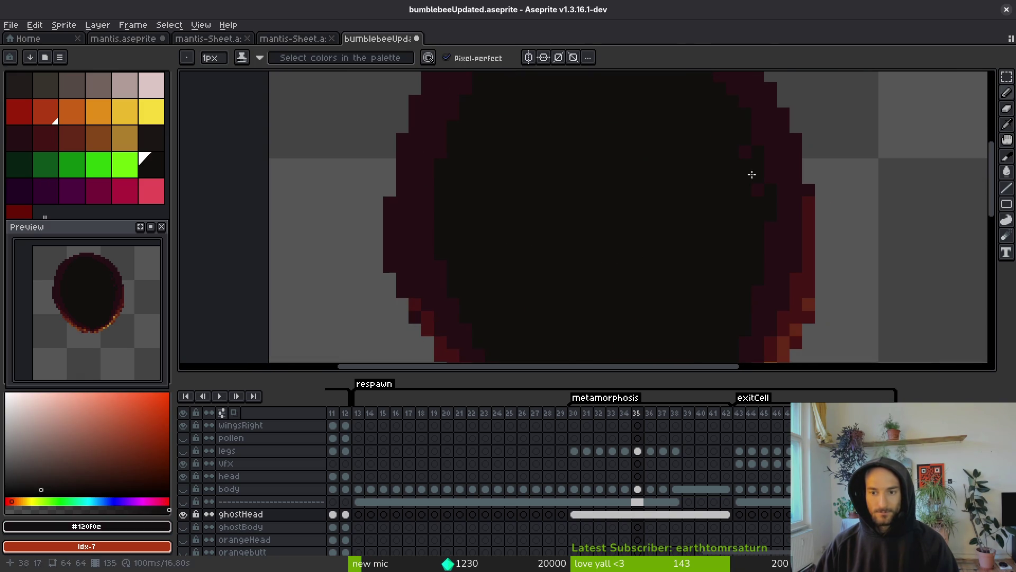
pyautogui.scroll(-2, 760, 287)
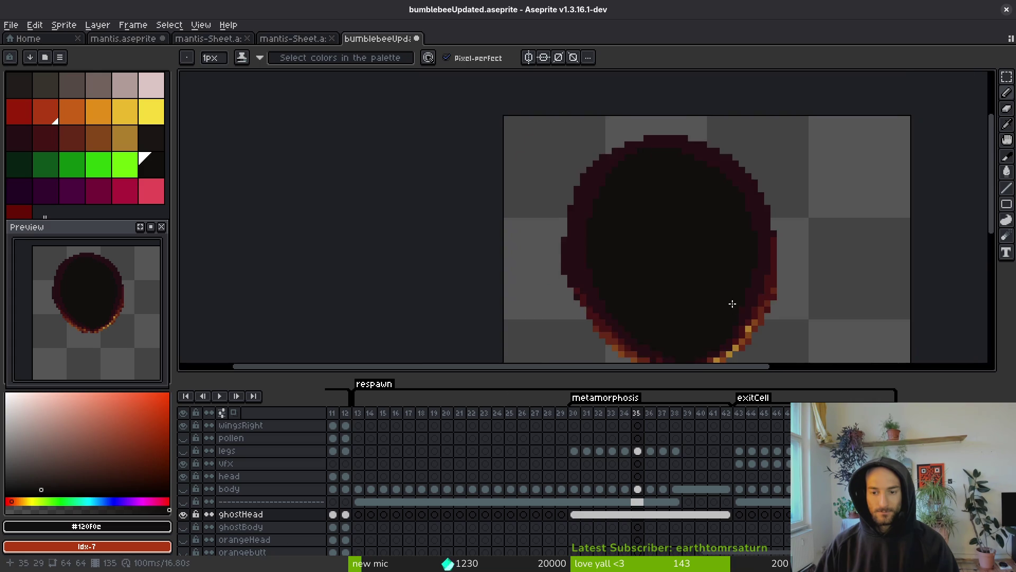
pyautogui.scroll(-1, 645, 262)
pyautogui.scroll(2, 644, 259)
pyautogui.scroll(1, 575, 237)
pyautogui.keyDown('alt'); pyautogui.click(572, 241); pyautogui.keyUp('alt')
pyautogui.scroll(1, 572, 240)
pyautogui.moveTo(542, 260); pyautogui.dragTo(532, 185)
pyautogui.click(545, 120)
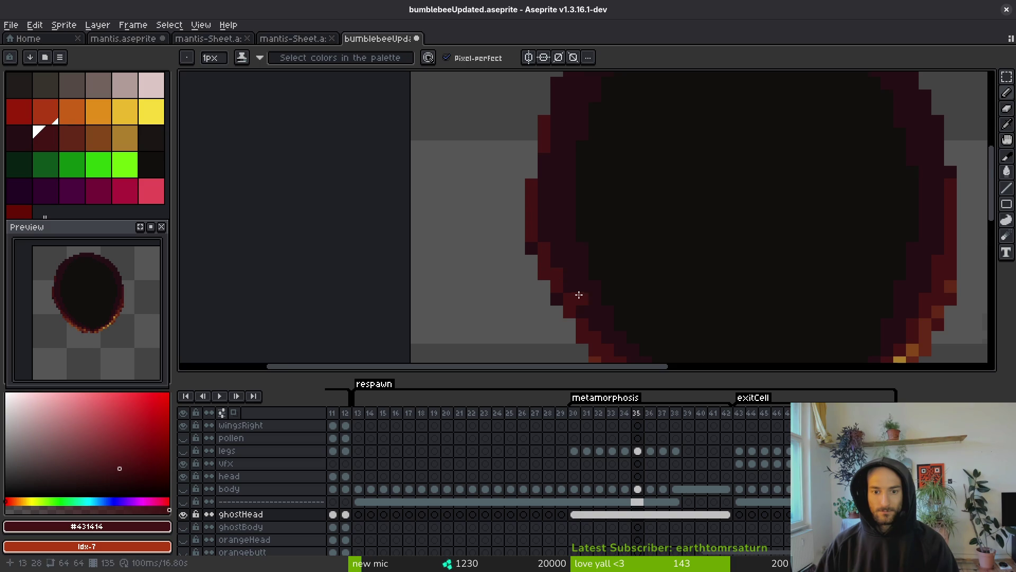
# Add a lighter rust pixel on the lower-right rim, undoing one mistaken pixel
pyautogui.scroll(-1, 578, 296)
pyautogui.scroll(1, 773, 263)
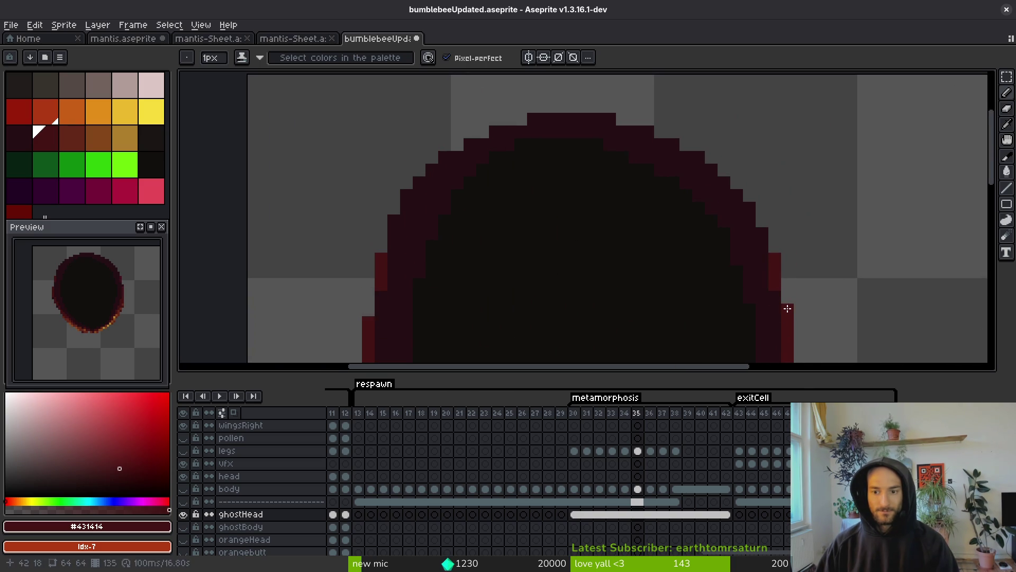
pyautogui.scroll(-3, 763, 241)
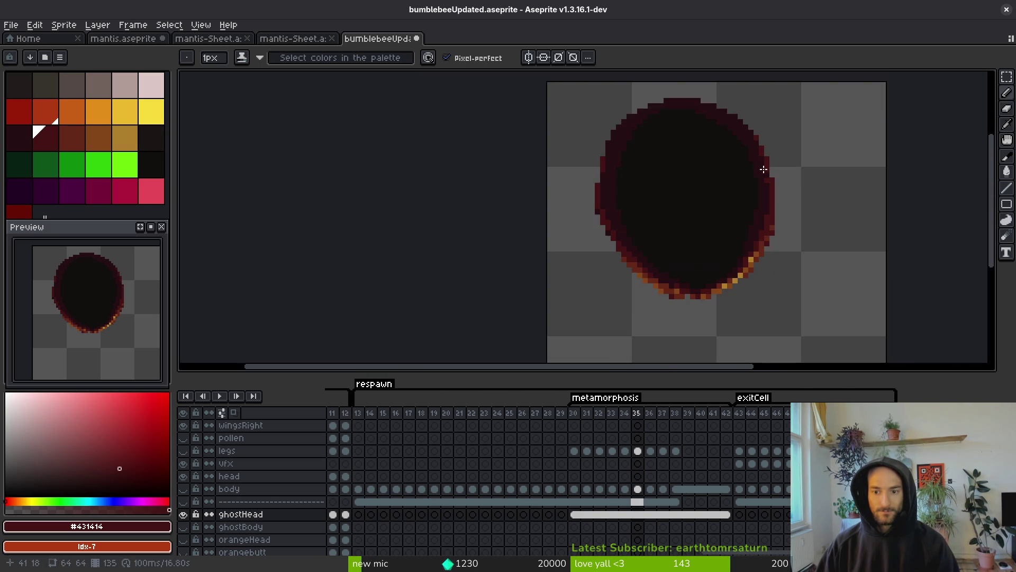
pyautogui.scroll(5, 658, 251)
pyautogui.keyDown('alt'); pyautogui.click(633, 301); pyautogui.keyUp('alt')
pyautogui.click(607, 257)
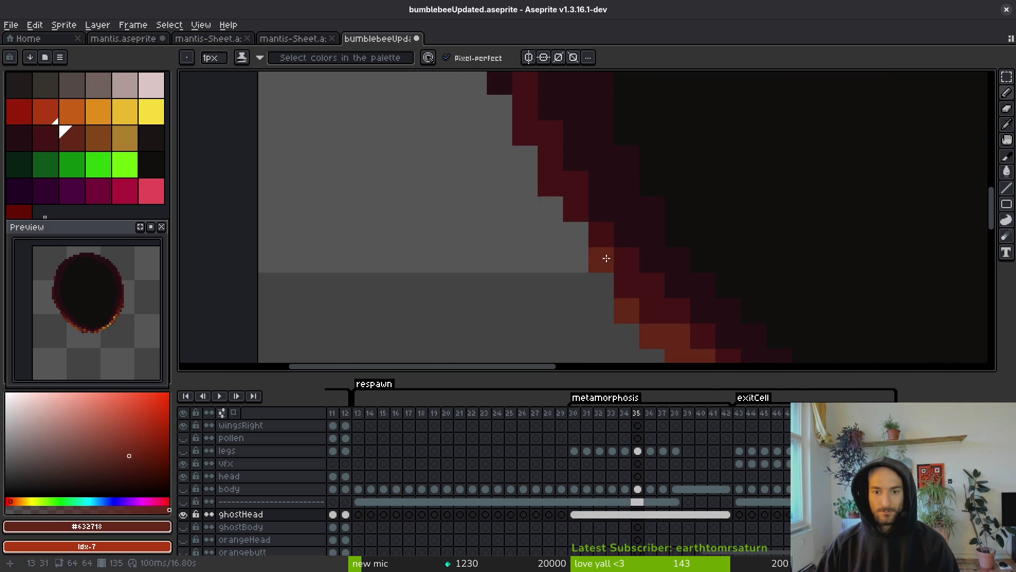
pyautogui.scroll(-5, 576, 185)
pyautogui.scroll(2, 741, 221)
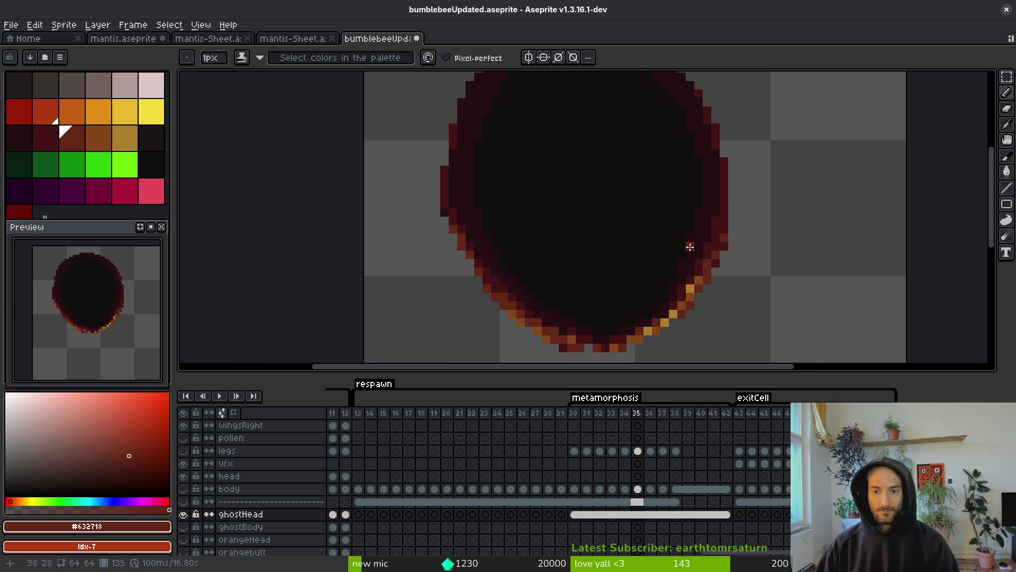
pyautogui.scroll(-3, 544, 283)
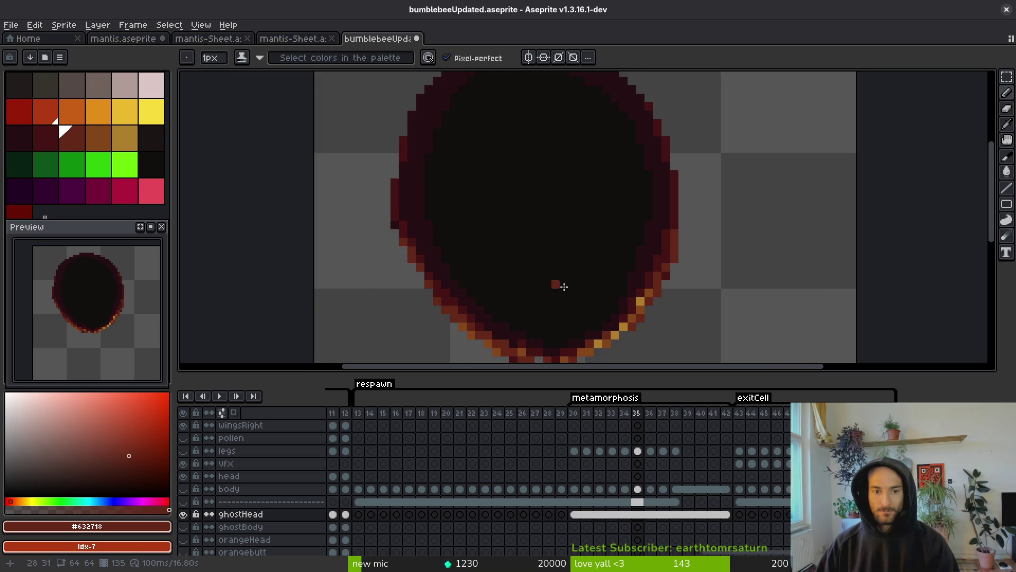
pyautogui.scroll(3, 438, 281)
pyautogui.keyDown('alt'); pyautogui.click(411, 277); pyautogui.keyUp('alt')
pyautogui.hotkey('ctrl', 'z')
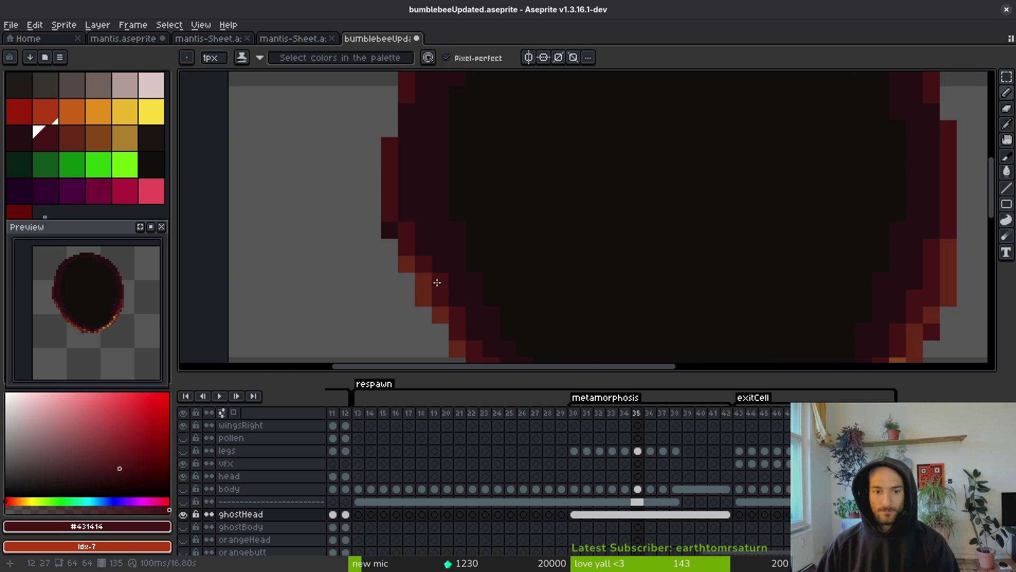
# Paint reddish-brown pixels on the rim and the oval's left edge, saving the file
pyautogui.keyDown('alt'); pyautogui.click(387, 231); pyautogui.keyUp('alt')
pyautogui.keyDown('alt'); pyautogui.click(401, 211); pyautogui.keyUp('alt')
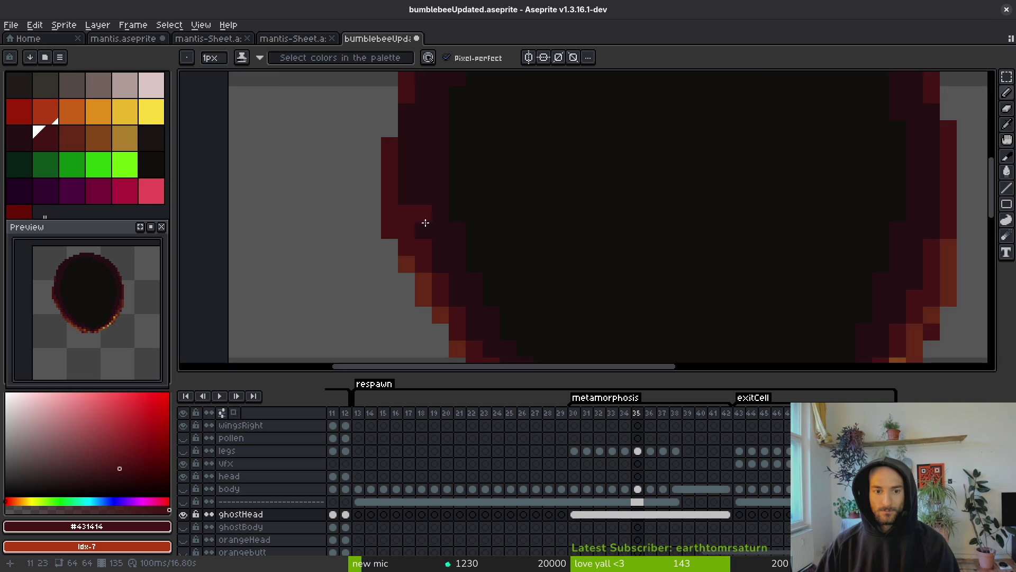
pyautogui.scroll(-3, 431, 236)
pyautogui.scroll(3, 418, 232)
pyautogui.keyDown('alt'); pyautogui.click(397, 211); pyautogui.keyUp('alt')
pyautogui.click(470, 217)
pyautogui.hotkey('ctrl', 's')
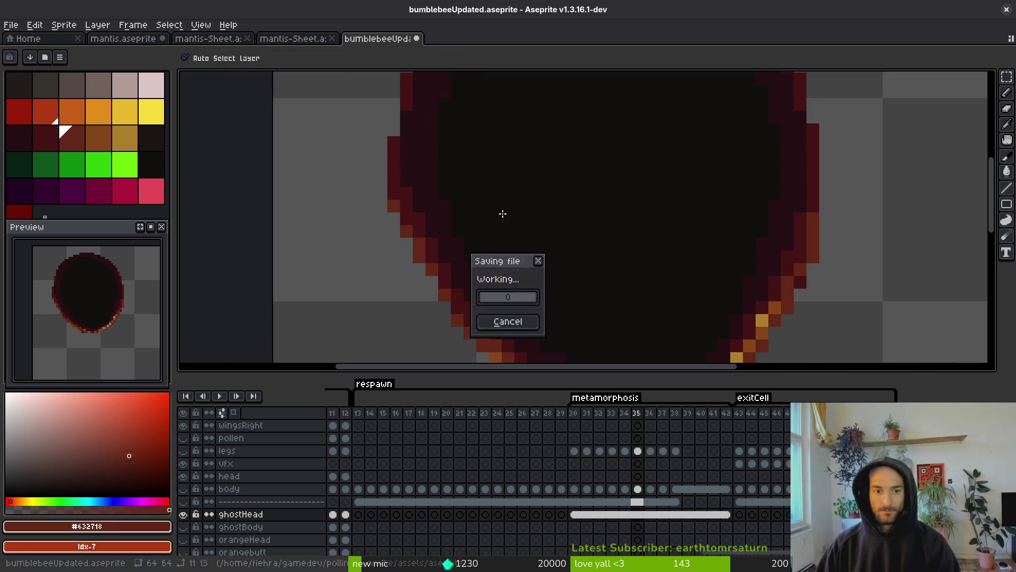
pyautogui.scroll(-3, 524, 272)
pyautogui.scroll(3, 523, 272)
pyautogui.click(452, 243)
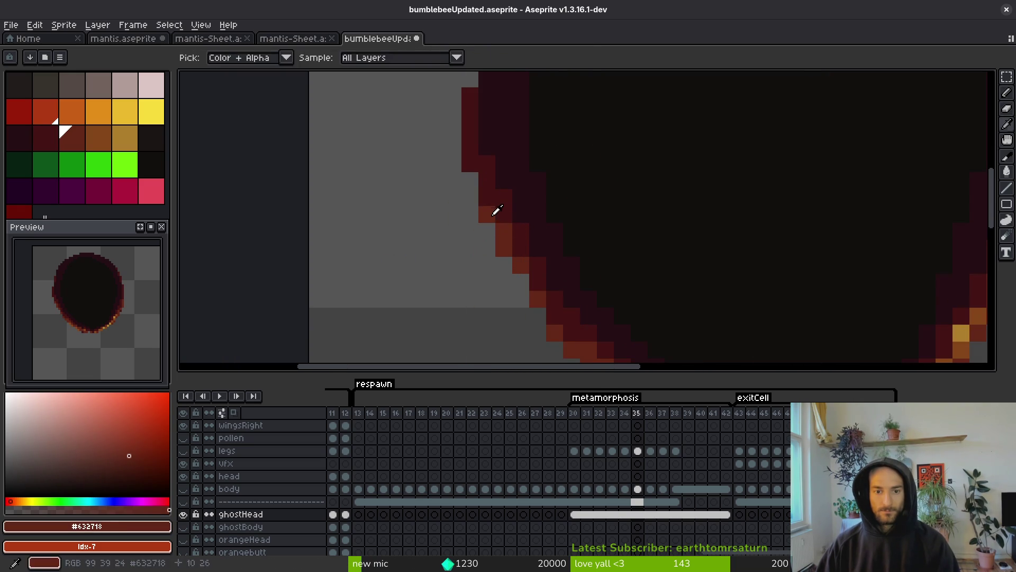
pyautogui.hotkey('ctrl', 's')
# Sample colours from the lower rim and the dark maroon of the upper-left rim
pyautogui.scroll(-3, 577, 236)
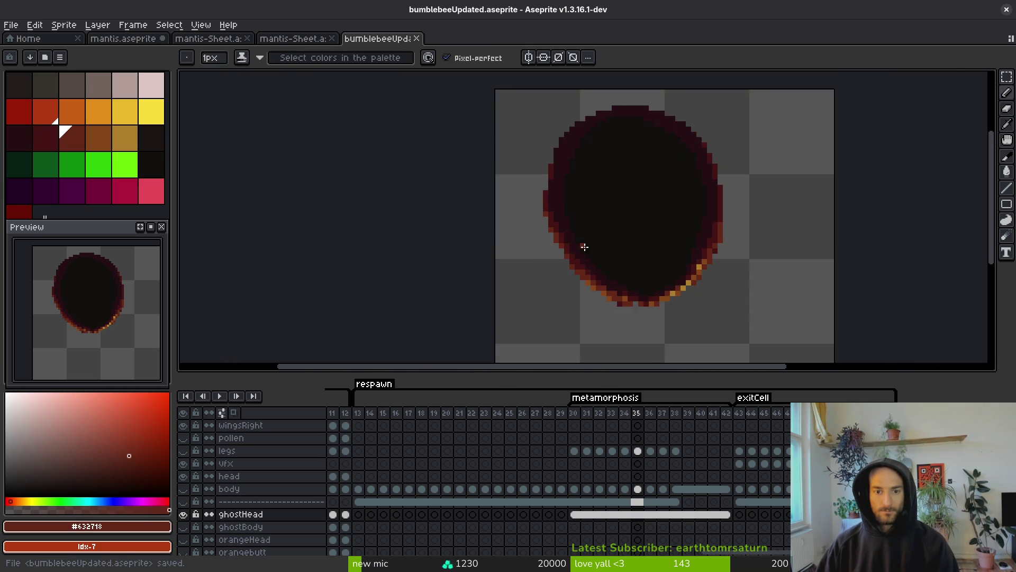
pyautogui.scroll(1, 677, 277)
pyautogui.keyDown('alt'); pyautogui.click(469, 175); pyautogui.keyUp('alt')
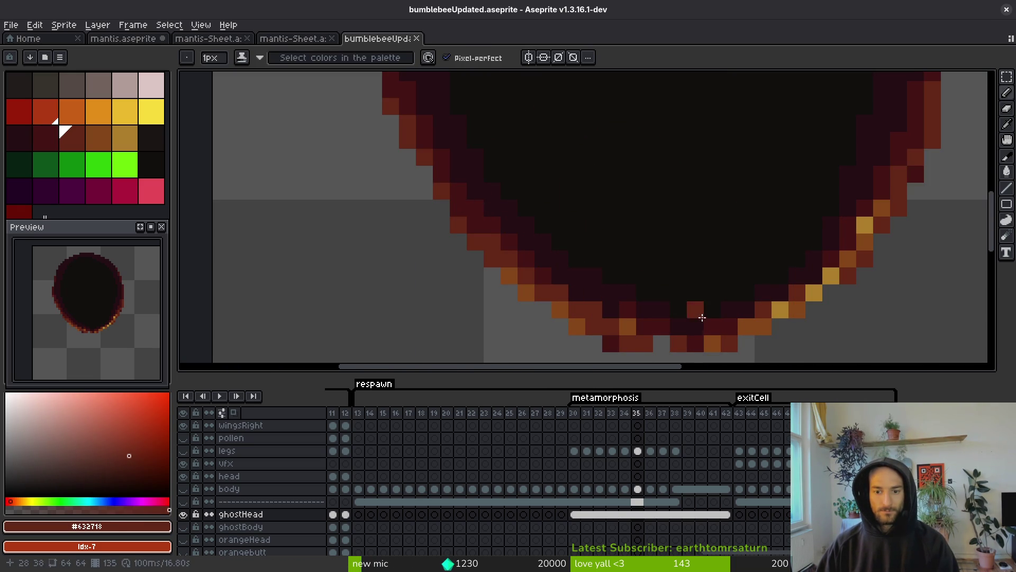
pyautogui.scroll(1, 696, 310)
pyautogui.scroll(-1, 672, 344)
pyautogui.scroll(-1, 757, 282)
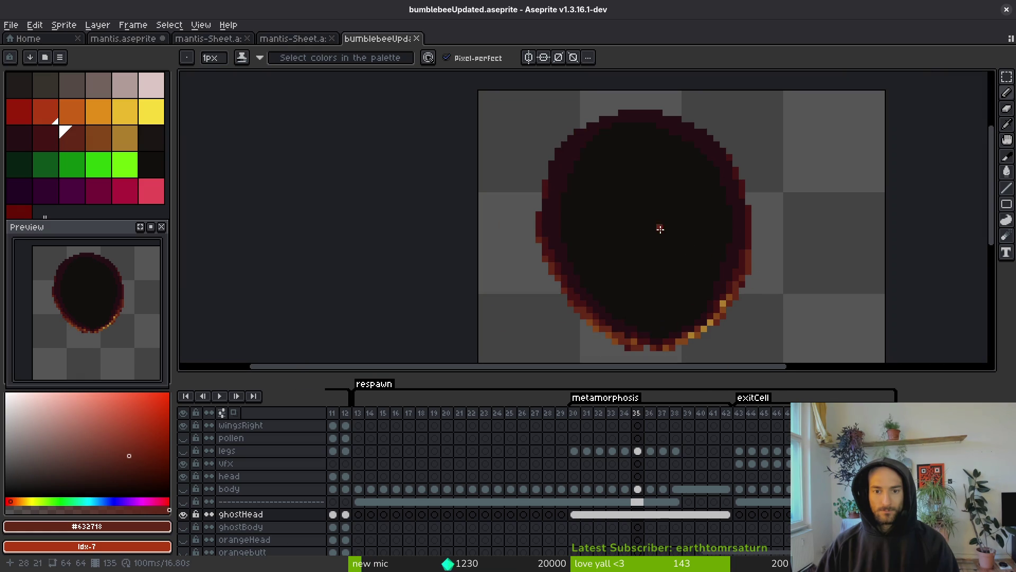
pyautogui.scroll(3, 613, 183)
pyautogui.keyDown('alt'); pyautogui.click(464, 132); pyautogui.keyUp('alt')
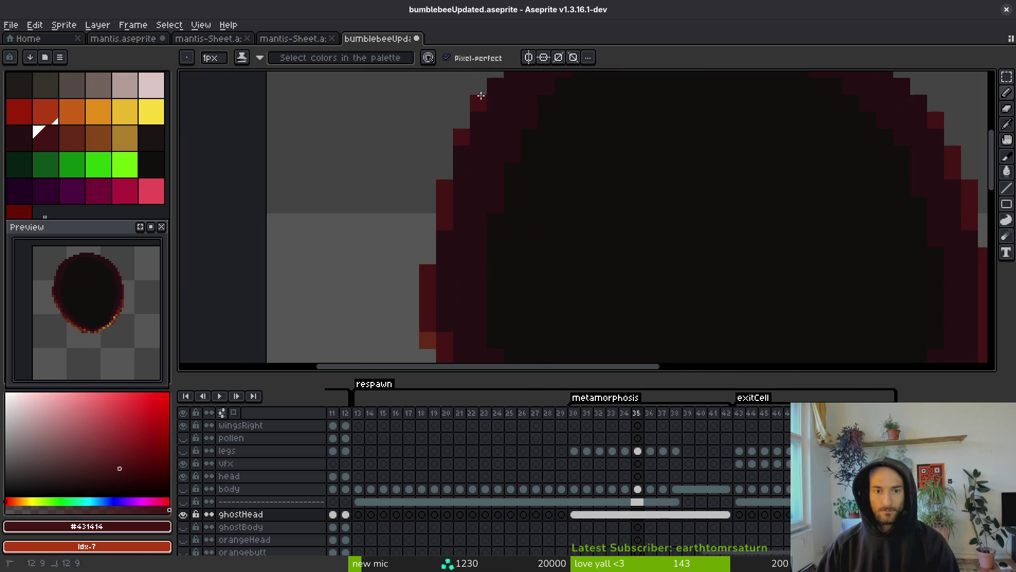
pyautogui.scroll(-3, 658, 199)
pyautogui.scroll(3, 665, 143)
# Add a lighter red pixel on the upper-right rim, save, and sample the near-black interior
pyautogui.click(575, 137)
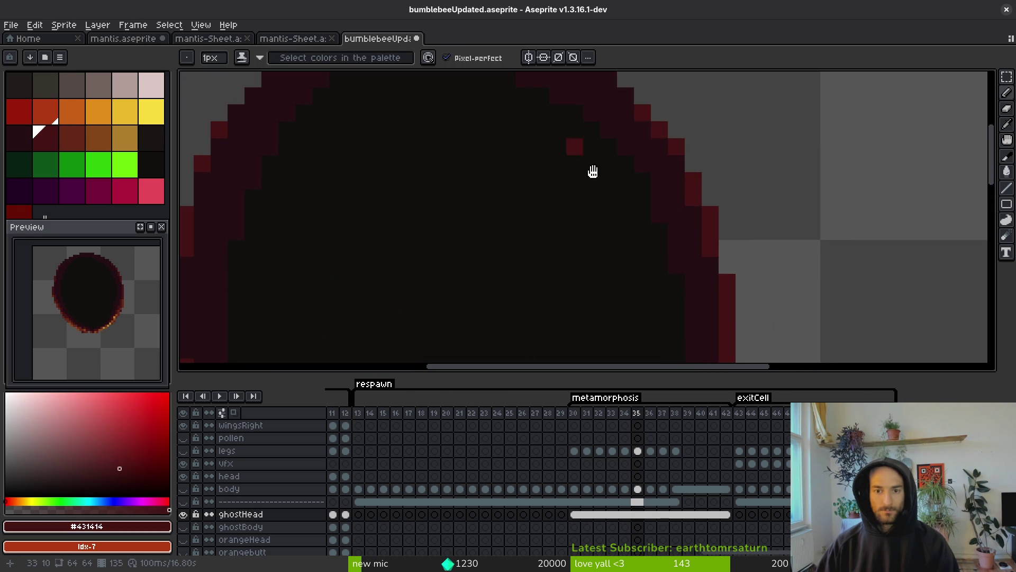
pyautogui.scroll(-3, 576, 139)
pyautogui.scroll(3, 324, 236)
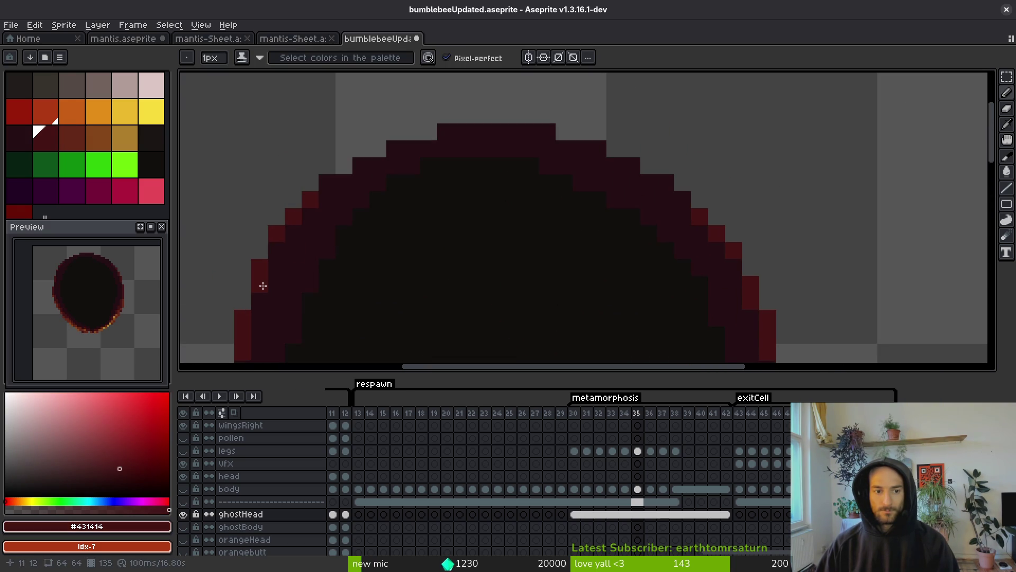
pyautogui.scroll(-3, 390, 319)
pyautogui.scroll(-2, 435, 250)
pyautogui.hotkey('ctrl', 's')
pyautogui.scroll(4, 435, 250)
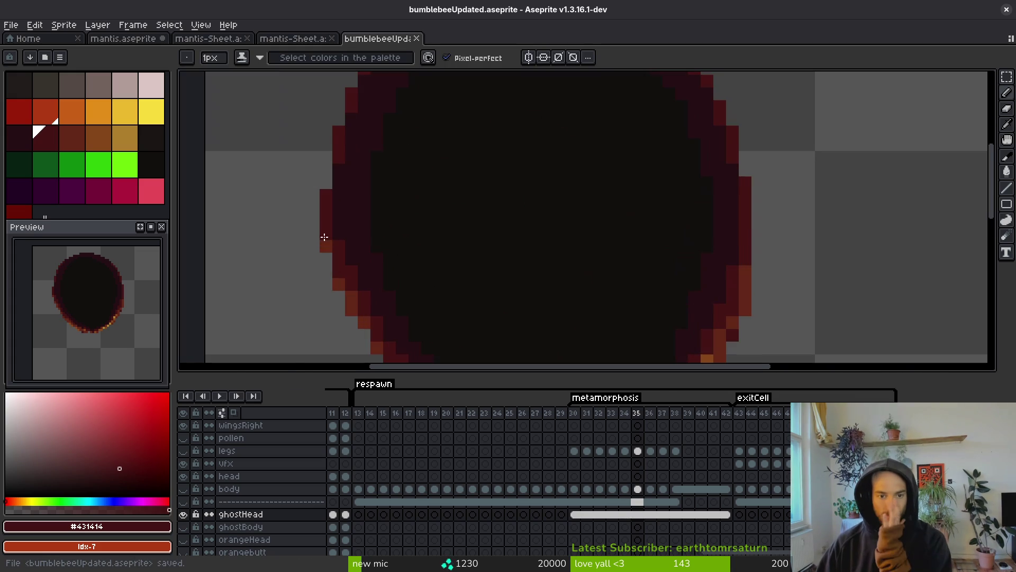
pyautogui.scroll(-4, 451, 249)
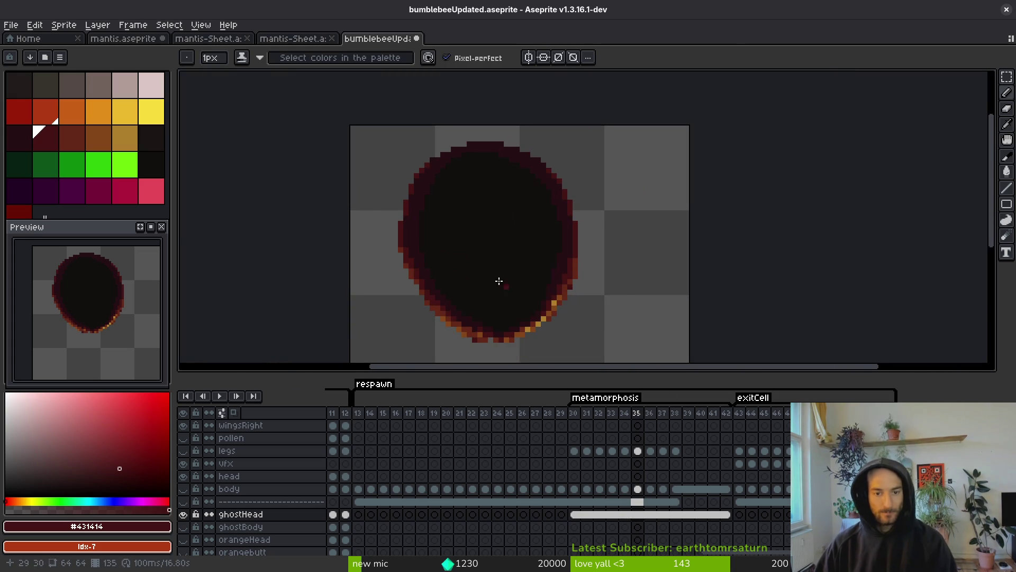
pyautogui.hscroll(-2, 637, 322)
pyautogui.scroll(4, 603, 162)
pyautogui.keyDown('alt'); pyautogui.click(603, 162); pyautogui.keyUp('alt')
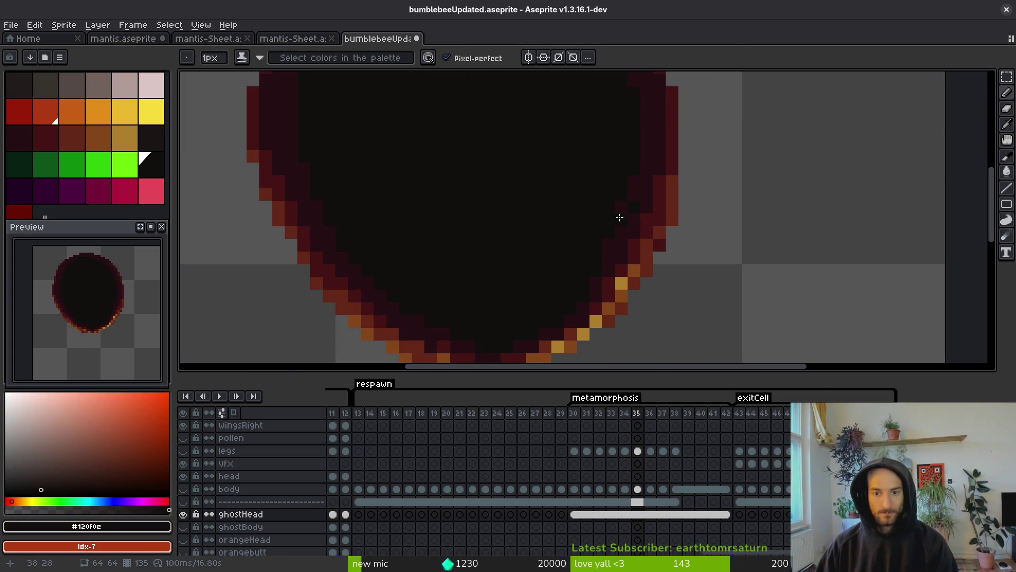
pyautogui.scroll(-5, 586, 240)
# Copy the ghostHead cels from frames 30–42 and paste them starting at frame 13
pyautogui.press('v')
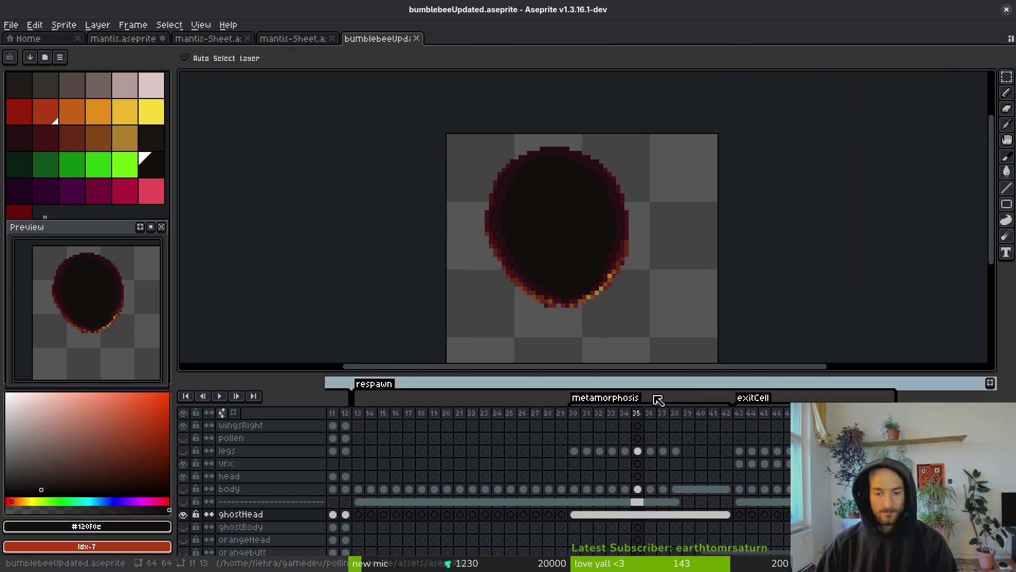
pyautogui.click(570, 513)
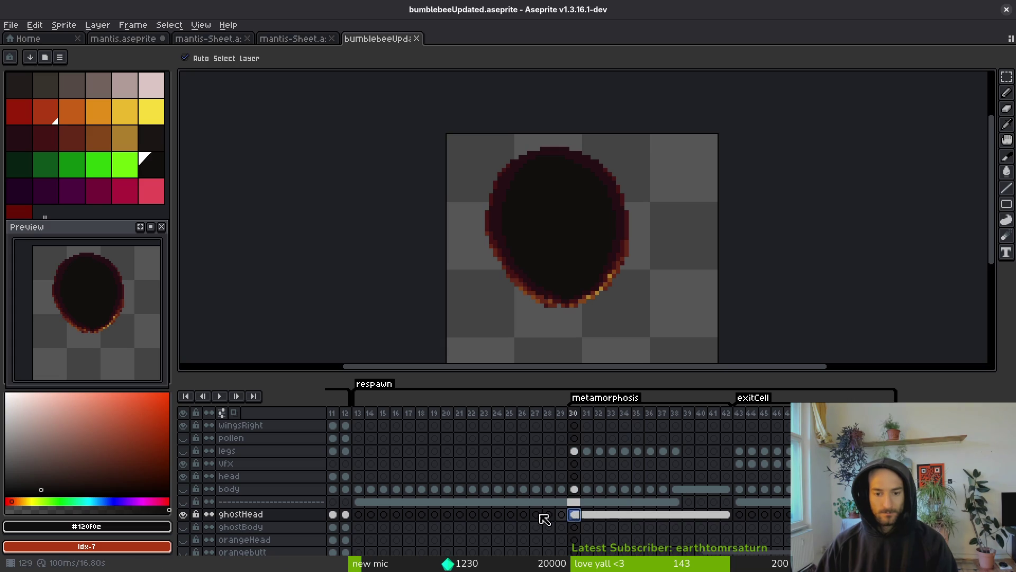
pyautogui.click(183, 488)
pyautogui.press('b')
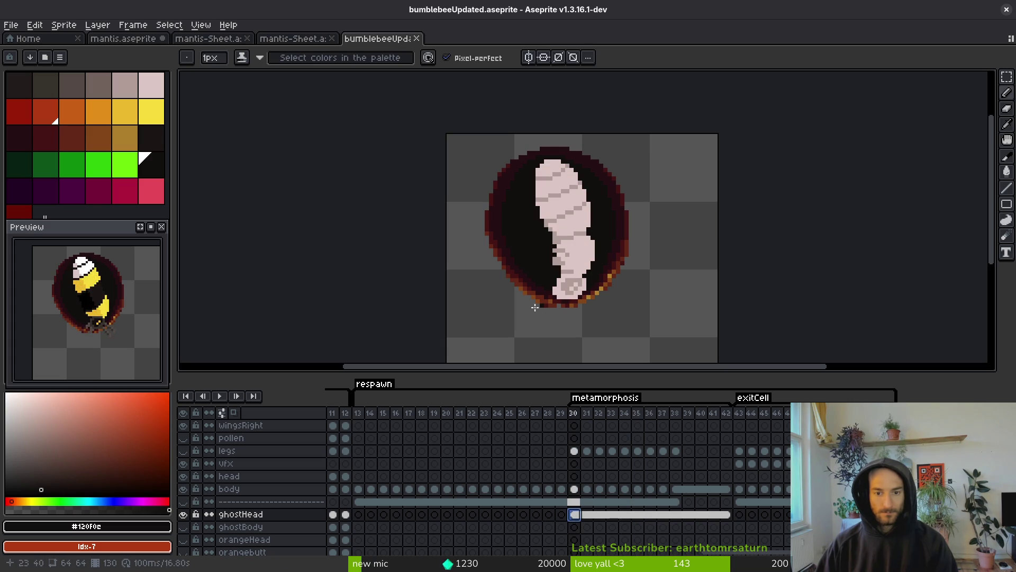
pyautogui.press('Left')
pyautogui.moveTo(573, 514); pyautogui.dragTo(728, 514)
pyautogui.hotkey('ctrl', 'c')
pyautogui.click(359, 514)
pyautogui.hotkey('ctrl', 'v')
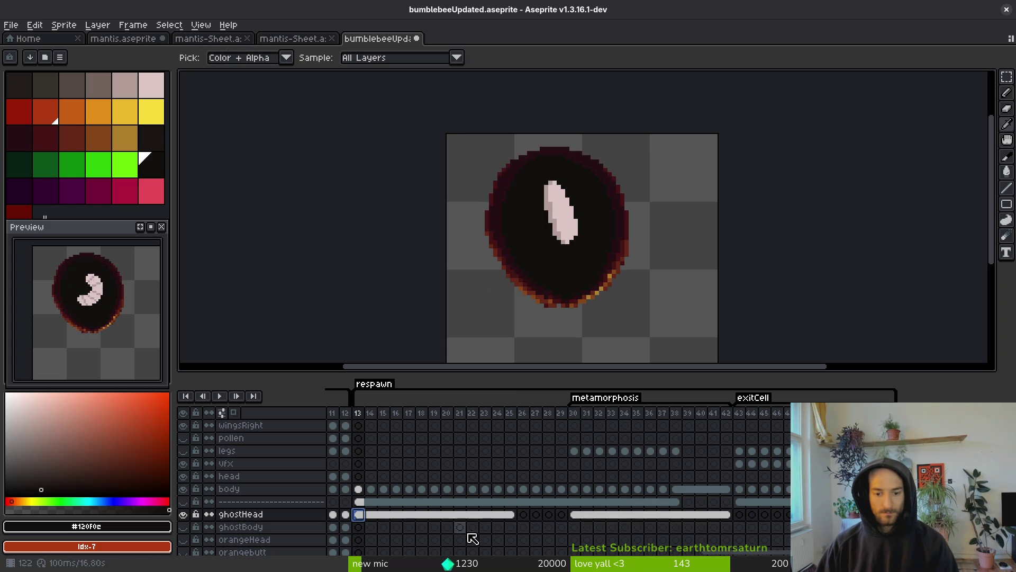
# Link ghostHead frames 13–42 into one shared cel and preview the animation
pyautogui.moveTo(363, 516); pyautogui.dragTo(727, 519)
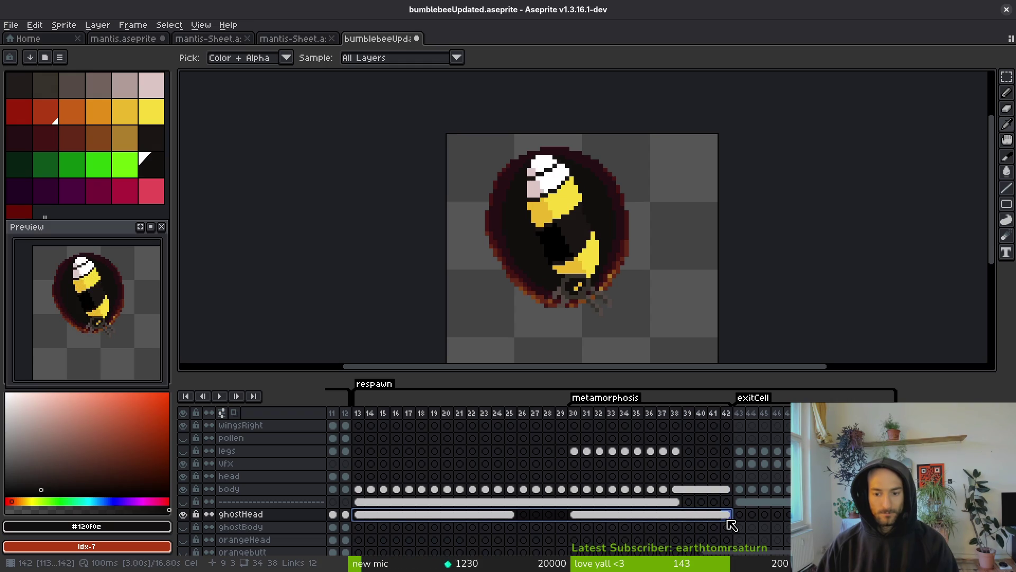
pyautogui.rightClick(460, 517)
pyautogui.click(538, 538)
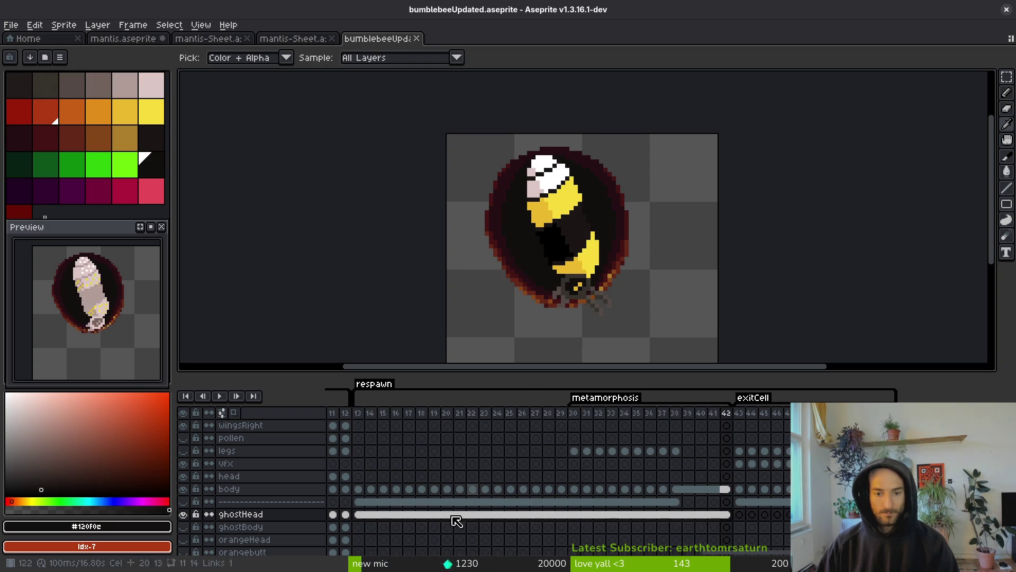
pyautogui.click(369, 515)
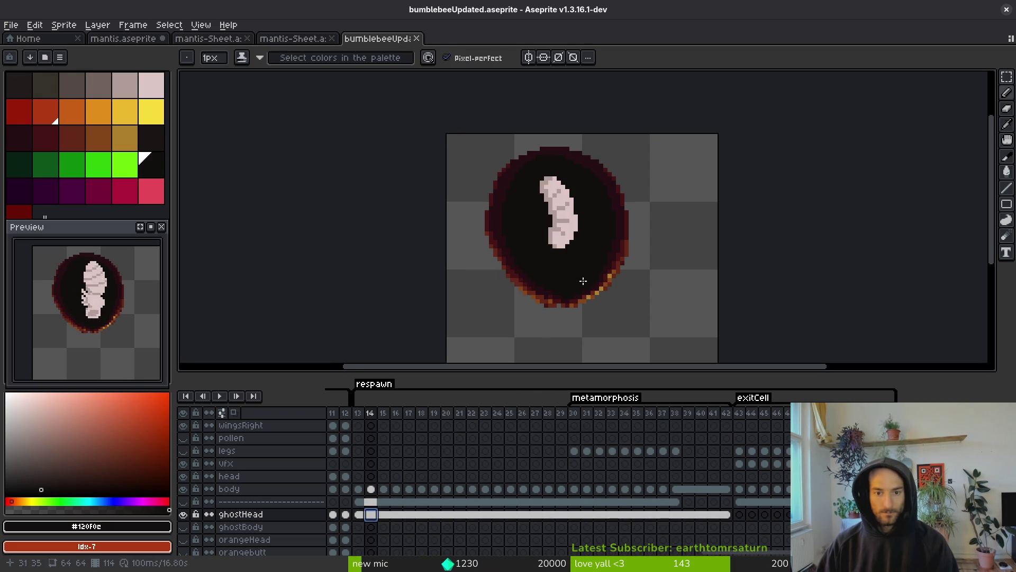
pyautogui.press('i')
pyautogui.press('Return')
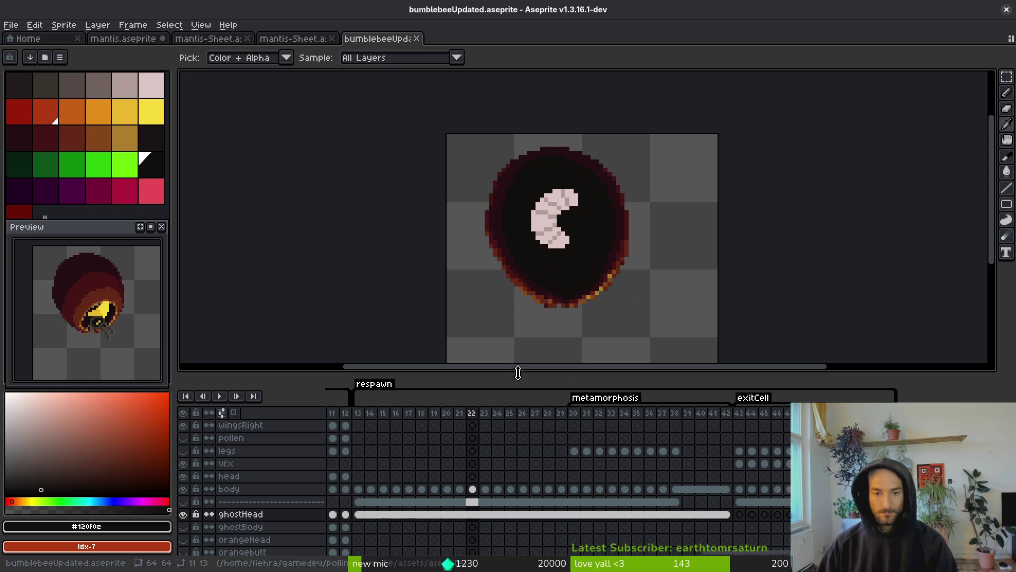
# Unlink frames 13–26 and relink them as a separate run, then save the file
pyautogui.moveTo(373, 522)
pyautogui.mouseDown()
pyautogui.moveTo(536, 524)
pyautogui.moveTo(527, 517)
pyautogui.mouseUp()
pyautogui.rightClick(526, 516)
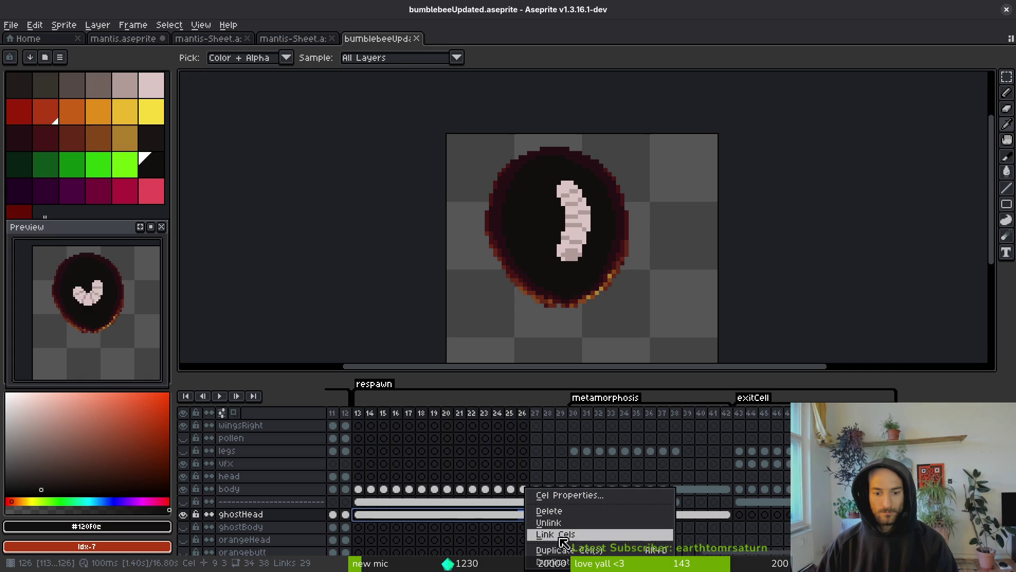
pyautogui.click(575, 528)
pyautogui.click(360, 515)
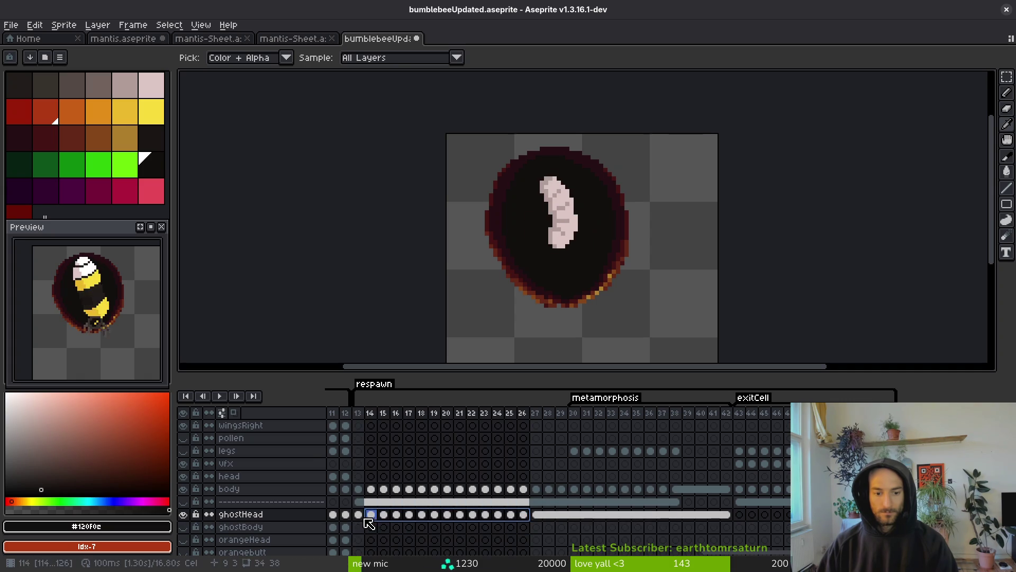
pyautogui.rightClick(363, 520)
pyautogui.click(442, 534)
pyautogui.hotkey('ctrl', 's')
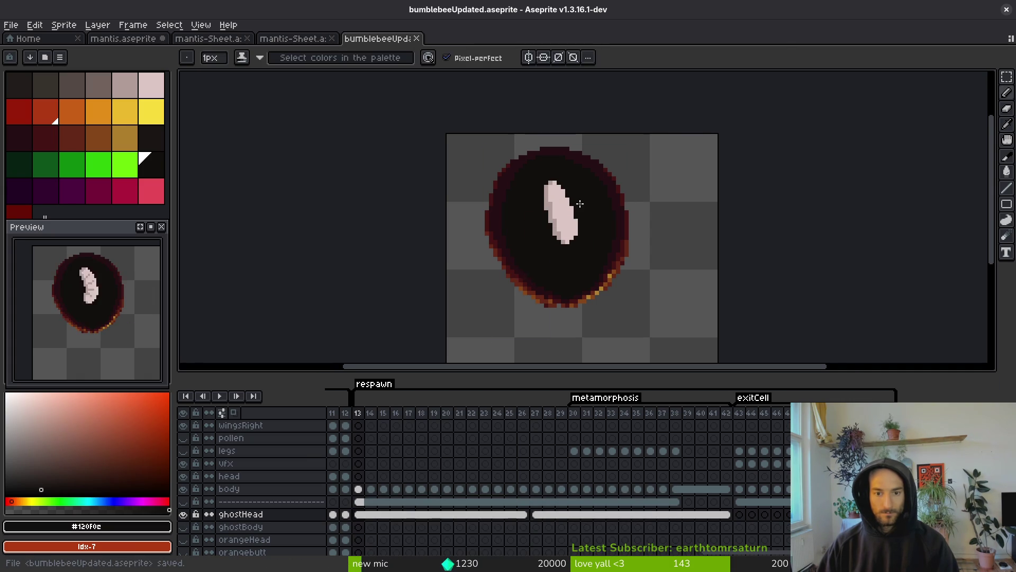
# Sample the dark maroon #250c13 from the rim and bring the cell's bottom into view
pyautogui.scroll(3, 660, 170)
pyautogui.keyDown('alt'); pyautogui.click(660, 170); pyautogui.keyUp('alt')
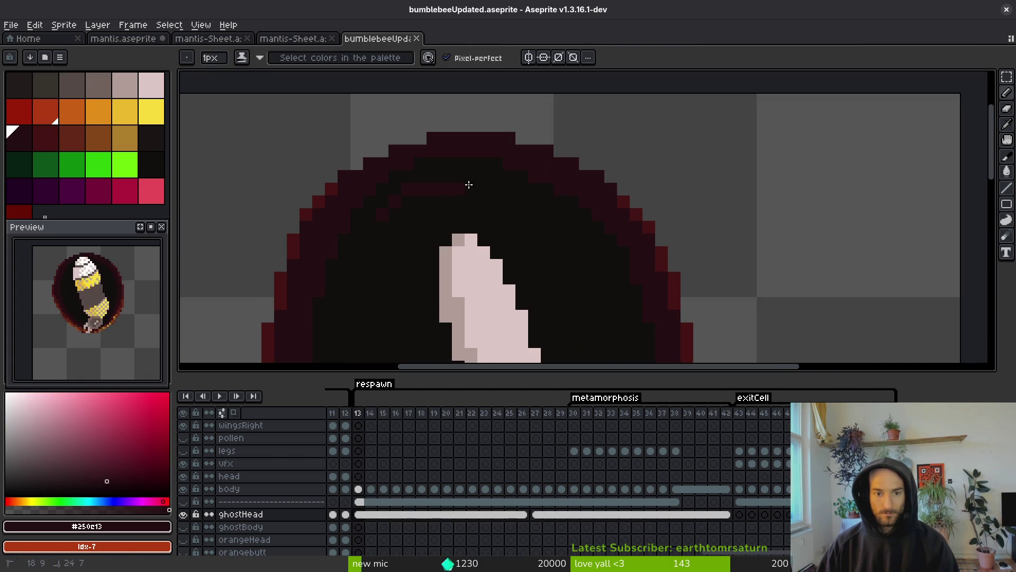
pyautogui.moveTo(474, 231); pyautogui.dragTo(590, 171)
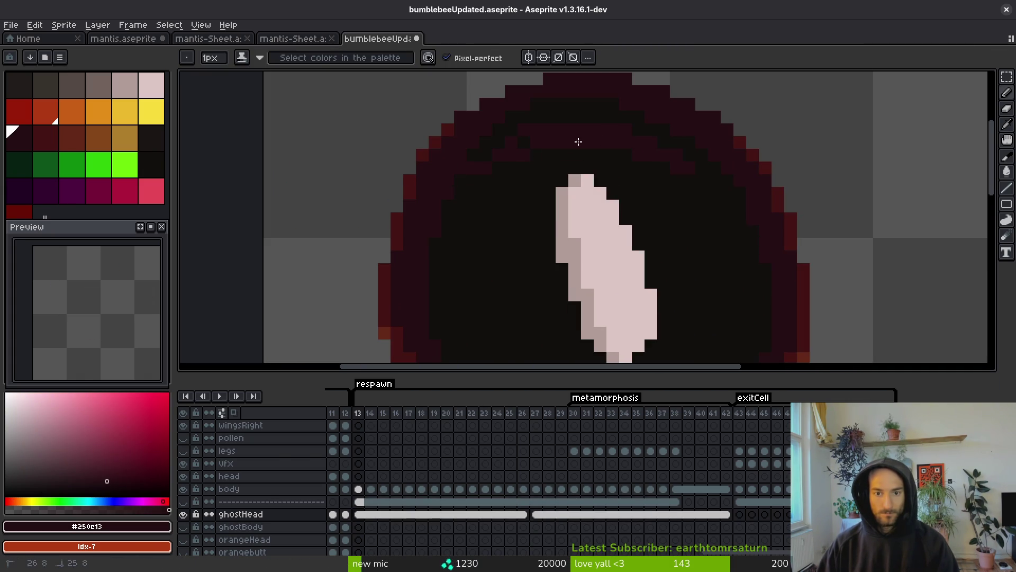
pyautogui.moveTo(524, 171)
pyautogui.mouseDown()
pyautogui.moveTo(494, 188)
pyautogui.moveTo(478, 130)
pyautogui.moveTo(491, 115)
pyautogui.mouseUp()
pyautogui.moveTo(485, 275); pyautogui.dragTo(466, 209)
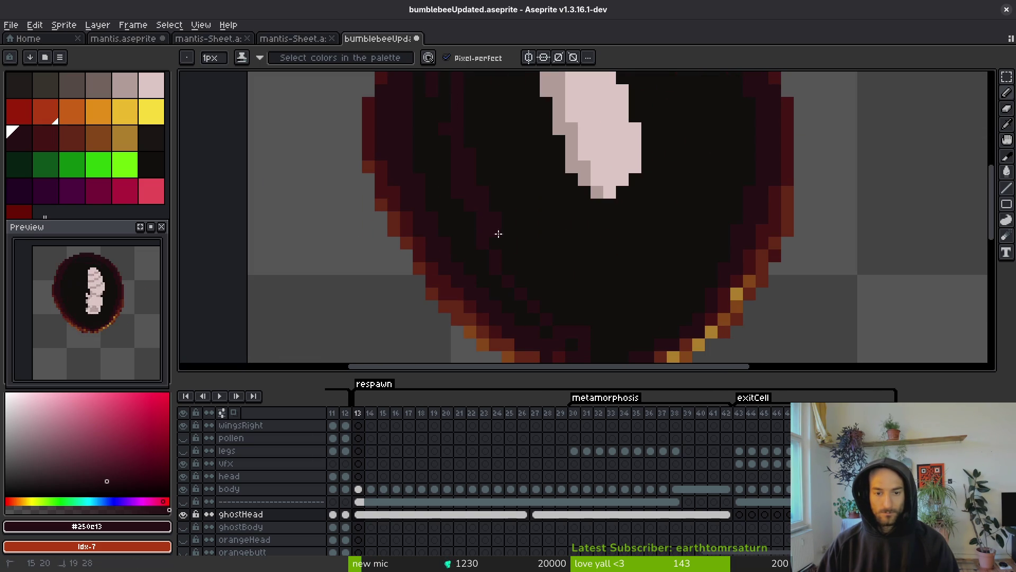
pyautogui.scroll(3, 678, 112)
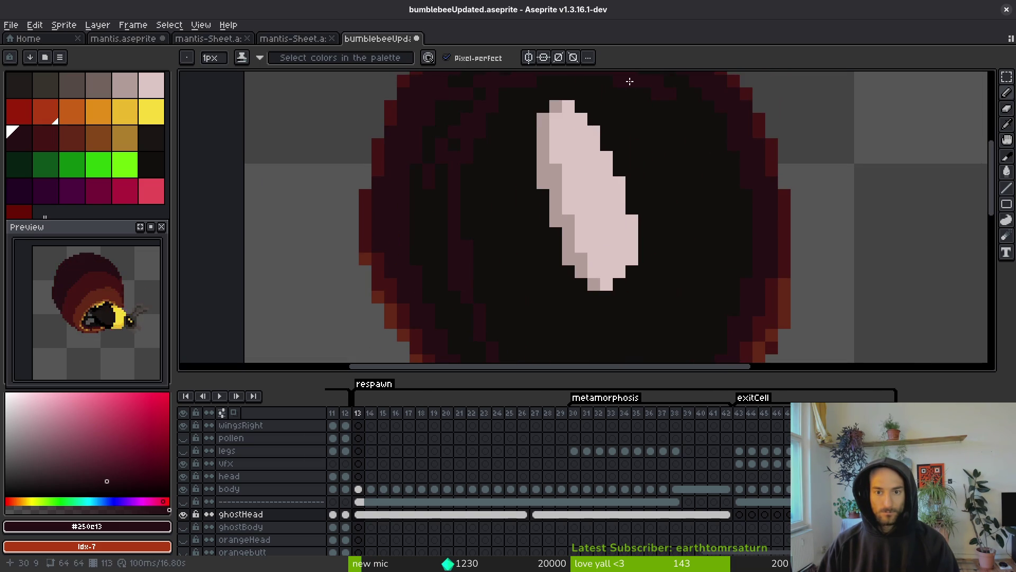
pyautogui.moveTo(708, 321); pyautogui.dragTo(720, 218)
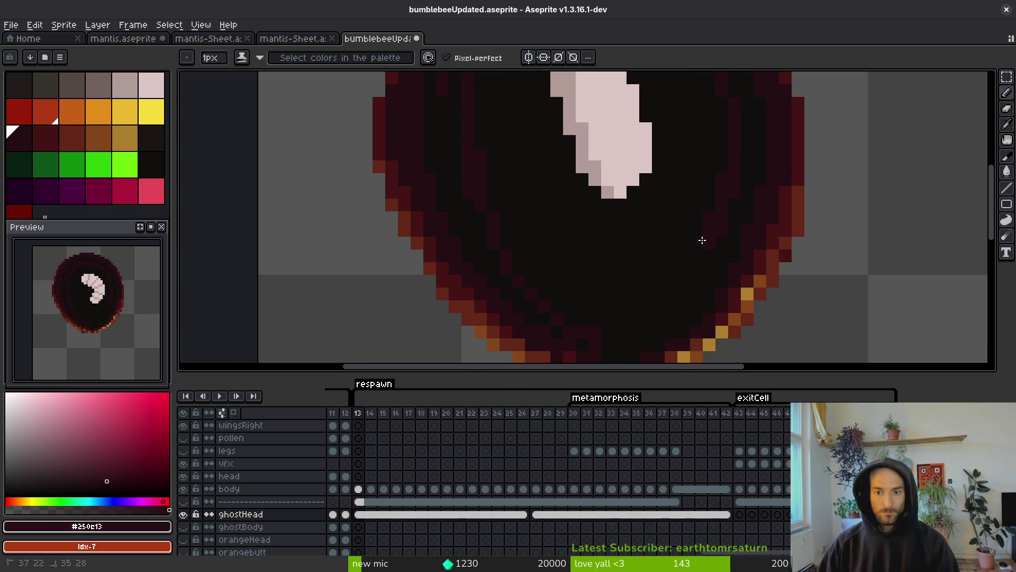
# Paint maroon over the black interior pixels along the cell's lower inner rim
pyautogui.press('g')
pyautogui.scroll(2, 539, 256)
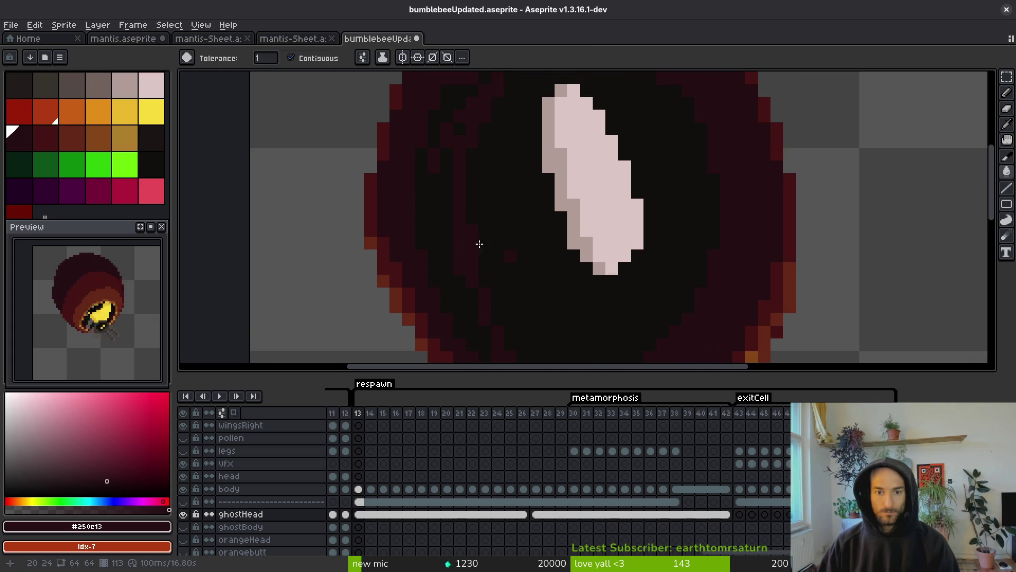
pyautogui.scroll(3, 493, 153)
pyautogui.press('b')
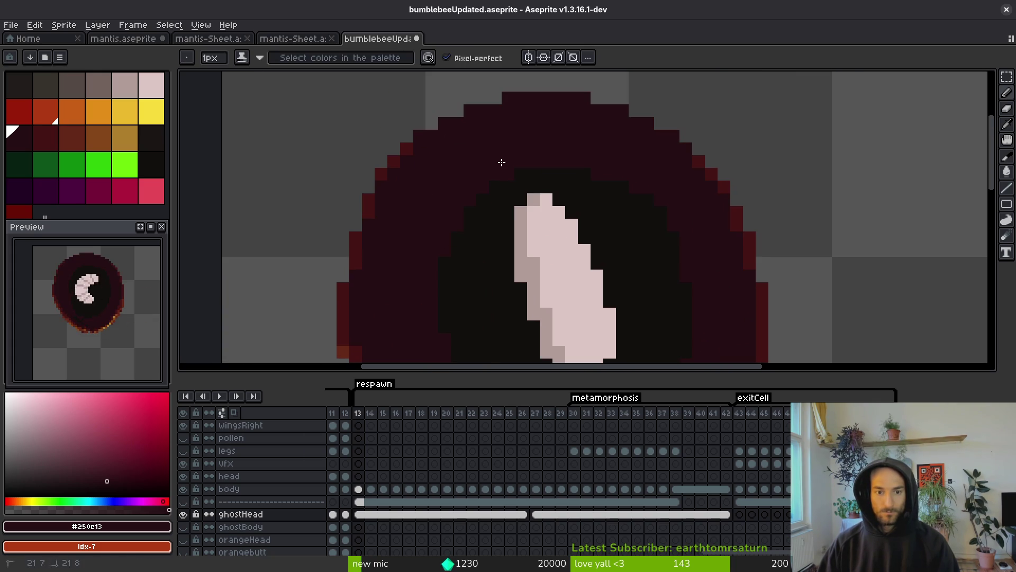
pyautogui.scroll(-5, 521, 171)
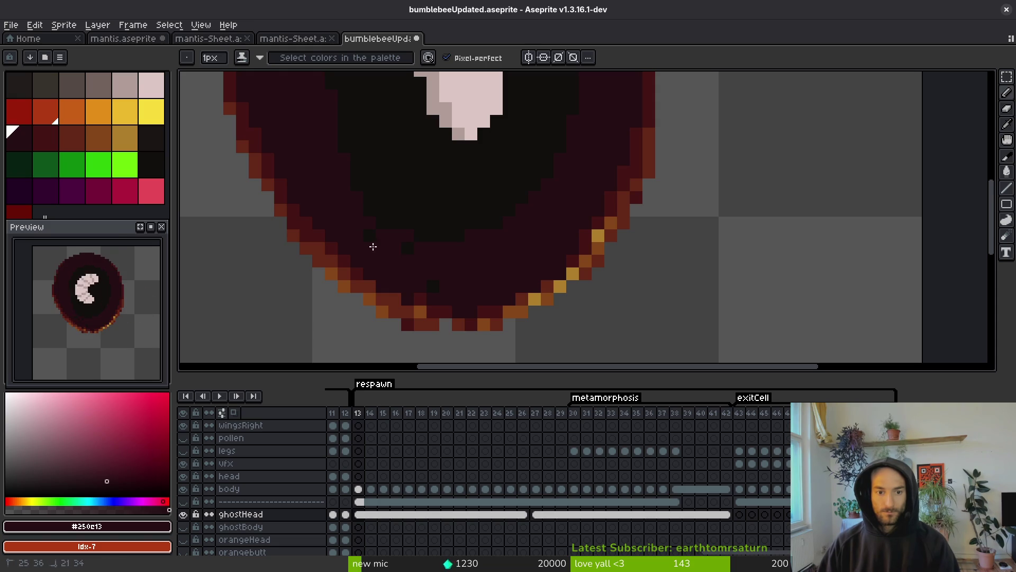
pyautogui.scroll(-4, 402, 254)
pyautogui.scroll(5, 465, 292)
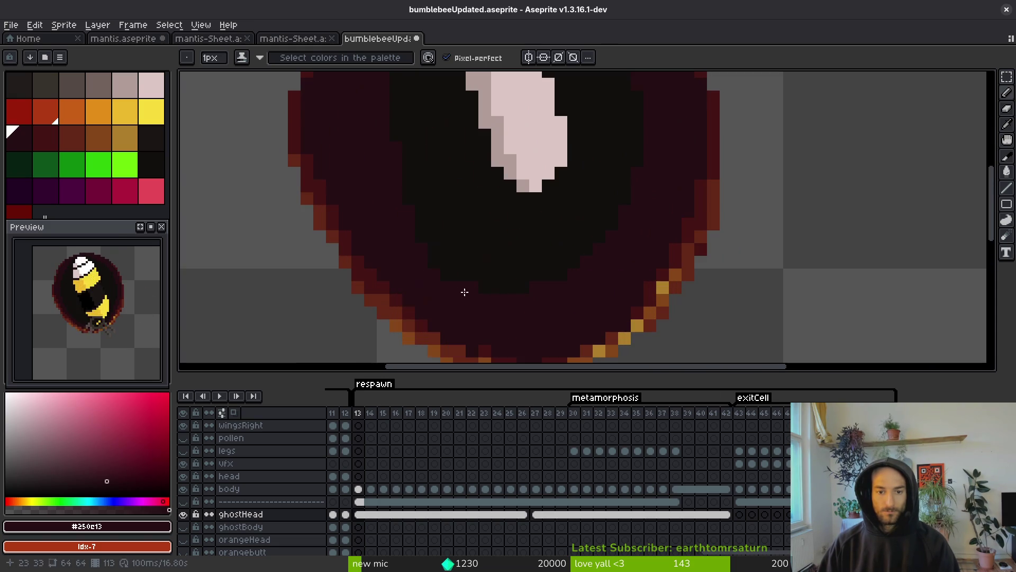
pyautogui.moveTo(398, 160); pyautogui.dragTo(432, 237)
pyautogui.moveTo(510, 280); pyautogui.dragTo(537, 288)
pyautogui.moveTo(537, 287)
pyautogui.mouseDown()
pyautogui.moveTo(556, 288)
pyautogui.moveTo(393, 232)
pyautogui.moveTo(609, 277)
pyautogui.moveTo(466, 272)
pyautogui.mouseUp()
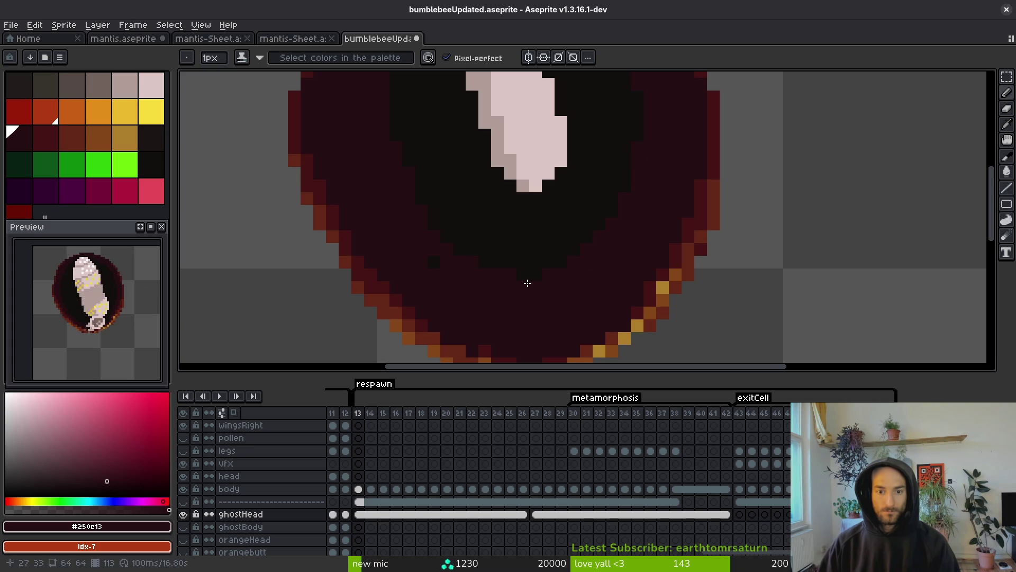
# Eyedrop the near-black interior colour #120f0c and save bumblebeeUpdated.aseprite
pyautogui.scroll(-1, 626, 239)
pyautogui.scroll(-2, 626, 240)
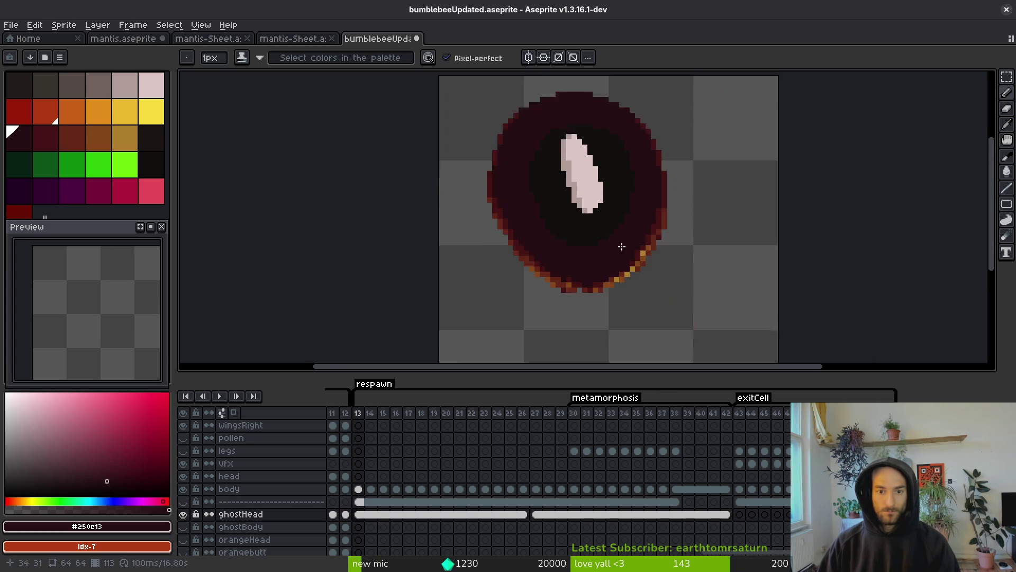
pyautogui.scroll(5, 597, 121)
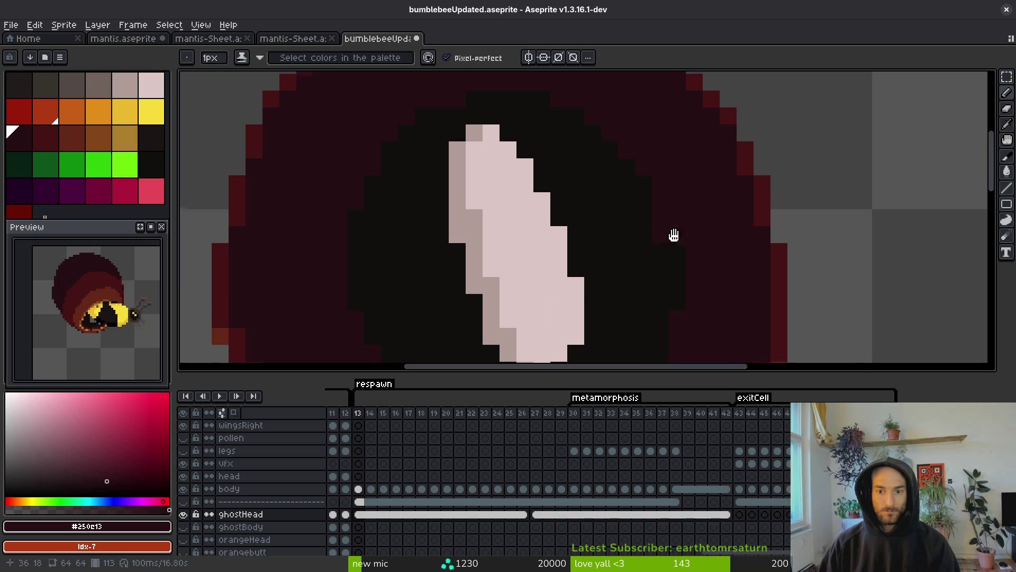
pyautogui.moveTo(679, 256); pyautogui.dragTo(637, 195)
pyautogui.scroll(-2, 627, 241)
pyautogui.scroll(-3, 615, 212)
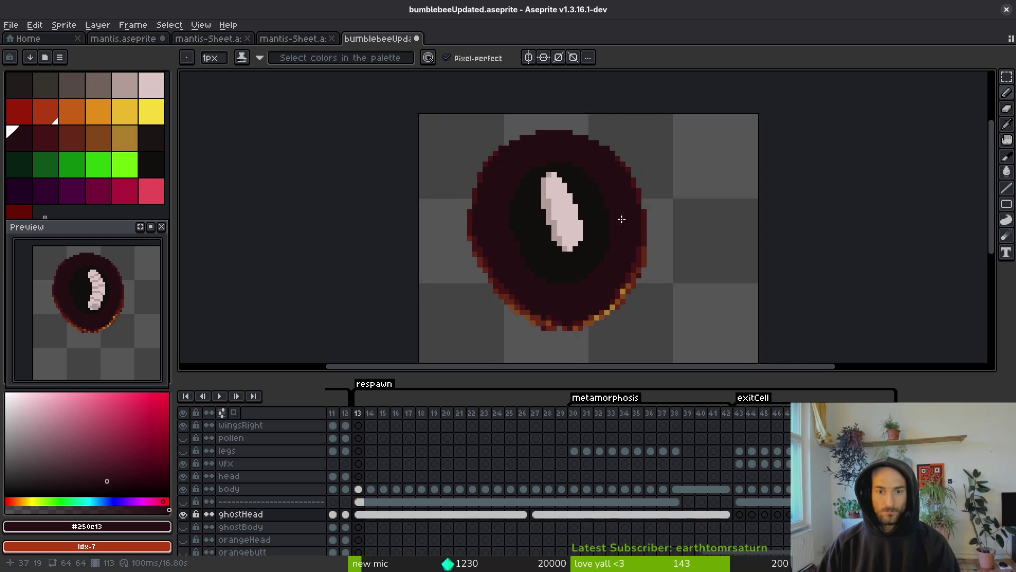
pyautogui.scroll(2, 615, 212)
pyautogui.scroll(-1, 604, 262)
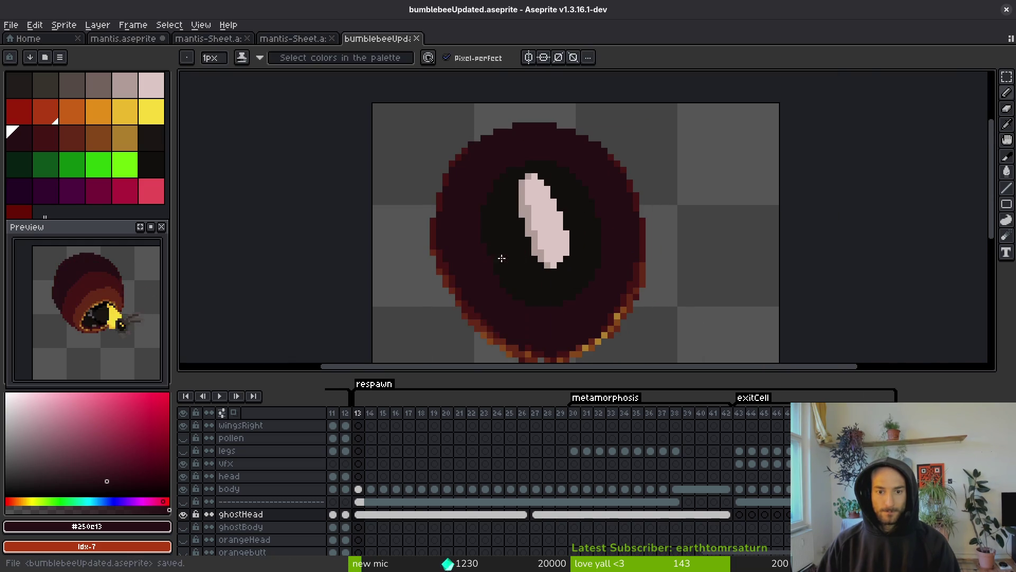
pyautogui.scroll(1, 518, 256)
pyautogui.keyDown('alt'); pyautogui.click(508, 247); pyautogui.keyUp('alt')
pyautogui.hotkey('ctrl', 's')
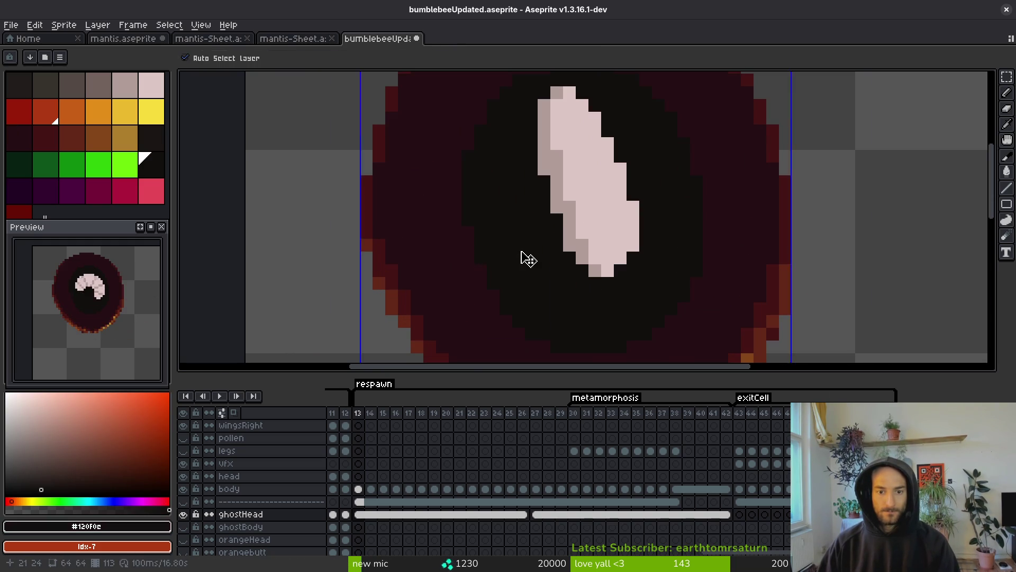
pyautogui.scroll(-5, 529, 256)
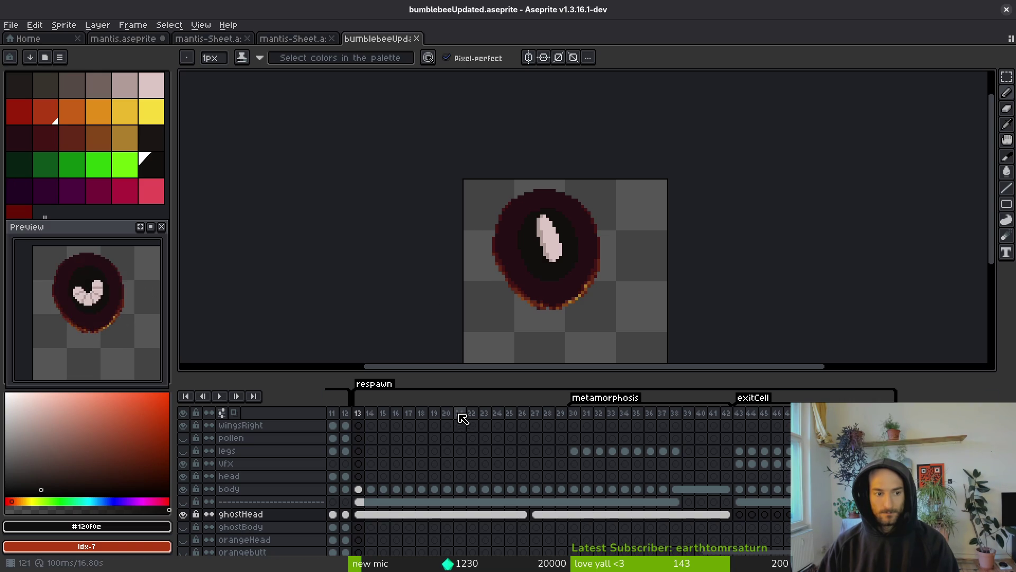
# Unlink the ghostHead cels at frames 27 and 28 so each is a separate copy
pyautogui.click(549, 516)
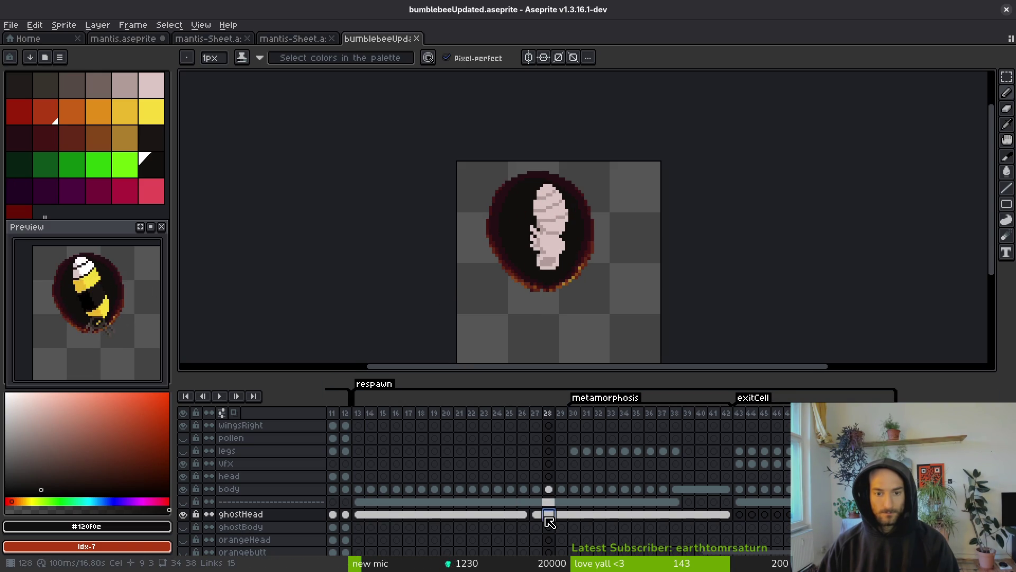
pyautogui.click(525, 516)
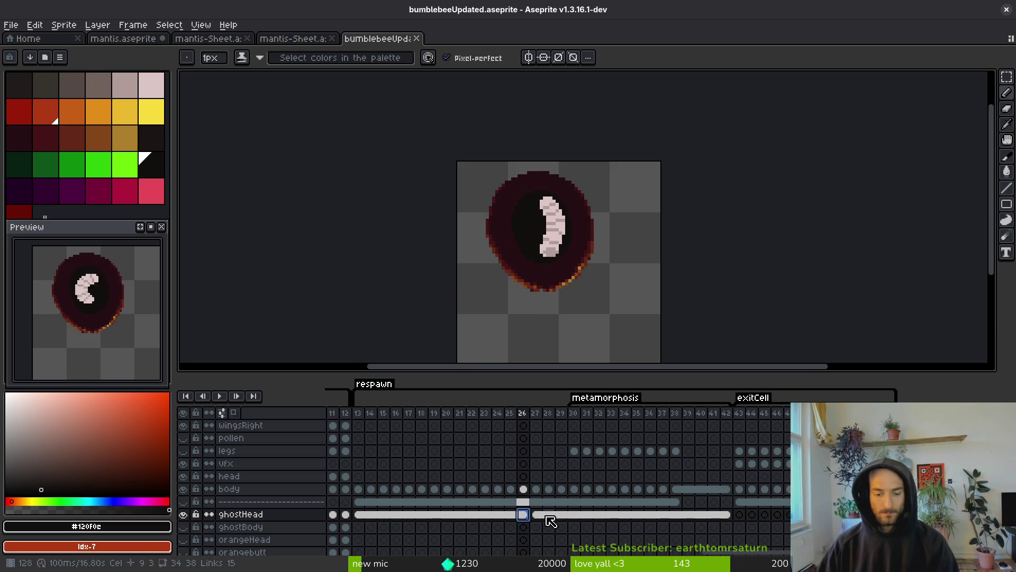
pyautogui.click(540, 516)
pyautogui.rightClick(541, 516)
pyautogui.click(550, 519)
pyautogui.rightClick(551, 518)
pyautogui.click(582, 529)
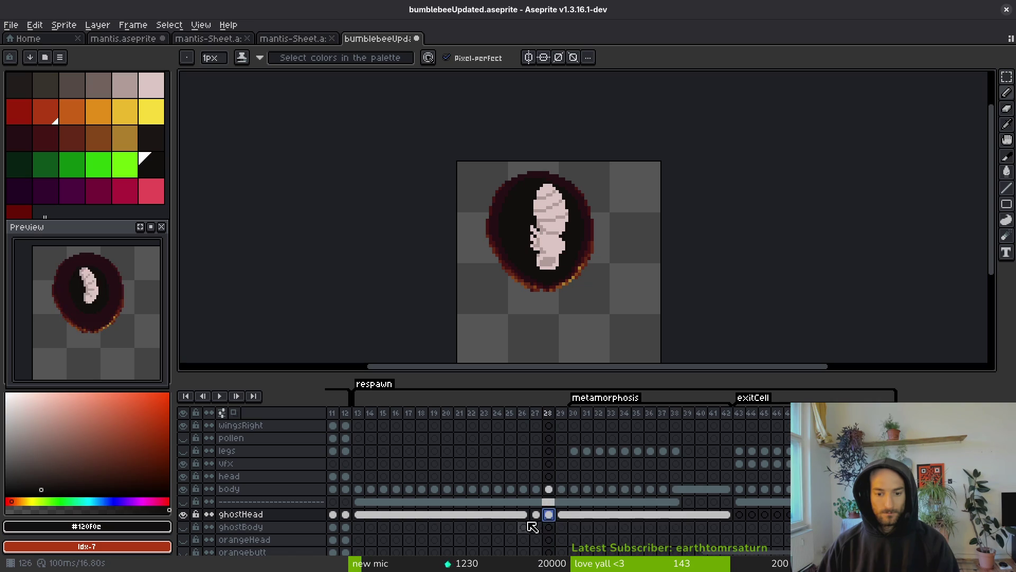
pyautogui.click(553, 518)
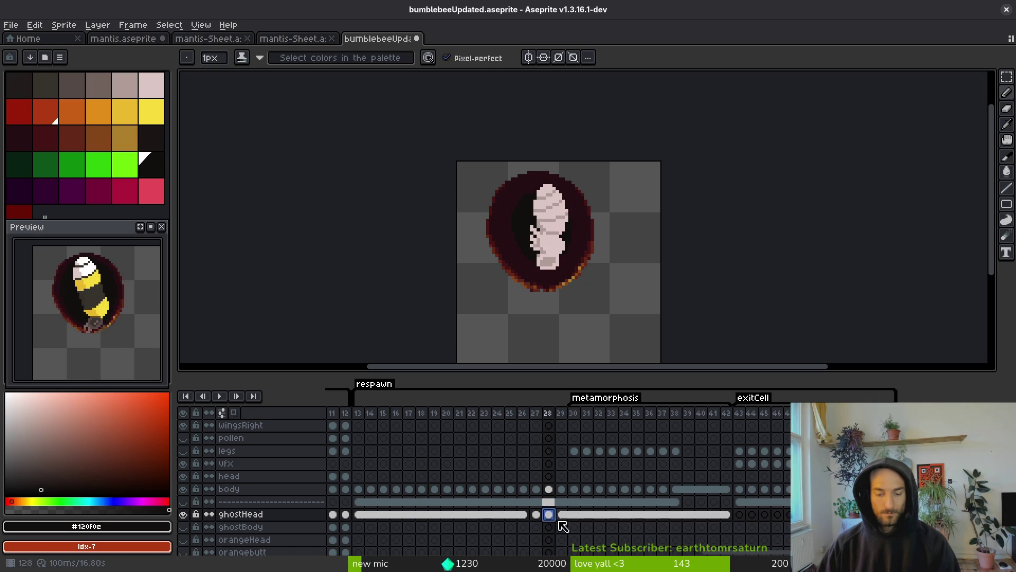
# On frame 27, pick the dark maroon #250c13 from the cell's ring
pyautogui.click(536, 514)
pyautogui.scroll(3, 480, 211)
pyautogui.scroll(-1, 541, 172)
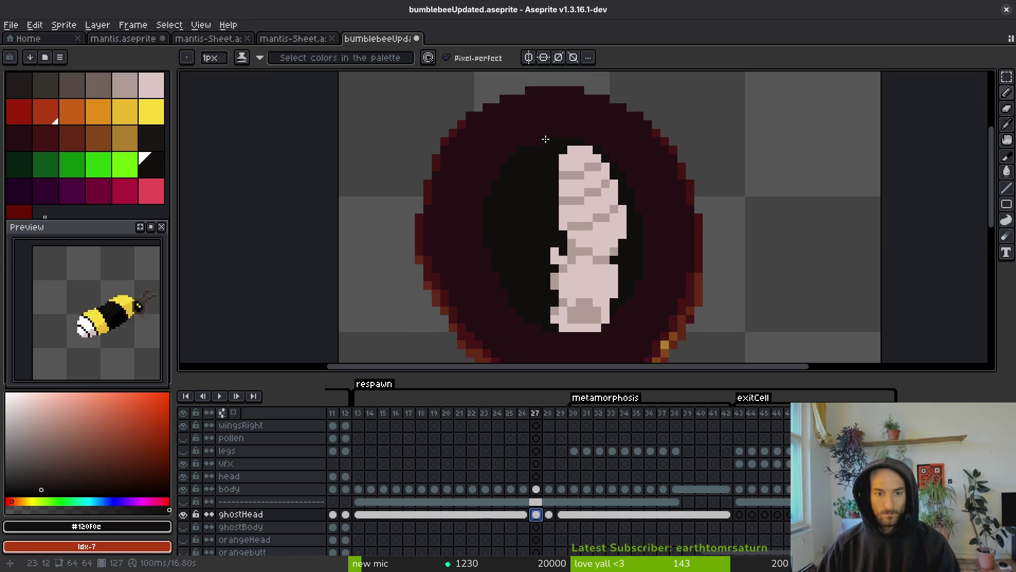
pyautogui.scroll(1, 541, 172)
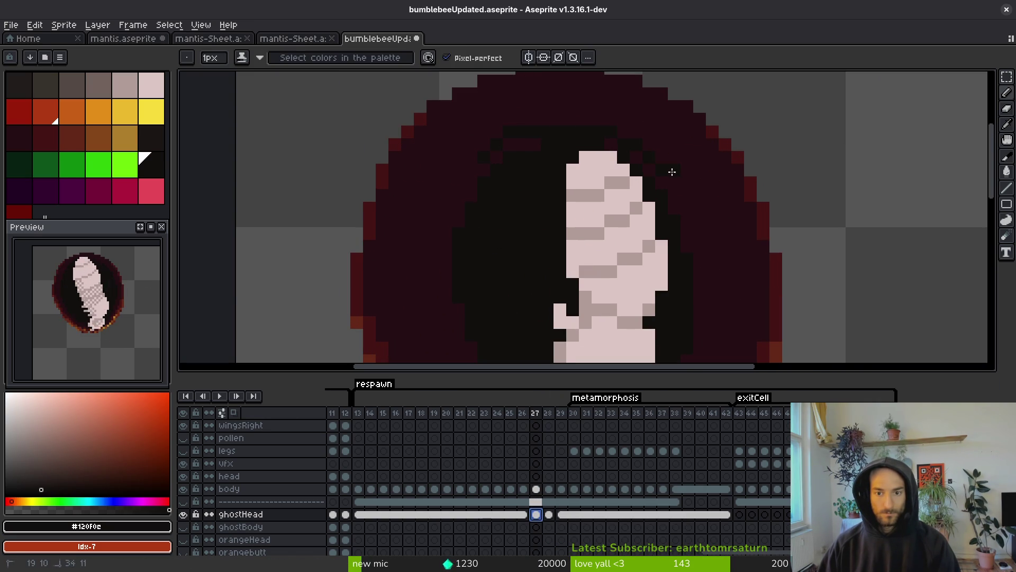
pyautogui.scroll(-3, 699, 242)
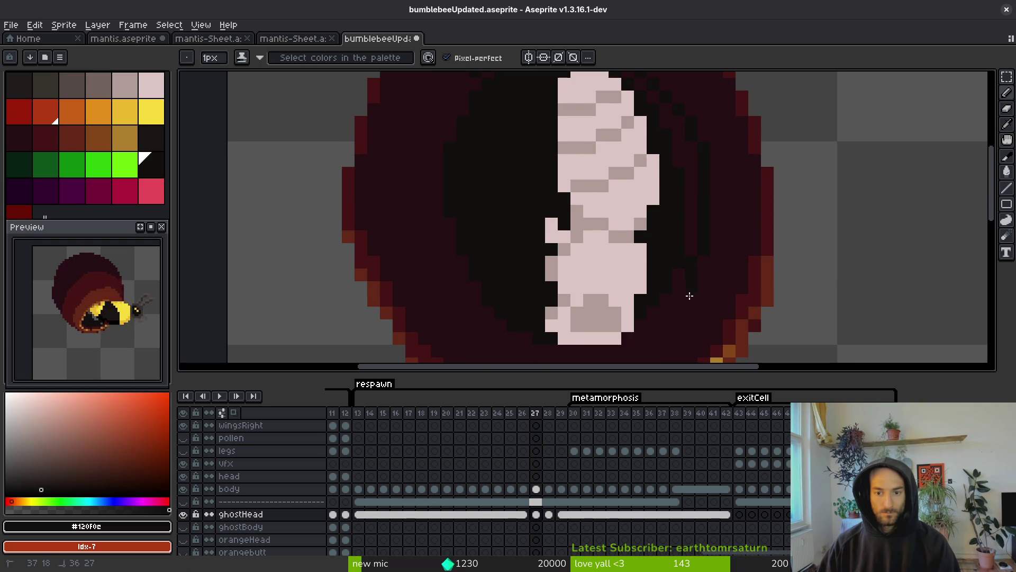
pyautogui.scroll(-3, 660, 330)
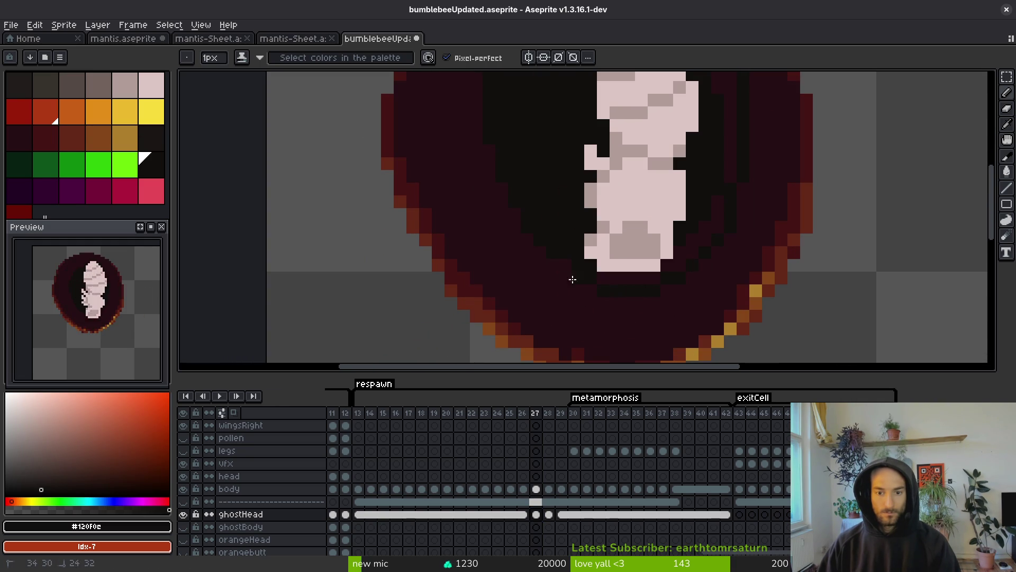
pyautogui.scroll(3, 510, 223)
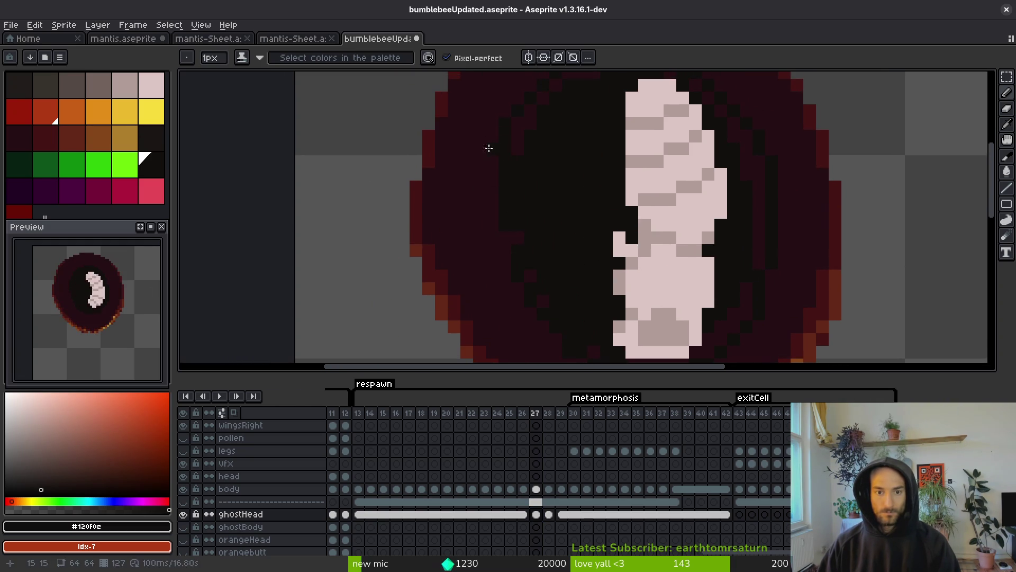
pyautogui.scroll(-3, 492, 233)
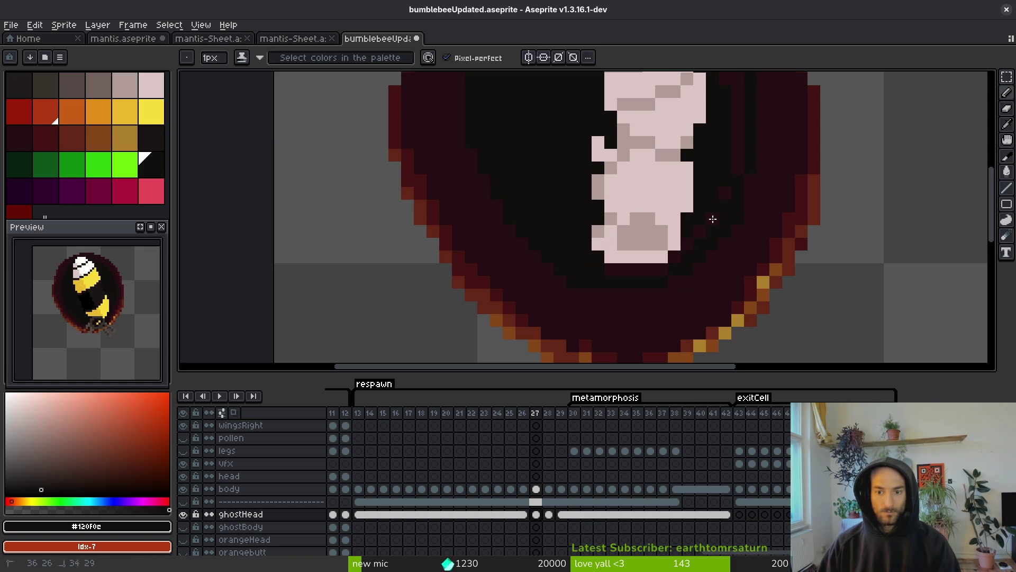
pyautogui.press('g')
pyautogui.scroll(3, 672, 222)
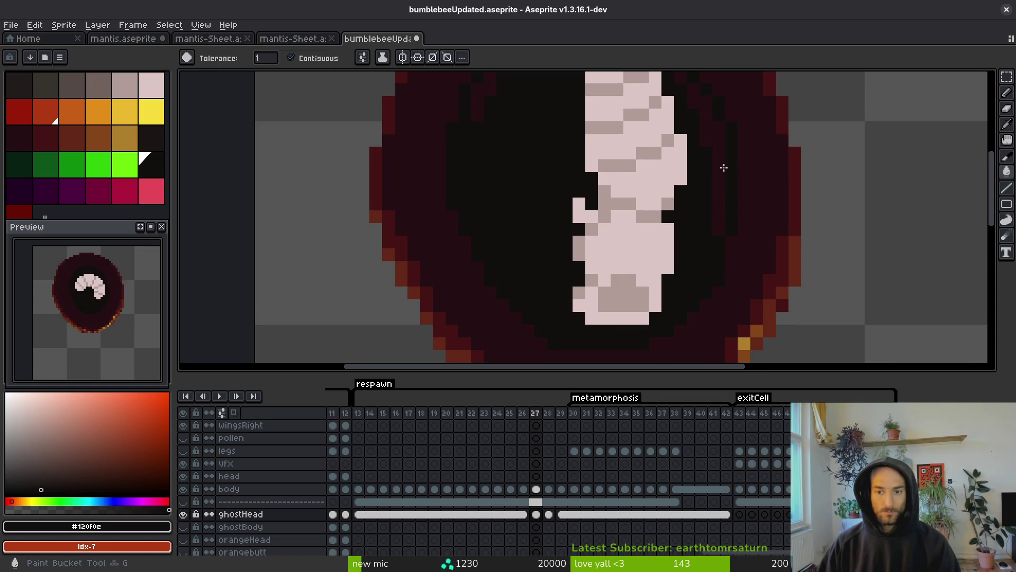
pyautogui.scroll(3, 682, 139)
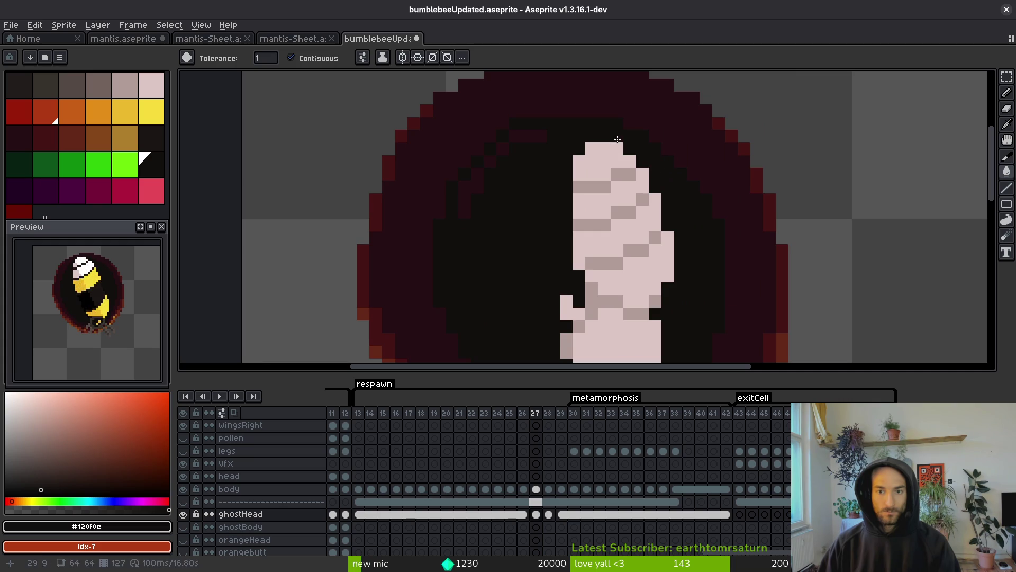
pyautogui.press('b')
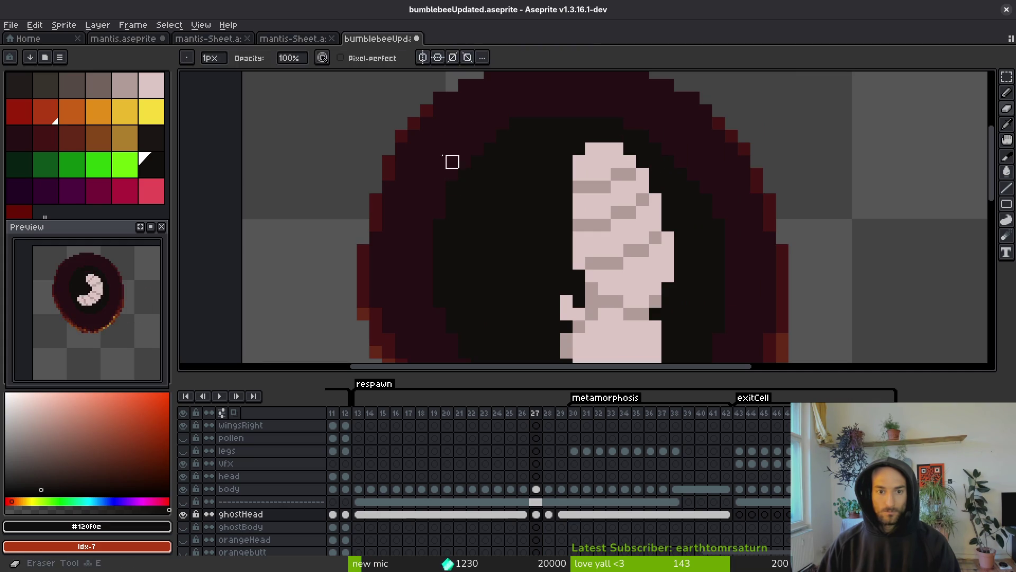
pyautogui.keyDown('alt'); pyautogui.click(451, 180); pyautogui.keyUp('alt')
pyautogui.scroll(-5, 553, 227)
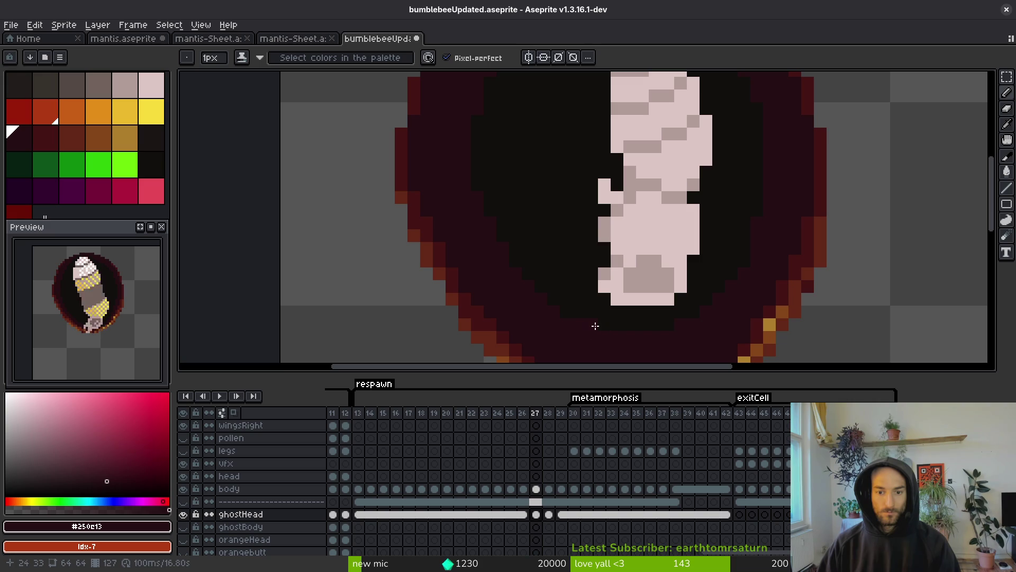
pyautogui.scroll(-3, 747, 266)
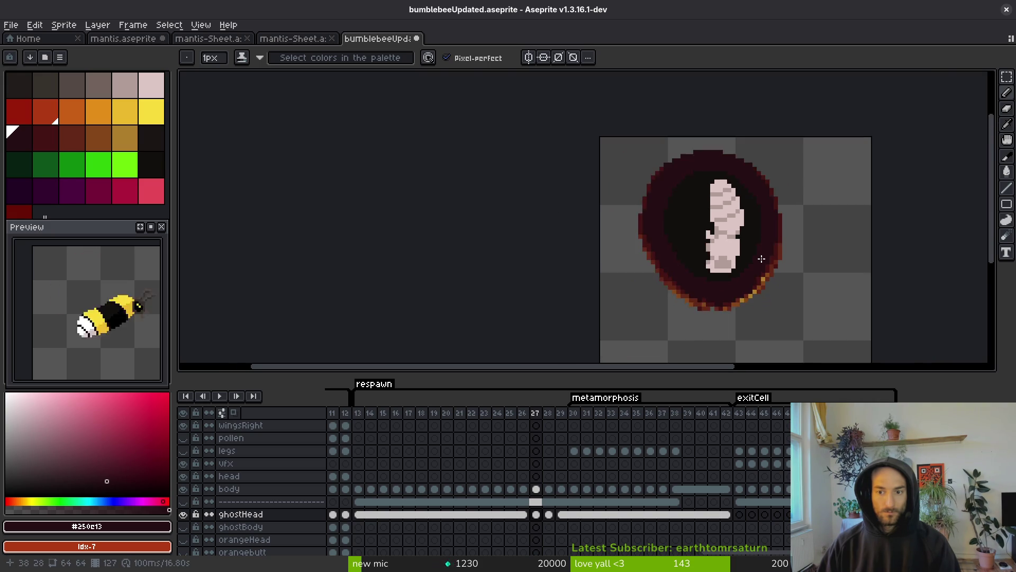
pyautogui.scroll(3, 765, 249)
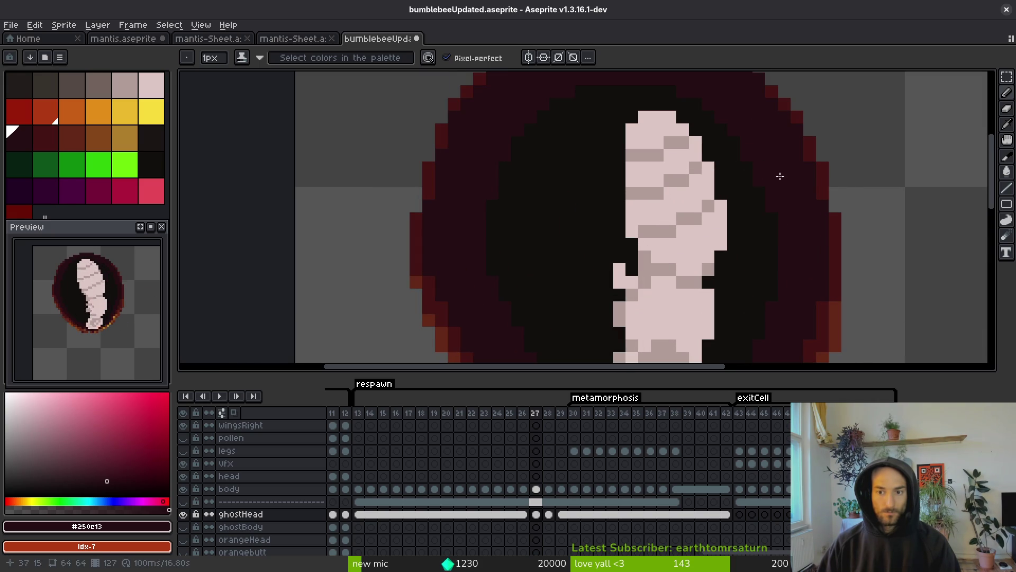
pyautogui.scroll(-3, 774, 176)
# Save the sprite, then compare the frame 26 larva with the frame 27 ghostHead cel
pyautogui.hotkey('ctrl', 's')
pyautogui.scroll(1, 612, 267)
pyautogui.scroll(1, 611, 229)
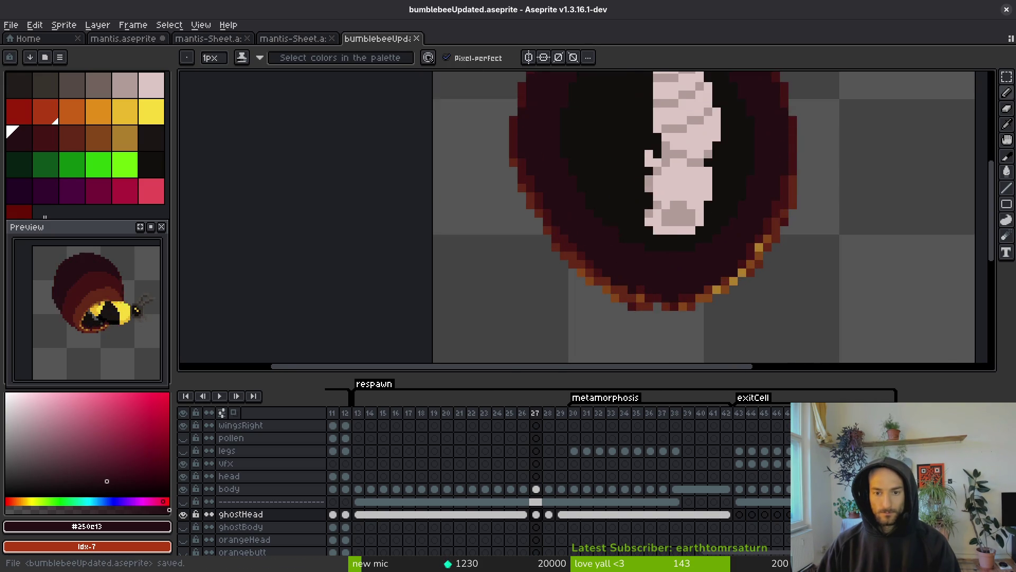
pyautogui.scroll(-1, 611, 229)
pyautogui.scroll(-1, 590, 254)
pyautogui.press('i')
pyautogui.press('Left')
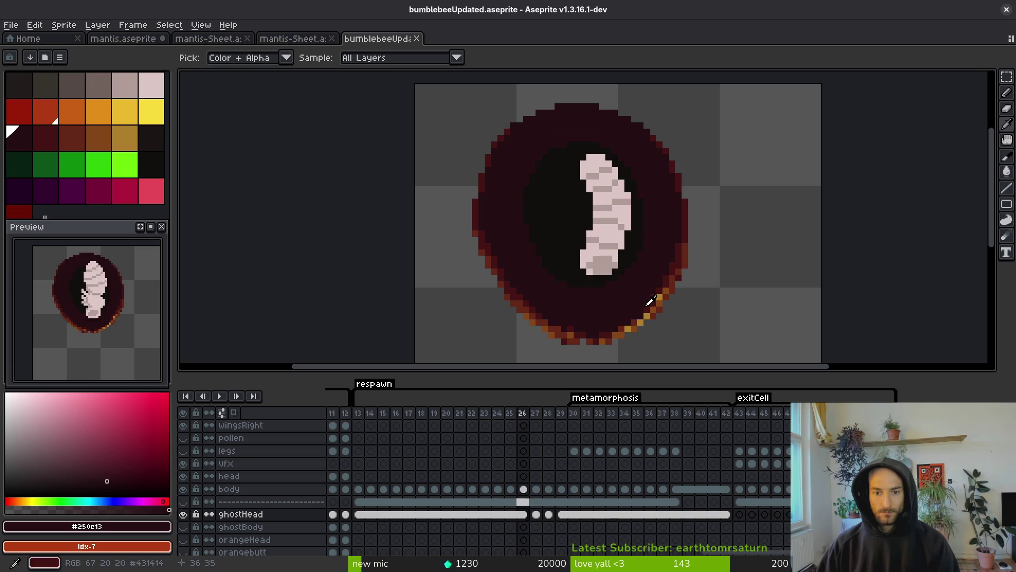
pyautogui.press('b')
pyautogui.click(536, 514)
# On frame 28, pick the near-black interior colour and pan down to the cell's lower rim
pyautogui.click(549, 516)
pyautogui.keyDown('alt'); pyautogui.click(554, 194); pyautogui.keyUp('alt')
pyautogui.scroll(2, 554, 106)
pyautogui.moveTo(554, 106)
pyautogui.mouseDown()
pyautogui.moveTo(525, 194)
pyautogui.moveTo(406, 243)
pyautogui.mouseUp()
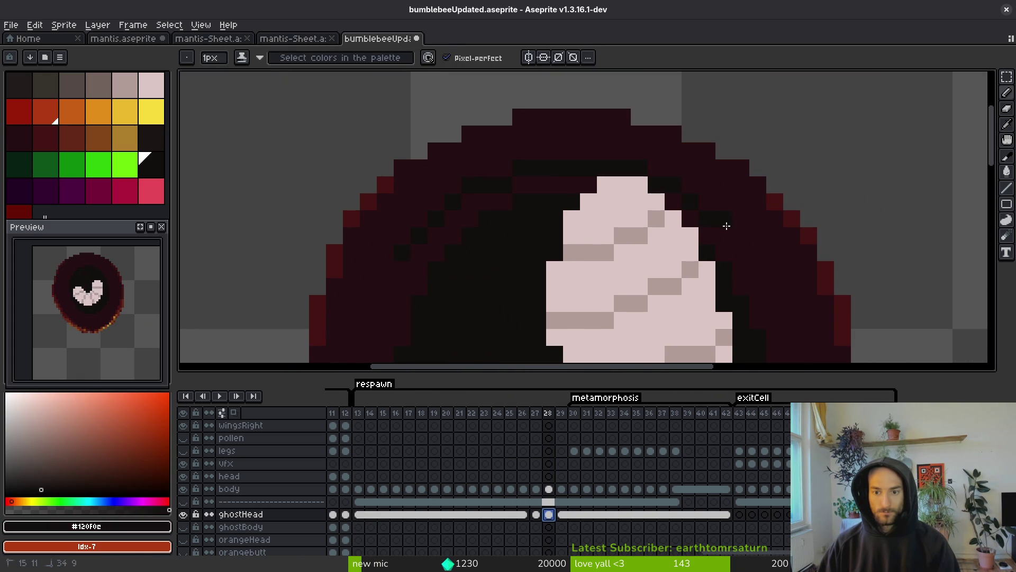
pyautogui.moveTo(774, 295); pyautogui.dragTo(635, 186)
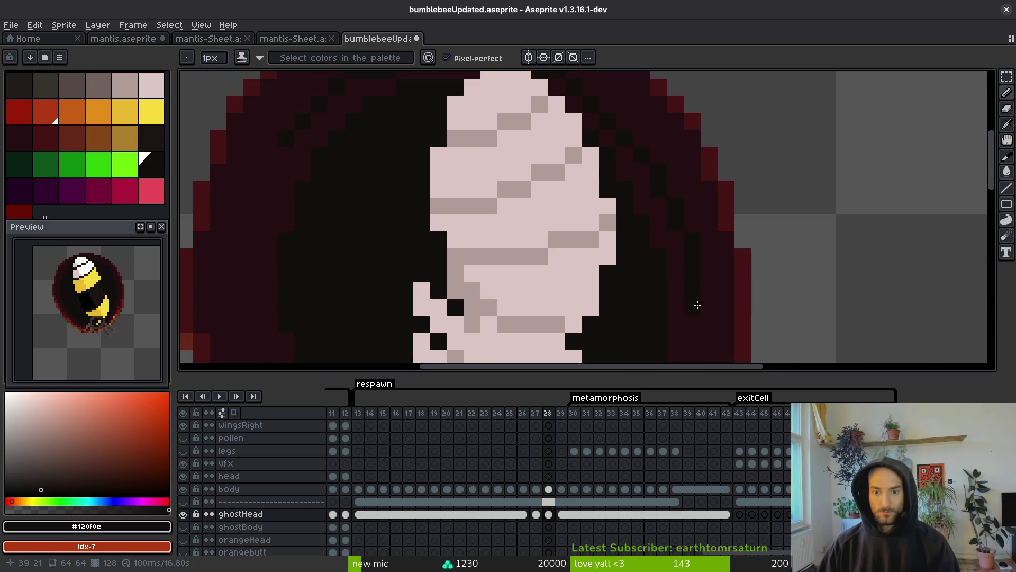
pyautogui.moveTo(696, 301); pyautogui.dragTo(672, 183)
pyautogui.scroll(-3, 658, 236)
pyautogui.hscroll(-3, 657, 236)
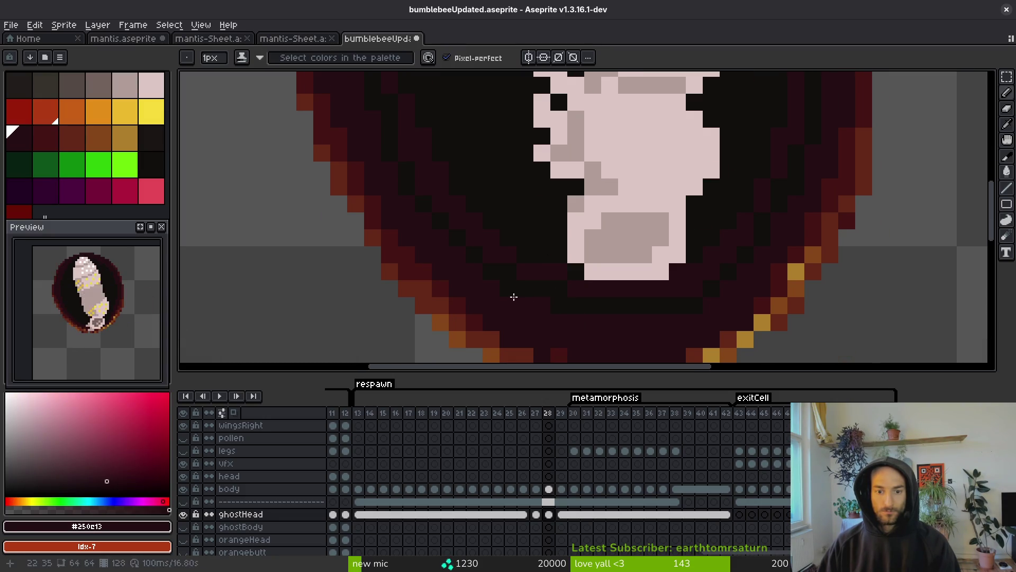
# With the Paint Bucket active, save bumblebeeUpdated.aseprite and play the animation
pyautogui.press('g')
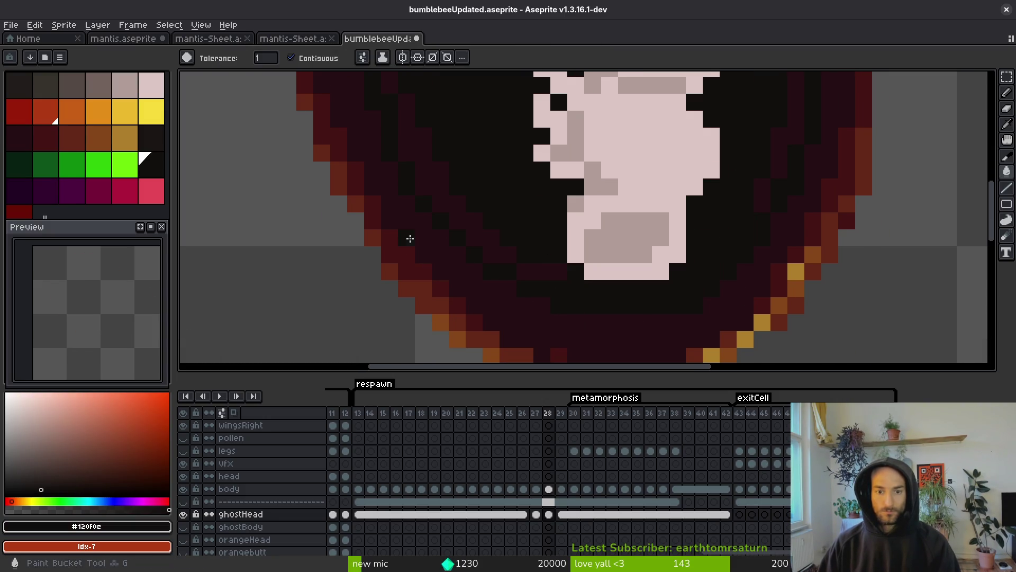
pyautogui.scroll(2, 529, 317)
pyautogui.scroll(3, 714, 220)
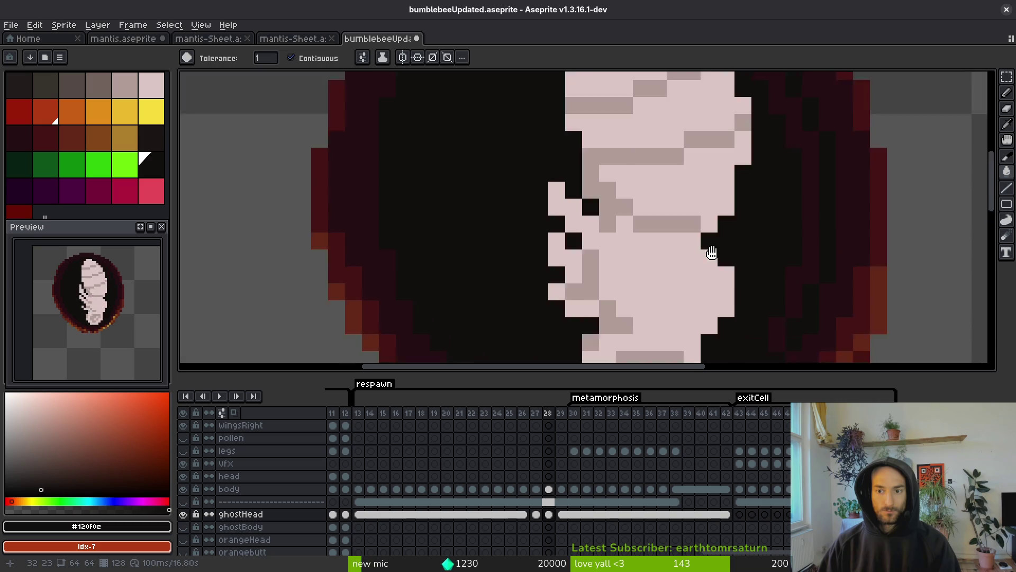
pyautogui.scroll(2, 778, 185)
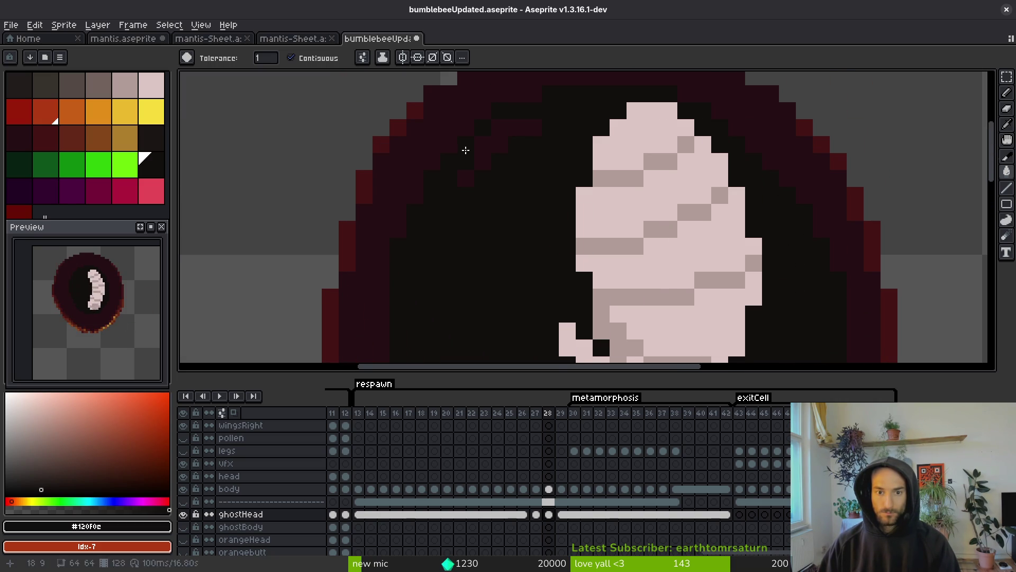
pyautogui.scroll(-4, 487, 153)
pyautogui.hotkey('ctrl', 's')
pyautogui.scroll(1, 578, 281)
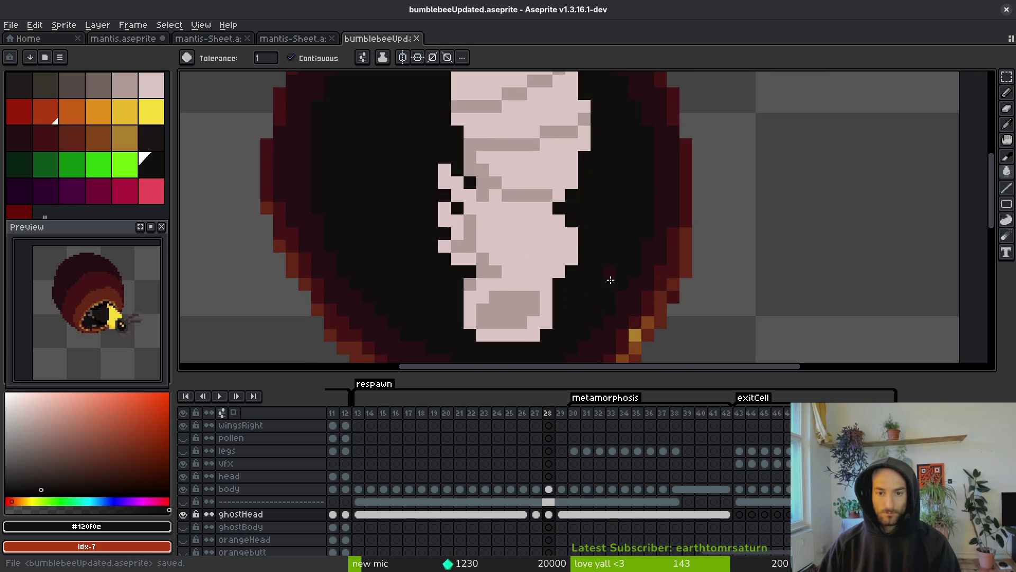
pyautogui.scroll(-3, 603, 278)
pyautogui.press('Return')
pyautogui.press('i')
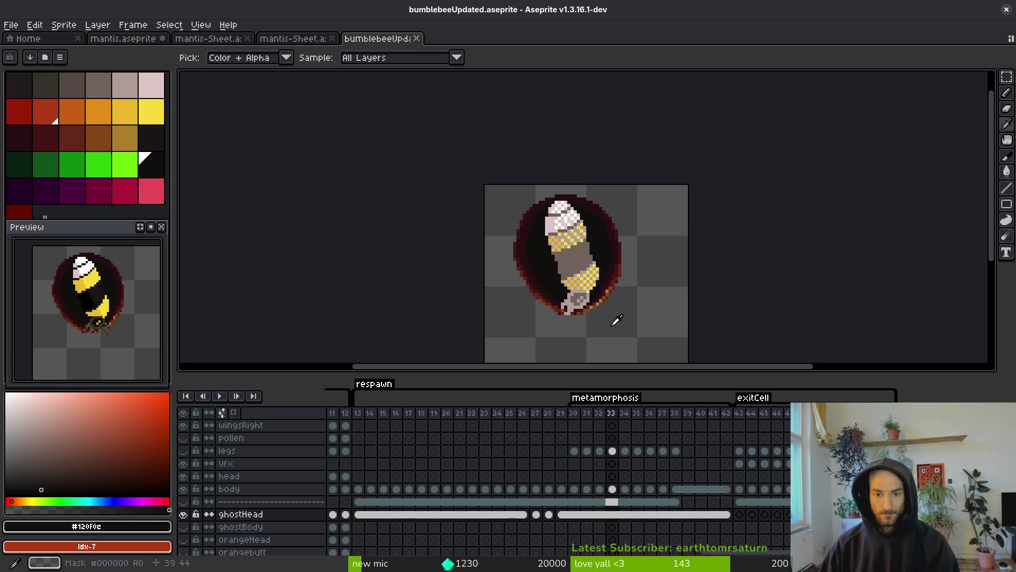
# Stop the animation playback on the ghostHead cel at frame 27
pyautogui.press('g')
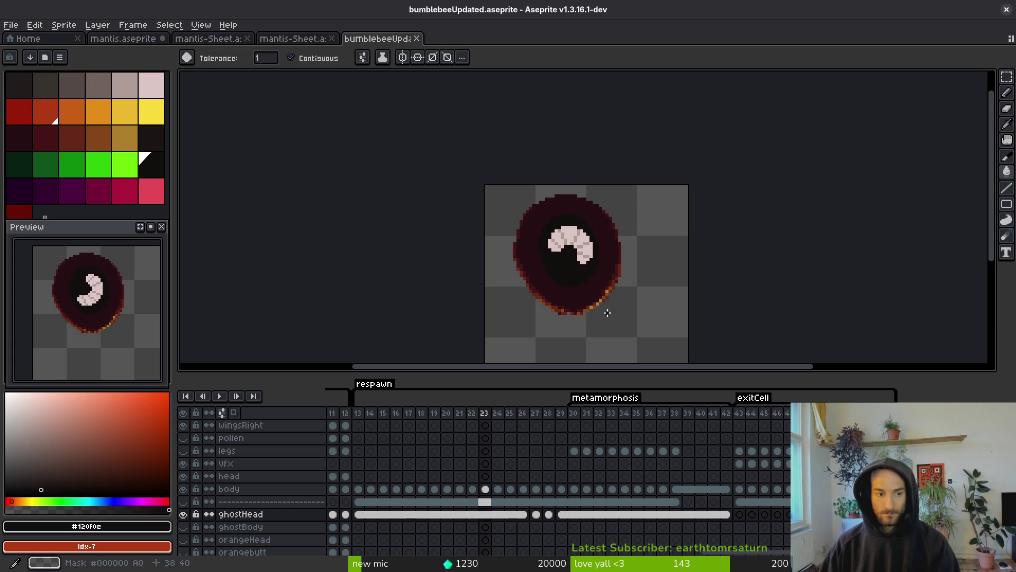
pyautogui.scroll(4, 608, 307)
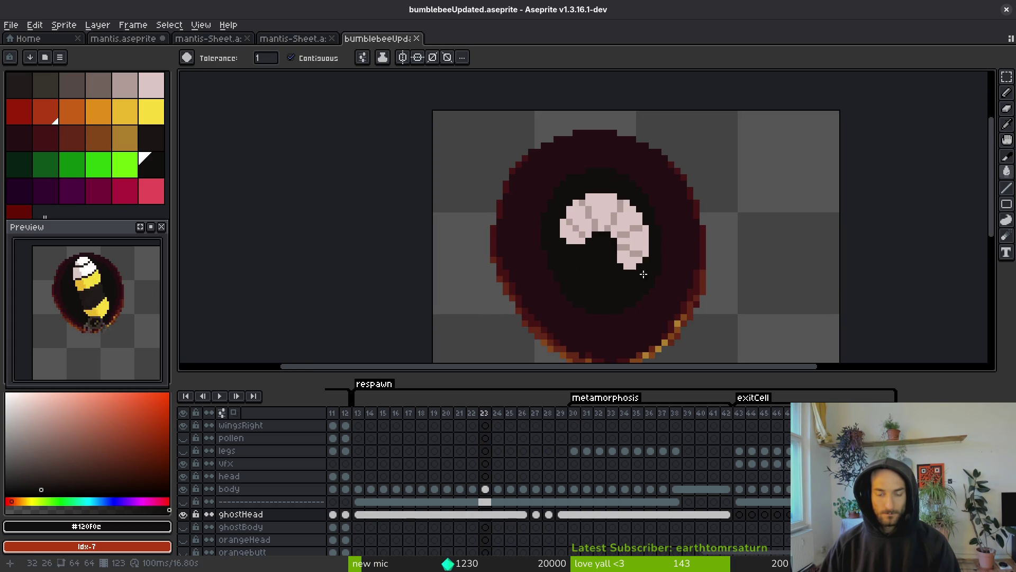
pyautogui.scroll(-2, 632, 218)
pyautogui.scroll(-1, 632, 219)
pyautogui.press('i')
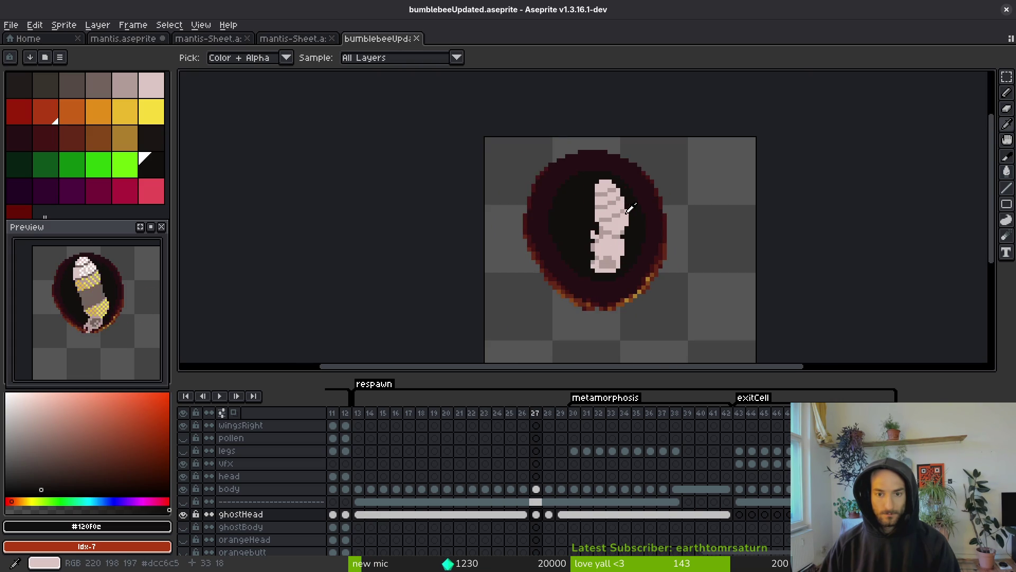
pyautogui.click(535, 514)
# Step through frames 26 and 28 to compare them, ending back on frame 27
pyautogui.press('w')
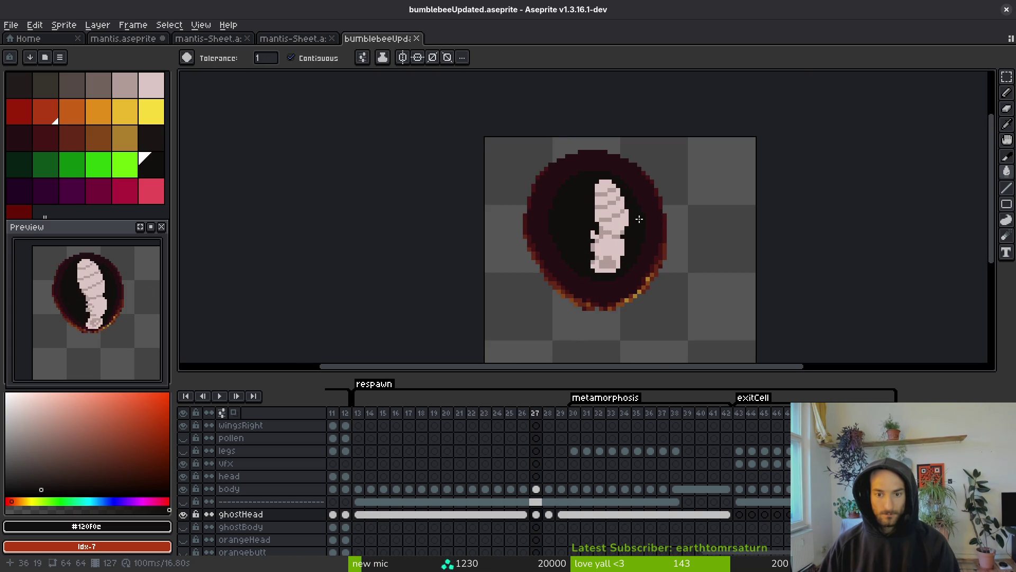
pyautogui.scroll(-5, 631, 259)
pyautogui.press(',')
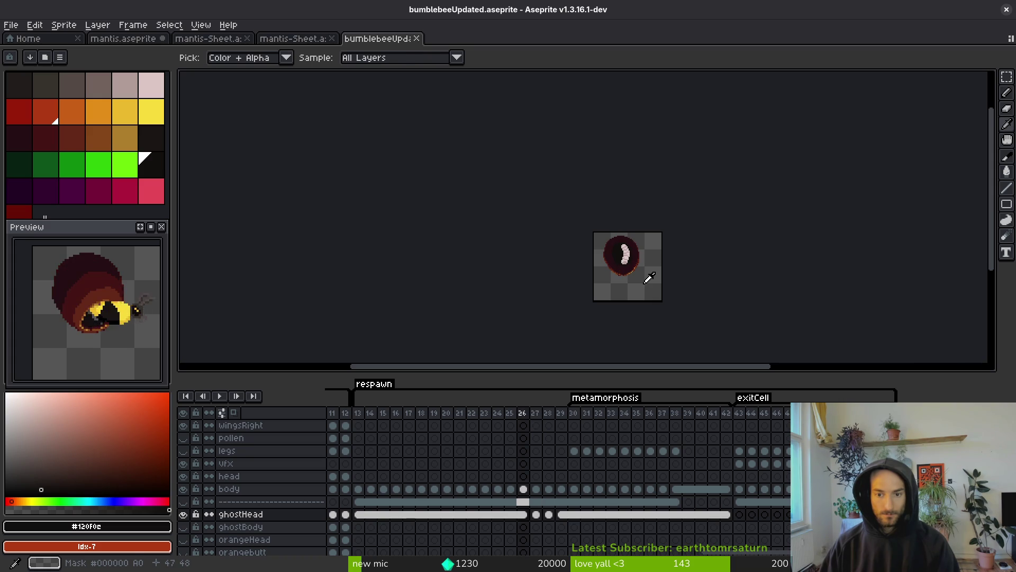
pyautogui.scroll(4, 625, 260)
pyautogui.scroll(1, 574, 212)
pyautogui.scroll(2, 572, 212)
pyautogui.press('b')
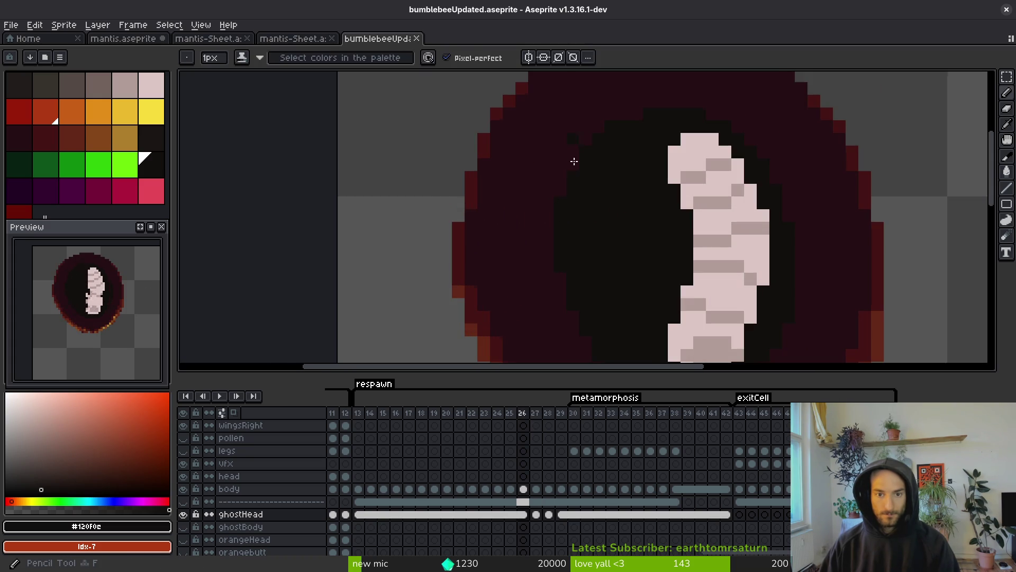
pyautogui.scroll(1, 633, 181)
pyautogui.scroll(-3, 703, 162)
pyautogui.press('.')
pyautogui.press('.')
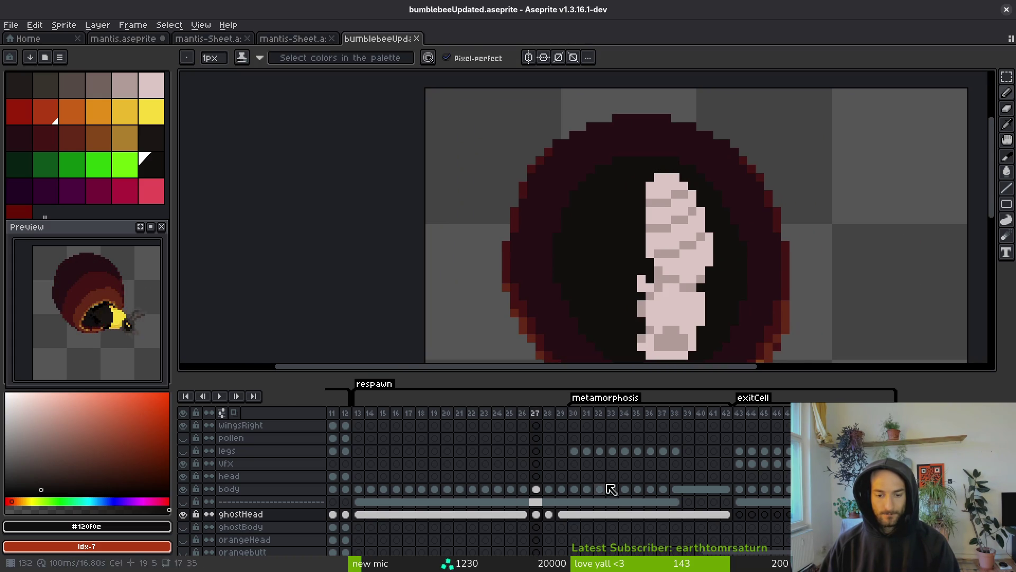
pyautogui.press(',')
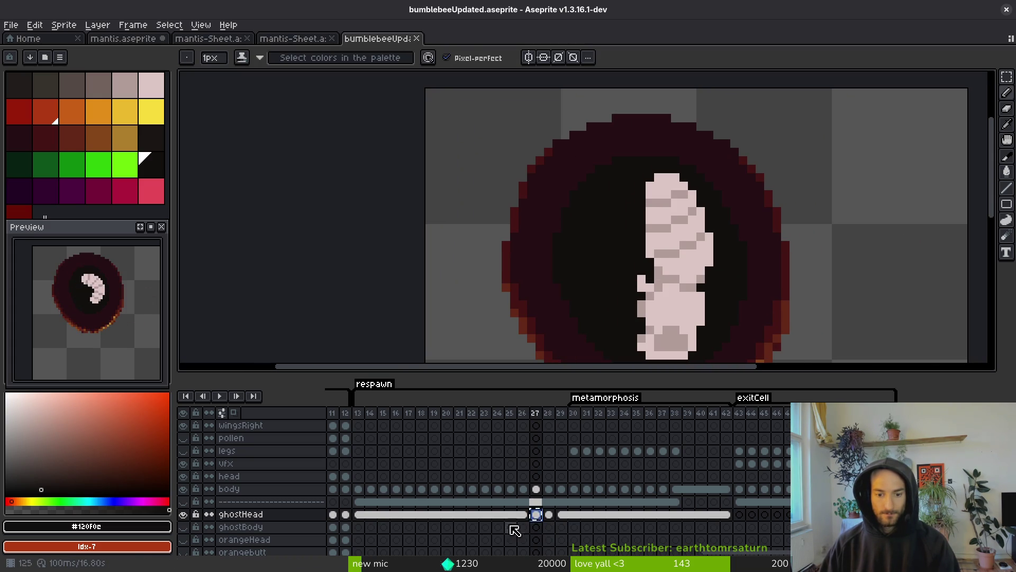
# Draw a rectangular marquee selection over the pupa cell on frame 27
pyautogui.press('m')
pyautogui.scroll(-2, 602, 211)
pyautogui.moveTo(602, 212); pyautogui.dragTo(832, 371)
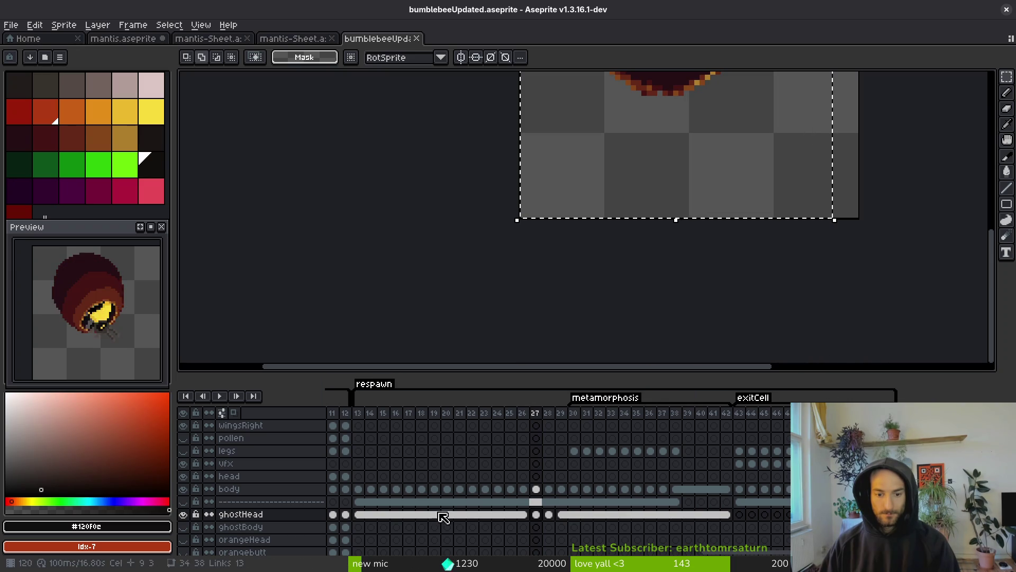
# Clear the rectangular selection and save the sprite
pyautogui.click(358, 527)
pyautogui.press('Up')
pyautogui.scroll(3, 589, 302)
pyautogui.hotkey('ctrl', 's')
pyautogui.hotkey('ctrl', 'd')
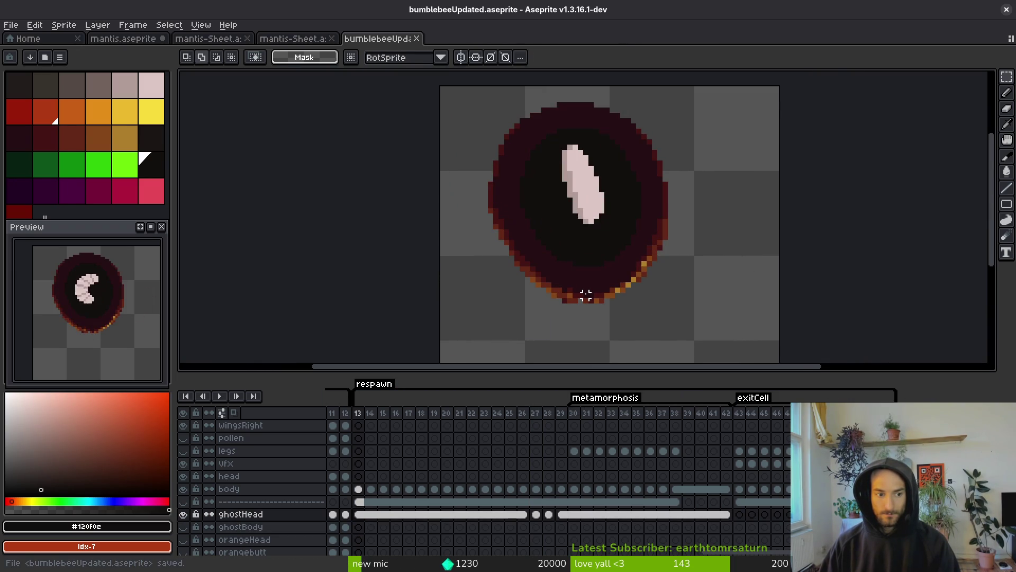
# Return to the pupa on frame 27 and re-centre the cell in the view
pyautogui.click(600, 412)
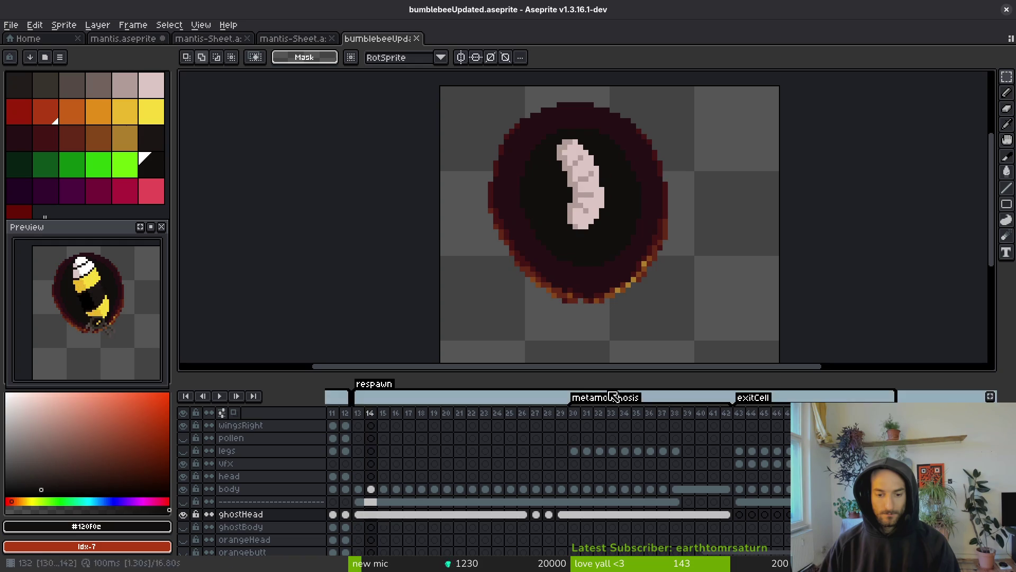
pyautogui.click(560, 526)
pyautogui.click(536, 514)
pyautogui.click(549, 501)
pyautogui.press('i')
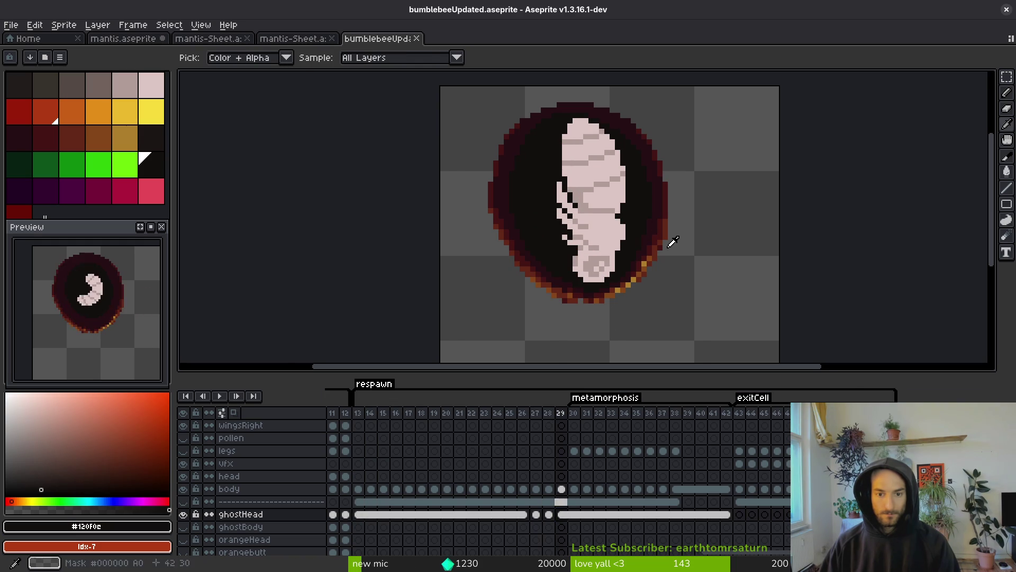
pyautogui.press('Left')
pyautogui.moveTo(572, 292); pyautogui.dragTo(583, 315)
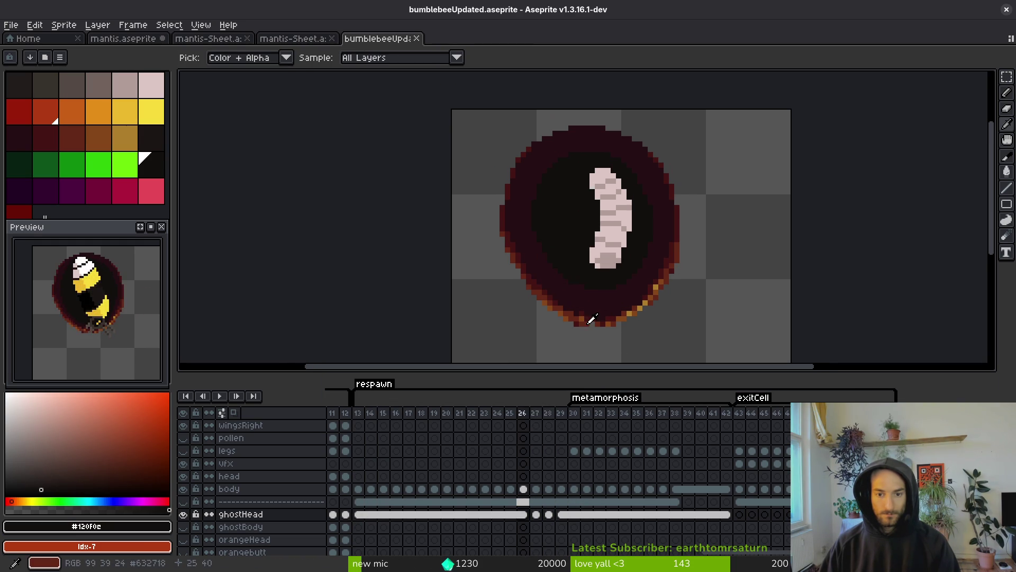
# Insert a new frame after frame 27 and select its ghostHead cel at frame 28
pyautogui.hotkey('alt', 'n')
pyautogui.click(536, 516)
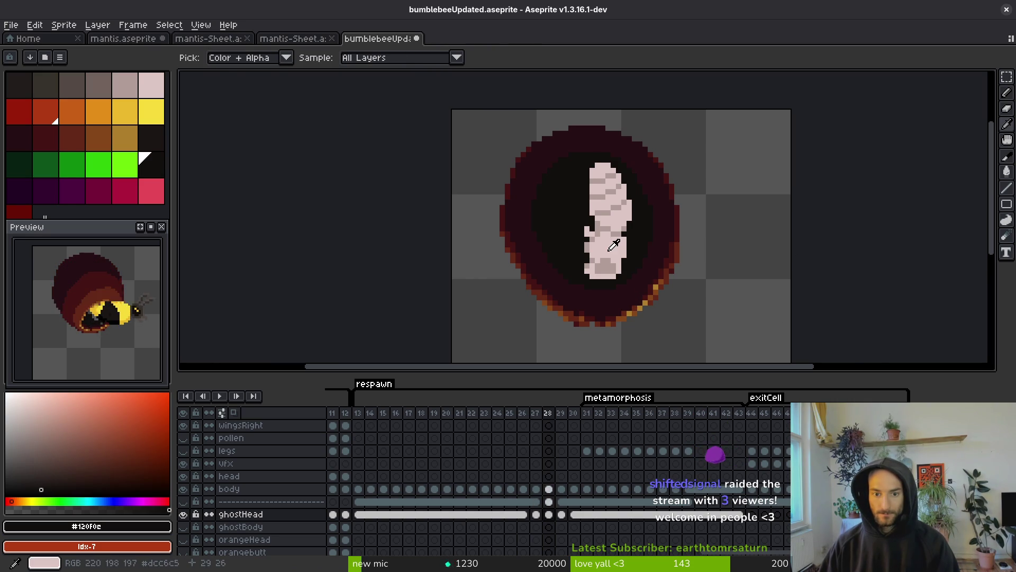
pyautogui.press('Right')
pyautogui.press('Right')
pyautogui.click(548, 515)
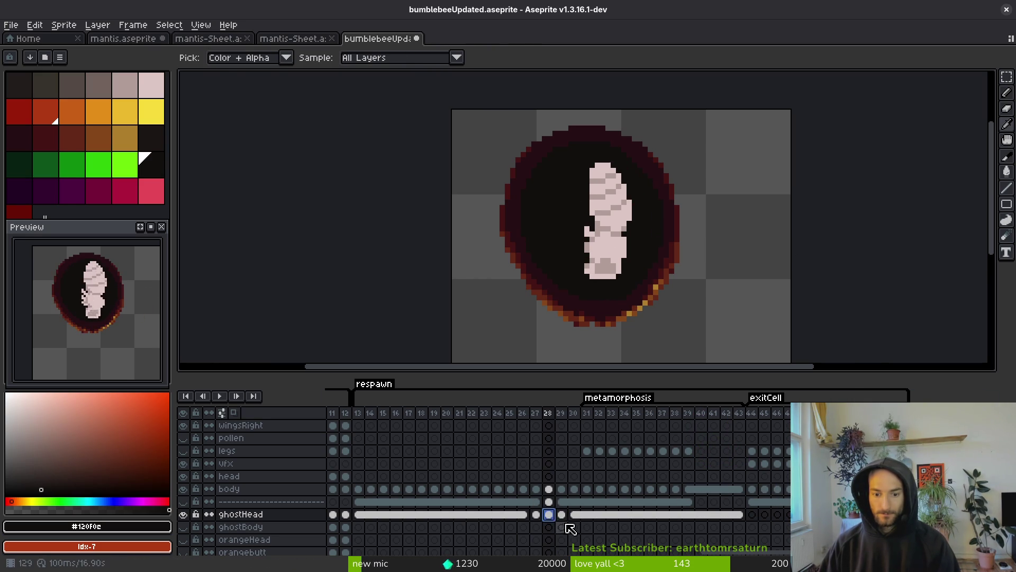
pyautogui.press('m')
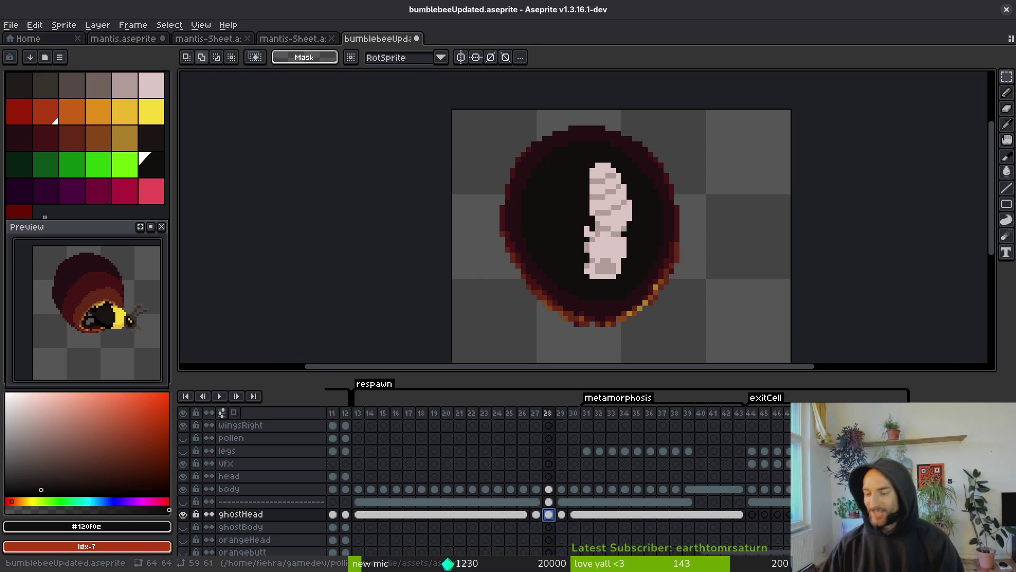
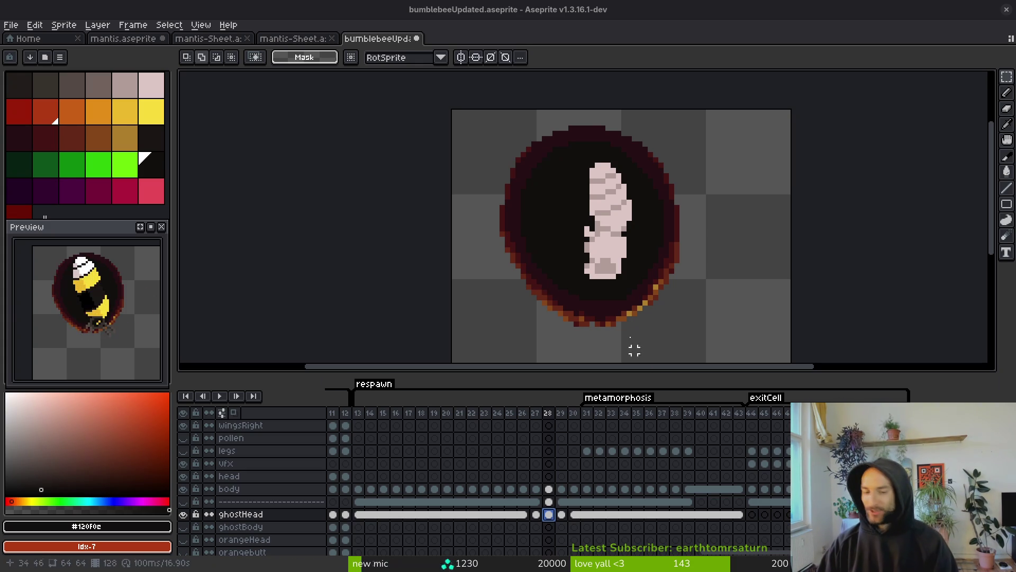
# Repaint the bottom of the cocoon's dark interior in #250e13 with the Pencil, then switch to Discord
pyautogui.scroll(2, 671, 295)
pyautogui.press('f')
pyautogui.scroll(1, 675, 311)
pyautogui.scroll(-3, 682, 318)
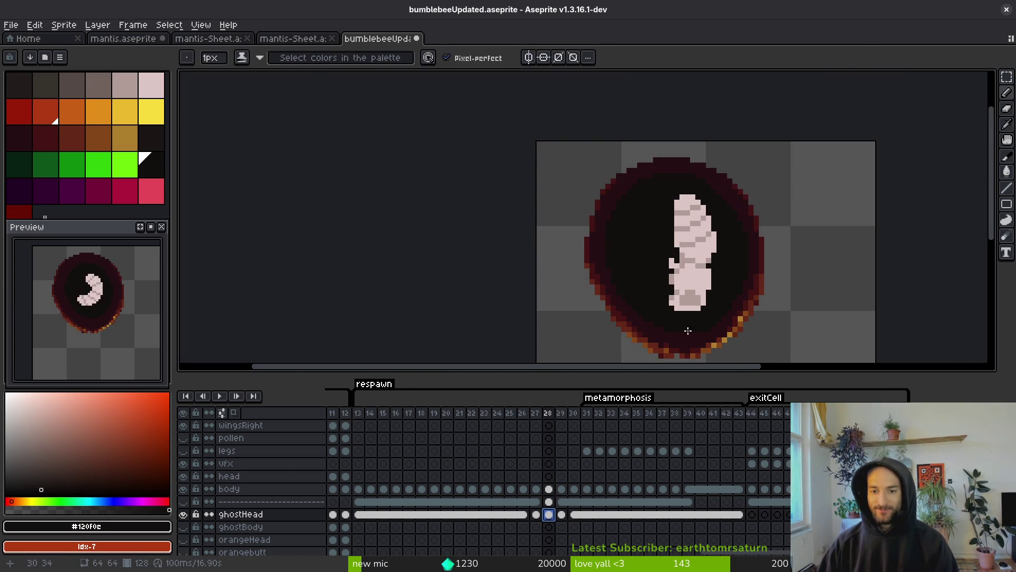
pyautogui.keyDown('alt'); pyautogui.click(665, 333); pyautogui.keyUp('alt')
pyautogui.scroll(3, 687, 333)
pyautogui.moveTo(782, 324); pyautogui.dragTo(730, 332)
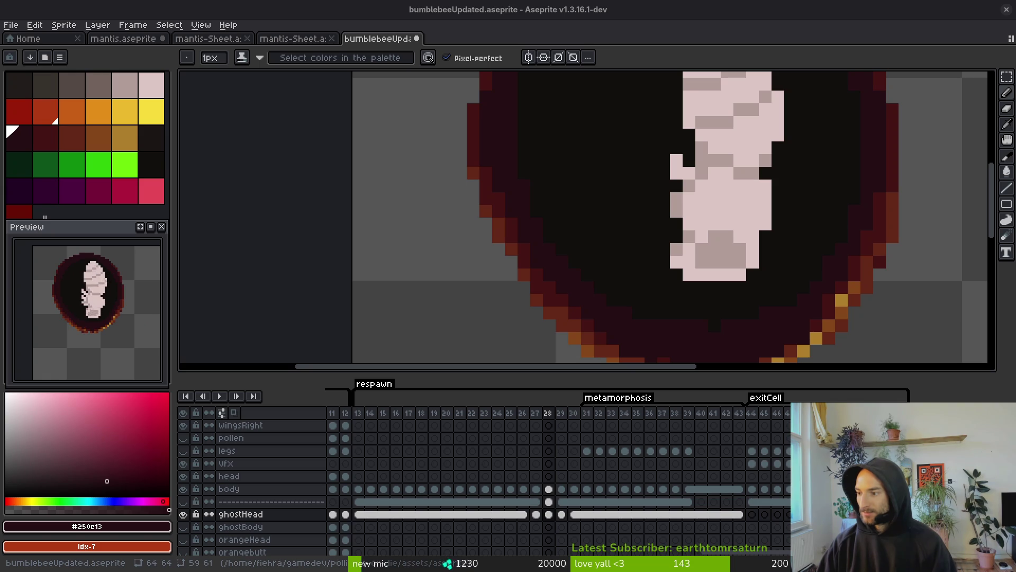
pyautogui.hotkey('alt', 'Tab')
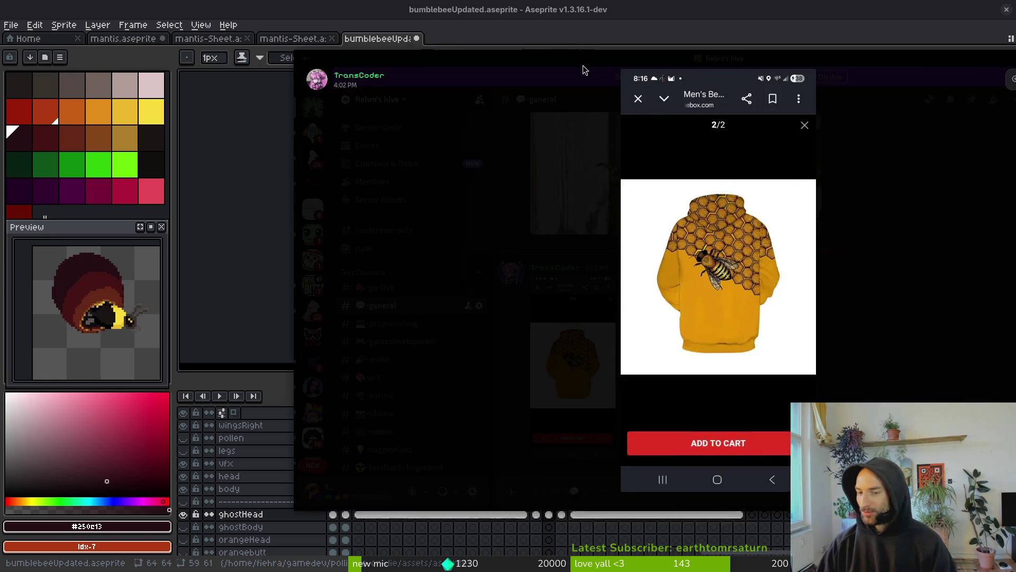
pyautogui.click(686, 316)
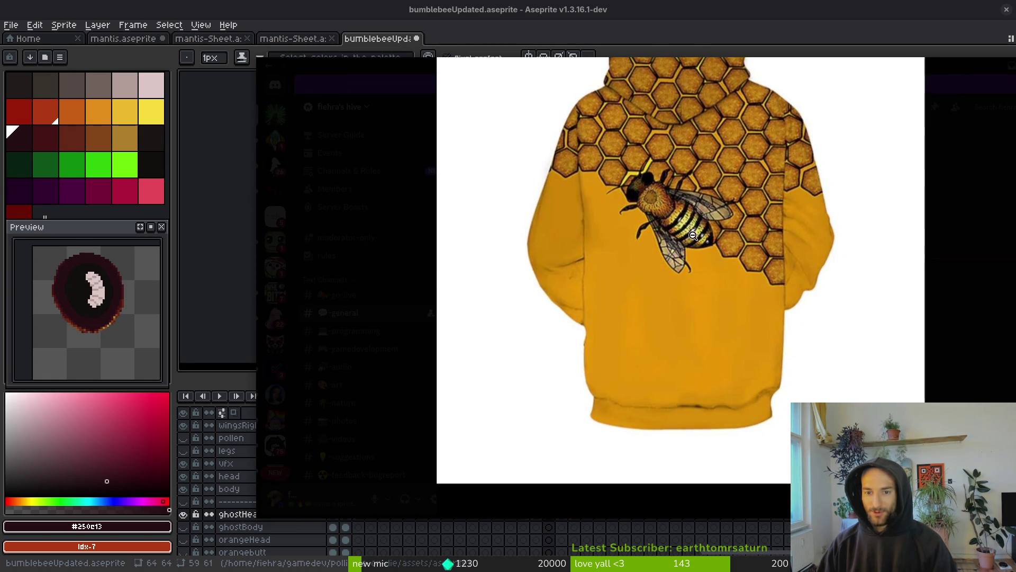
pyautogui.click(699, 242)
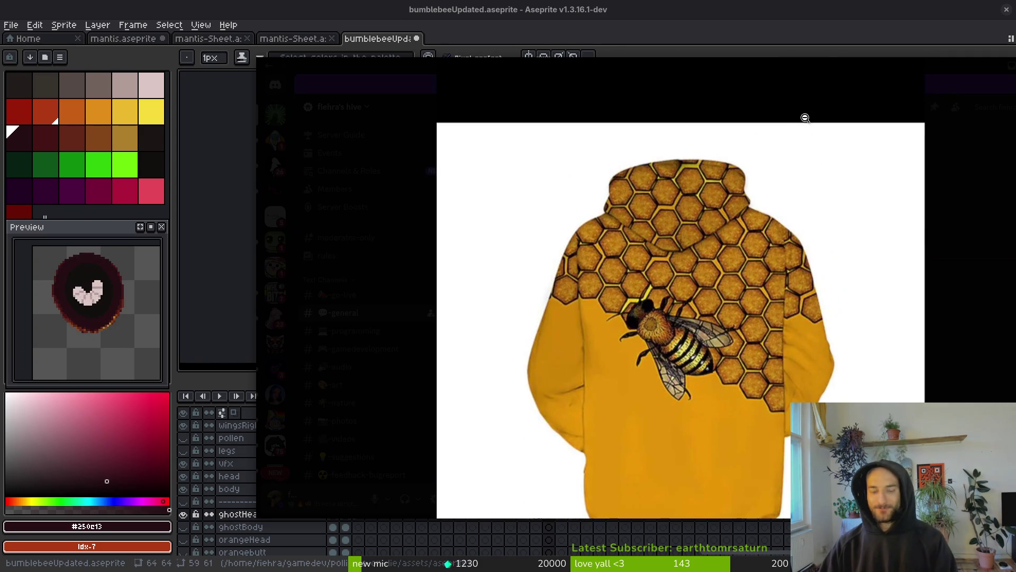
pyautogui.press('Escape')
pyautogui.moveTo(620, 69); pyautogui.dragTo(1015, 123)
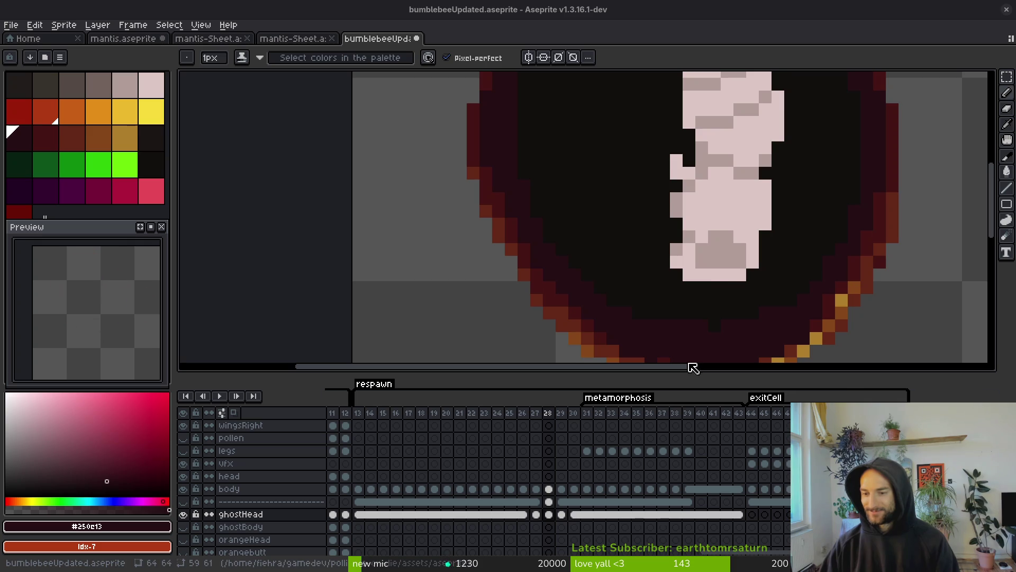
# Paint maroon pixels and a short stroke along the top of the cocoon's dark interior
pyautogui.scroll(-3, 721, 291)
pyautogui.scroll(6, 841, 303)
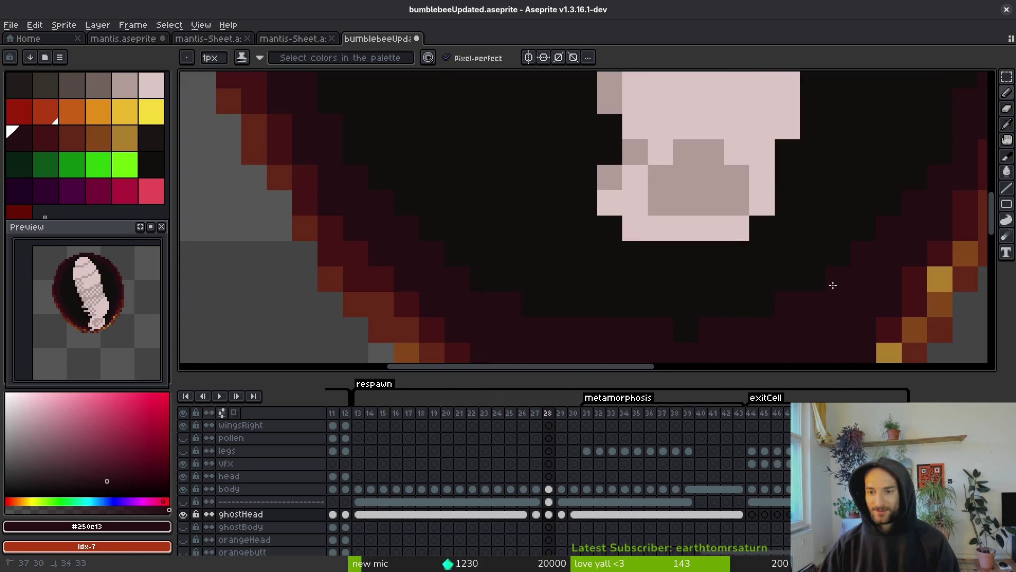
pyautogui.moveTo(534, 324); pyautogui.dragTo(693, 332)
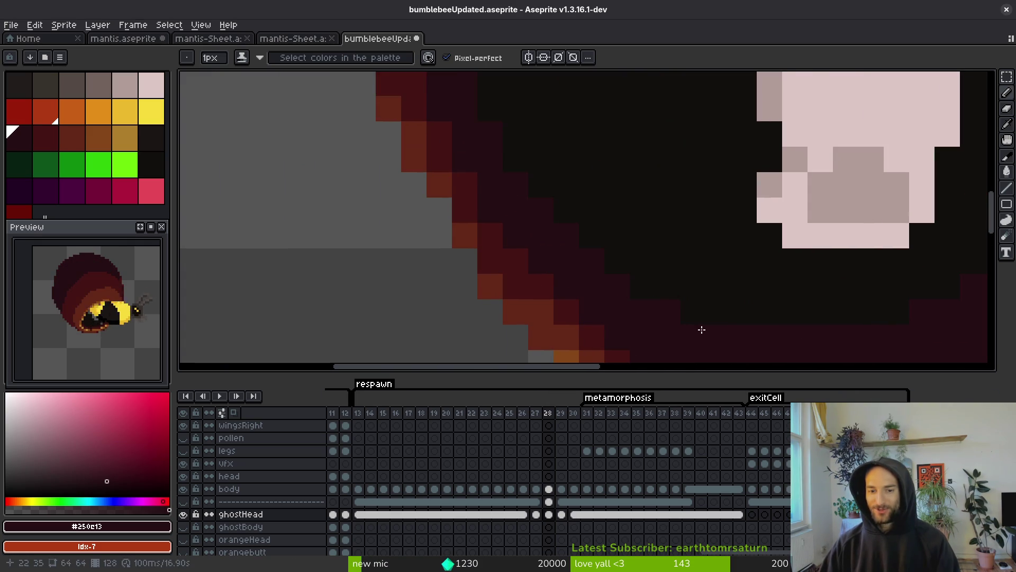
pyautogui.moveTo(546, 210); pyautogui.dragTo(617, 220)
pyautogui.scroll(-3, 640, 256)
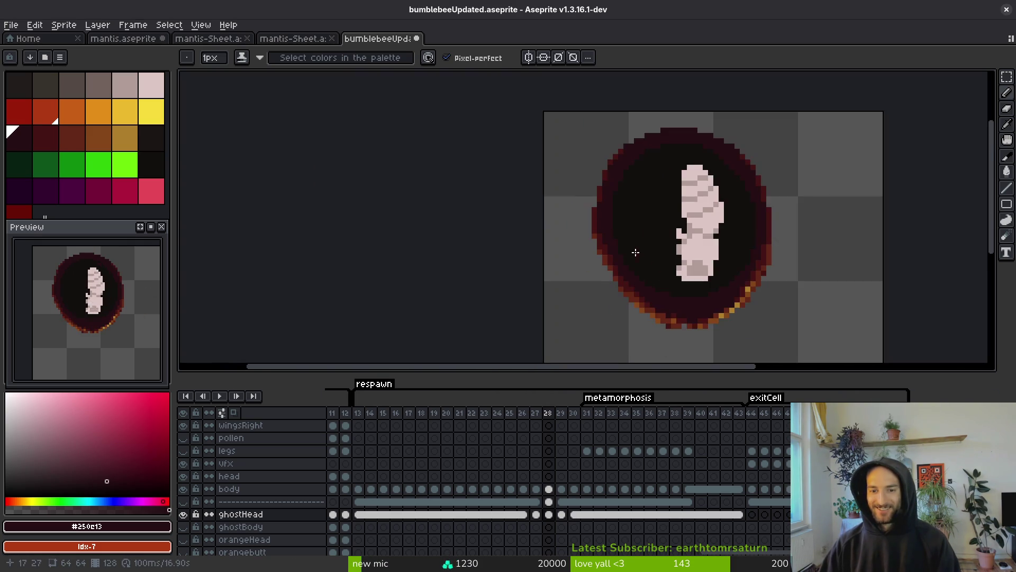
pyautogui.scroll(2, 648, 331)
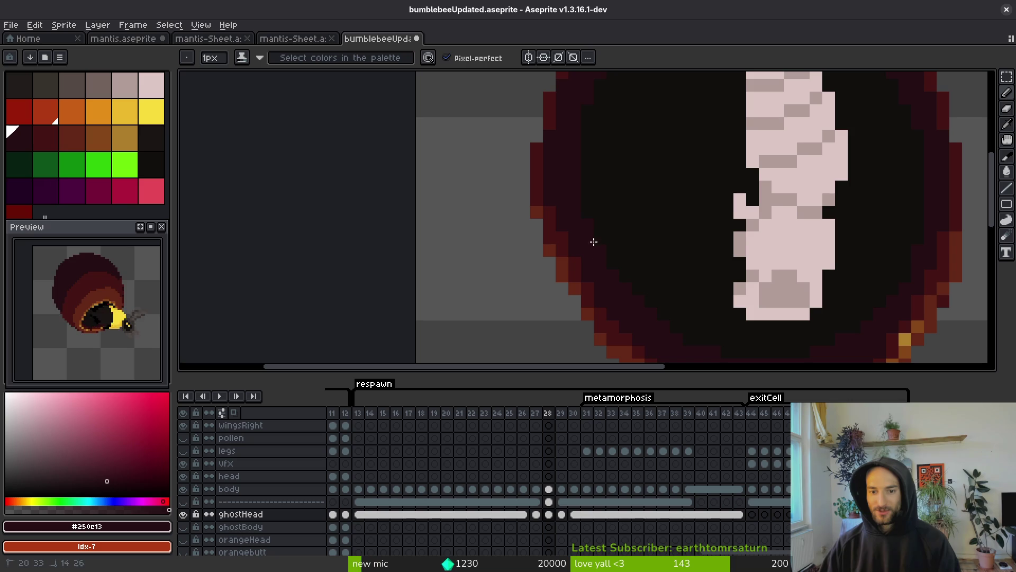
pyautogui.scroll(3, 609, 244)
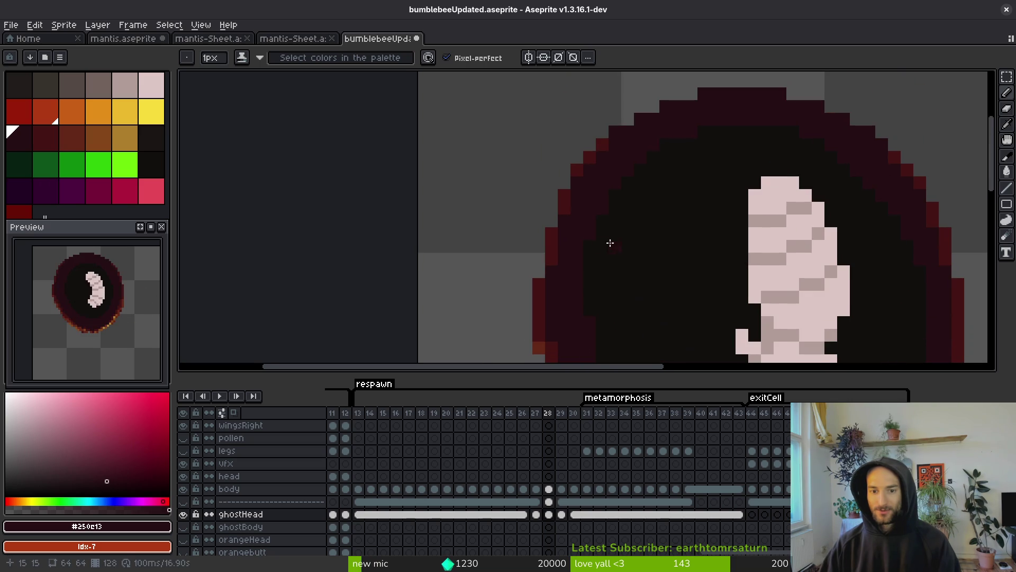
pyautogui.moveTo(704, 132); pyautogui.dragTo(691, 133)
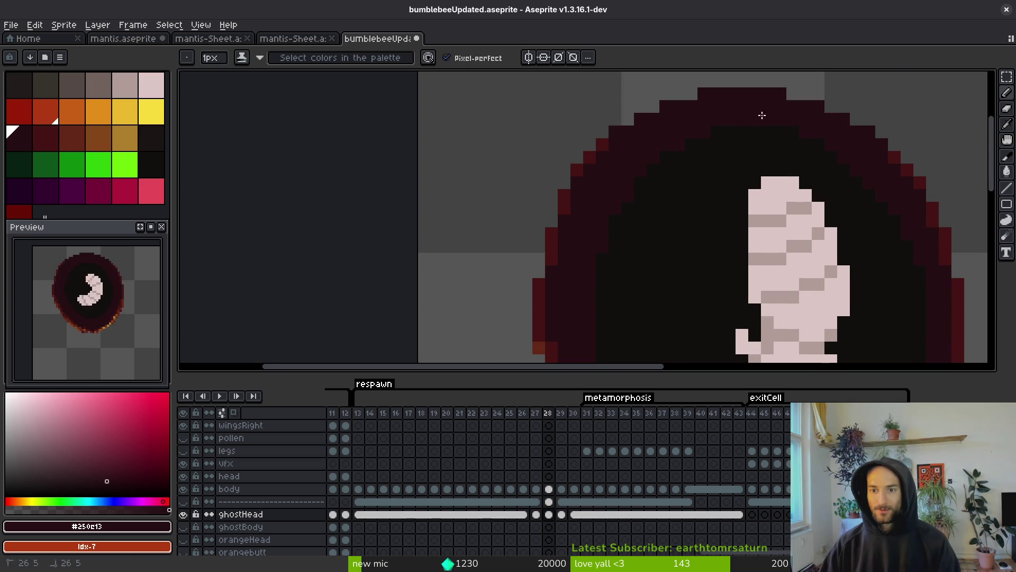
pyautogui.moveTo(759, 115); pyautogui.dragTo(808, 132)
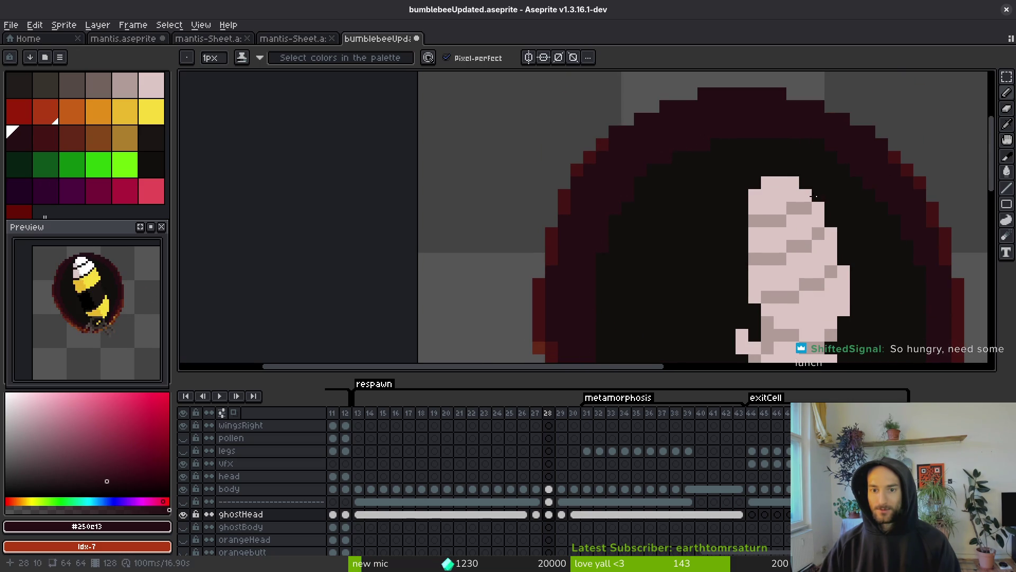
# Save bumblebeeUpdated.aseprite and step through frames 26–31 to check the cocoon
pyautogui.hscroll(5, 743, 178)
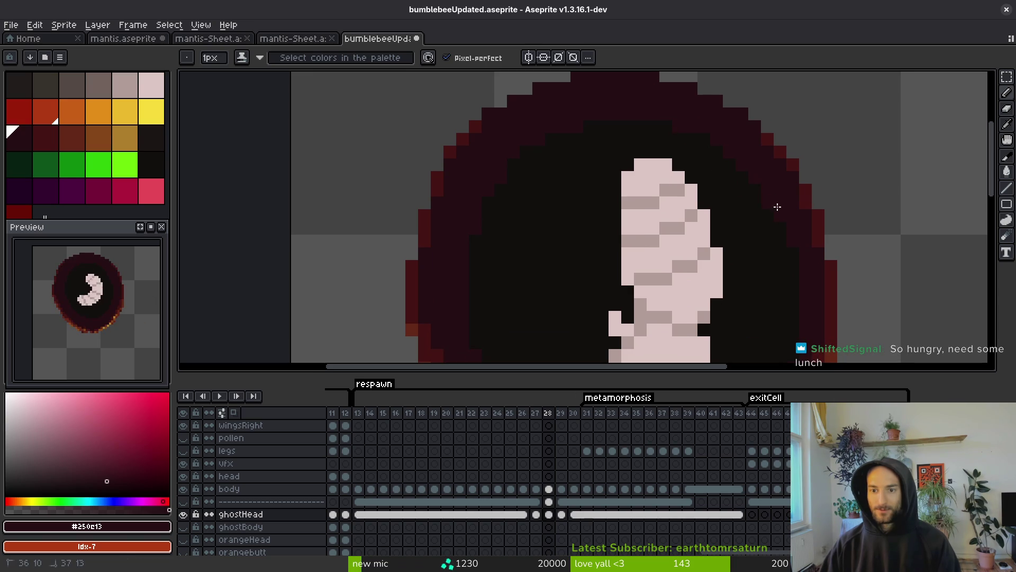
pyautogui.scroll(-5, 816, 309)
pyautogui.hscroll(2, 816, 309)
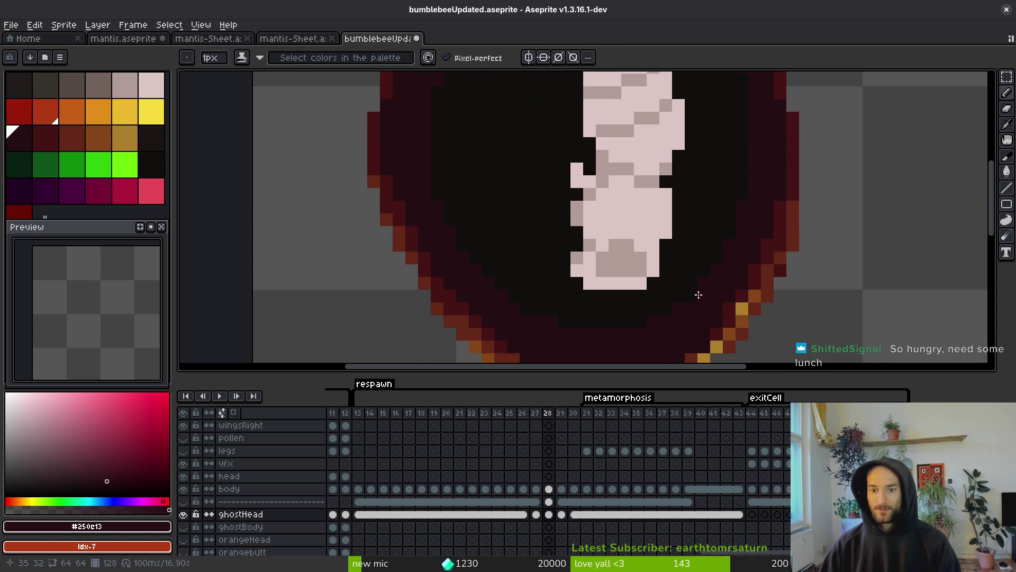
pyautogui.scroll(5, 644, 322)
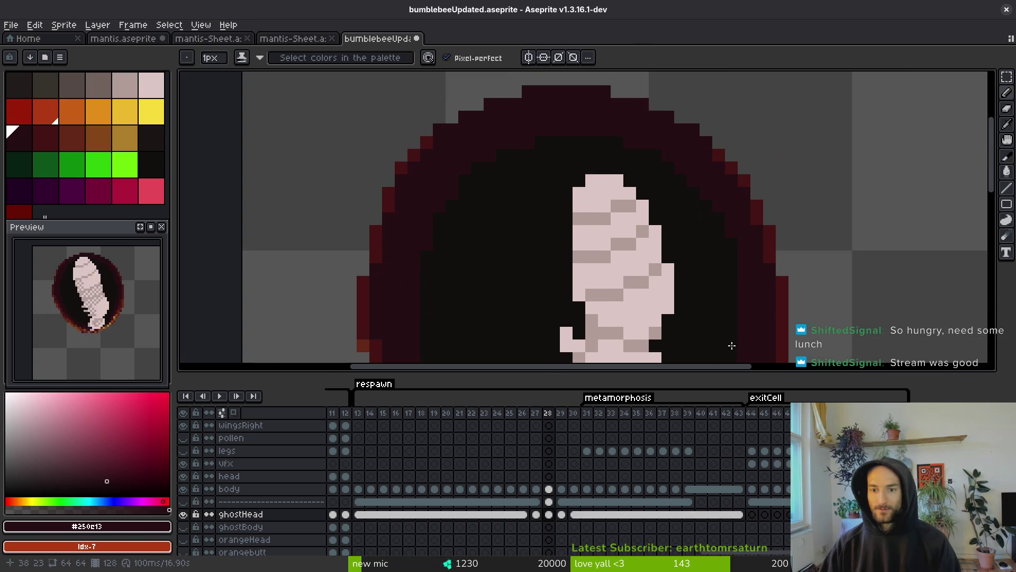
pyautogui.scroll(-5, 740, 246)
pyautogui.press('Left')
pyautogui.hotkey('ctrl', 's')
pyautogui.press('Right')
pyautogui.press('Right')
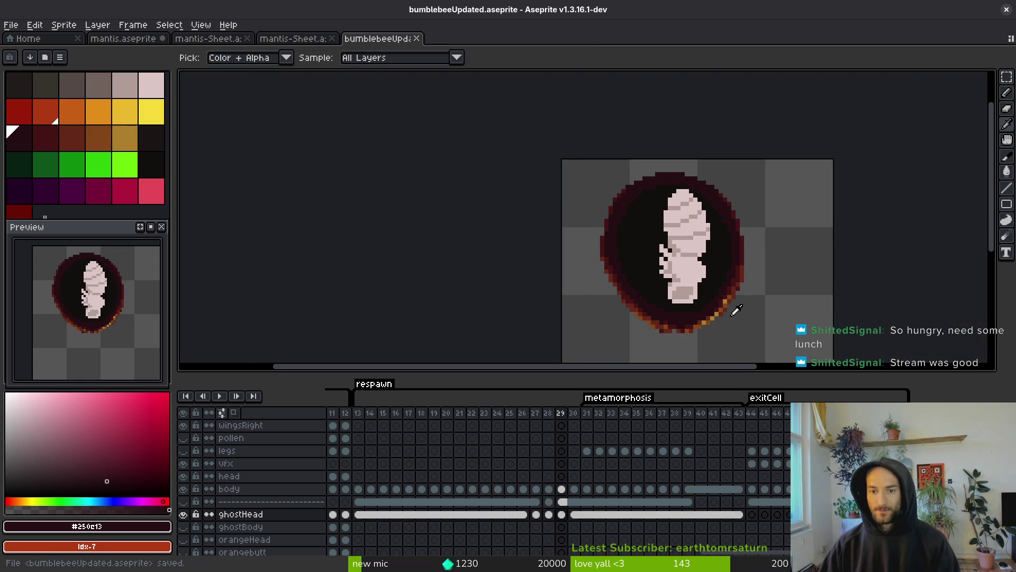
pyautogui.press('Left')
pyautogui.press('Left')
pyautogui.press('Left')
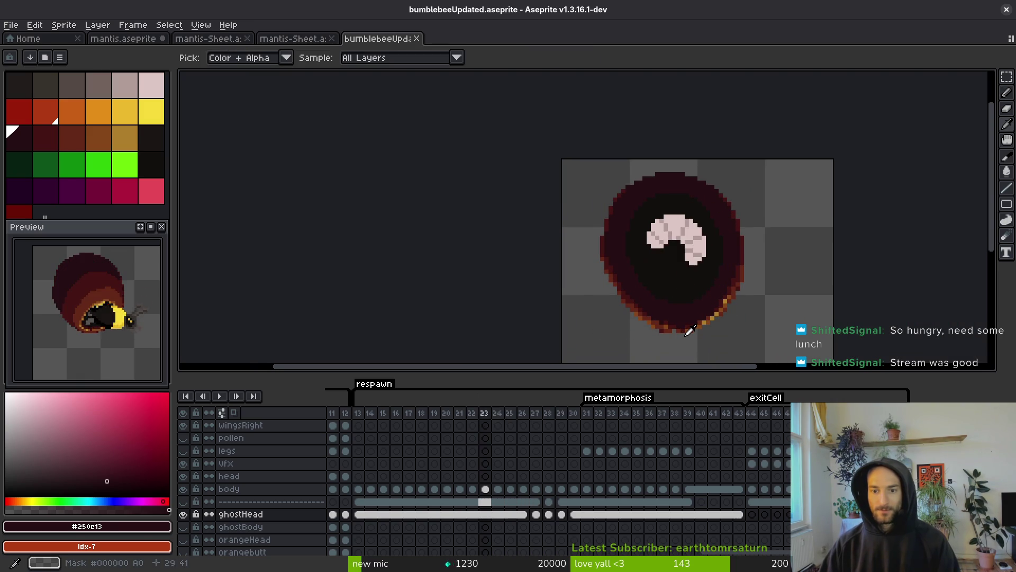
pyautogui.press('Right')
pyautogui.press('Right')
pyautogui.press('Right')
pyautogui.press('b')
pyautogui.press('Left')
pyautogui.press('Left')
pyautogui.press('Left')
pyautogui.hotkey('ctrl', 's')
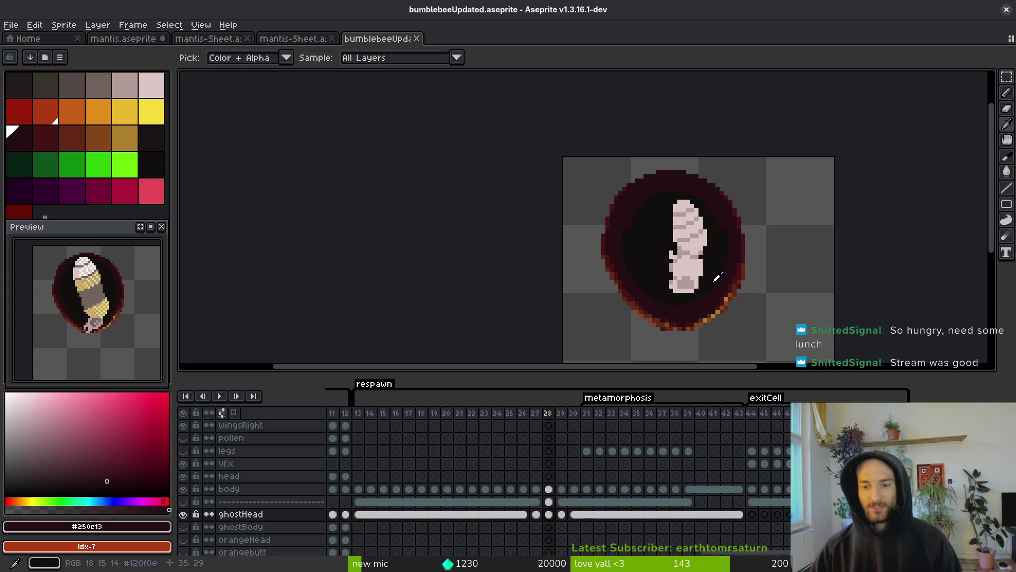
# Add brown #854619 pixels on the ring's bottom edge and save
pyautogui.scroll(5, 682, 273)
pyautogui.keyDown('alt'); pyautogui.click(691, 279); pyautogui.keyUp('alt')
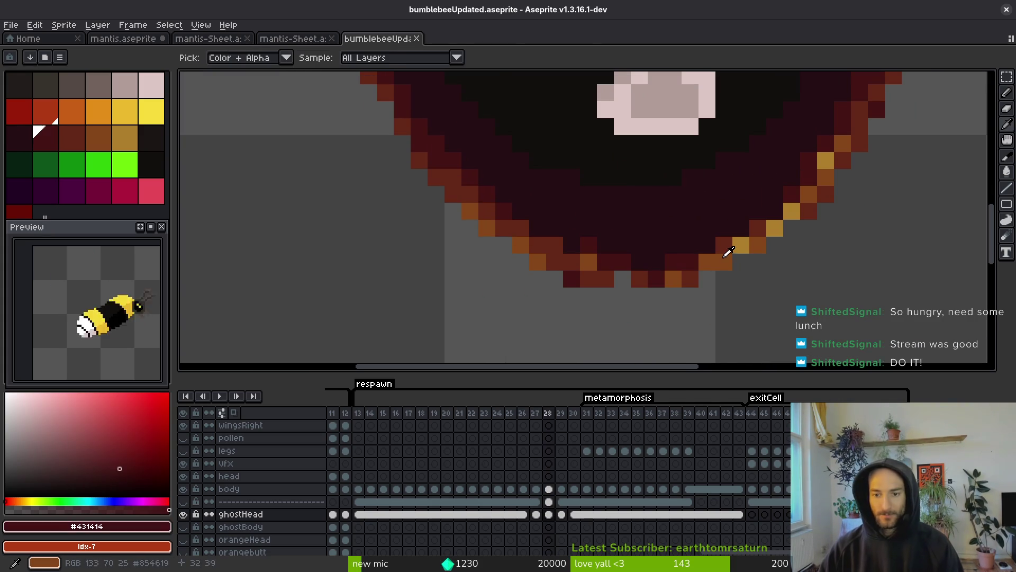
pyautogui.click(673, 279)
pyautogui.click(622, 279)
pyautogui.hotkey('ctrl', 's')
# Sample the dark #431414 colour from the ring and save
pyautogui.scroll(-3, 698, 255)
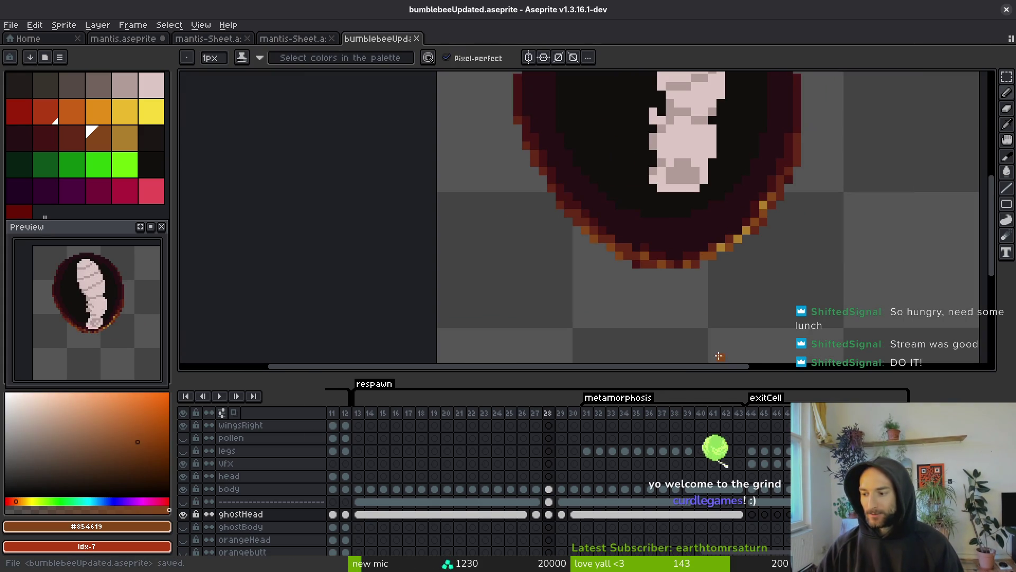
pyautogui.scroll(-2, 682, 299)
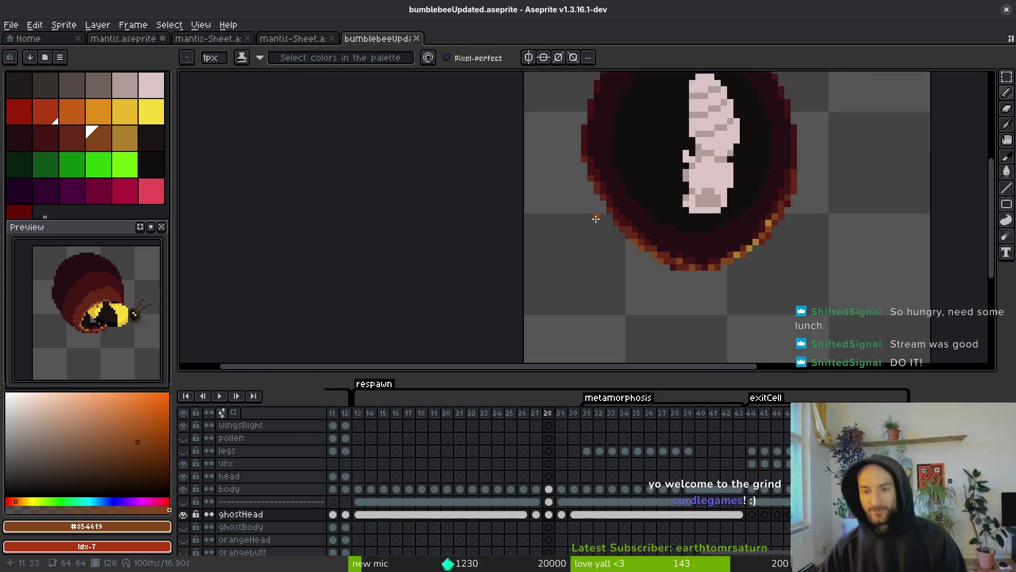
pyautogui.scroll(3, 755, 254)
pyautogui.press('alt')
pyautogui.keyDown('alt'); pyautogui.click(652, 273); pyautogui.keyUp('alt')
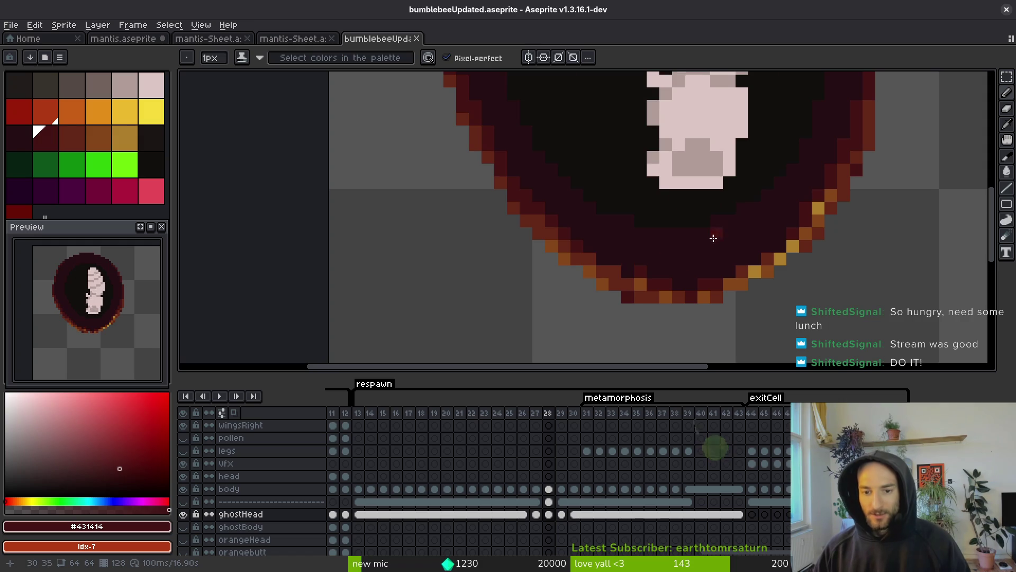
pyautogui.scroll(-5, 741, 241)
pyautogui.hotkey('ctrl', 's')
# Compare frames 27 and 28, return to frame 26, and save
pyautogui.press('Left')
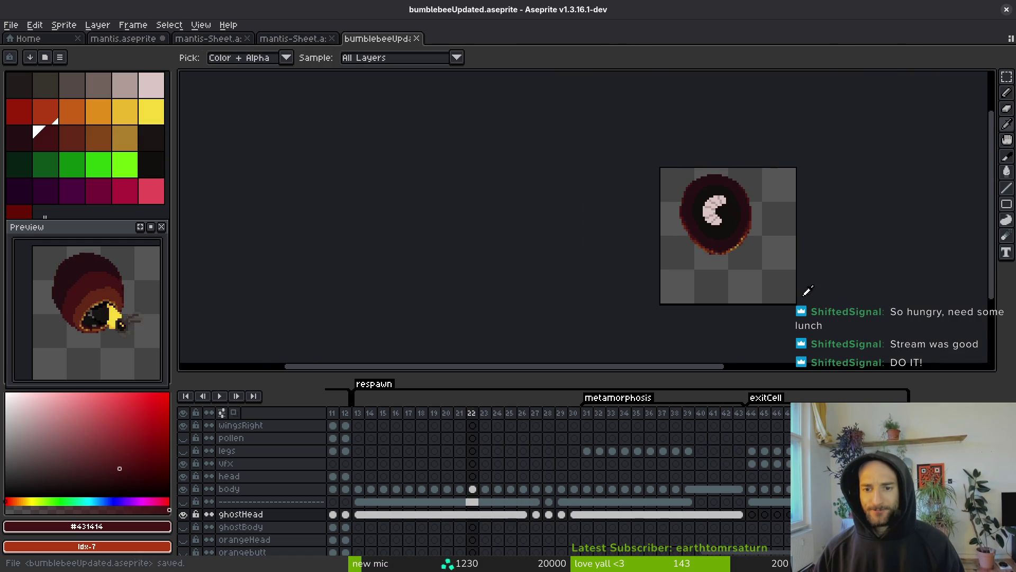
pyautogui.press('Right')
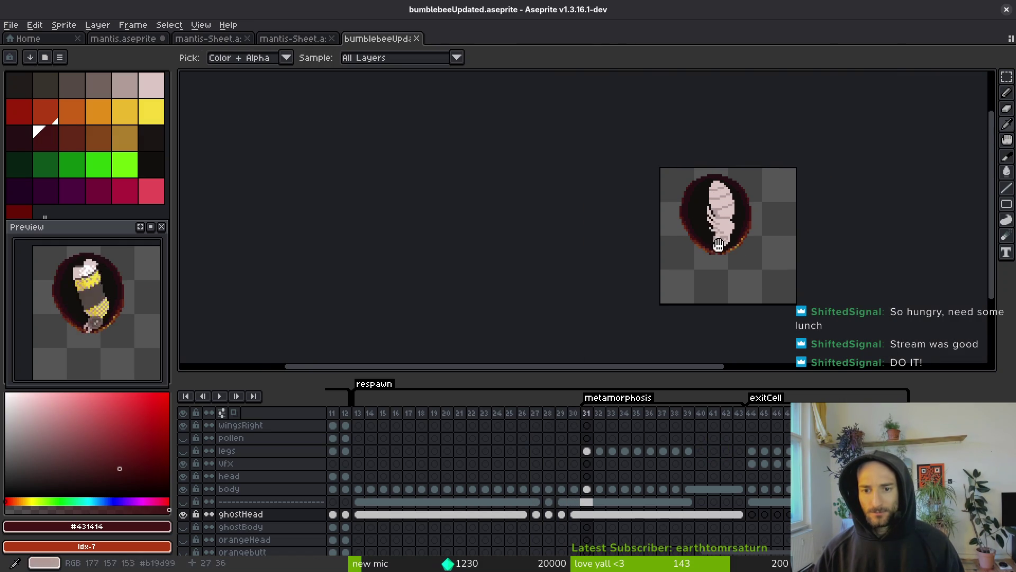
pyautogui.scroll(4, 736, 202)
pyautogui.press('Left')
pyautogui.press('Left')
pyautogui.scroll(1, 762, 208)
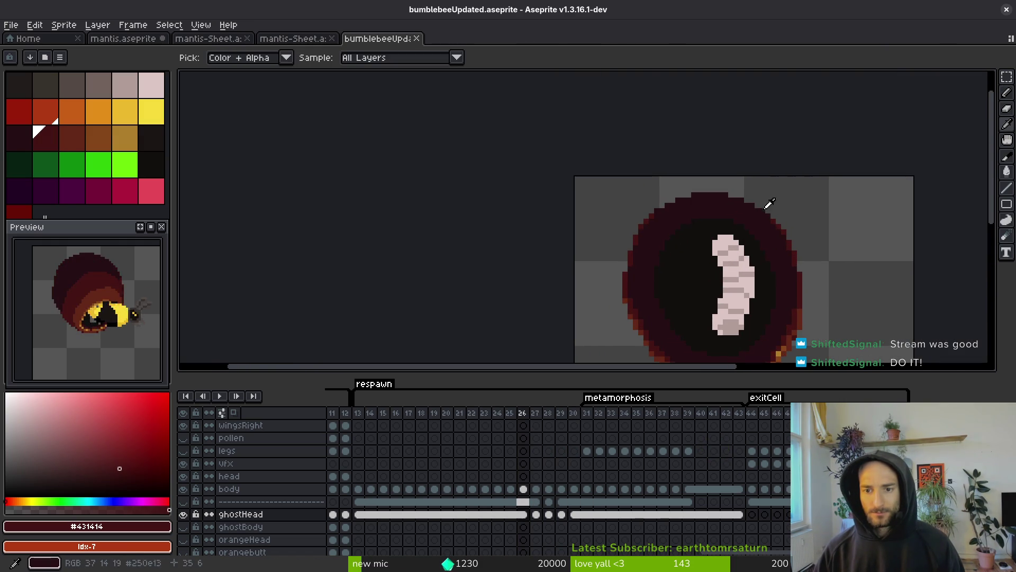
pyautogui.scroll(3, 773, 217)
pyautogui.hotkey('ctrl', 's')
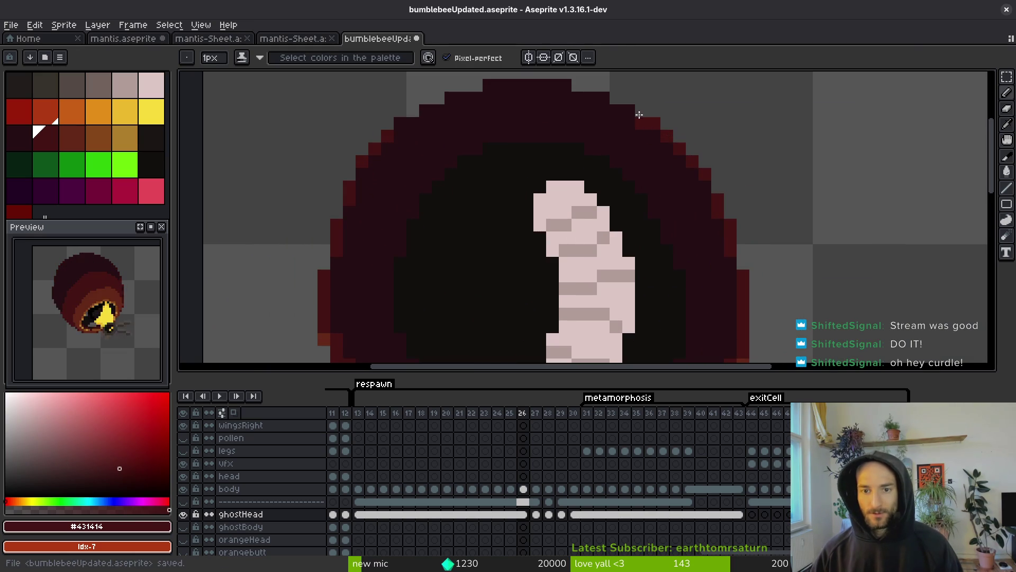
# Paint dark #431414 pixels along the head's edge and save
pyautogui.hscroll(-3, 655, 158)
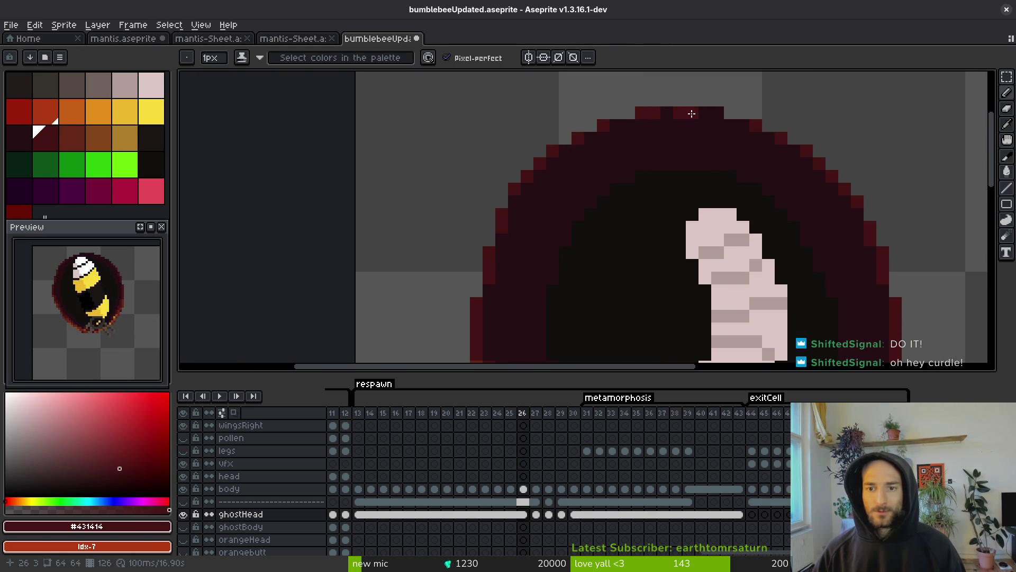
pyautogui.scroll(-4, 745, 125)
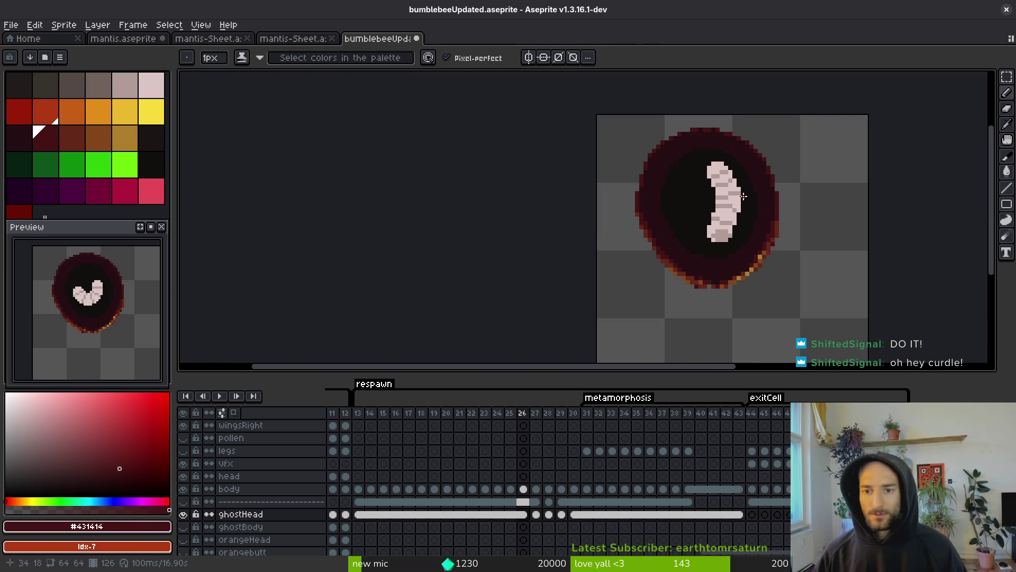
pyautogui.scroll(4, 655, 211)
pyautogui.keyDown('alt'); pyautogui.click(609, 227); pyautogui.keyUp('alt')
pyautogui.click(606, 212)
pyautogui.keyDown('alt'); pyautogui.click(619, 129); pyautogui.keyUp('alt')
pyautogui.click(657, 164)
pyautogui.scroll(-1, 677, 176)
pyautogui.scroll(2, 768, 223)
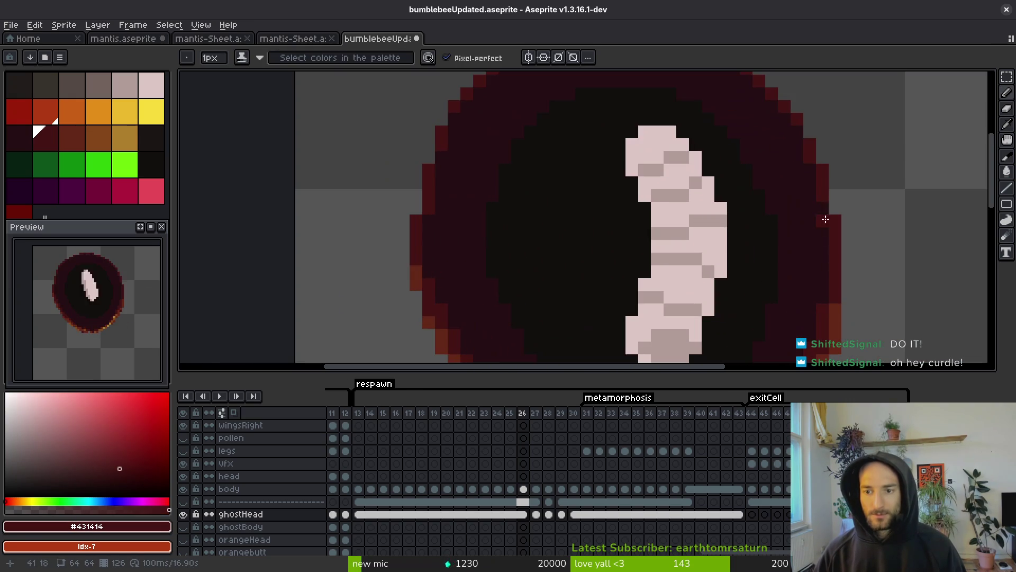
pyautogui.scroll(-4, 731, 288)
pyautogui.scroll(-1, 715, 285)
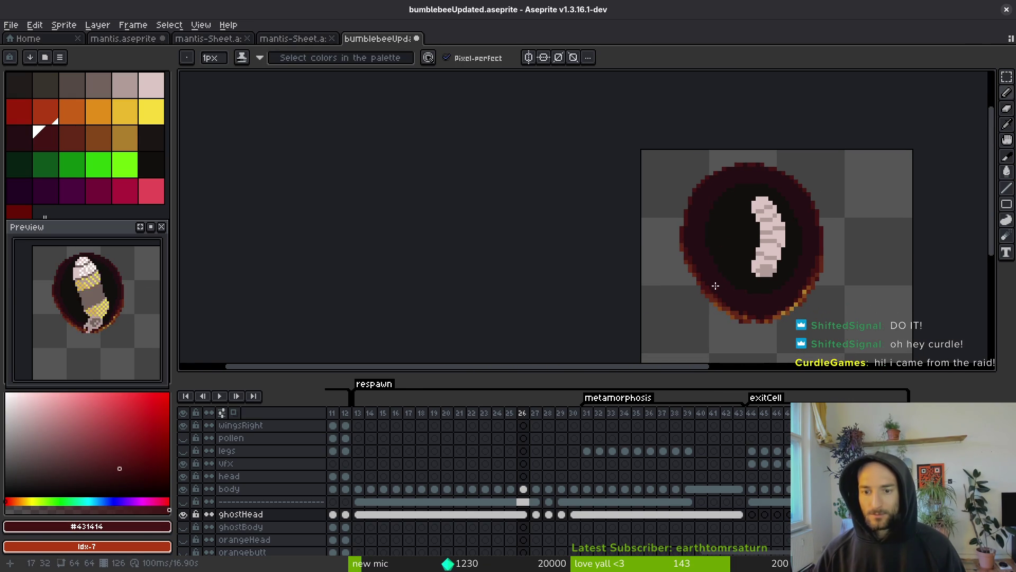
pyautogui.hotkey('ctrl', 's')
# Add orange and gold highlight pixels along the cocoon's bottom rim
pyautogui.moveTo(734, 284); pyautogui.dragTo(684, 222)
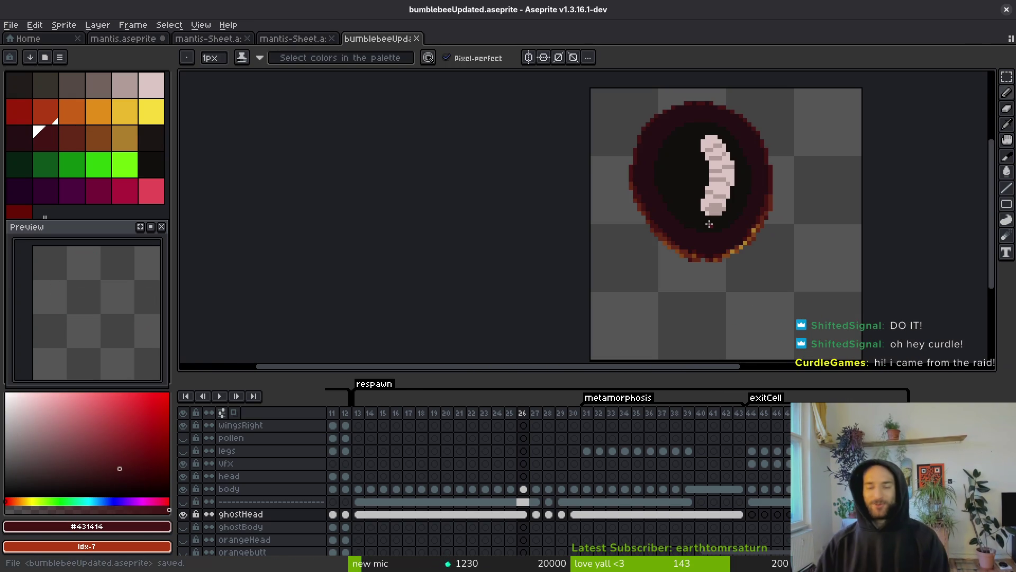
pyautogui.scroll(3, 710, 234)
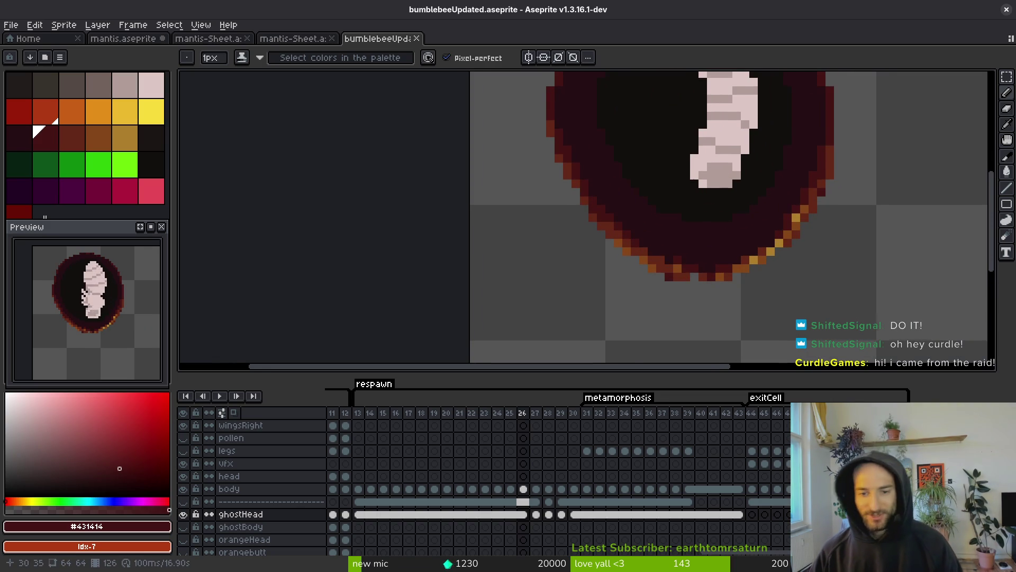
pyautogui.scroll(-1, 731, 231)
pyautogui.keyDown('alt'); pyautogui.click(781, 243); pyautogui.keyUp('alt')
pyautogui.scroll(2, 614, 227)
pyautogui.moveTo(678, 223)
pyautogui.mouseDown()
pyautogui.moveTo(652, 223)
pyautogui.moveTo(626, 148)
pyautogui.mouseUp()
pyautogui.hscroll(4, 627, 148)
pyautogui.keyDown('alt'); pyautogui.click(919, 290); pyautogui.keyUp('alt')
pyautogui.click(704, 330)
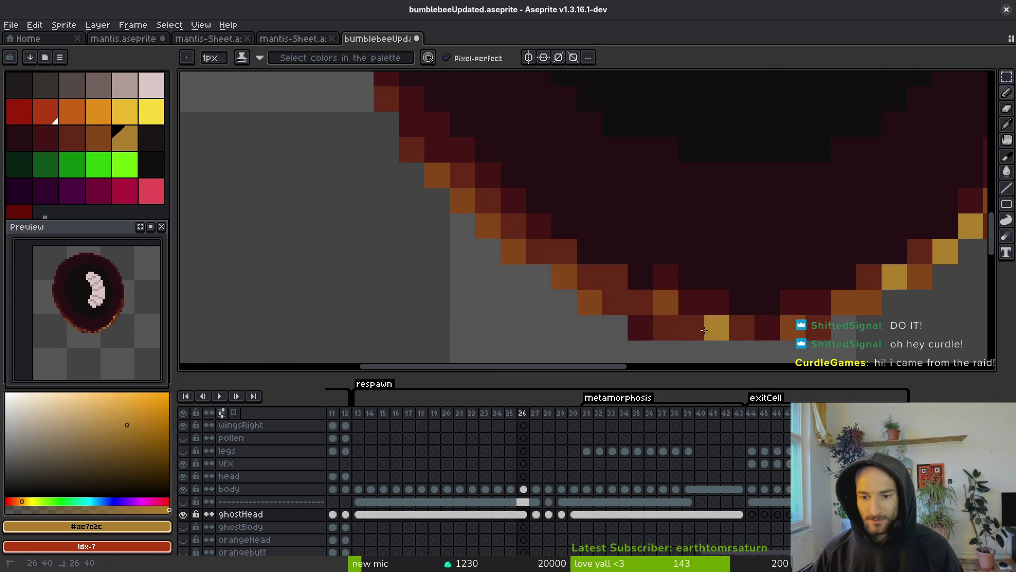
pyautogui.scroll(-5, 800, 289)
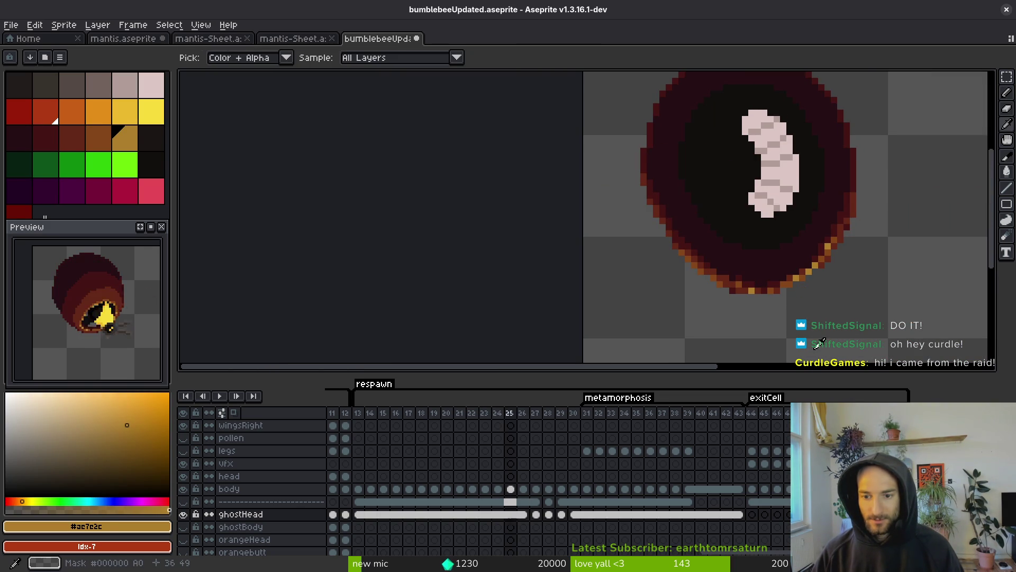
# Flip between frames 26 and 27 to compare the highlighted rim
pyautogui.press('alt')
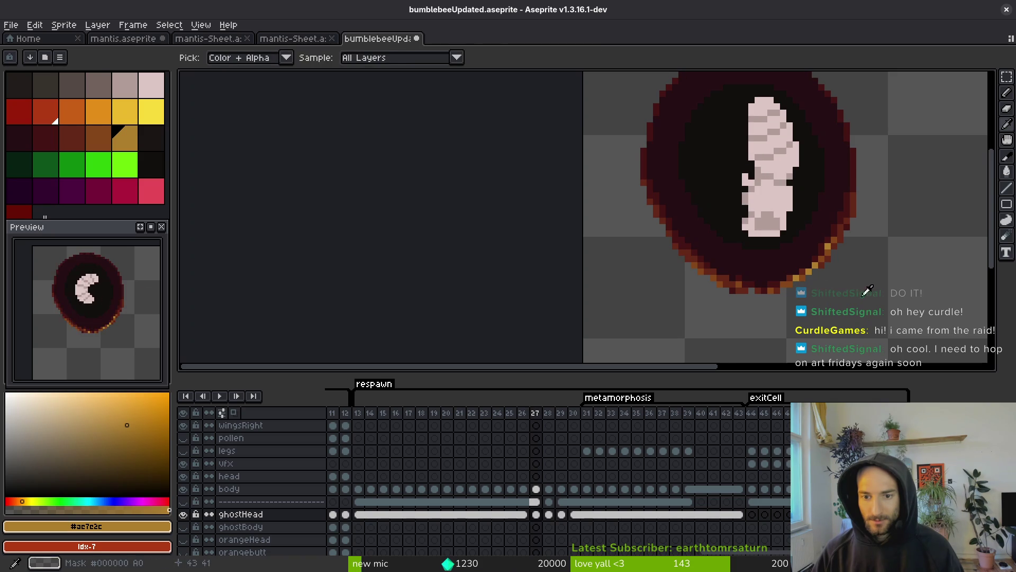
pyautogui.scroll(-2, 741, 328)
pyautogui.press('Right')
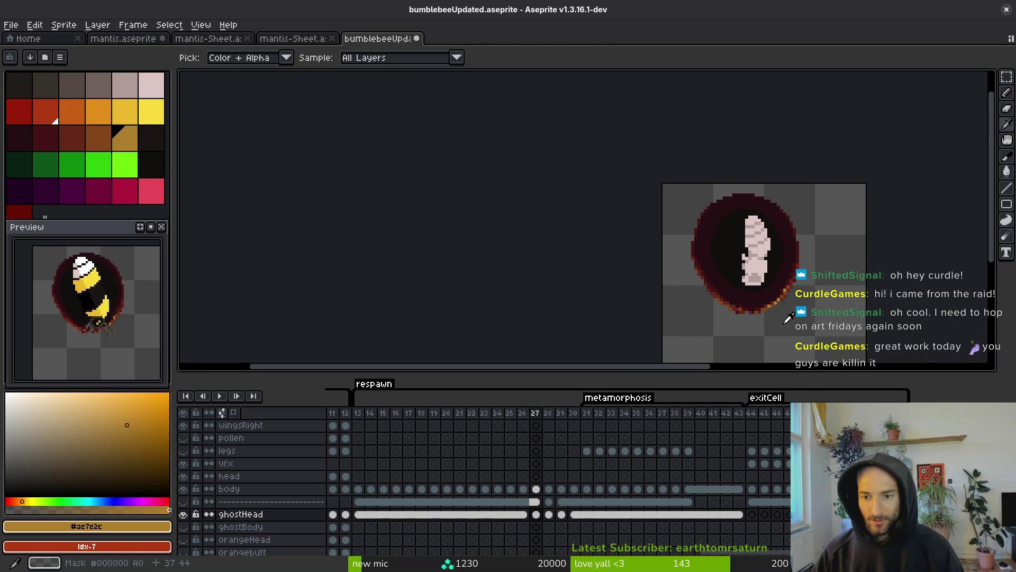
pyautogui.press('Left')
pyautogui.press('Right')
pyautogui.press('Left')
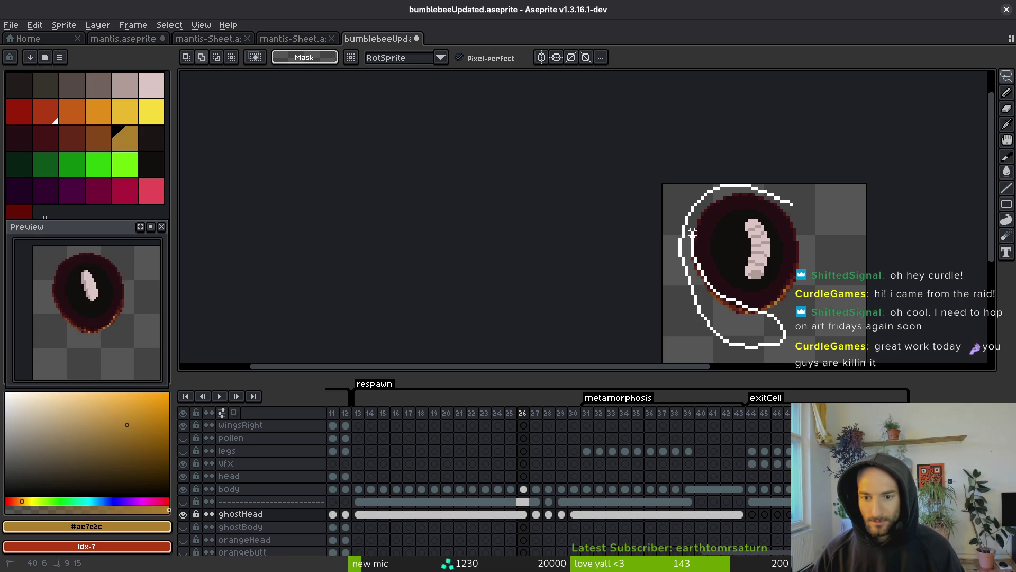
# Lasso-select the cocoon shell on frame 26 and advance to frame 30
pyautogui.moveTo(784, 200)
pyautogui.mouseDown()
pyautogui.moveTo(802, 214)
pyautogui.moveTo(787, 323)
pyautogui.moveTo(818, 233)
pyautogui.moveTo(818, 248)
pyautogui.mouseUp()
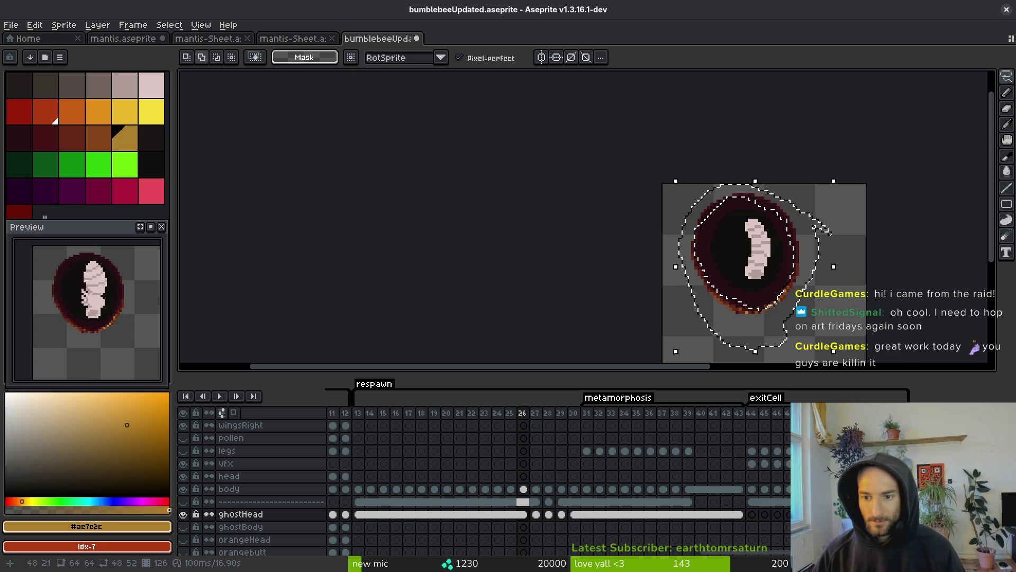
pyautogui.scroll(1, 804, 315)
pyautogui.press('.')
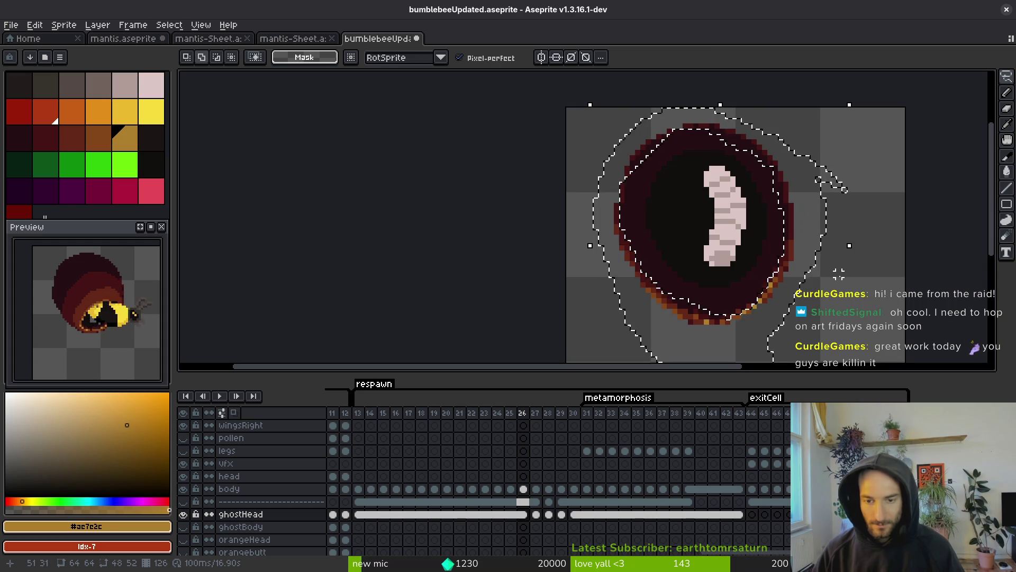
pyautogui.press('.')
pyautogui.press('.')
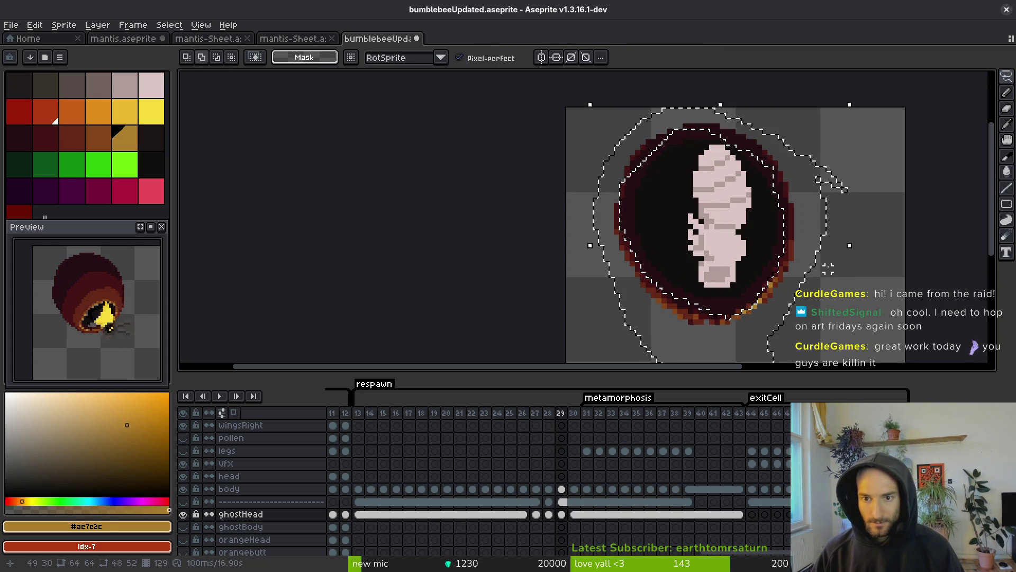
pyautogui.press('.')
pyautogui.press('m')
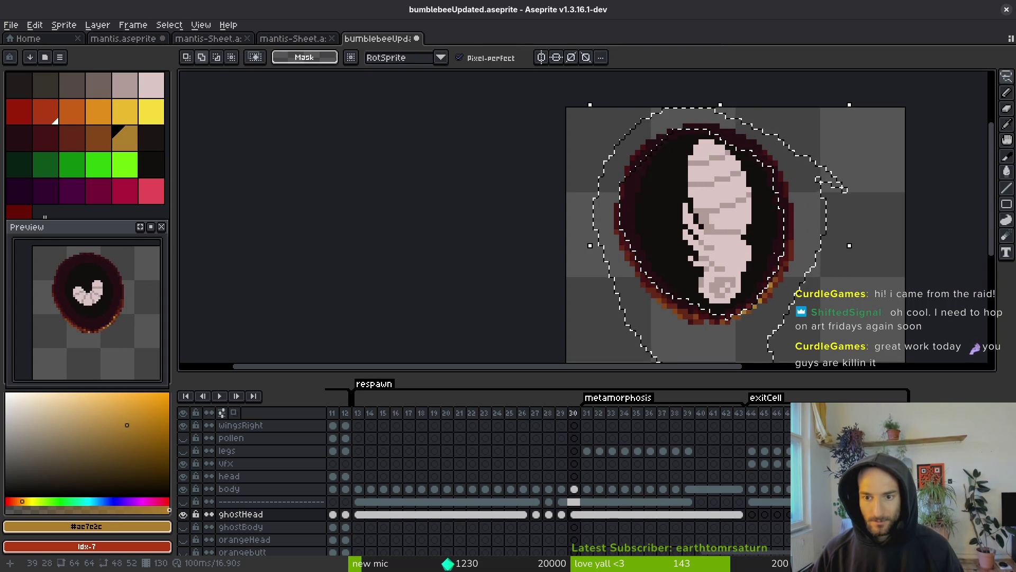
pyautogui.scroll(5, 765, 241)
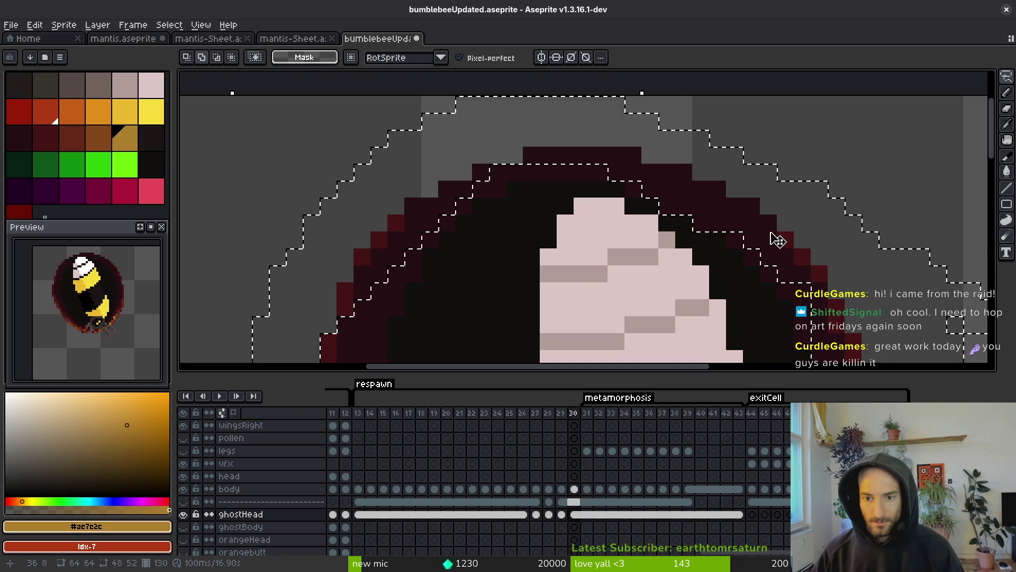
# Paste the cocoon shell into frame 30, align it over the larva, commit, and save
pyautogui.hotkey('ctrl', 'v')
pyautogui.scroll(-5, 765, 241)
pyautogui.moveTo(770, 119); pyautogui.dragTo(774, 219)
pyautogui.press('Return')
pyautogui.hotkey('ctrl', 's')
# Flip through neighbouring frames 29–32 to compare the pasted shell
pyautogui.press('Right')
pyautogui.press('i')
pyautogui.press('Right')
pyautogui.press('Left')
pyautogui.press('Right')
pyautogui.press('Left')
pyautogui.press('Left')
pyautogui.press('Left')
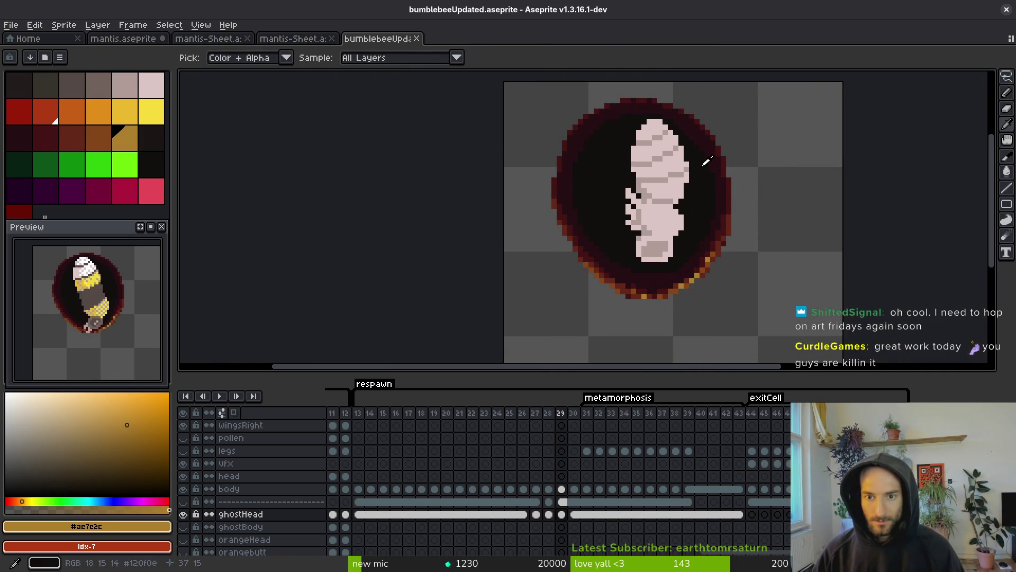
# Pick the near-black #120f0c interior colour and flip through frames 28–30
pyautogui.scroll(3, 713, 177)
pyautogui.press('m')
pyautogui.keyDown('alt'); pyautogui.click(713, 180); pyautogui.keyUp('alt')
pyautogui.press('f')
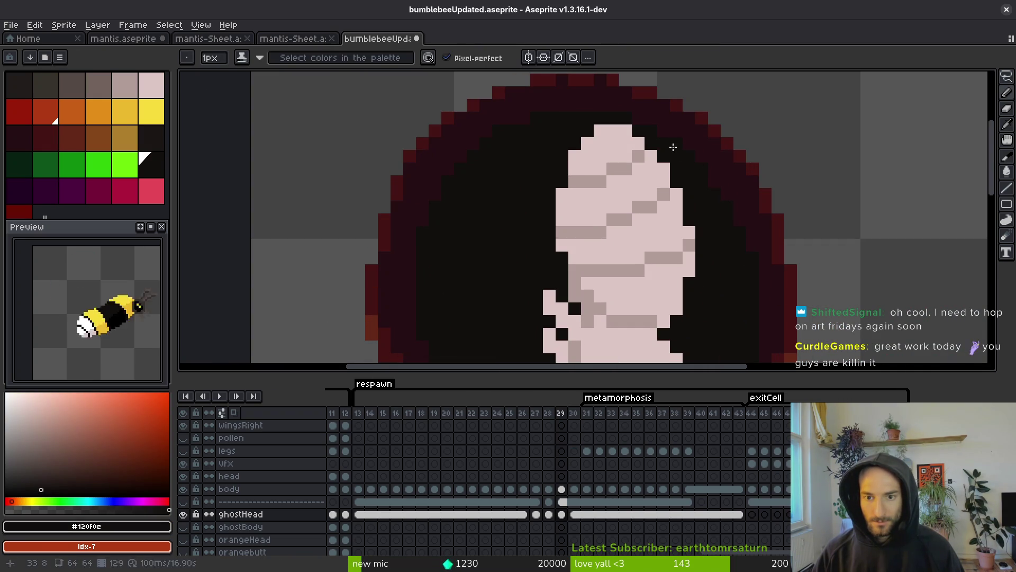
pyautogui.scroll(-3, 709, 178)
pyautogui.press('i')
pyautogui.press('Left')
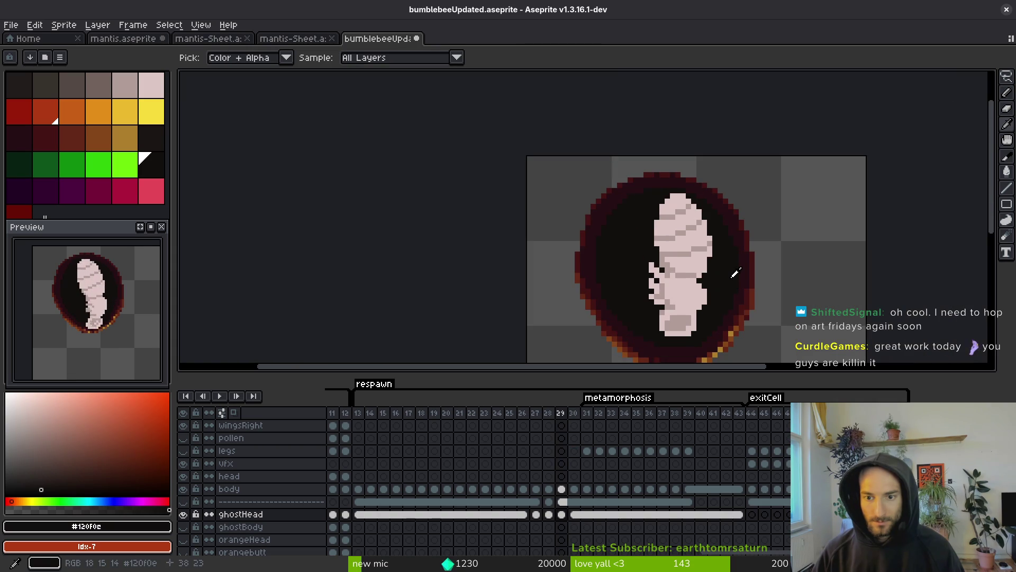
pyautogui.press('Right')
pyautogui.press('Right')
pyautogui.press('Right')
pyautogui.press('Left')
pyautogui.press('Left')
pyautogui.press('Right')
# Notch the larva's lower-left edge in near-black on frames 29–30, comparing against frame 27
pyautogui.press('f')
pyautogui.scroll(5, 636, 168)
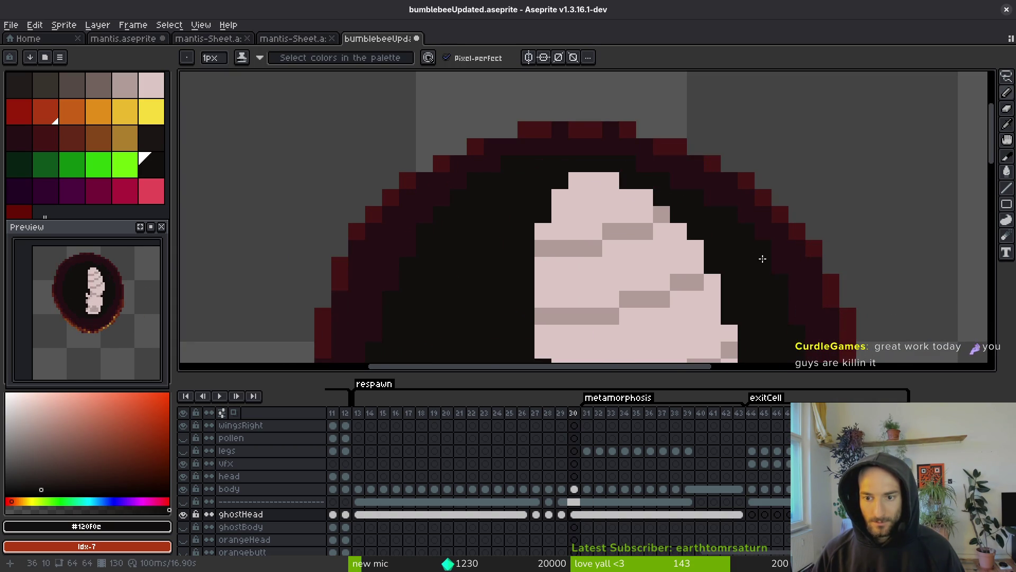
pyautogui.scroll(-3, 758, 254)
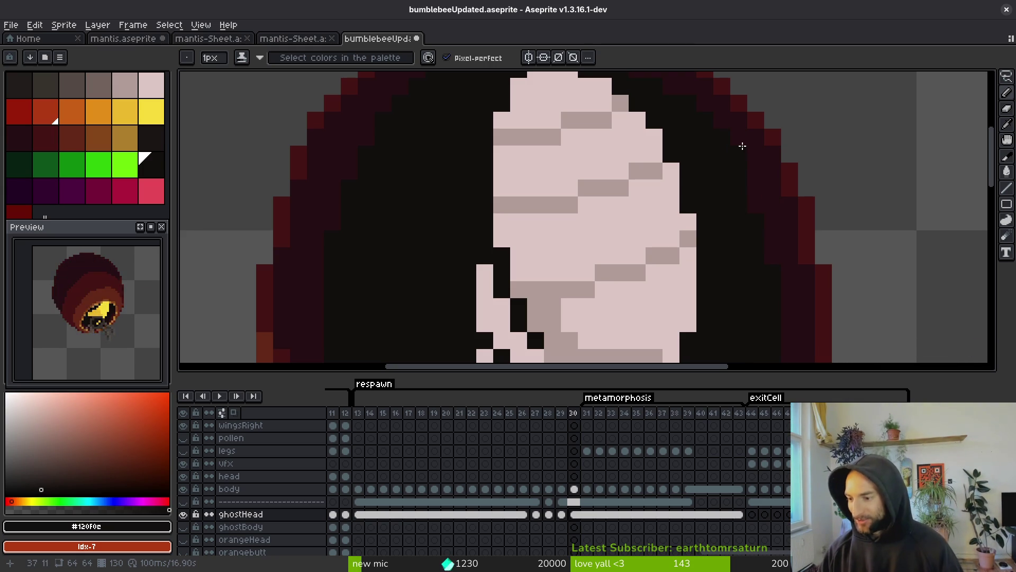
pyautogui.scroll(-5, 741, 236)
pyautogui.press('alt')
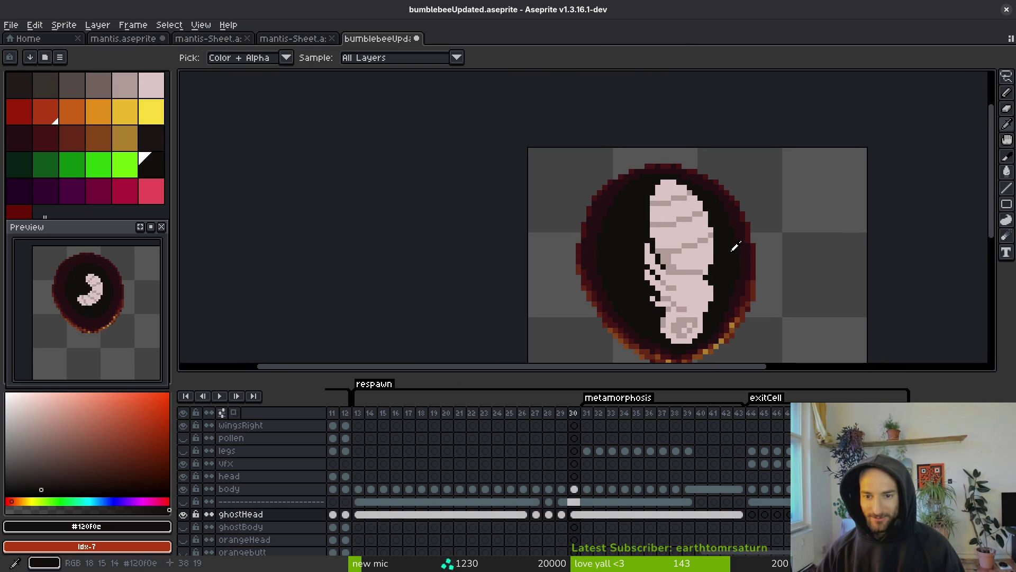
pyautogui.press('Left')
pyautogui.press('Left')
pyautogui.press('Left')
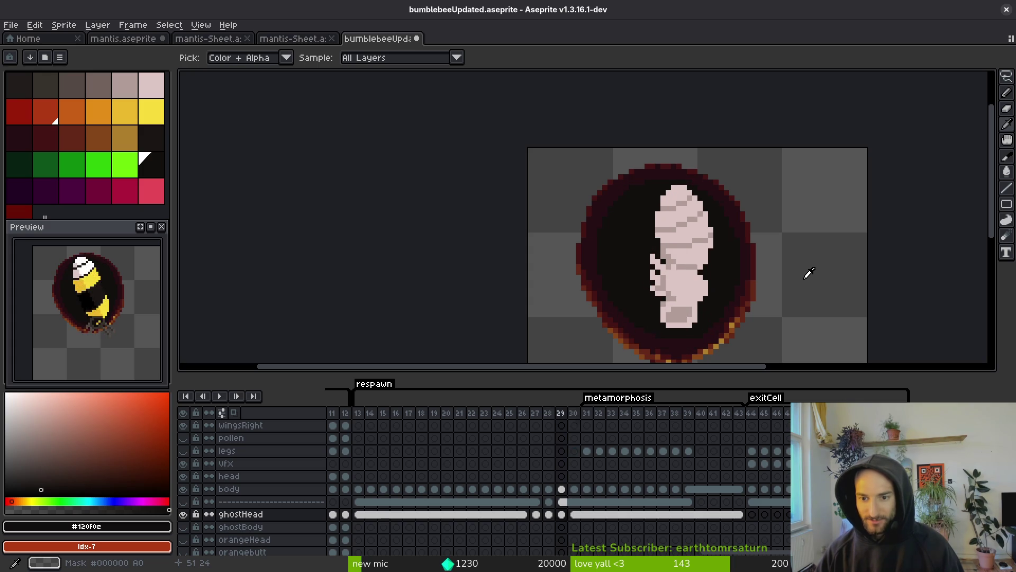
pyautogui.press('Right')
pyautogui.press('Right')
pyautogui.press('Right')
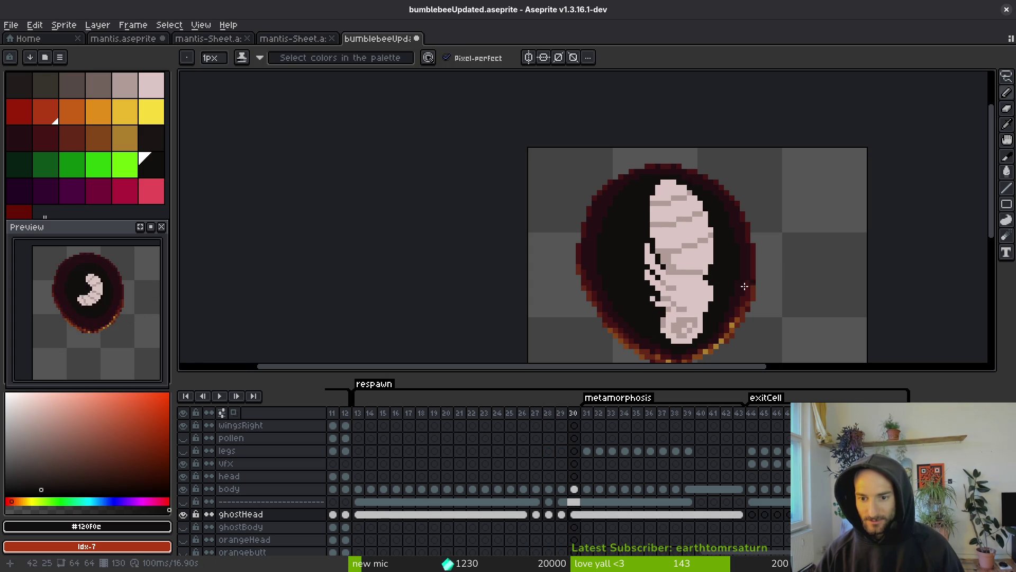
pyautogui.scroll(3, 736, 319)
pyautogui.press('Left')
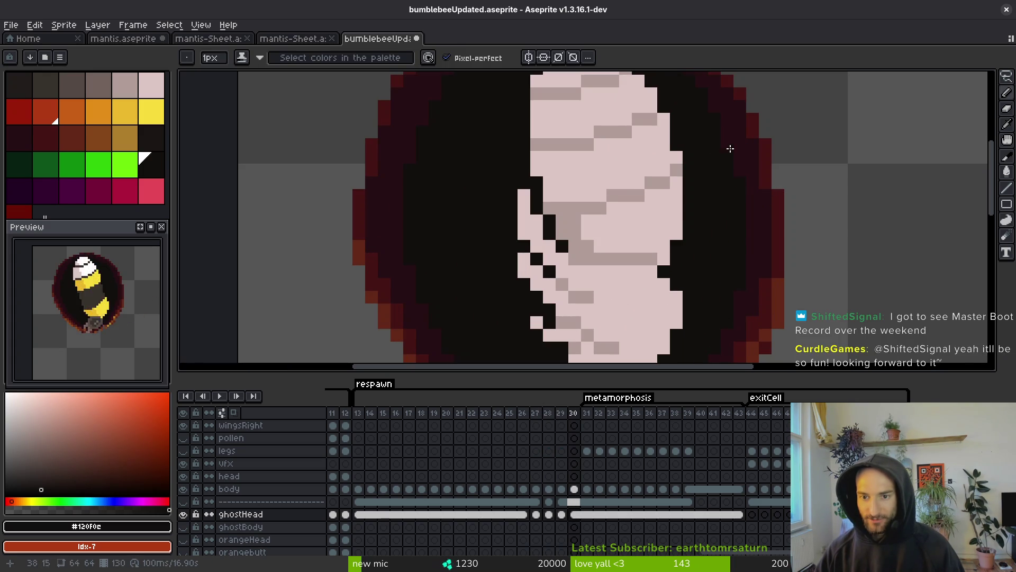
pyautogui.scroll(-4, 762, 249)
pyautogui.press('alt')
pyautogui.scroll(3, 767, 269)
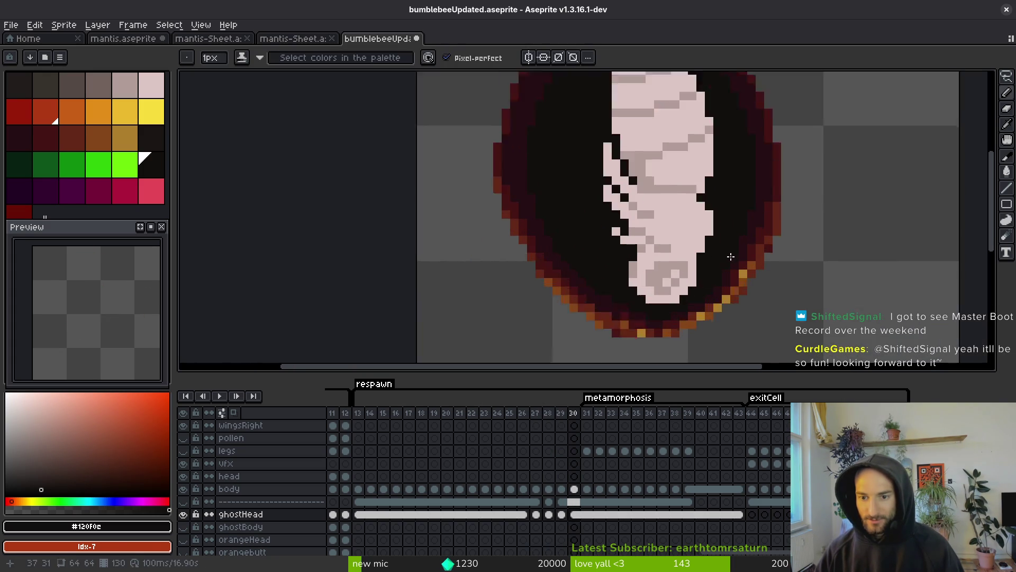
pyautogui.scroll(-4, 778, 262)
# Flick between frames 26–28 and pick the dark red shell colour
pyautogui.press('Left')
pyautogui.press('Left')
pyautogui.press('Left')
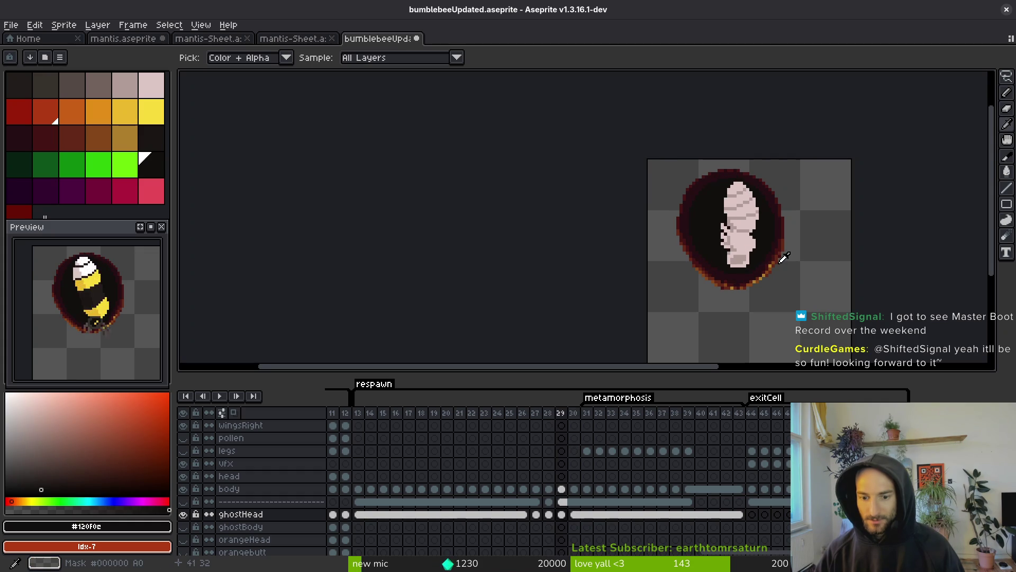
pyautogui.press('Left')
pyautogui.press('Right')
pyautogui.press('Left')
pyautogui.press('Right')
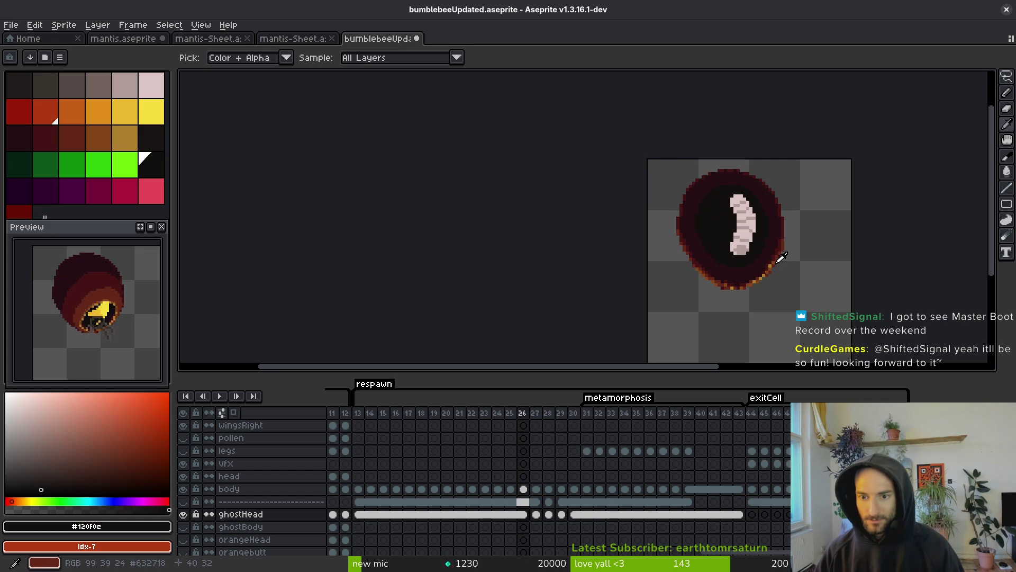
pyautogui.press('Right')
pyautogui.press('Right')
pyautogui.press('Right')
pyautogui.press('Left')
pyautogui.press('Left')
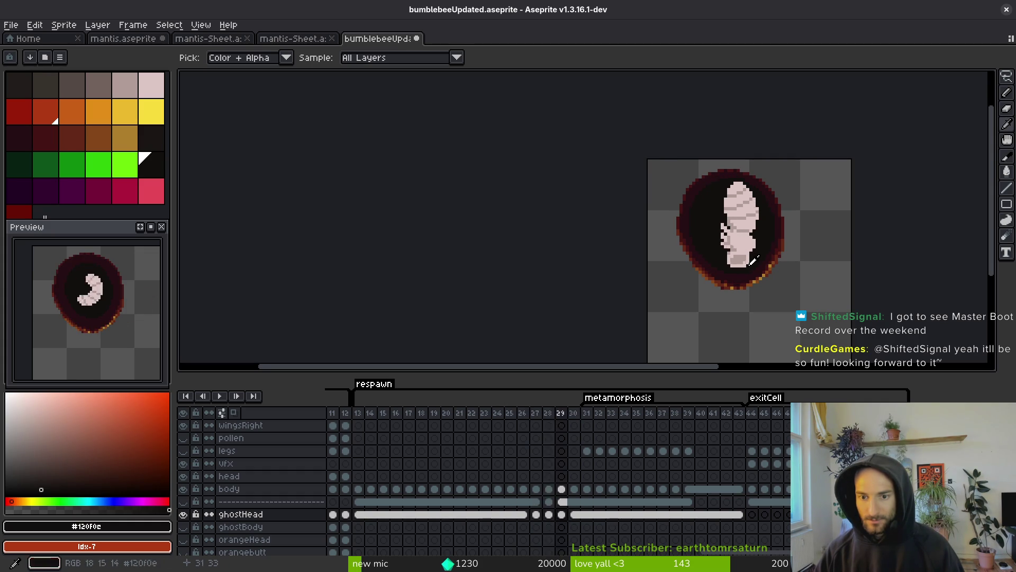
pyautogui.press('Left')
pyautogui.press('Right')
pyautogui.press('Left')
pyautogui.press('Right')
pyautogui.press('Left')
pyautogui.press('Right')
pyautogui.press('Left')
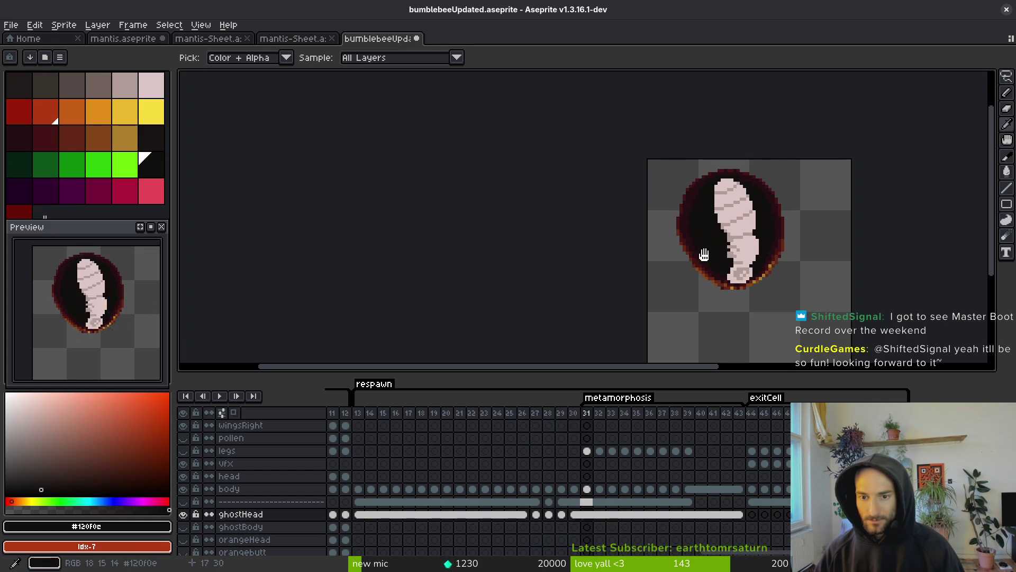
pyautogui.scroll(3, 686, 205)
pyautogui.scroll(2, 687, 206)
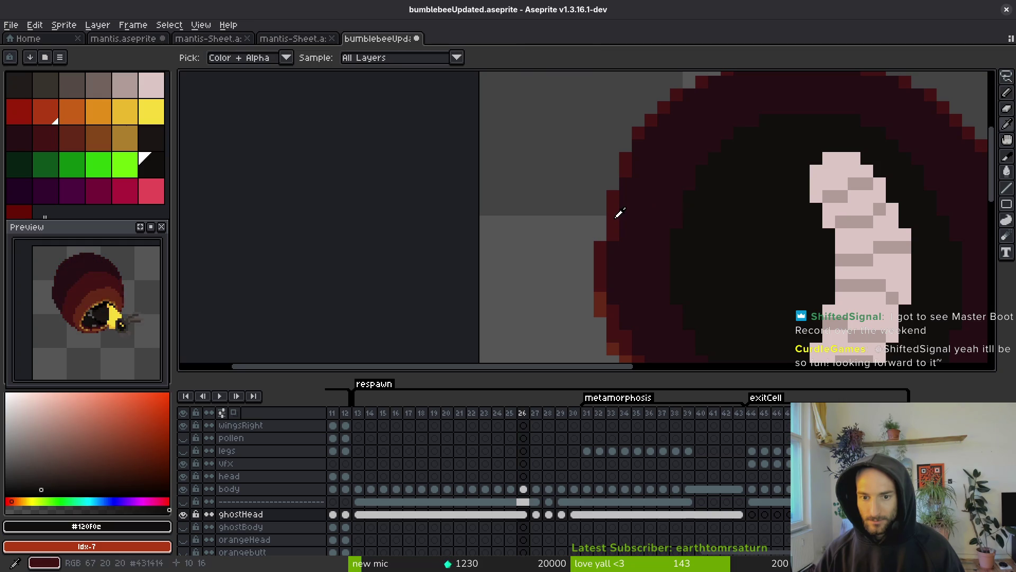
pyautogui.keyDown('alt'); pyautogui.click(621, 229); pyautogui.keyUp('alt')
pyautogui.press('Right')
pyautogui.press('Right')
pyautogui.press('Right')
pyautogui.press('Right')
pyautogui.press('Right')
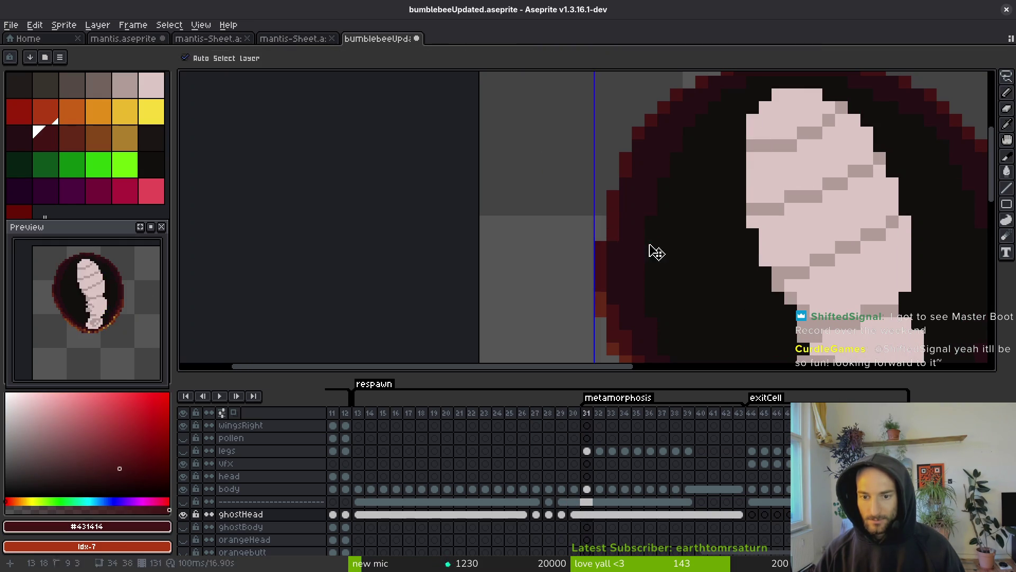
# Eyedrop the near-black #120f0c from the cocoon and save the file
pyautogui.hotkey('ctrl', 's')
pyautogui.scroll(-3, 651, 244)
pyautogui.moveTo(661, 209); pyautogui.dragTo(661, 199)
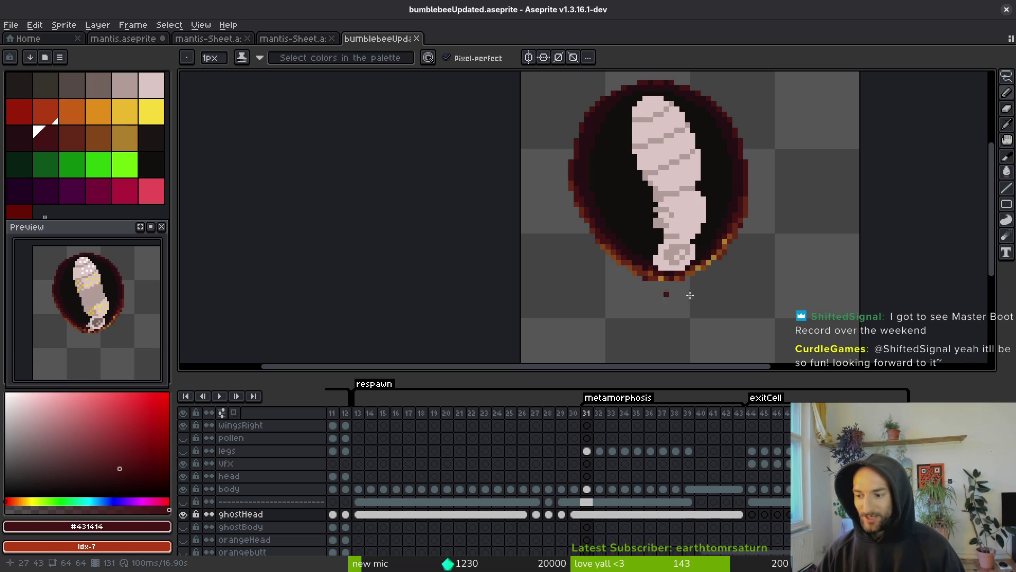
pyautogui.scroll(1, 637, 221)
pyautogui.keyDown('alt'); pyautogui.click(653, 243); pyautogui.keyUp('alt')
pyautogui.hotkey('ctrl', 's')
# Step through frames 29 to 44 to watch the bee emerge inside the cocoon
pyautogui.scroll(-1, 773, 240)
pyautogui.scroll(2, 682, 262)
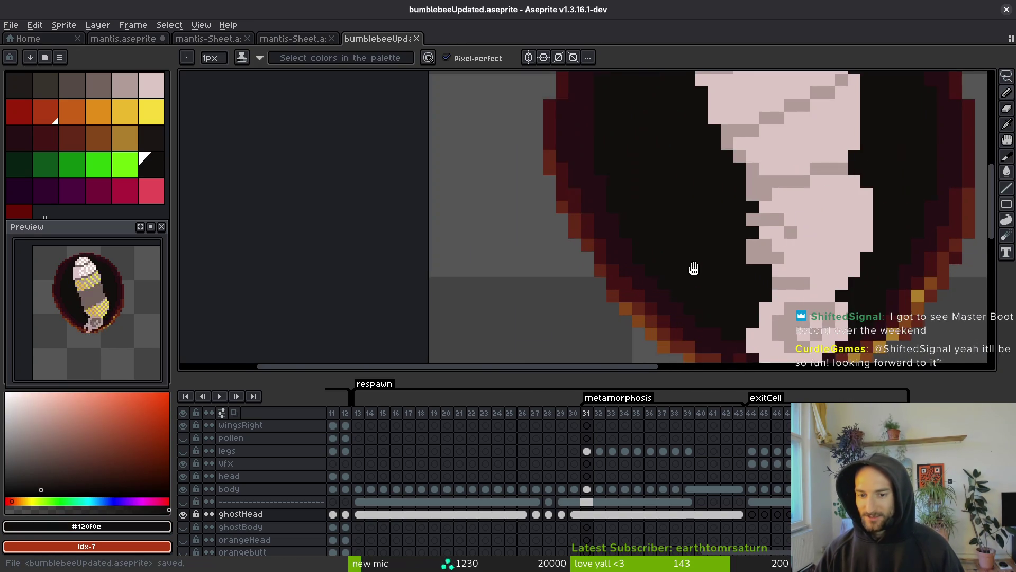
pyautogui.scroll(-2, 643, 227)
pyautogui.press('Left')
pyautogui.press('Left')
pyautogui.hotkey('ctrl', 's')
pyautogui.press('Right')
pyautogui.press('Right')
pyautogui.press('Right')
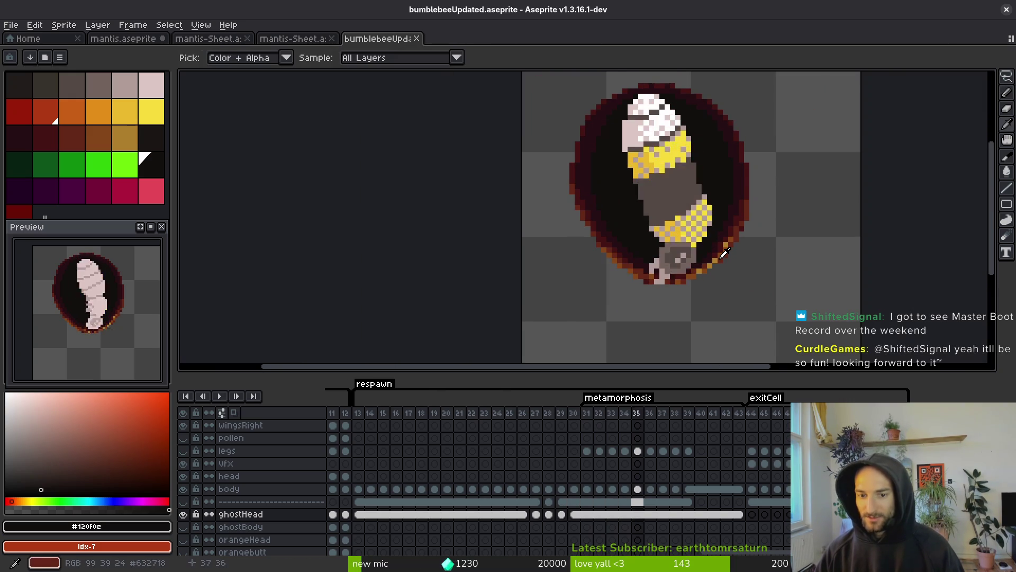
pyautogui.press('Right')
pyautogui.press('Right')
pyautogui.press('Right')
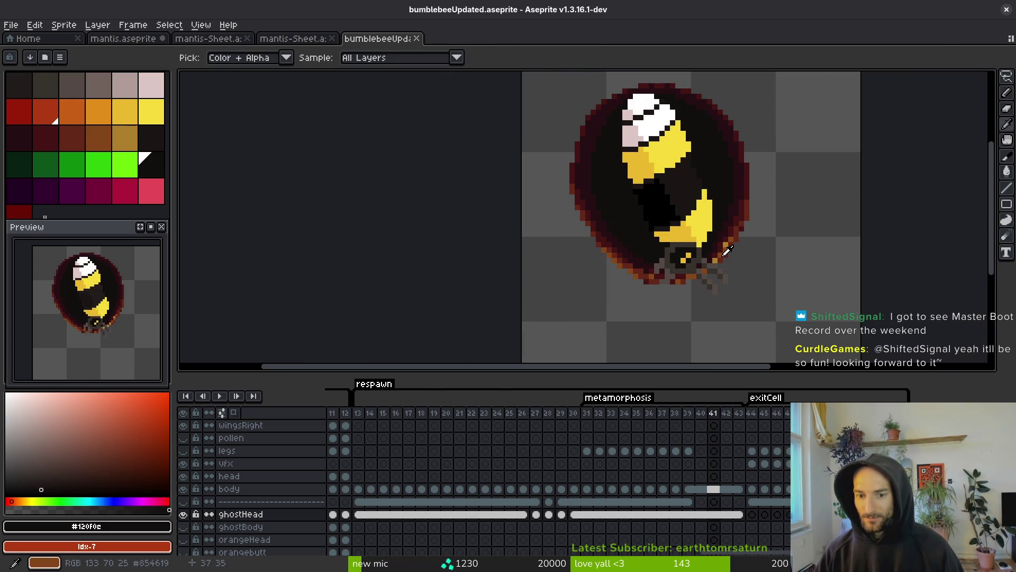
pyautogui.press('Right')
# Recheck frames 40 to 44, ending on frame 43
pyautogui.press('Left')
pyautogui.press('Right')
pyautogui.press('Left')
pyautogui.press('Left')
pyautogui.press('Left')
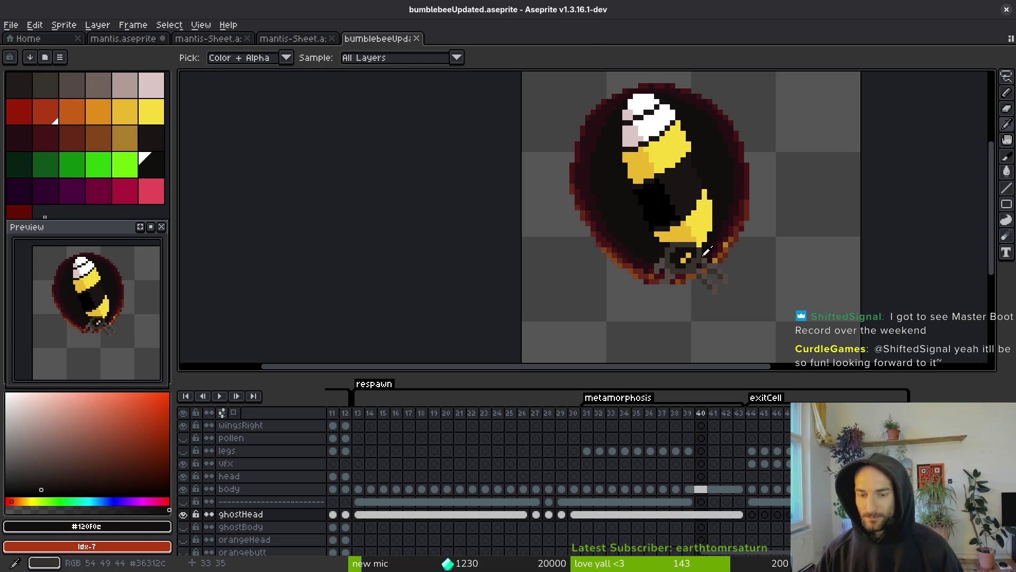
pyautogui.press('Right')
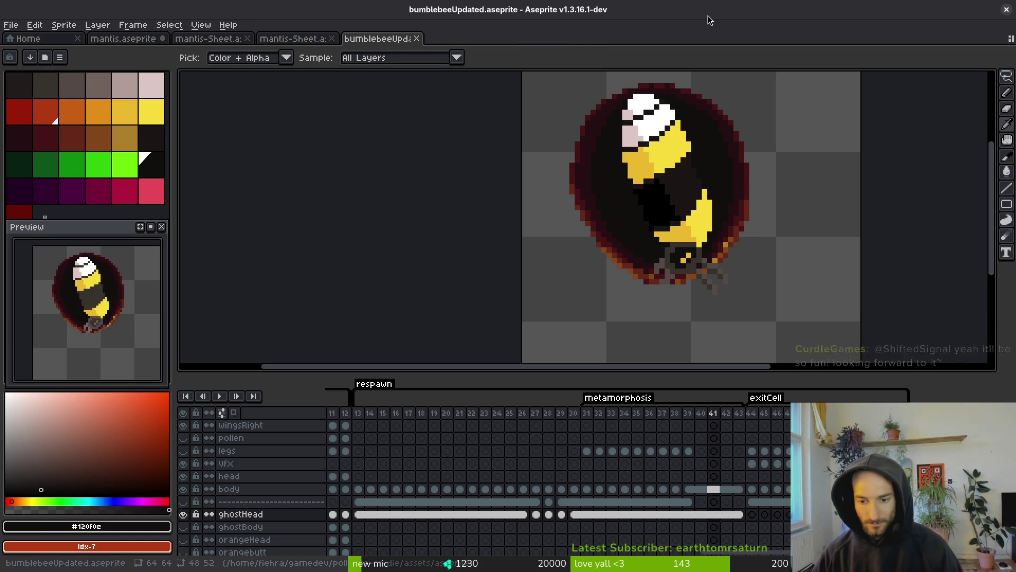
pyautogui.press('Right')
pyautogui.press('Right')
pyautogui.press('Right')
pyautogui.press('Left')
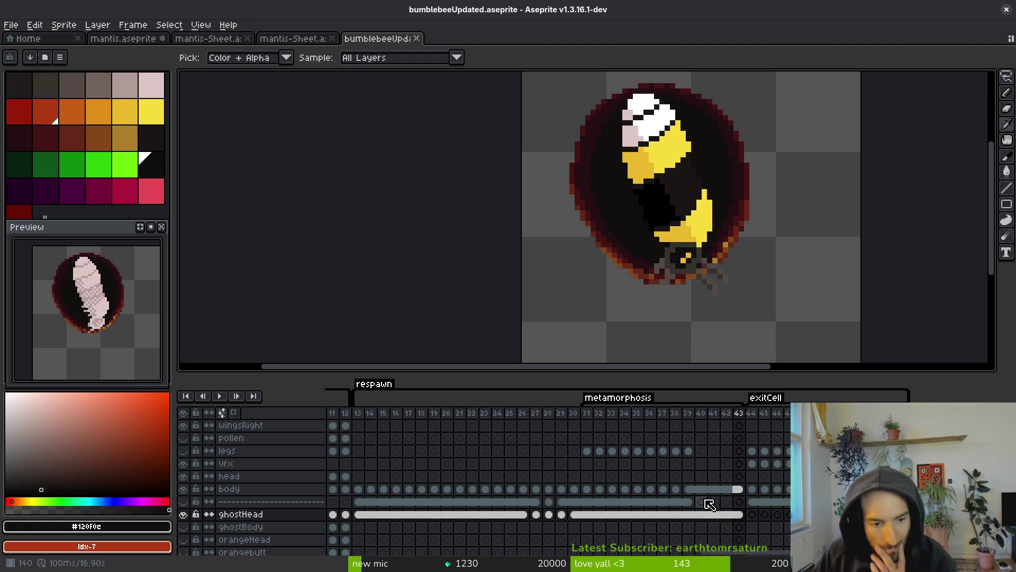
# Make the legs layer visible again and select the frame-39 cels
pyautogui.press('b')
pyautogui.click(689, 452)
pyautogui.click(183, 450)
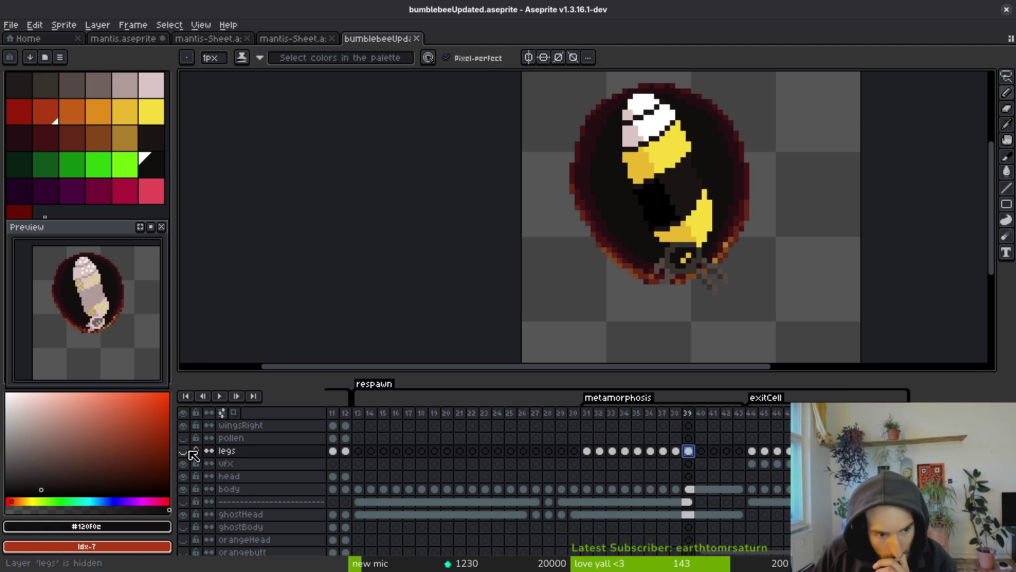
pyautogui.click(690, 516)
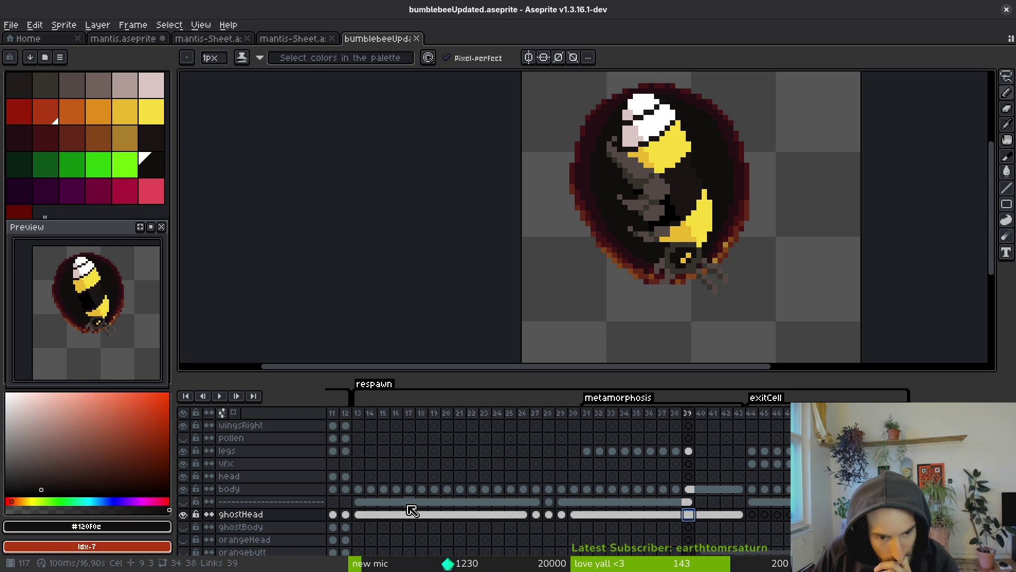
# Add a new layer above the separator at frame 13, keeping the name Layer 1
pyautogui.click(358, 502)
pyautogui.hotkey('shift', 'n')
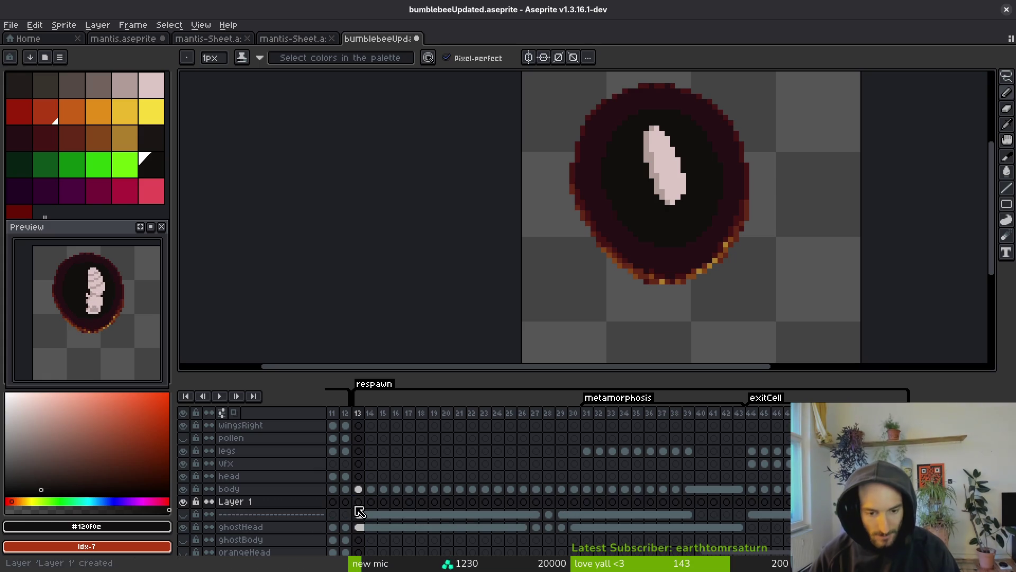
pyautogui.doubleClick(269, 506)
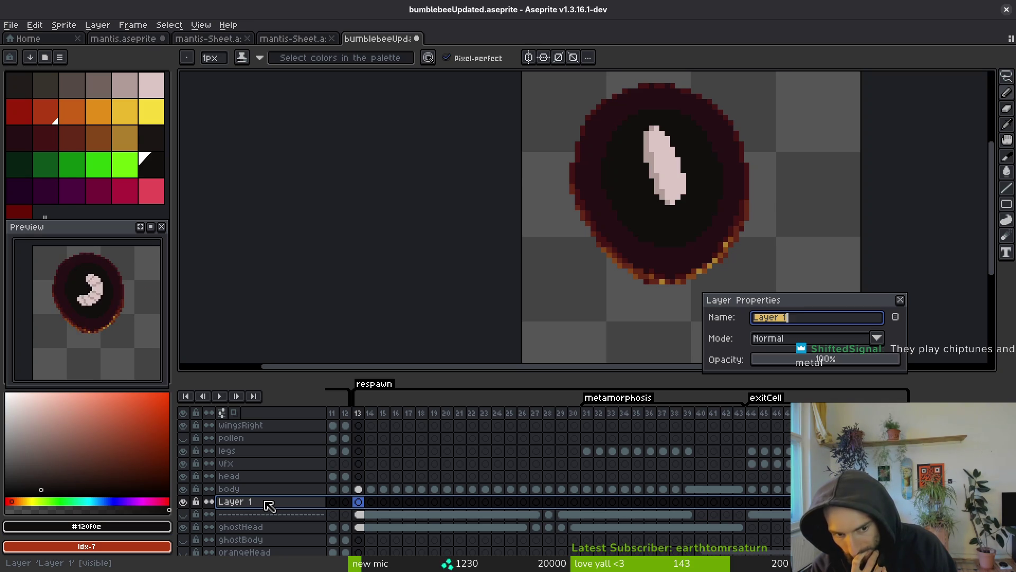
pyautogui.press('Return')
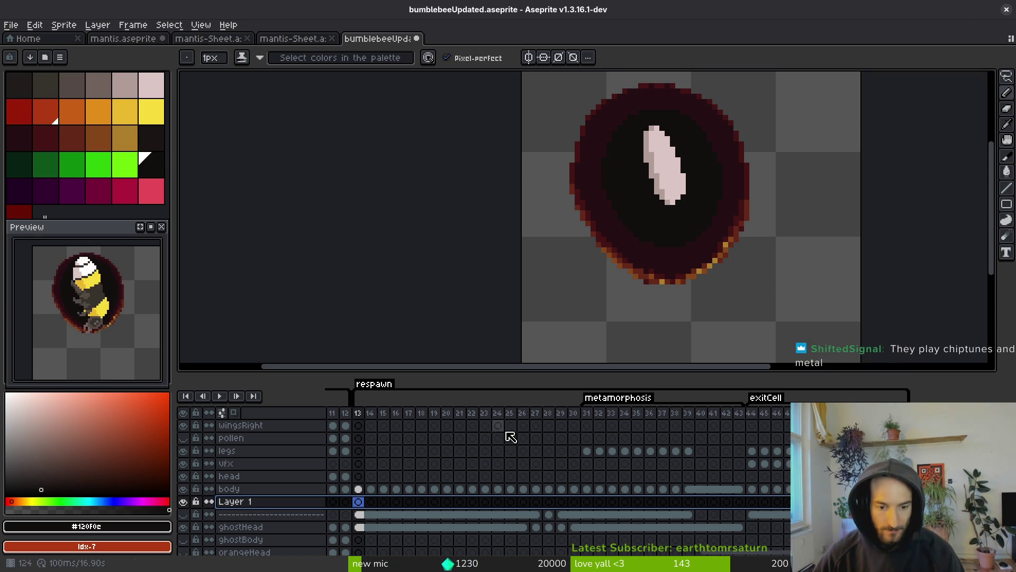
# Move the ghostHead cels across the timeline up into Layer 1, then hide Layer 1
pyautogui.moveTo(358, 539); pyautogui.dragTo(739, 526)
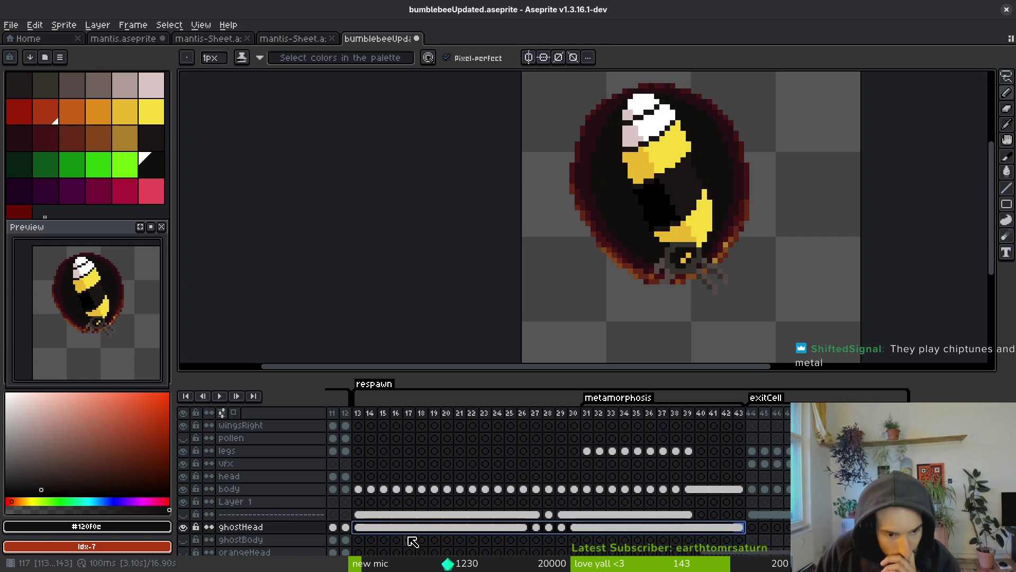
pyautogui.moveTo(409, 534)
pyautogui.mouseDown()
pyautogui.moveTo(411, 503)
pyautogui.moveTo(417, 508)
pyautogui.mouseUp()
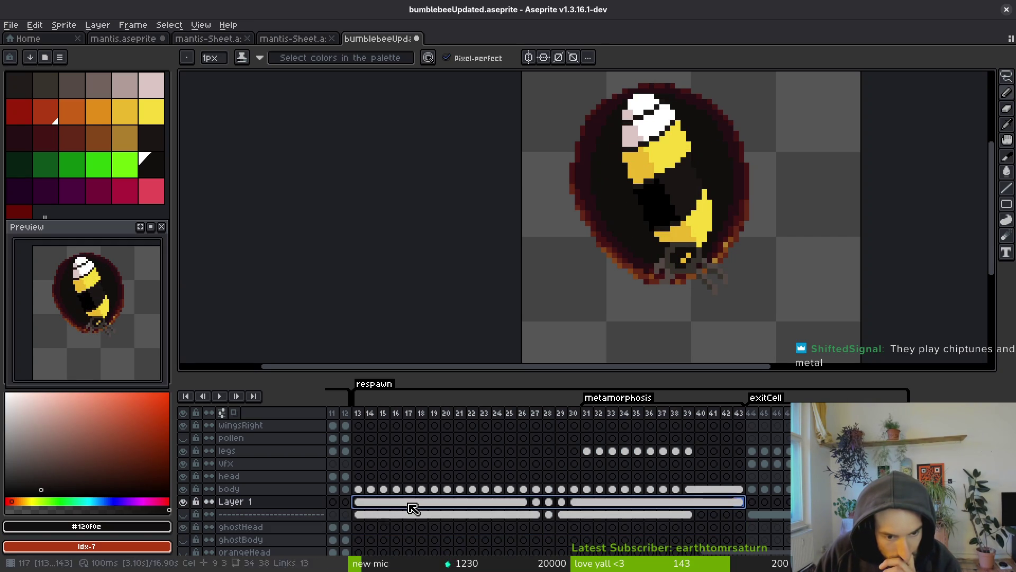
pyautogui.click(183, 501)
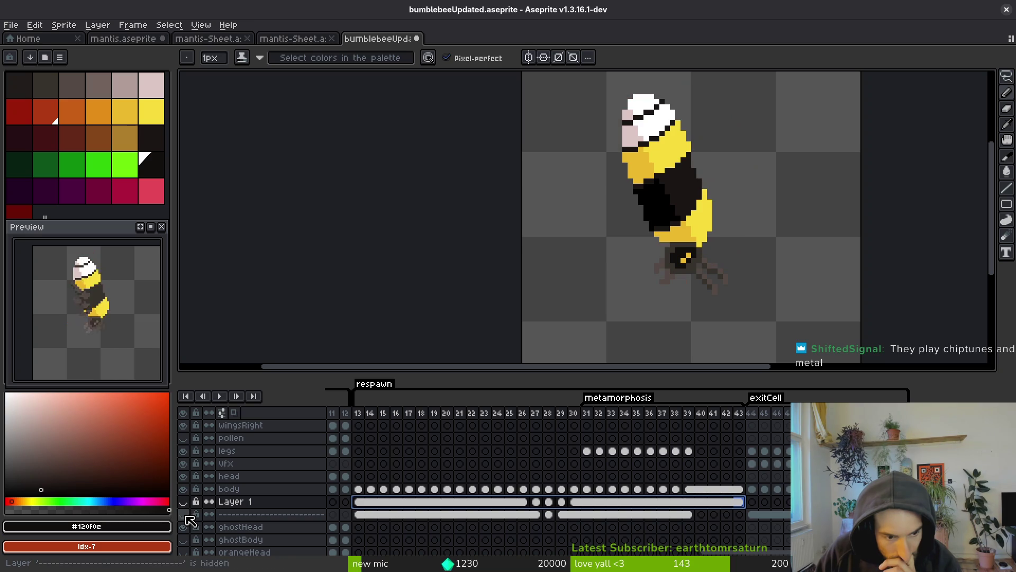
# Link the dashed separator layer's cels from frame 13 onward into one shared cel
pyautogui.click(358, 514)
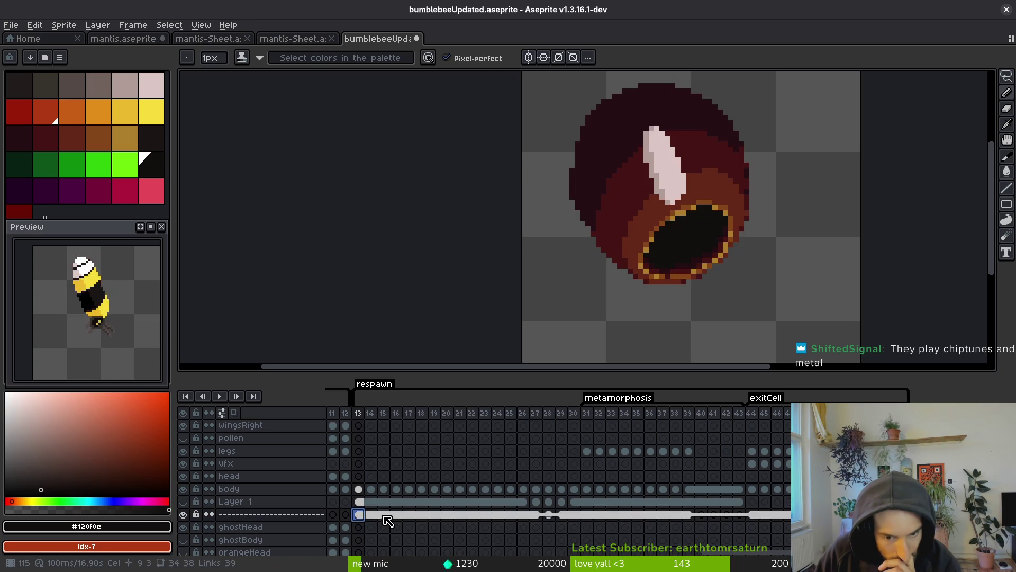
pyautogui.moveTo(364, 520); pyautogui.dragTo(776, 521)
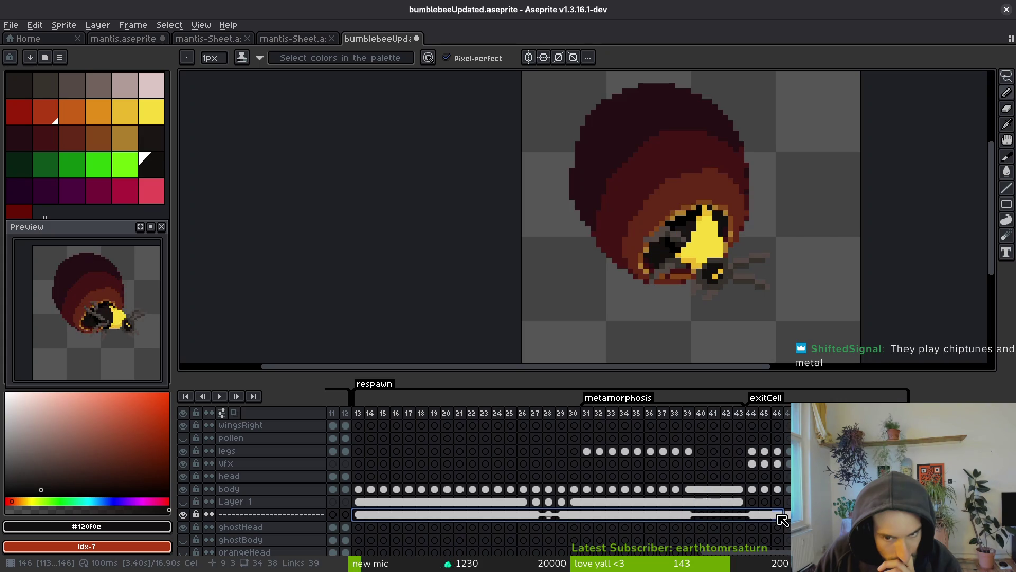
pyautogui.rightClick(500, 524)
pyautogui.click(529, 534)
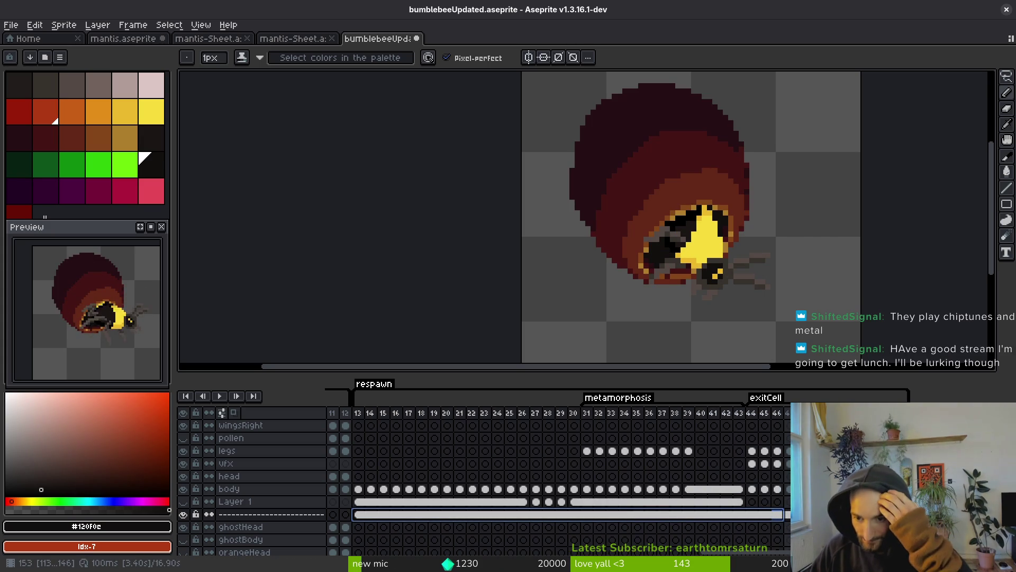
# Play back the animation from frame 14 and save the file
pyautogui.press('Return')
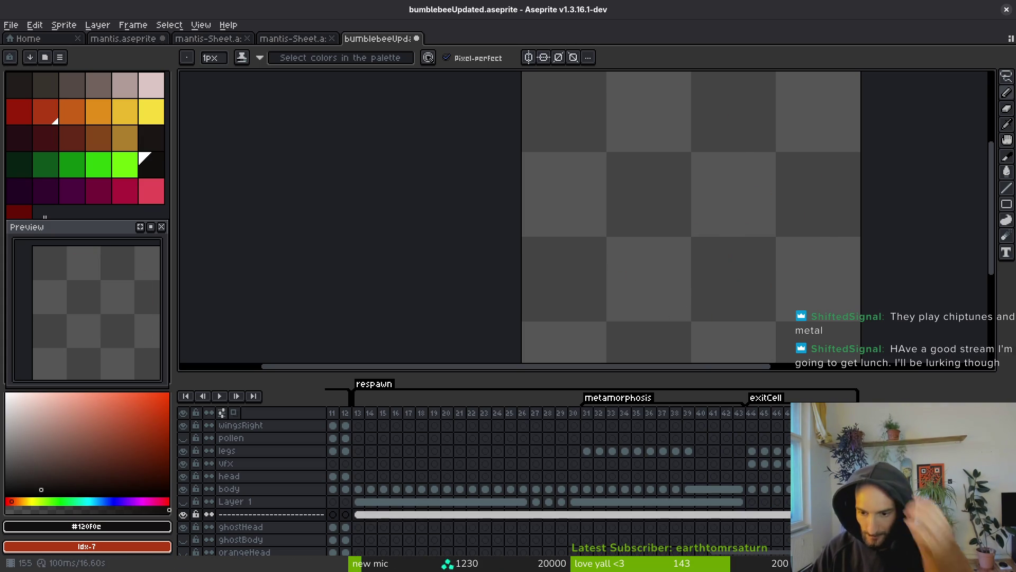
pyautogui.hotkey('ctrl', 's')
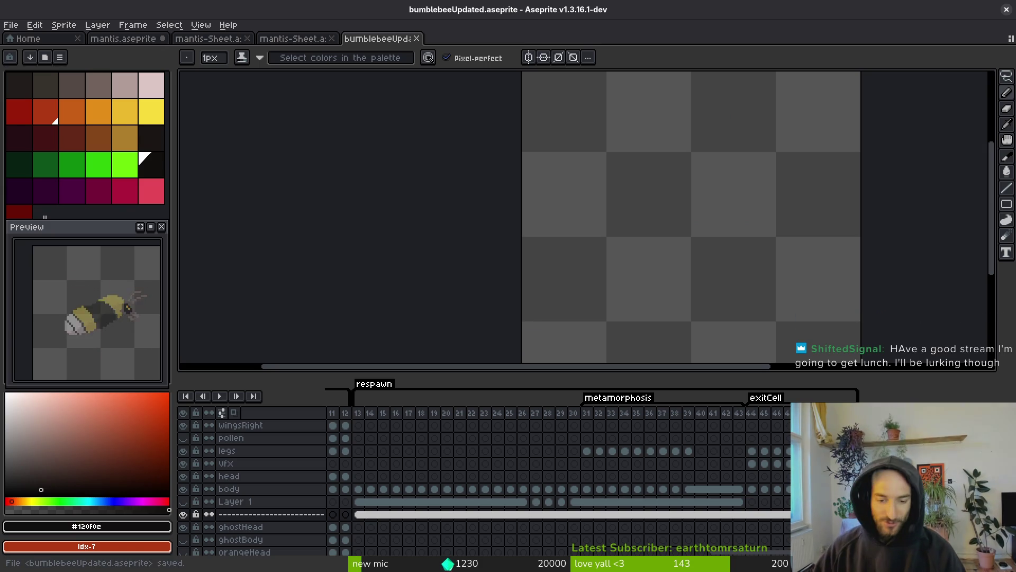
pyautogui.hscroll(-2, 623, 464)
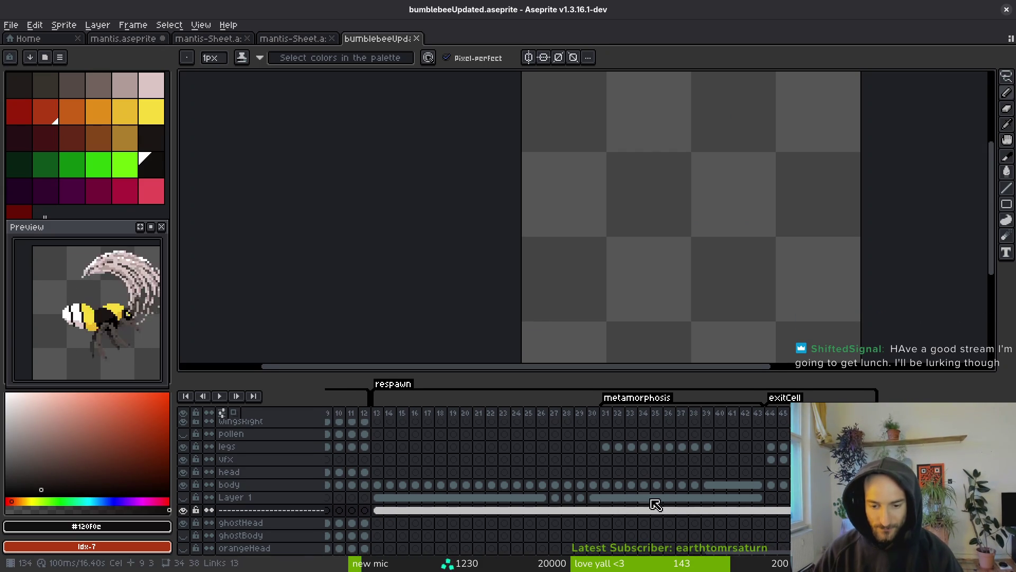
pyautogui.click(385, 514)
pyautogui.press('Return')
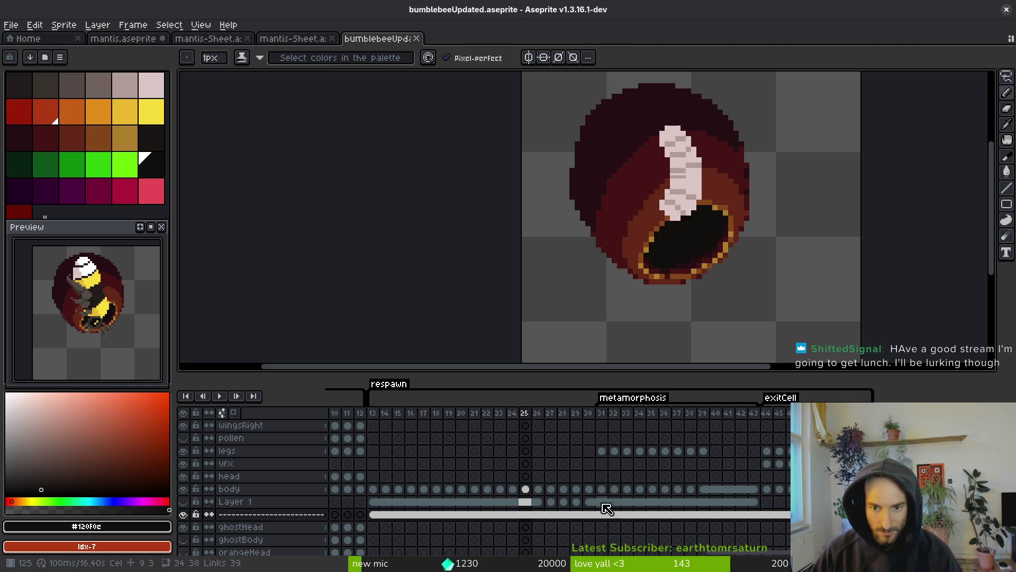
pyautogui.press('i')
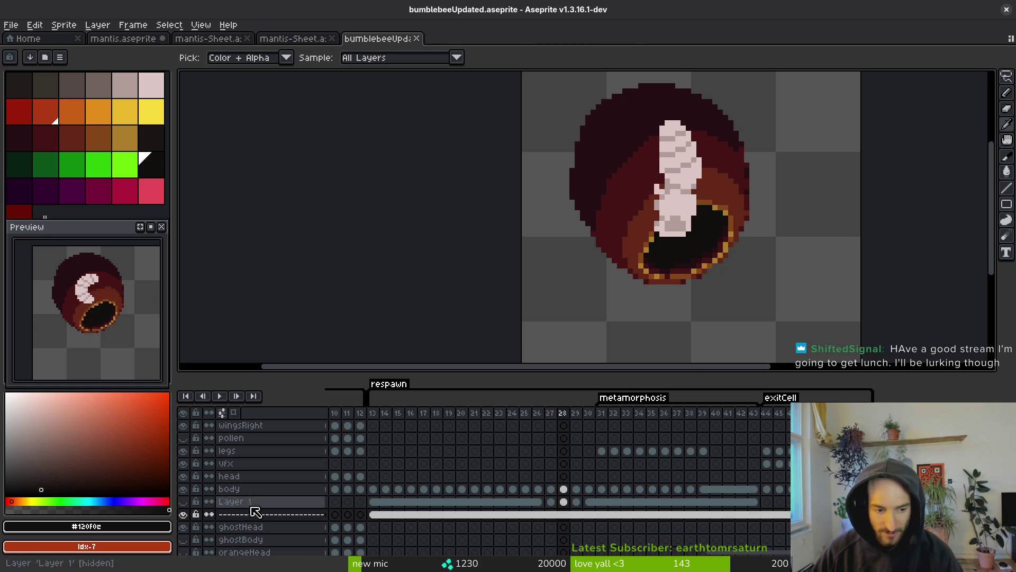
# Hide the dashed separator layer and select the vfx cel at frame 31
pyautogui.click(184, 514)
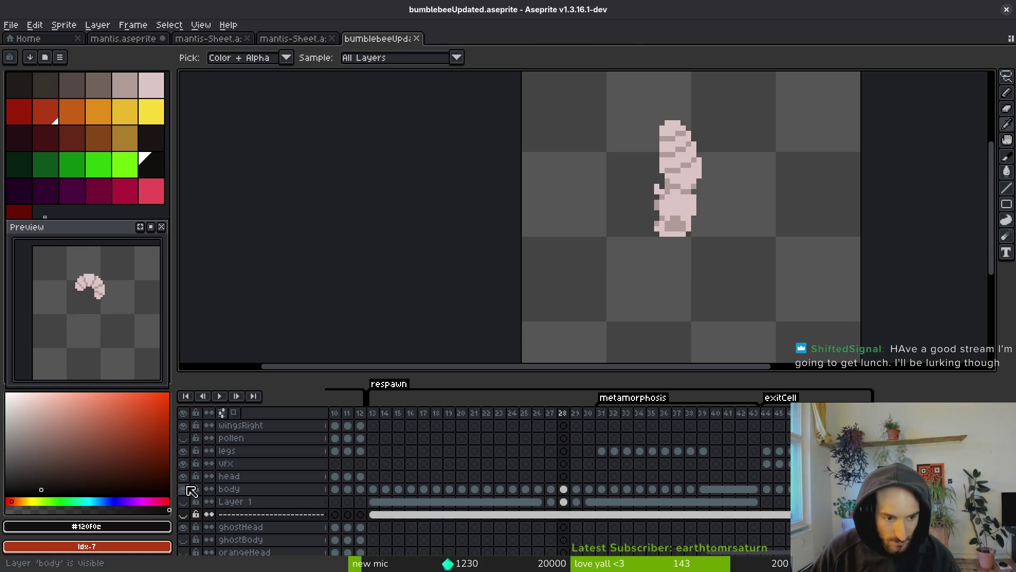
pyautogui.click(607, 454)
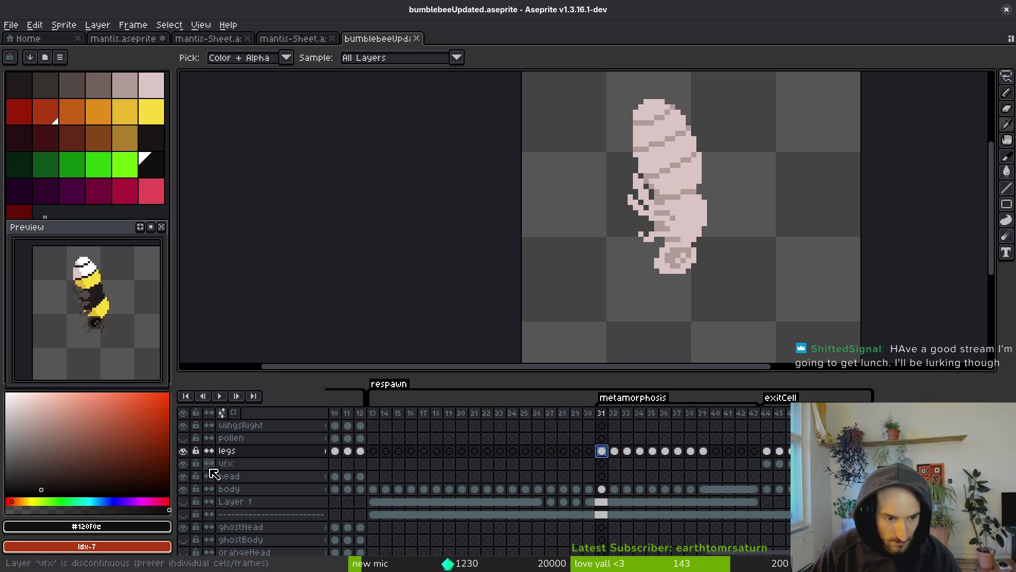
pyautogui.click(602, 463)
pyautogui.hscroll(-5, 497, 454)
# Browse the vfx layer's sting windup frames from 72 to 78
pyautogui.hscroll(-5, 491, 466)
pyautogui.click(415, 464)
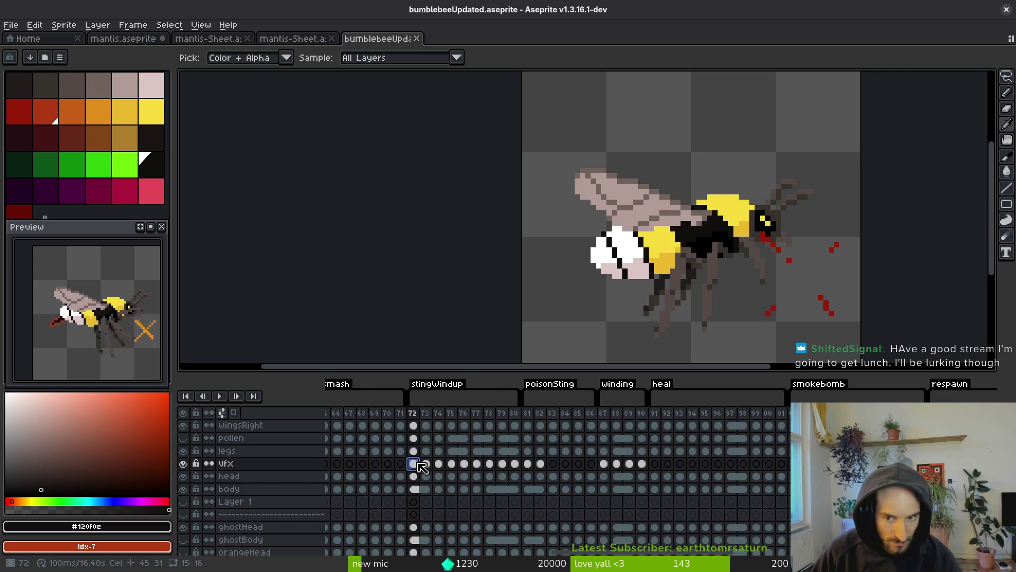
pyautogui.hscroll(-15, 561, 484)
pyautogui.hscroll(8, 561, 483)
pyautogui.press('Left')
pyautogui.press('Left')
pyautogui.hscroll(-8, 379, 460)
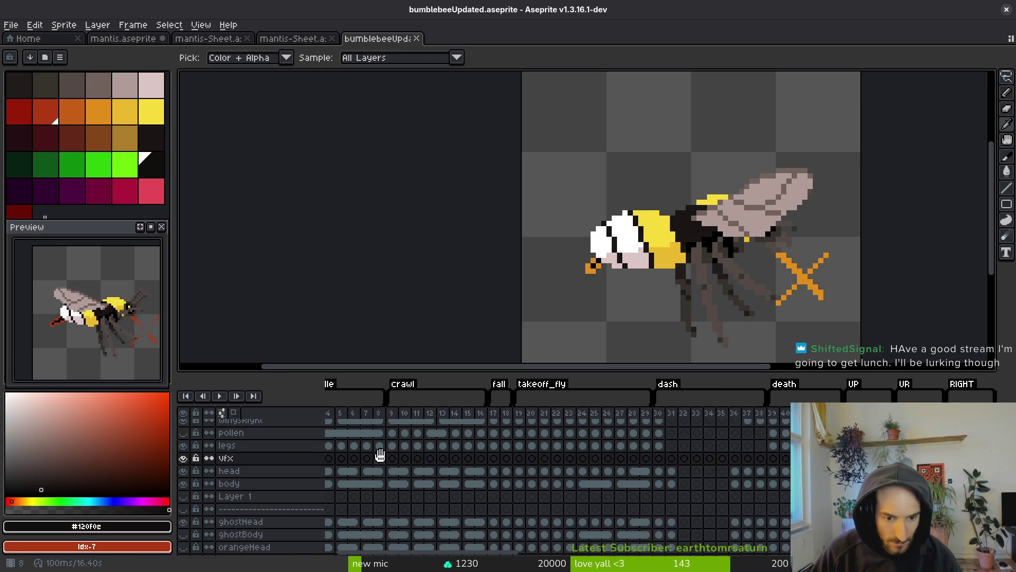
pyautogui.hscroll(8, 363, 502)
pyautogui.hscroll(10, 363, 502)
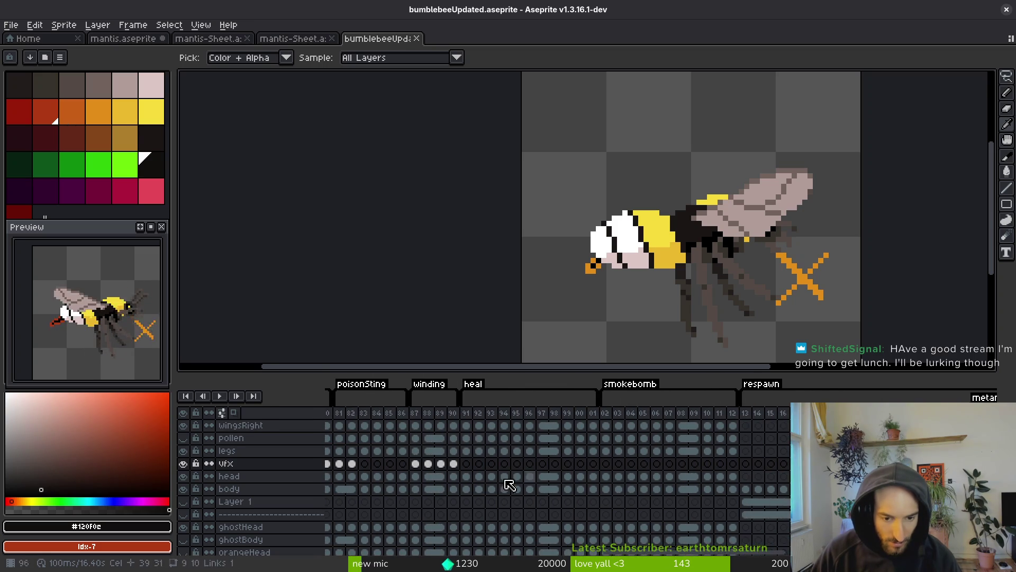
pyautogui.click(528, 464)
# Check frames 87–89 of the winding animation, then return to frame 39
pyautogui.click(667, 464)
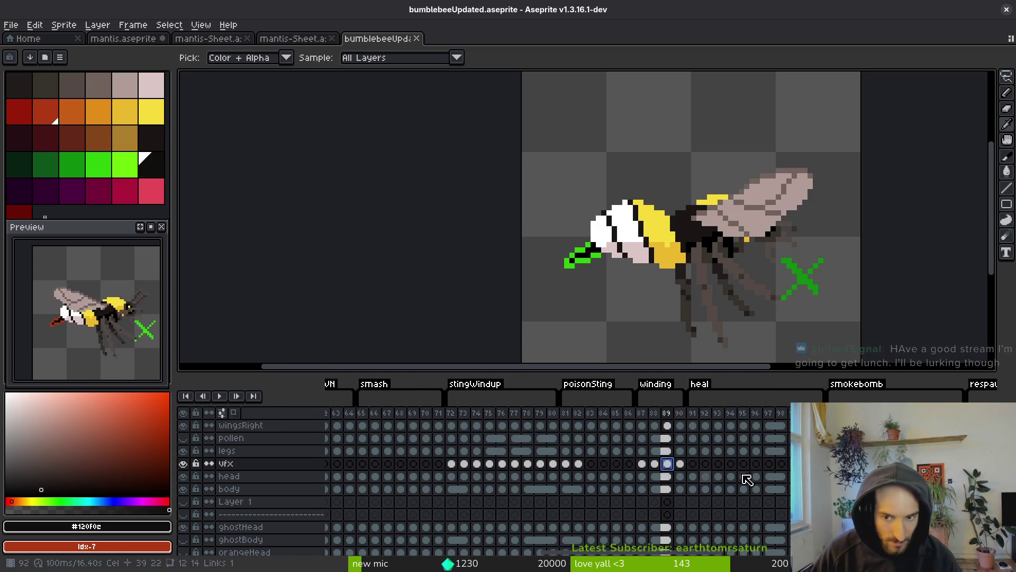
pyautogui.press('Left')
pyautogui.press('Left')
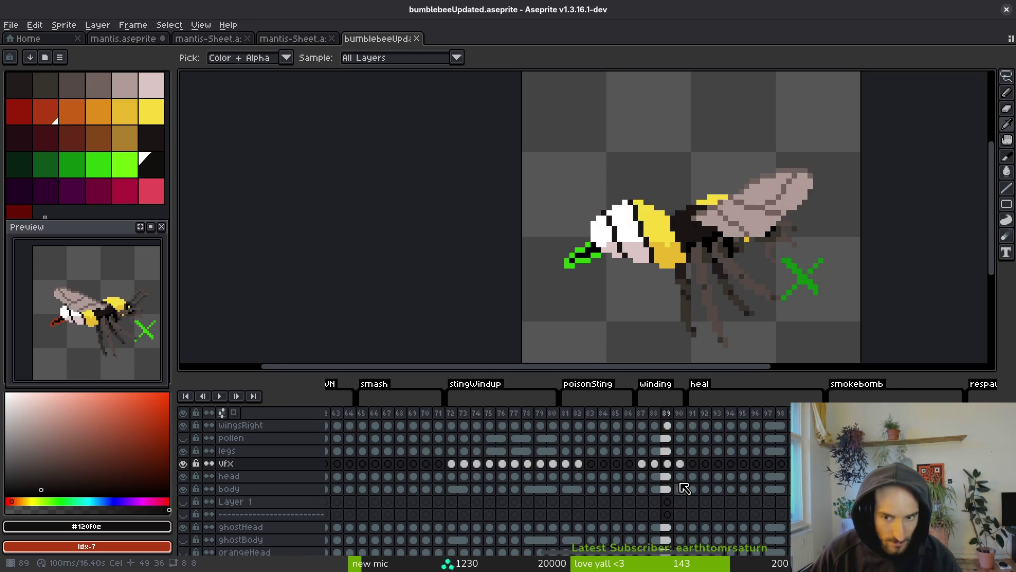
pyautogui.press('Right')
pyautogui.press('Right')
pyautogui.press('Right')
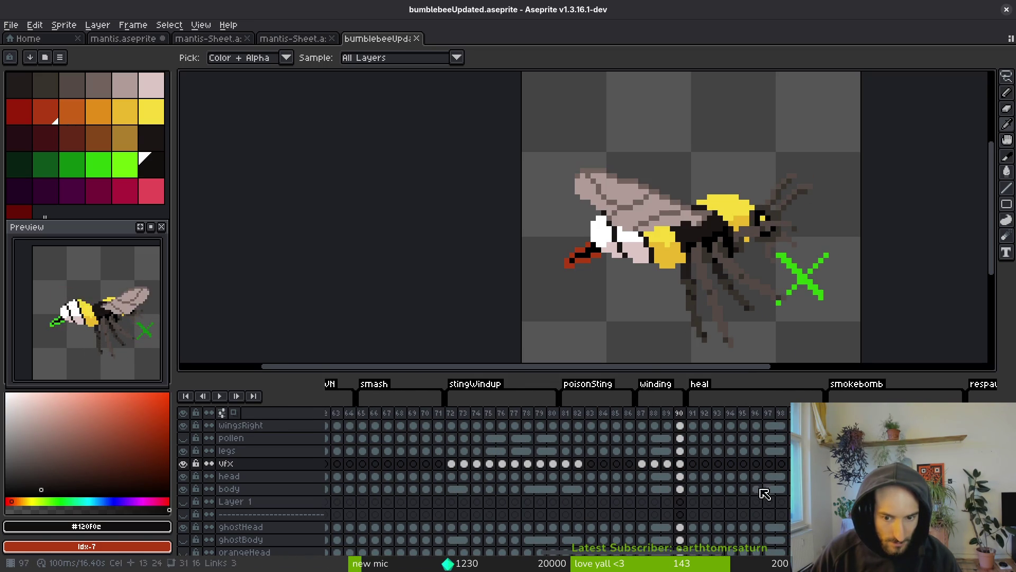
pyautogui.hscroll(-8, 449, 487)
pyautogui.click(562, 464)
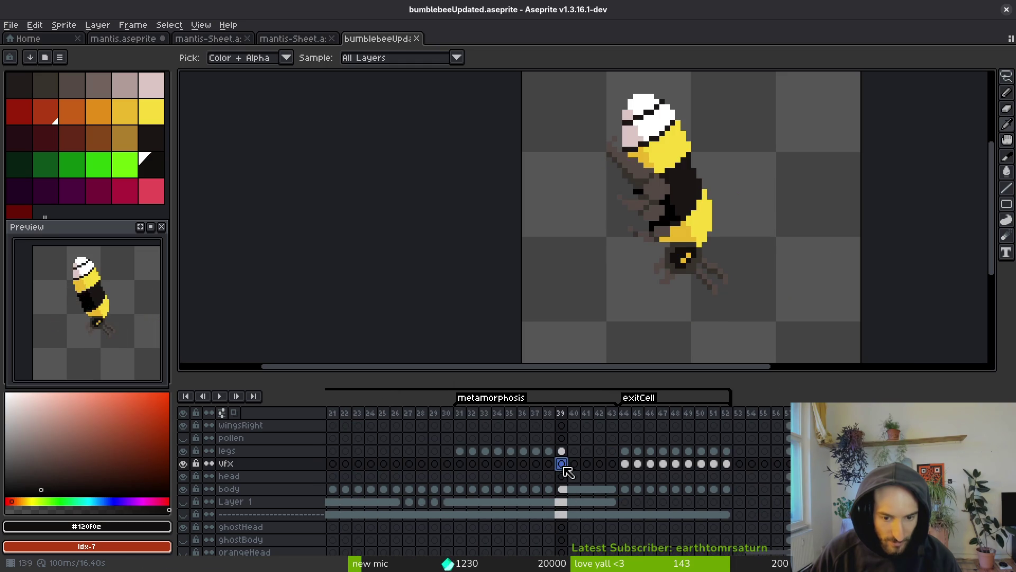
pyautogui.hscroll(1, 640, 480)
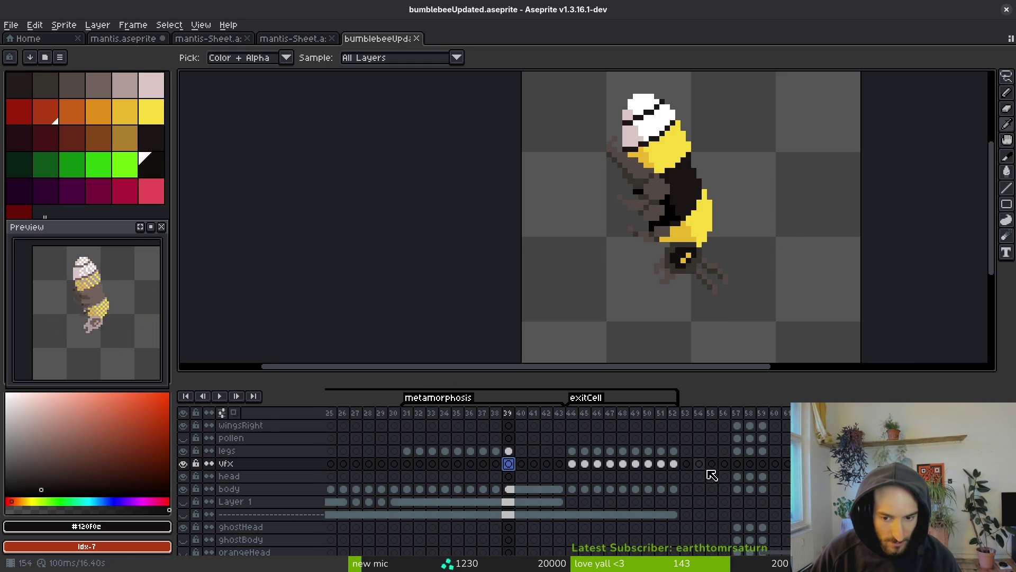
# Drag the vfx layer above legs, then select Layer 1 cels 13–42 and the frame-44 vfx cel
pyautogui.moveTo(267, 464)
pyautogui.mouseDown()
pyautogui.moveTo(286, 465)
pyautogui.moveTo(295, 451)
pyautogui.mouseUp()
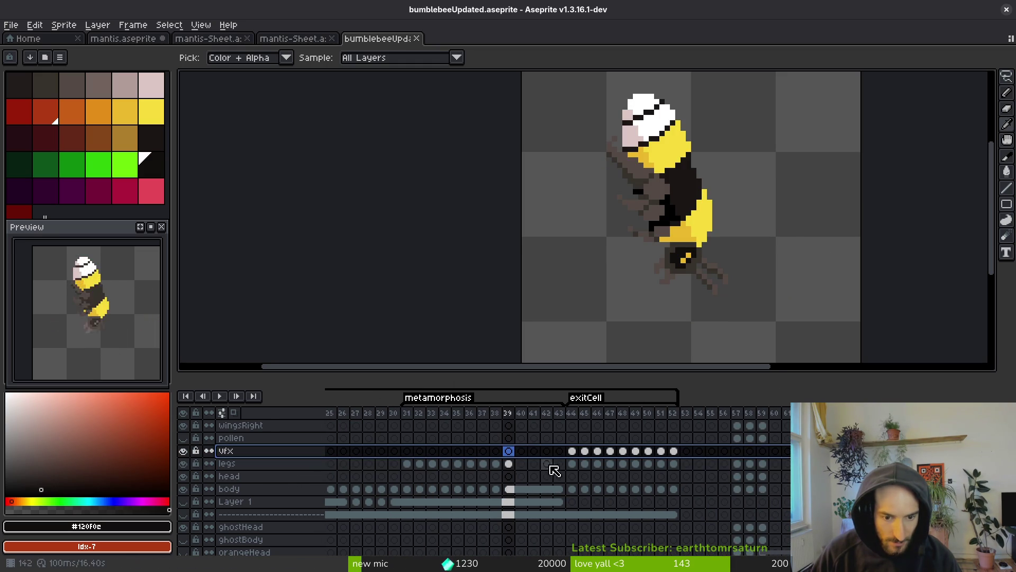
pyautogui.hscroll(-4, 522, 476)
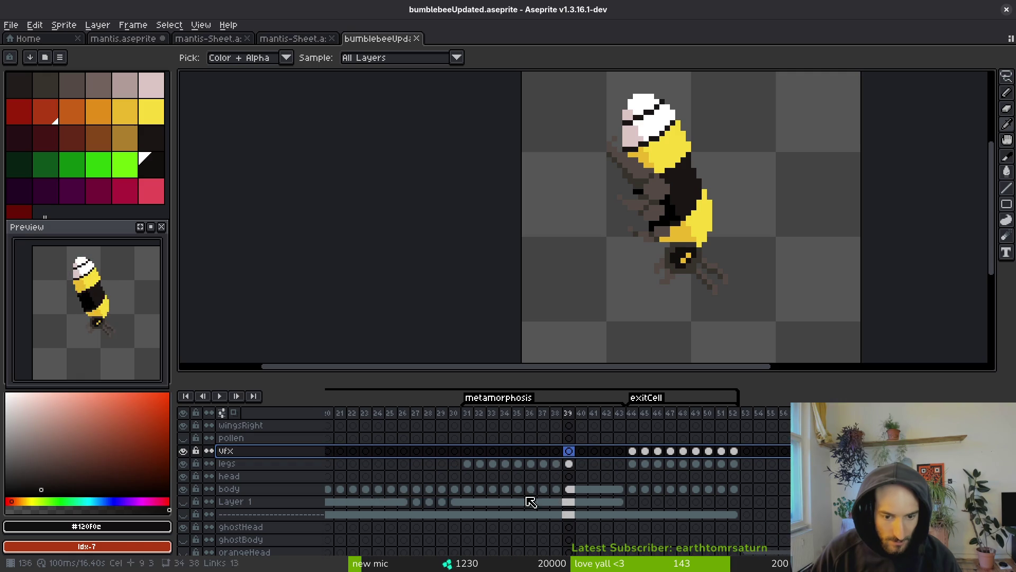
pyautogui.moveTo(398, 509)
pyautogui.mouseDown()
pyautogui.moveTo(388, 503)
pyautogui.moveTo(787, 507)
pyautogui.moveTo(778, 509)
pyautogui.mouseUp()
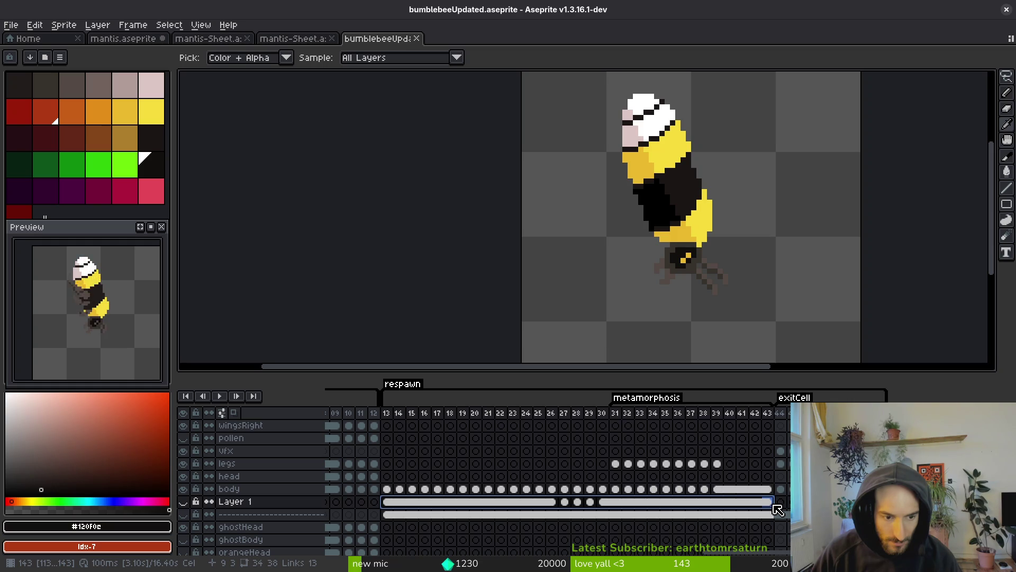
pyautogui.click(781, 451)
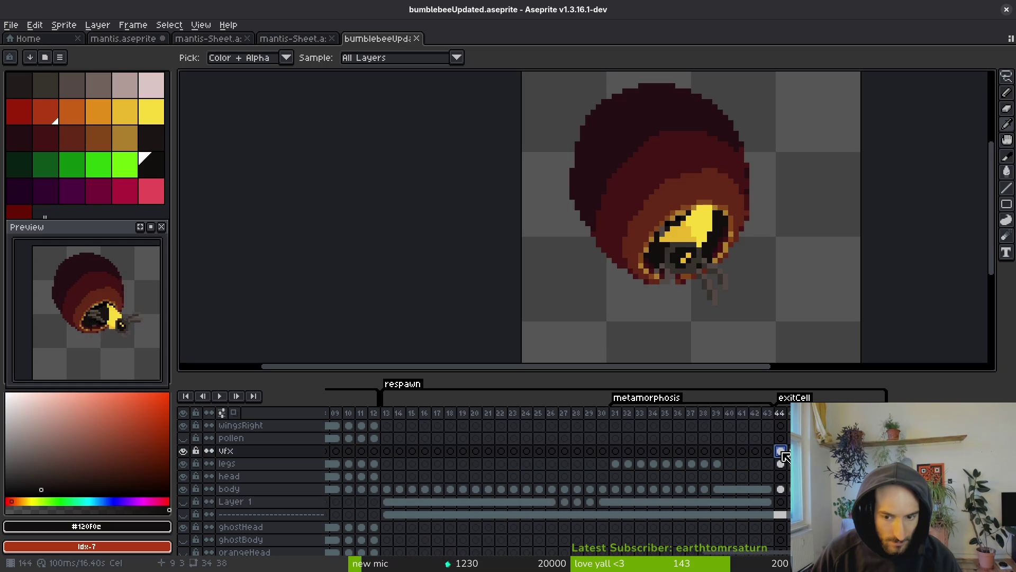
# Hide vfx, select Layer 1 cels 13–41, and make Layer 1's dark backdrop visible
pyautogui.click(184, 452)
pyautogui.moveTo(768, 506); pyautogui.dragTo(386, 502)
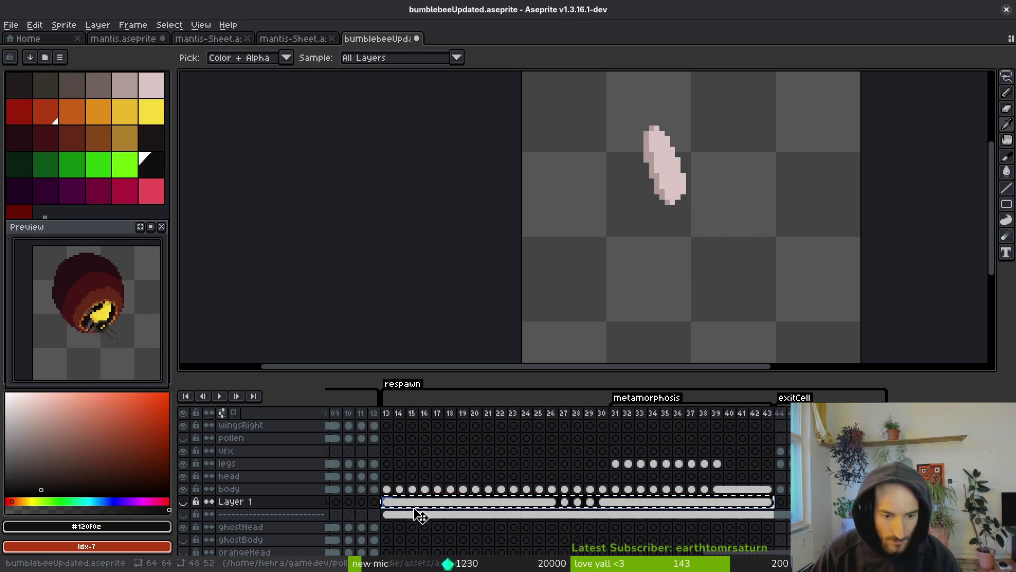
pyautogui.press('Return')
pyautogui.moveTo(390, 506); pyautogui.dragTo(748, 502)
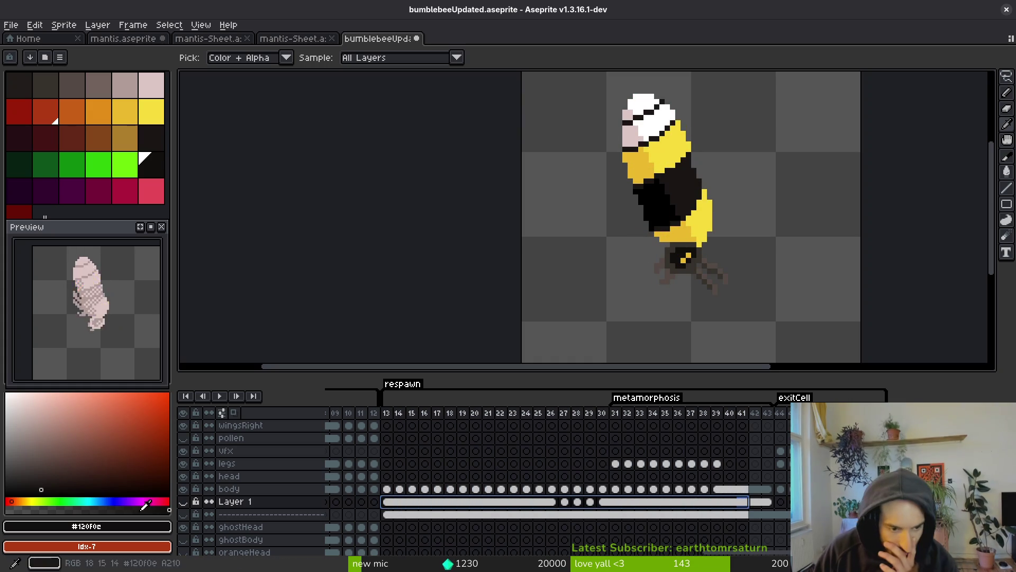
pyautogui.click(184, 502)
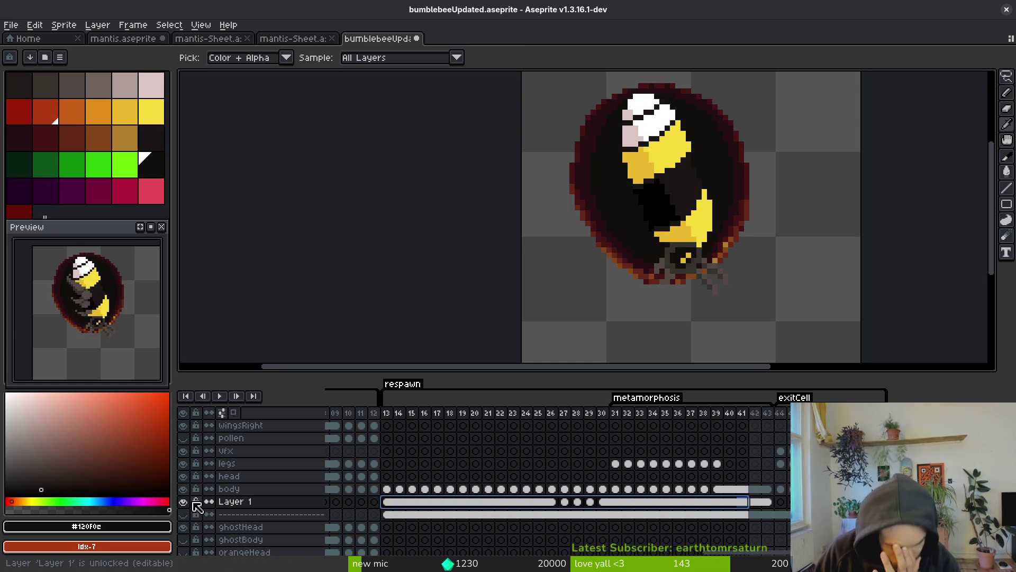
# Compare frames 39, 40 and 44 with the backdrop and save the file
pyautogui.click(732, 504)
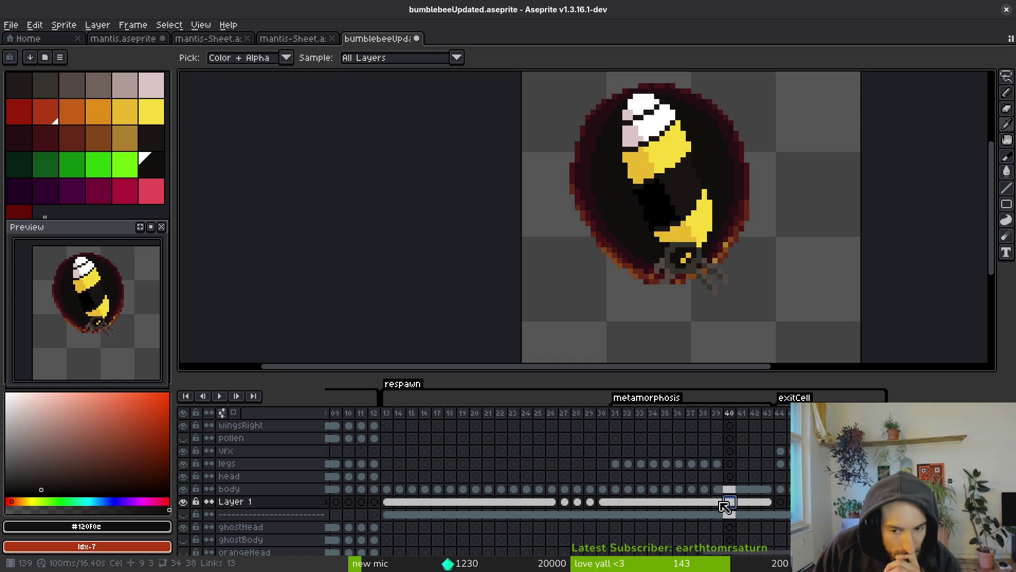
pyautogui.click(720, 502)
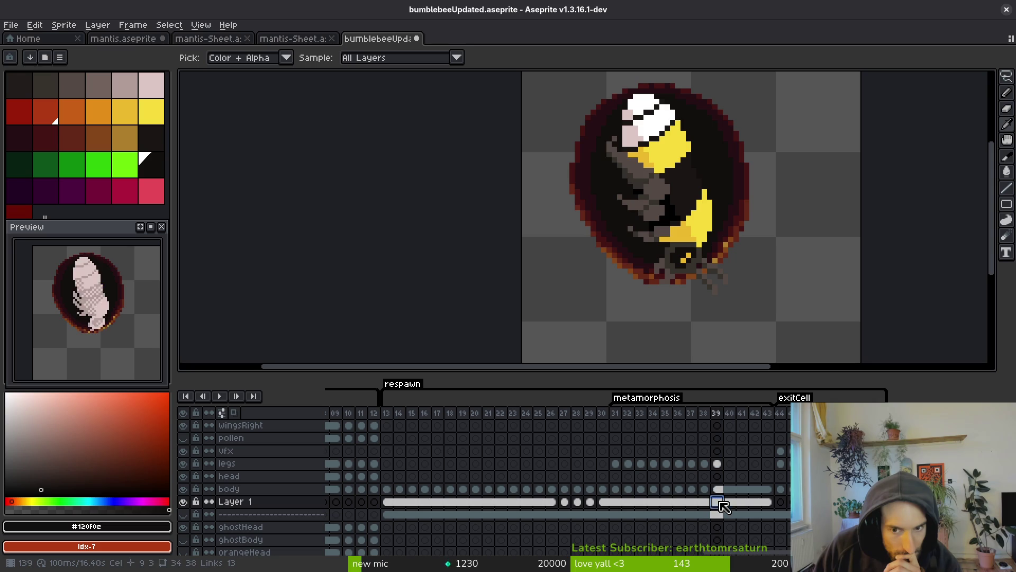
pyautogui.click(781, 451)
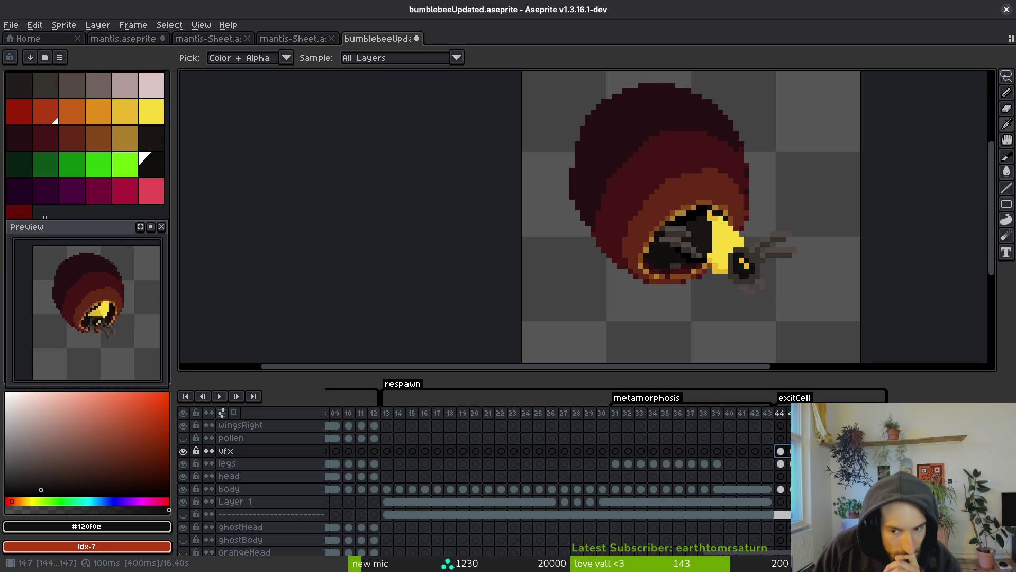
pyautogui.click(731, 451)
pyautogui.click(743, 459)
pyautogui.hotkey('ctrl', 's')
pyautogui.press('Left')
pyautogui.press('Left')
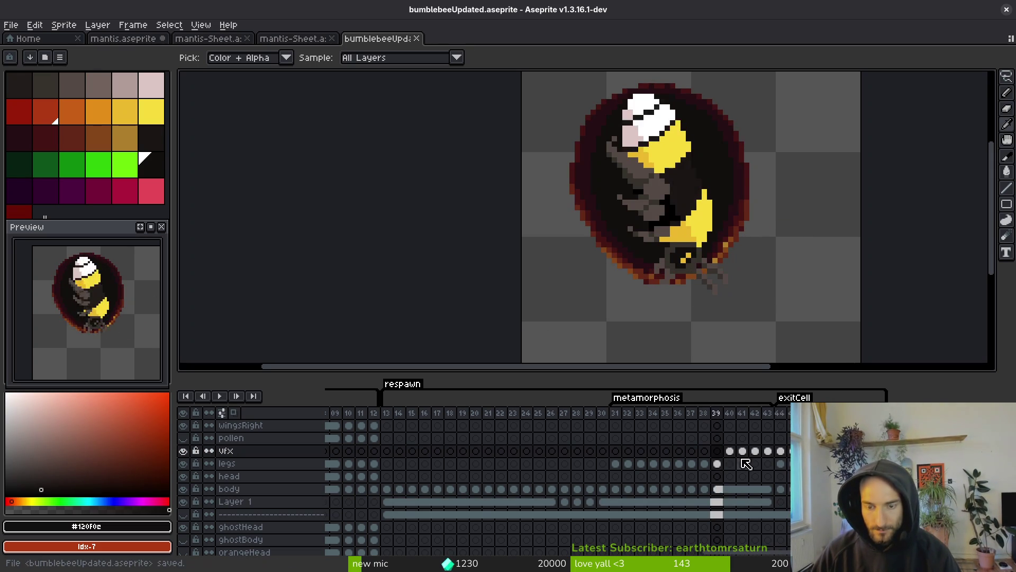
pyautogui.press('Right')
pyautogui.press('Right')
pyautogui.press('Left')
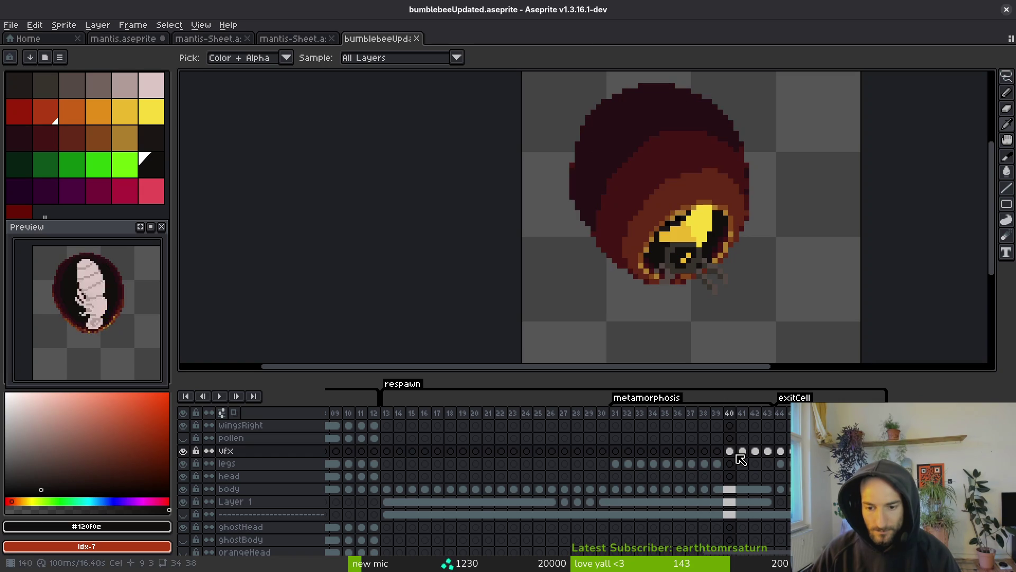
# Zoom in on the frame-40 cocoon and paint a dark pixel with the Pencil
pyautogui.press('b')
pyautogui.scroll(1, 627, 190)
pyautogui.scroll(2, 626, 190)
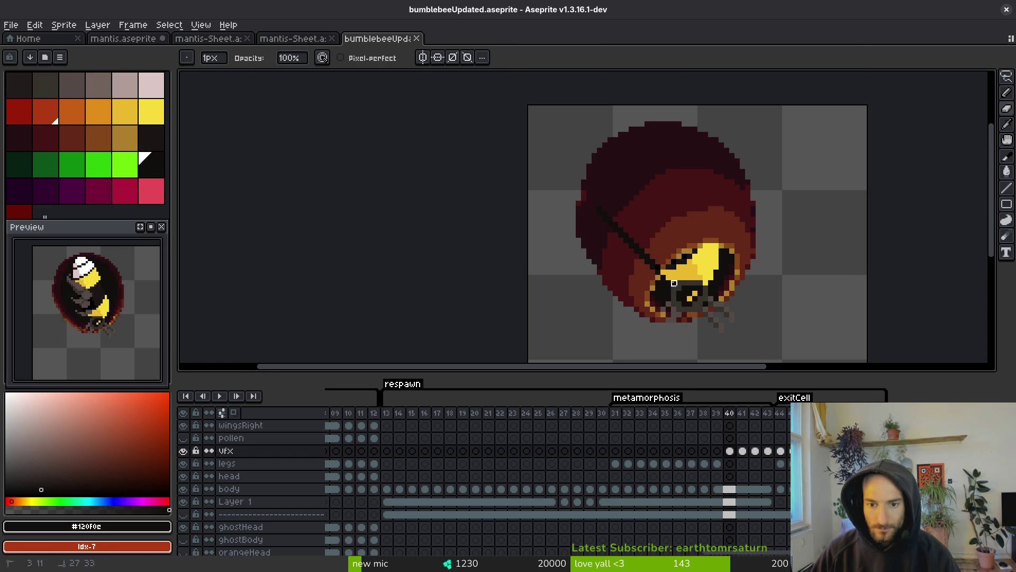
pyautogui.hotkey('ctrl', 's')
pyautogui.scroll(4, 592, 193)
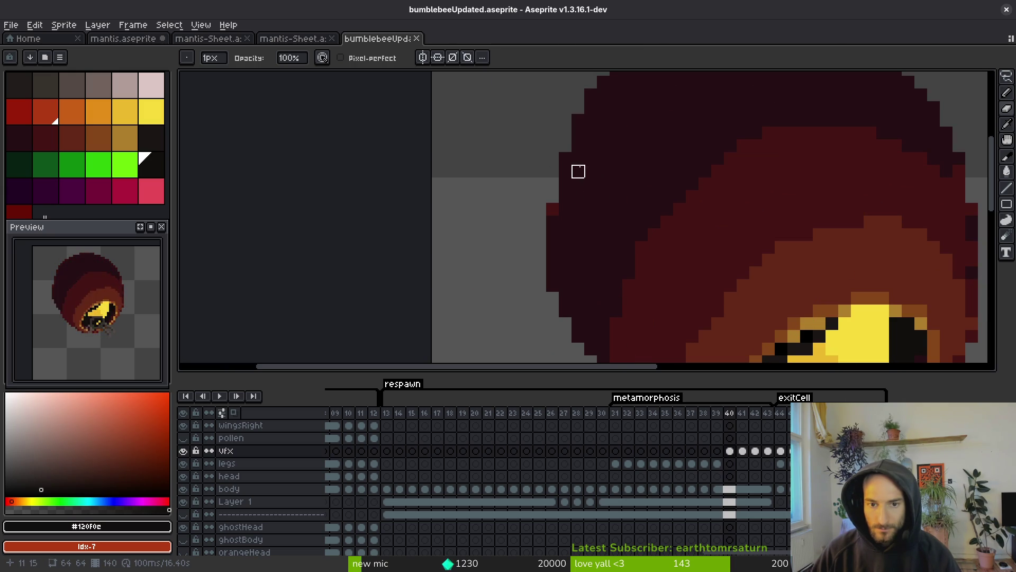
pyautogui.click(616, 209)
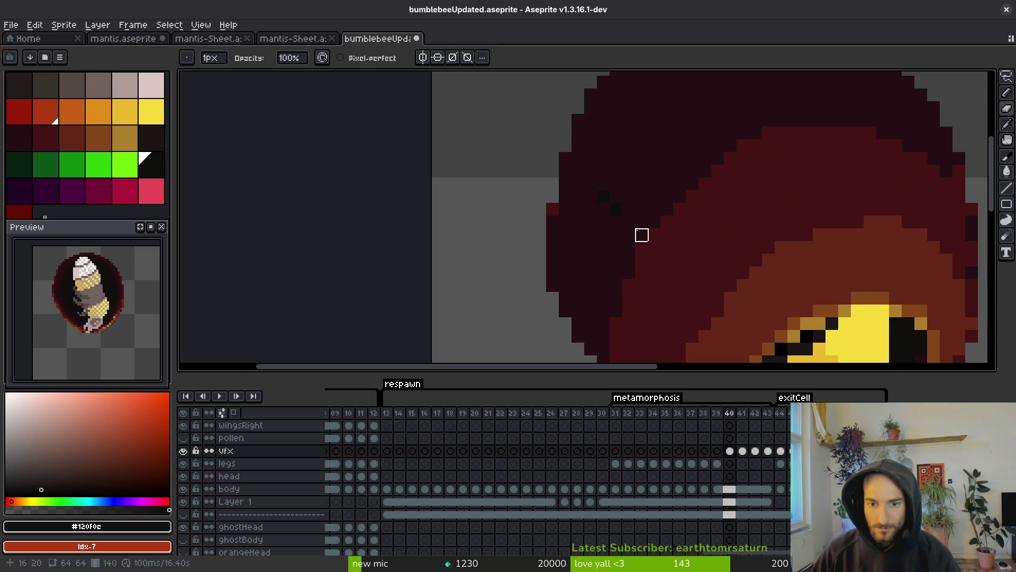
# Pick transparent from empty canvas as the drawing colour and check its RGB values
pyautogui.scroll(-2, 540, 238)
pyautogui.press('alt')
pyautogui.keyDown('alt'); pyautogui.click(504, 282); pyautogui.keyUp('alt')
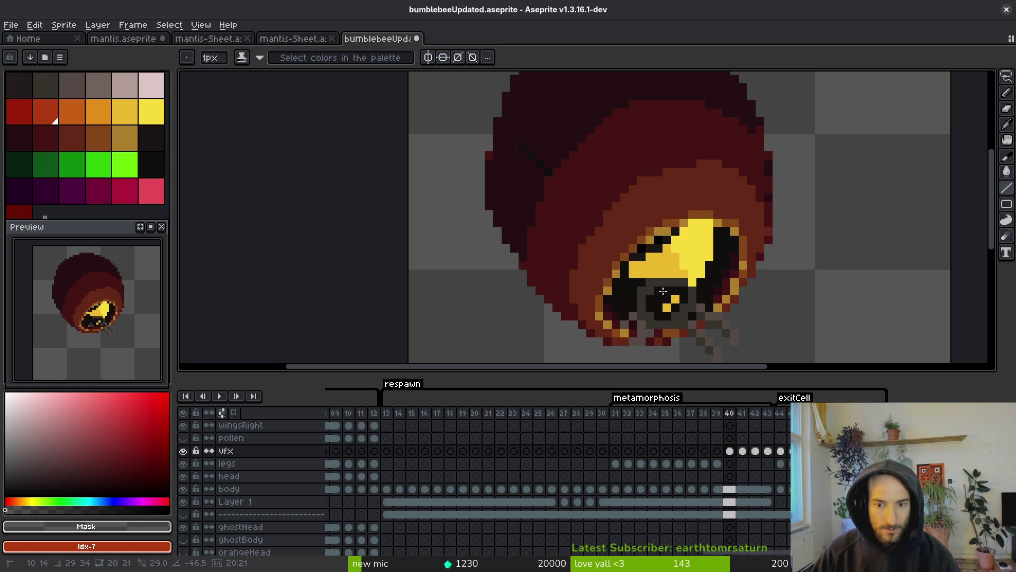
pyautogui.scroll(-2, 615, 260)
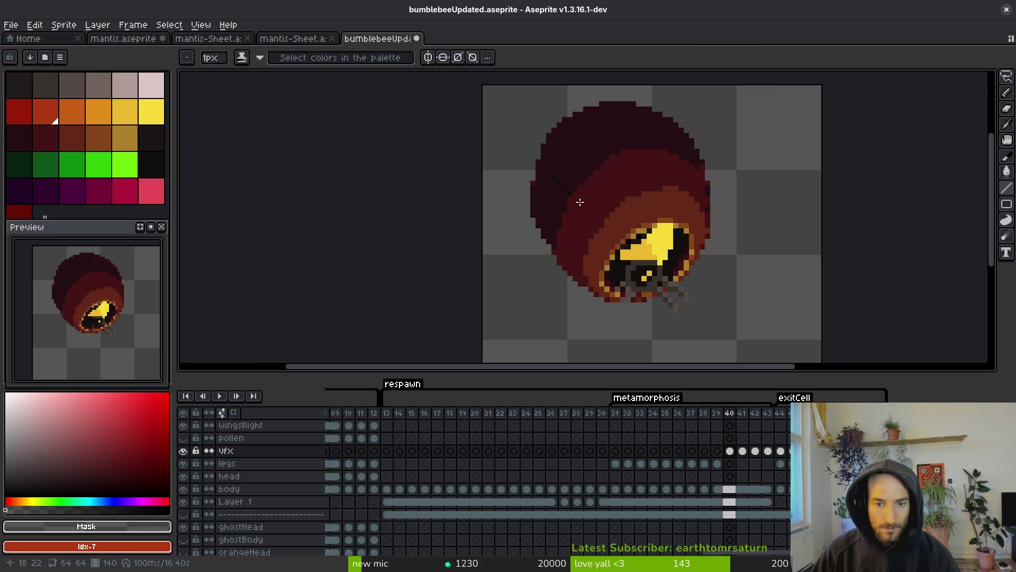
pyautogui.scroll(2, 599, 196)
pyautogui.press('b')
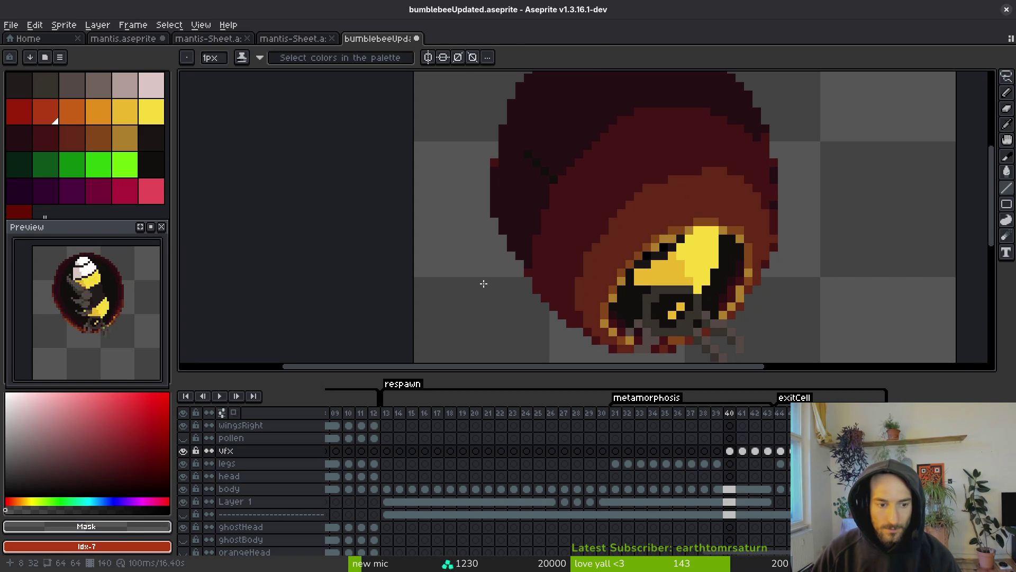
pyautogui.click(118, 526)
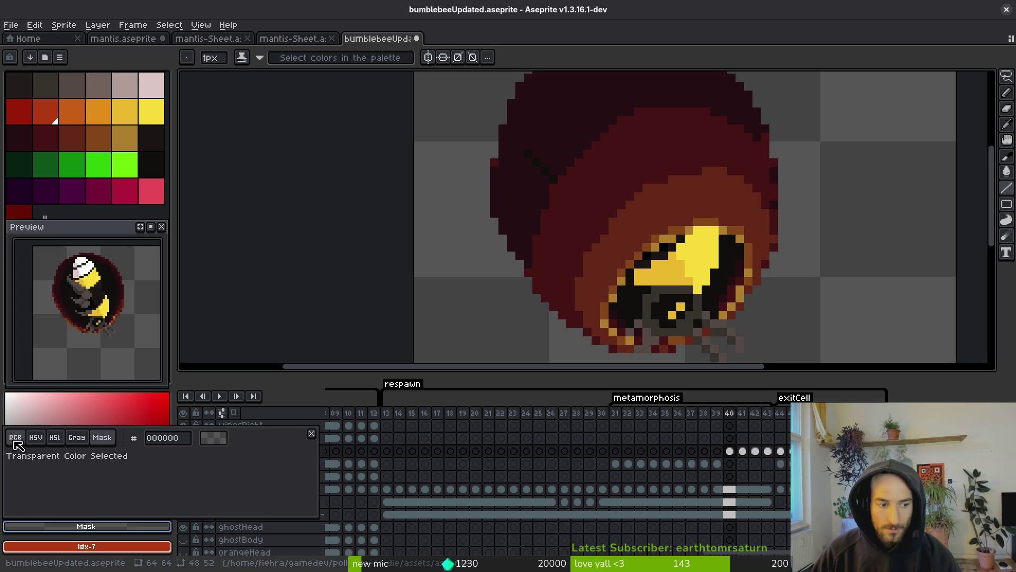
pyautogui.click(15, 437)
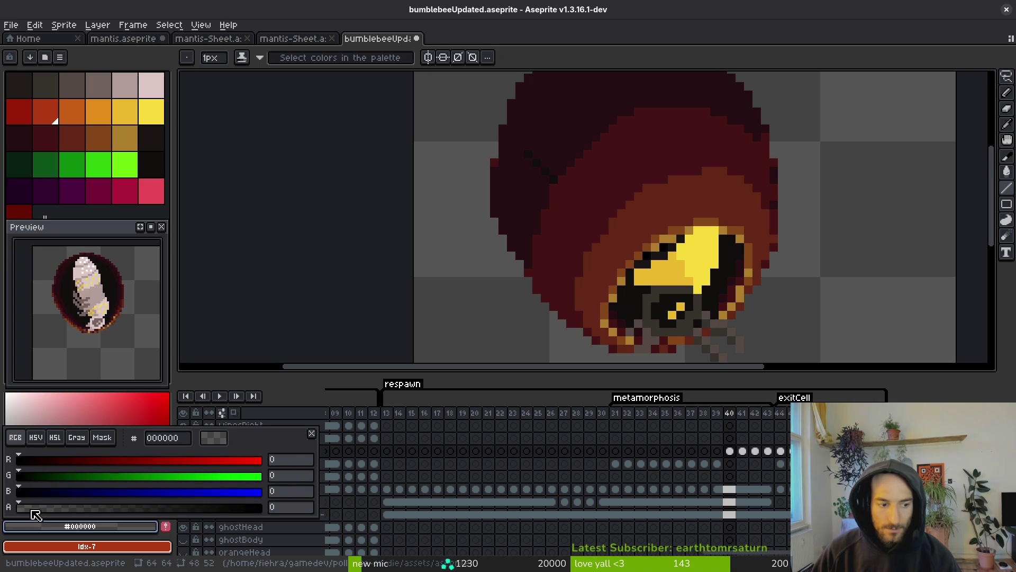
pyautogui.click(268, 465)
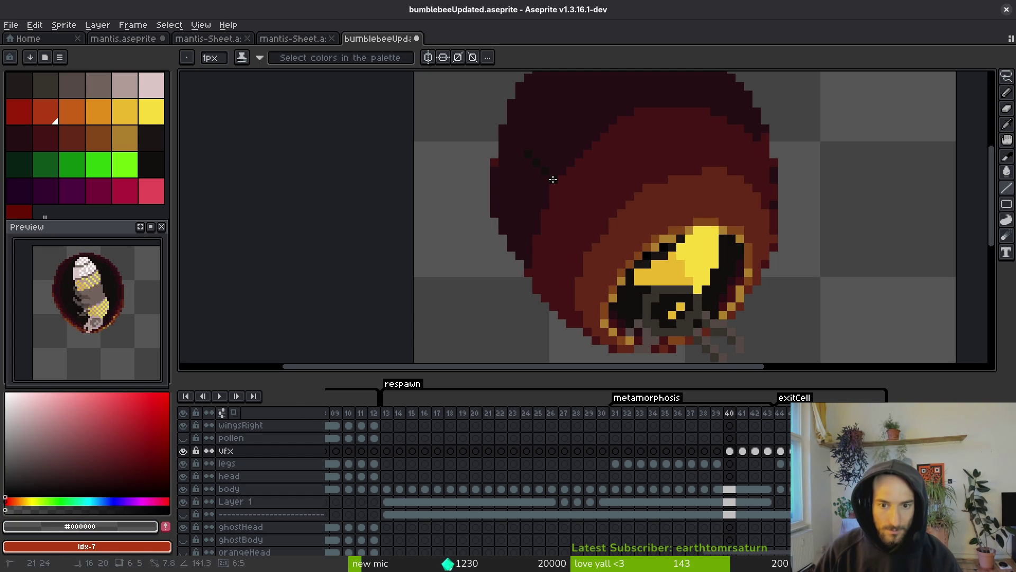
# Undo and redo the last erase, then save the file
pyautogui.scroll(1, 637, 170)
pyautogui.scroll(-3, 643, 207)
pyautogui.scroll(1, 631, 230)
pyautogui.scroll(-1, 637, 235)
pyautogui.hotkey('ctrl', 'z')
pyautogui.hotkey('ctrl', 'z')
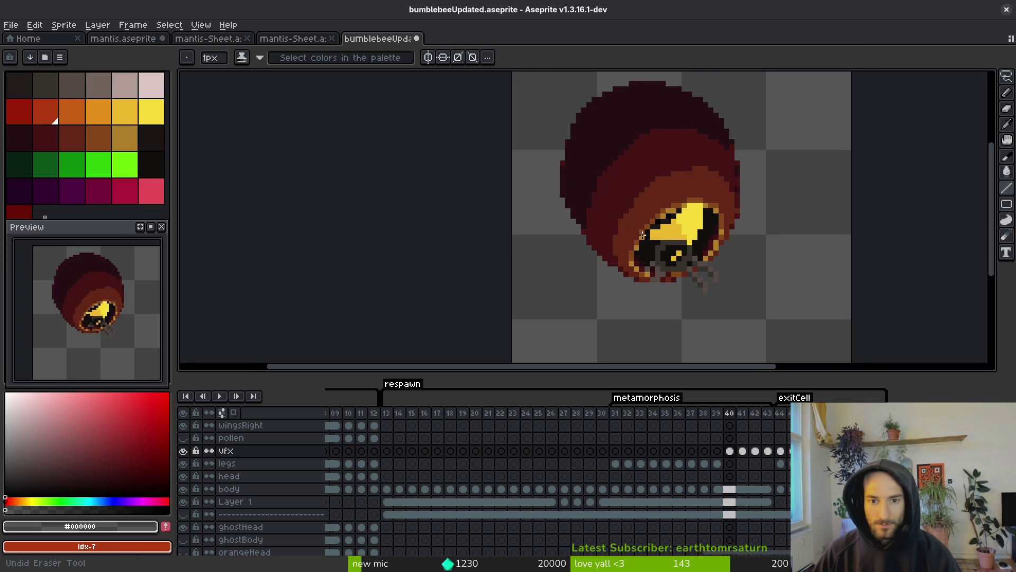
pyautogui.hotkey('ctrl', 'y')
pyautogui.hotkey('ctrl', 'y')
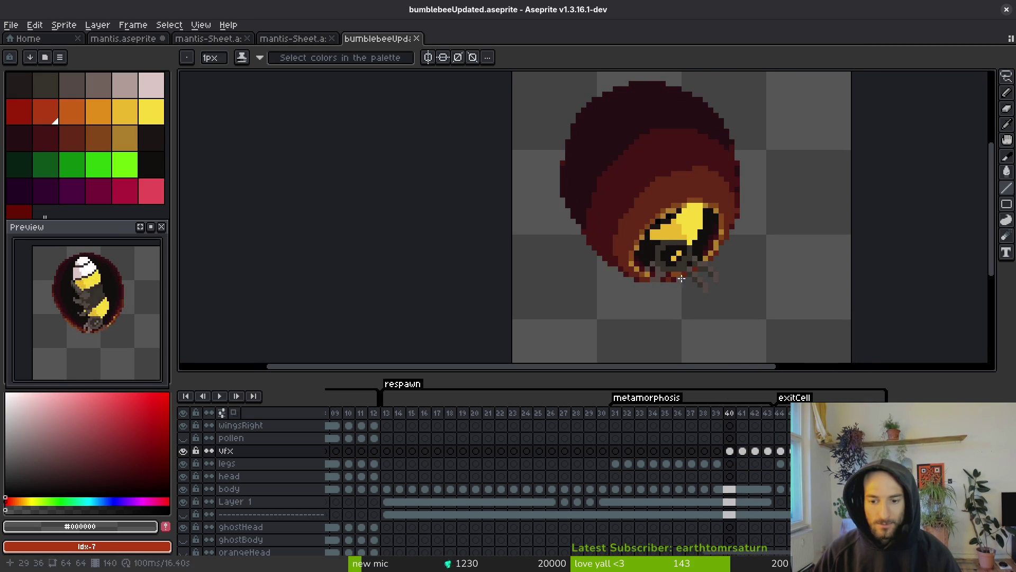
pyautogui.hotkey('ctrl', 's')
# Flip between frames 39 and 40 to compare the bee with the cocoon
pyautogui.press('Left')
pyautogui.press('i')
pyautogui.press('Right')
pyautogui.press('Left')
pyautogui.press('Right')
pyautogui.press('Left')
pyautogui.press('Right')
pyautogui.press('Left')
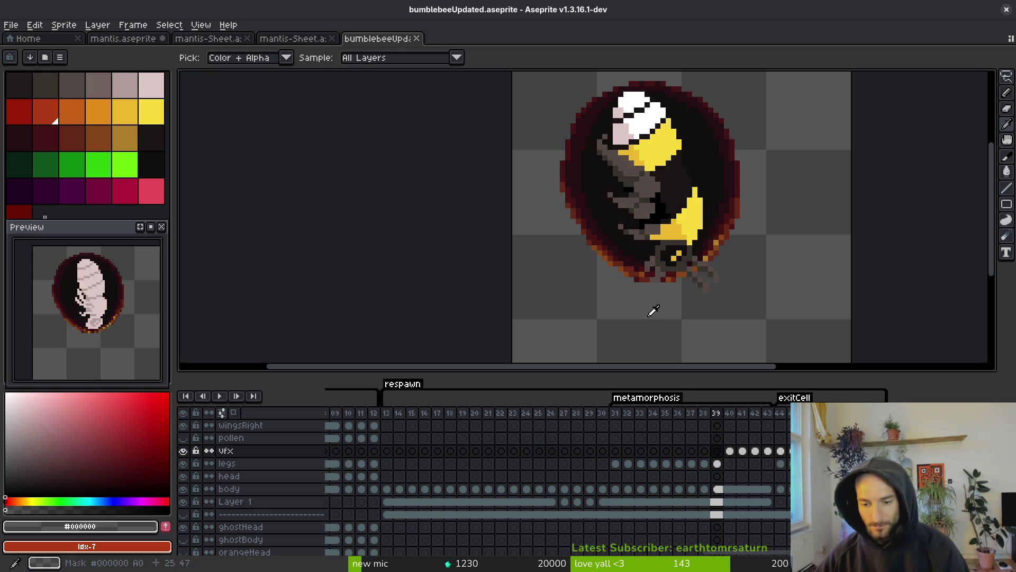
pyautogui.press('m')
pyautogui.scroll(2, 729, 255)
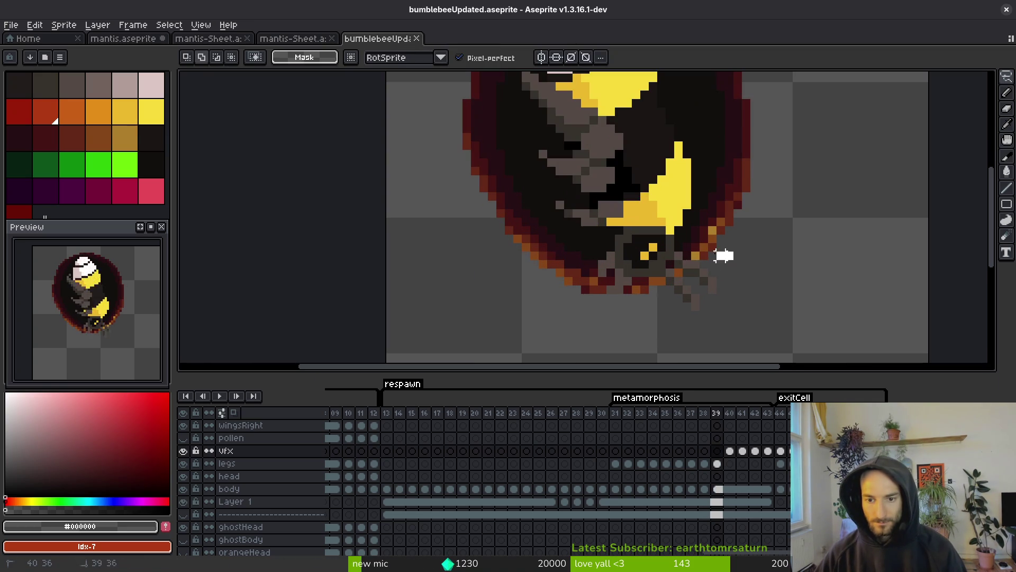
# Select the white marks below the bee and compare frames 39 and 40
pyautogui.click(678, 271)
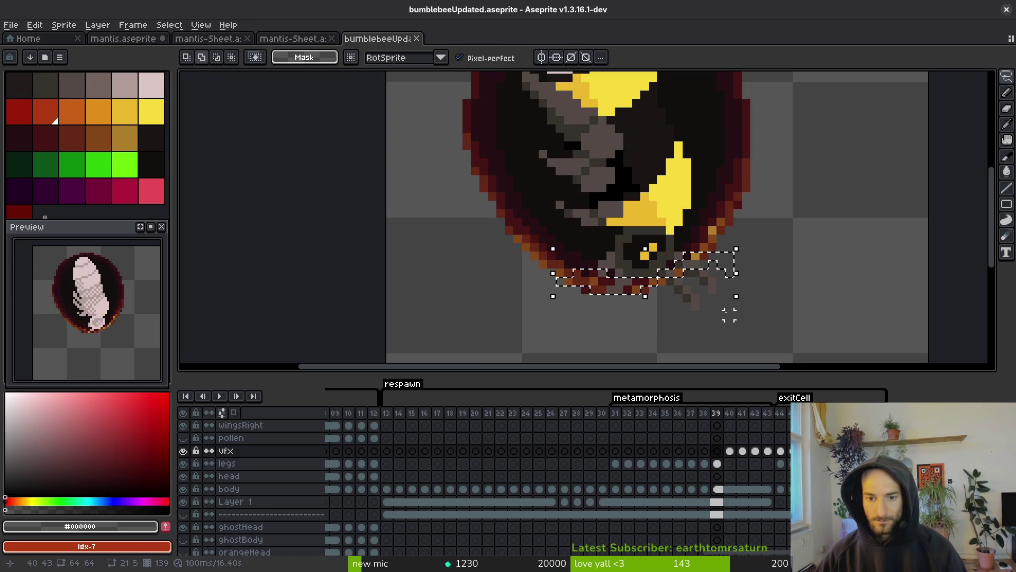
pyautogui.press('Right')
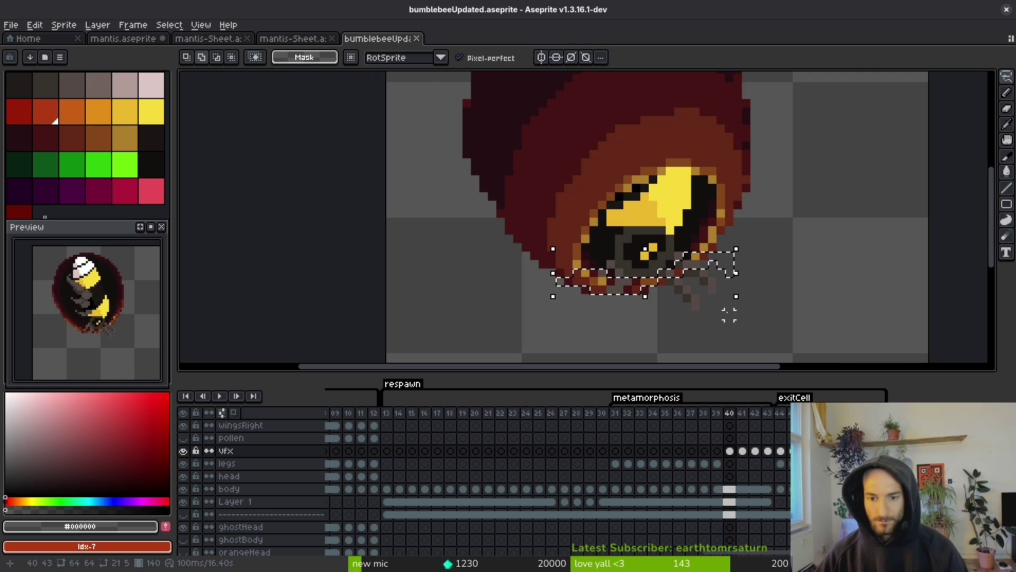
pyautogui.press('Left')
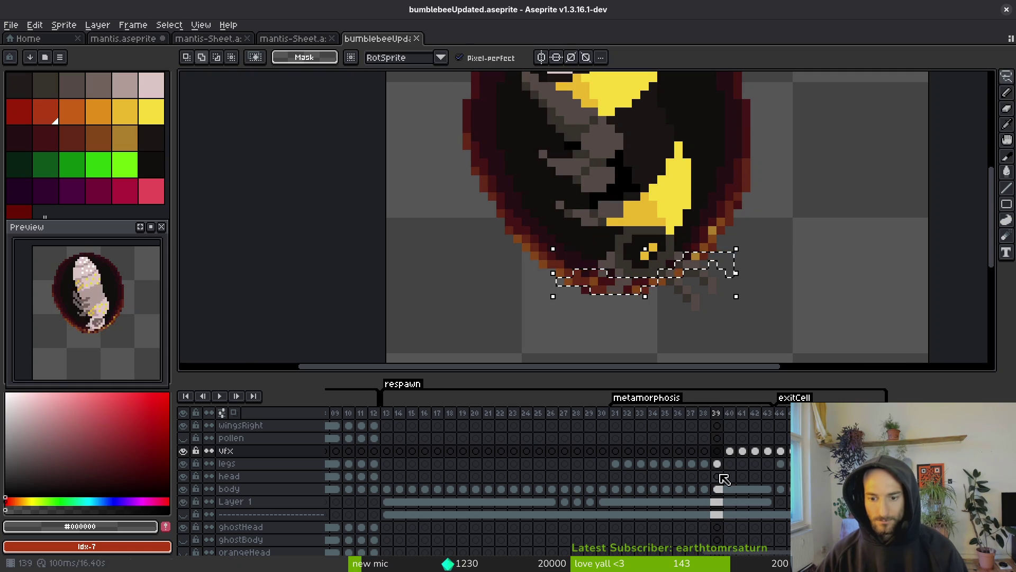
pyautogui.click(722, 489)
pyautogui.click(716, 502)
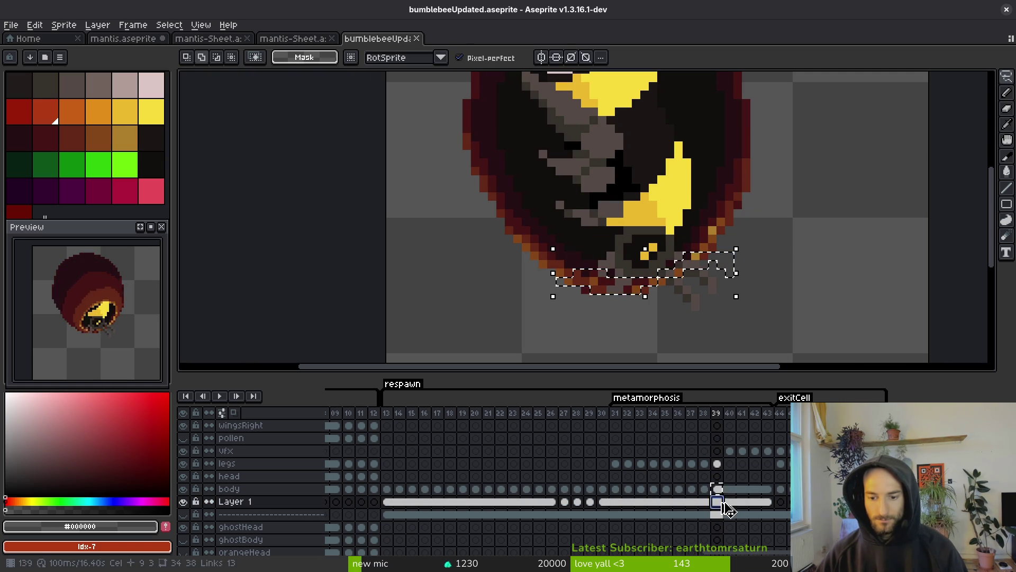
pyautogui.moveTo(735, 254); pyautogui.dragTo(731, 258)
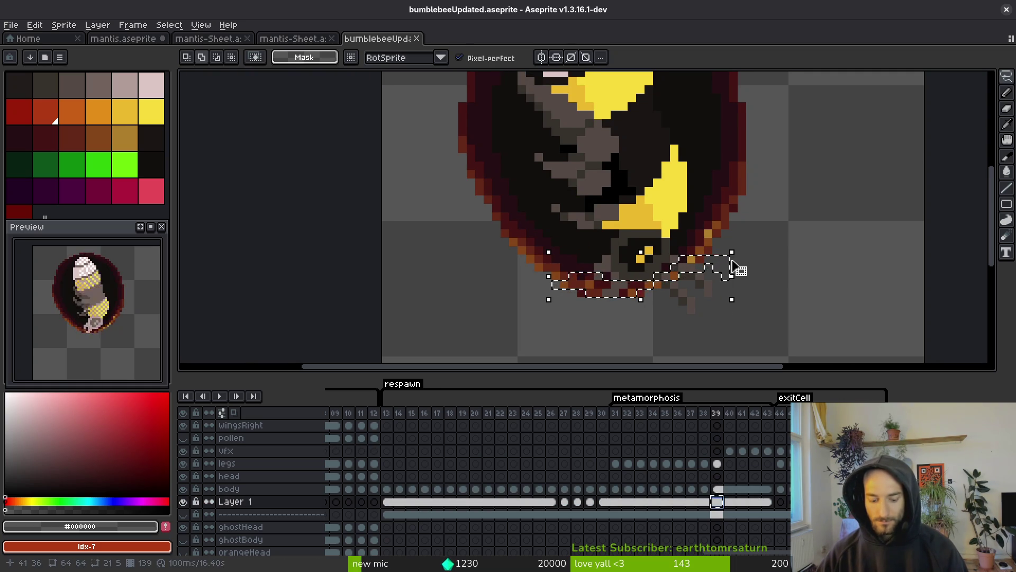
# Move the selected lower rim pixels on the vfx layer's frame 40, deselect, and save
pyautogui.click(735, 454)
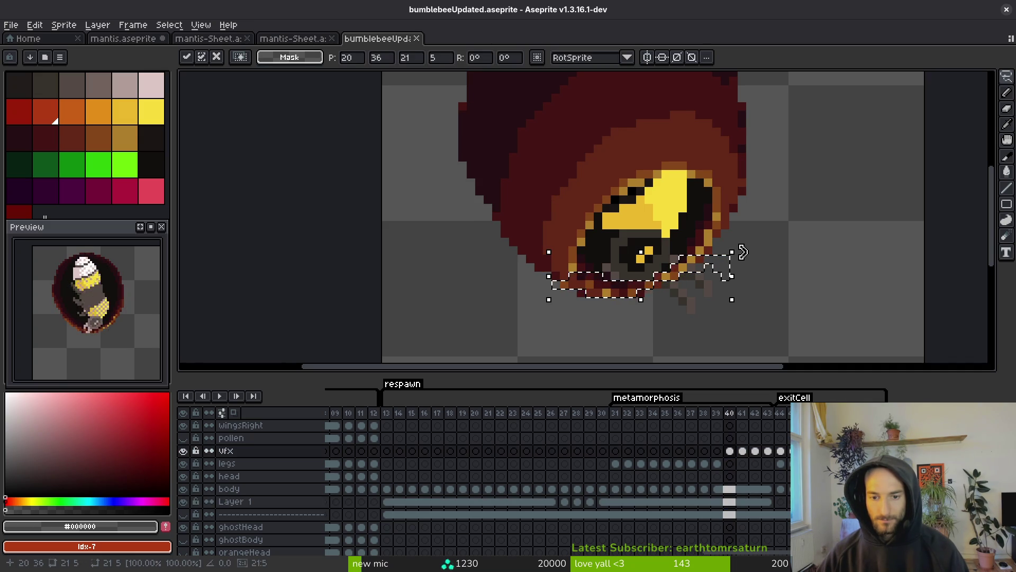
pyautogui.press('Return')
pyautogui.scroll(3, 643, 301)
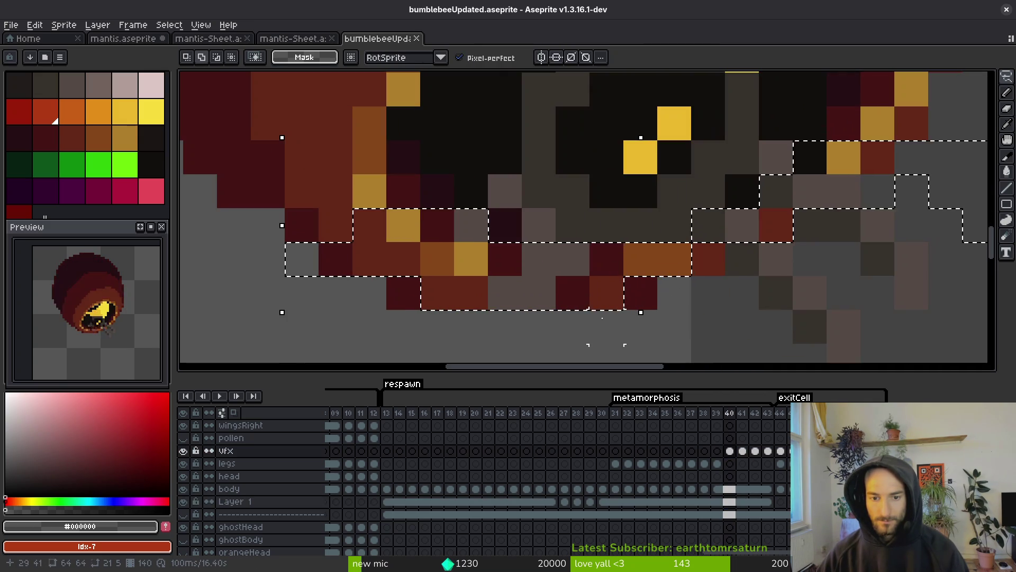
pyautogui.click(601, 290)
pyautogui.scroll(-3, 630, 295)
pyautogui.scroll(3, 627, 322)
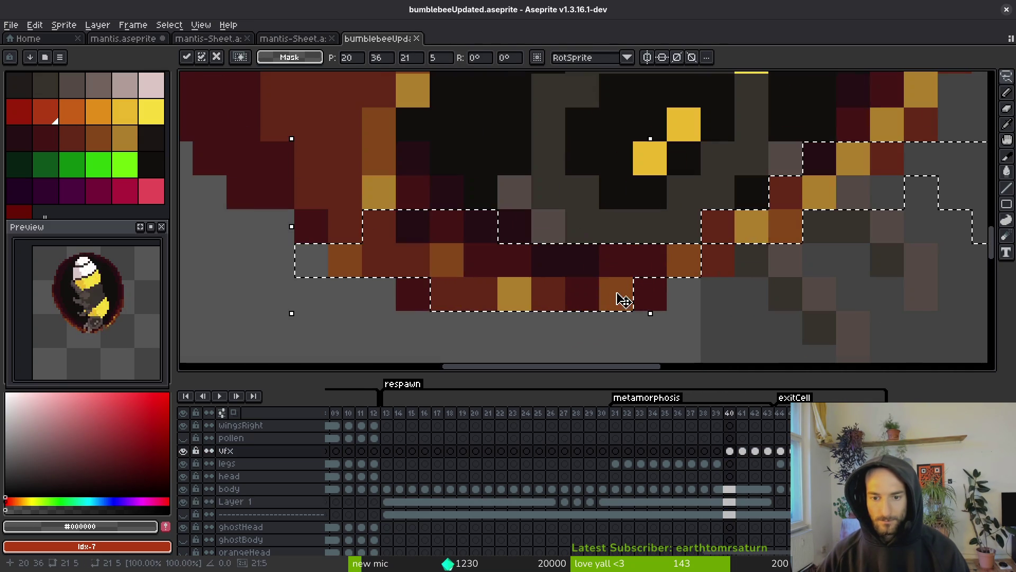
pyautogui.press('Return')
pyautogui.hotkey('ctrl', 'd')
pyautogui.hotkey('ctrl', 's')
pyautogui.scroll(-3, 718, 273)
pyautogui.scroll(2, 717, 273)
# Repaint lower rim pixels with dark reds #632718 and #431414, then save
pyautogui.press('b')
pyautogui.keyDown('alt'); pyautogui.click(683, 241); pyautogui.keyUp('alt')
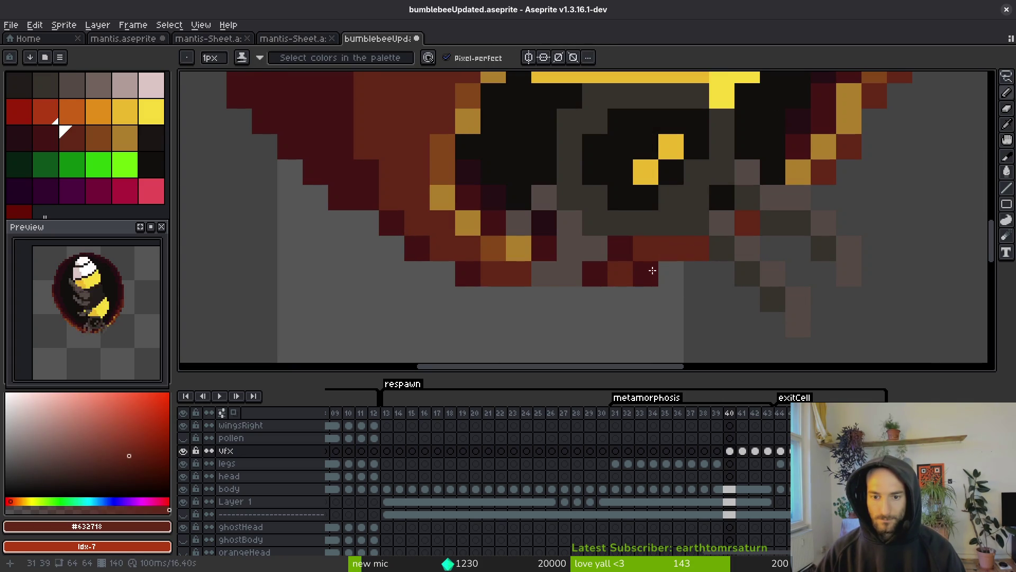
pyautogui.keyDown('alt'); pyautogui.click(659, 245); pyautogui.keyUp('alt')
pyautogui.click(644, 254)
pyautogui.keyDown('alt'); pyautogui.click(641, 271); pyautogui.keyUp('alt')
pyautogui.keyDown('alt'); pyautogui.click(621, 247); pyautogui.keyUp('alt')
pyautogui.click(645, 247)
pyautogui.scroll(-5, 651, 301)
pyautogui.hotkey('ctrl', 's')
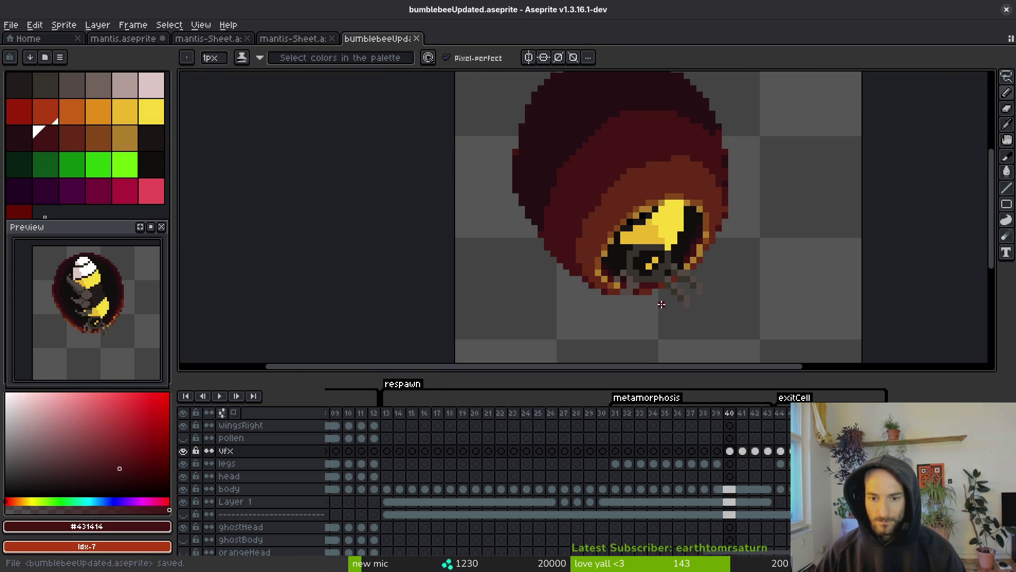
# Compare frame 40's cocoon with the bee on frame 39, then switch to the eraser
pyautogui.scroll(-1, 660, 304)
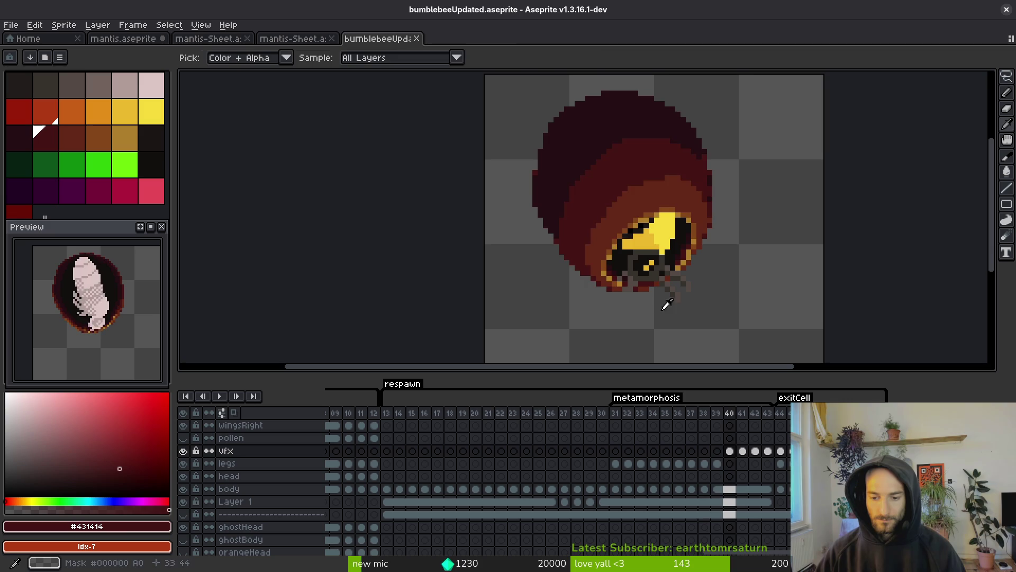
pyautogui.press(',')
pyautogui.press('.')
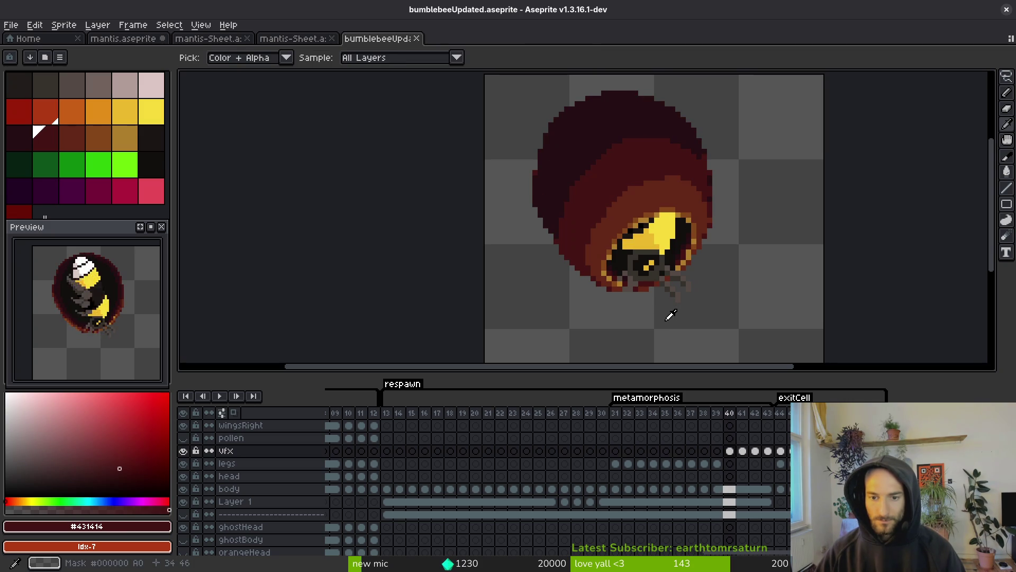
pyautogui.scroll(1, 688, 320)
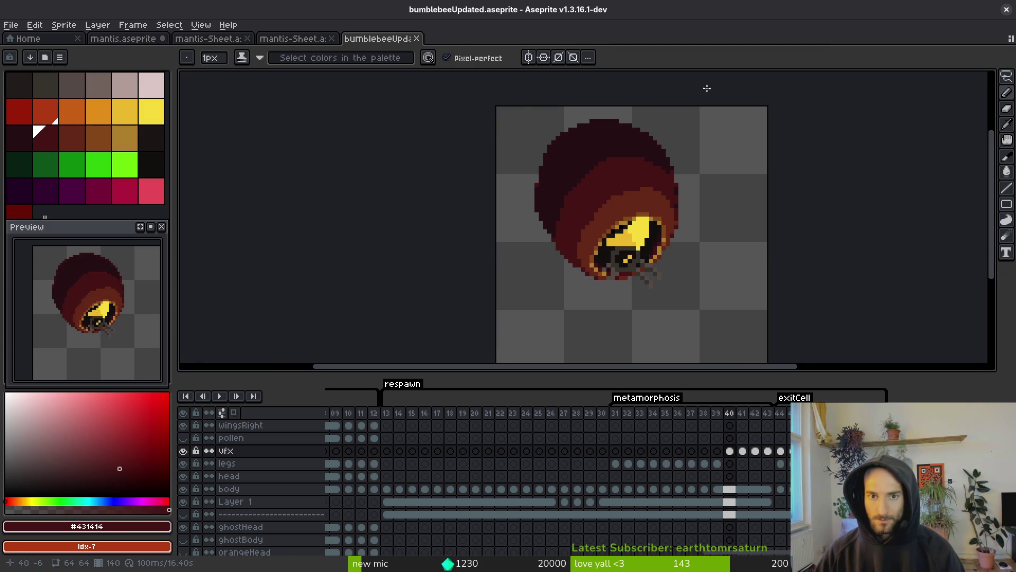
pyautogui.press('e')
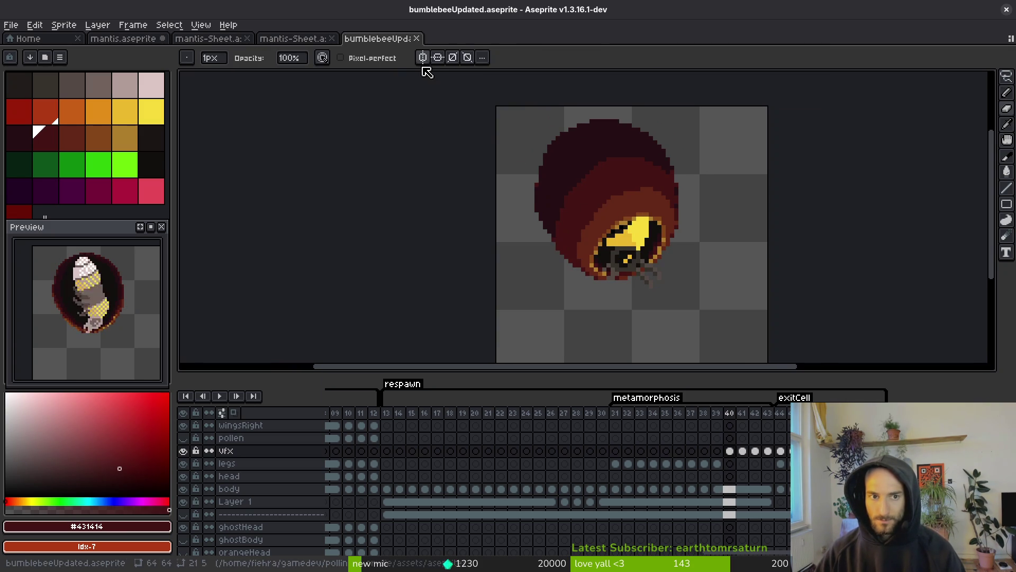
pyautogui.press('b')
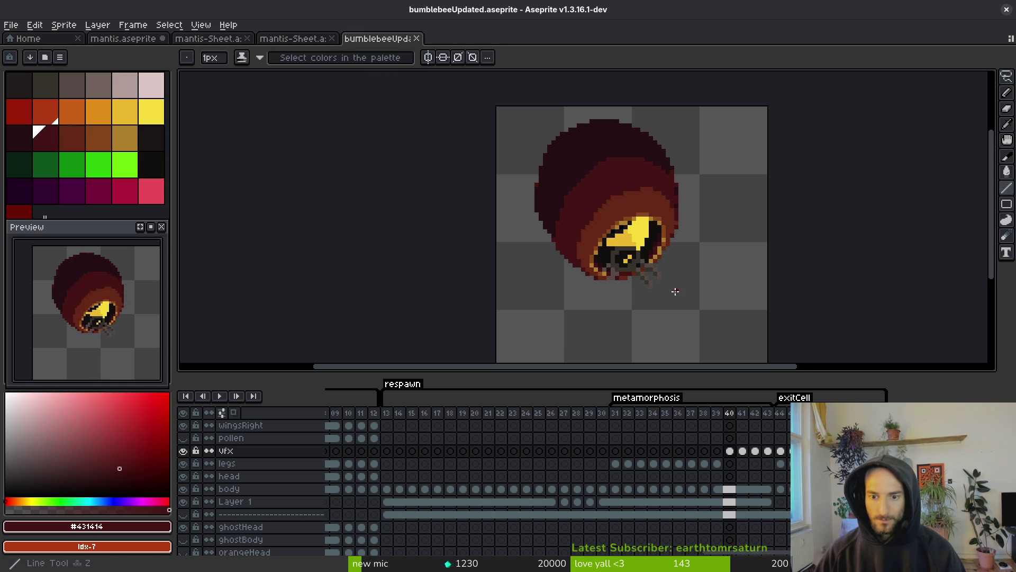
pyautogui.press('e')
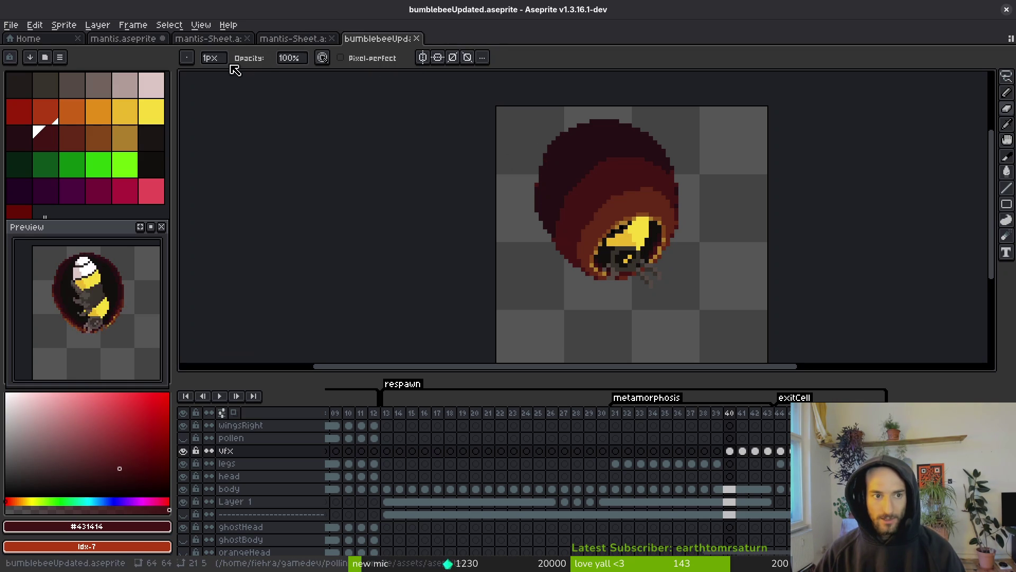
# Choose the line-shaped brush and test a few diagonal strokes across the cocoon
pyautogui.click(192, 60)
pyautogui.click(225, 77)
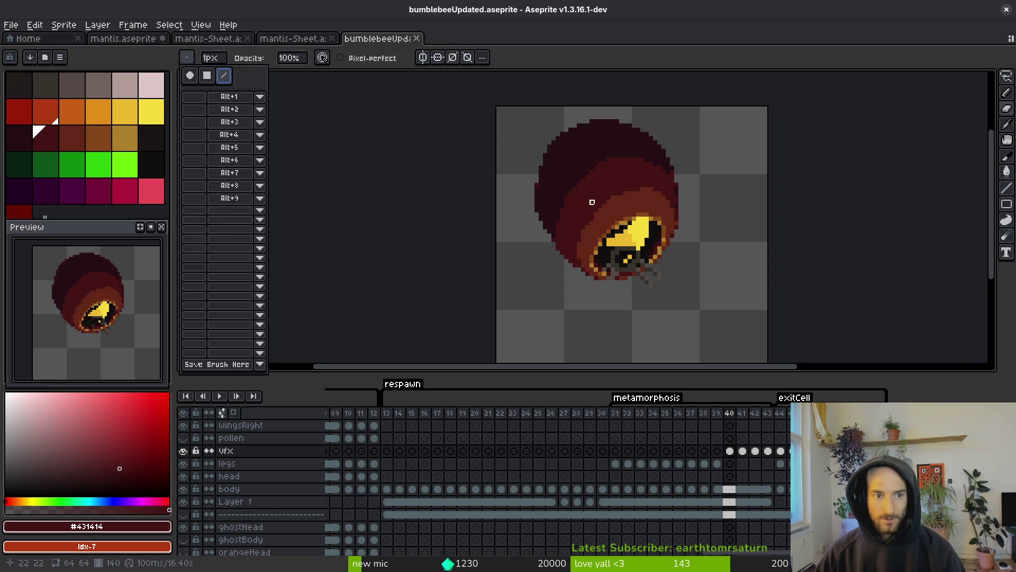
pyautogui.click(557, 172)
pyautogui.moveTo(561, 208); pyautogui.dragTo(584, 210)
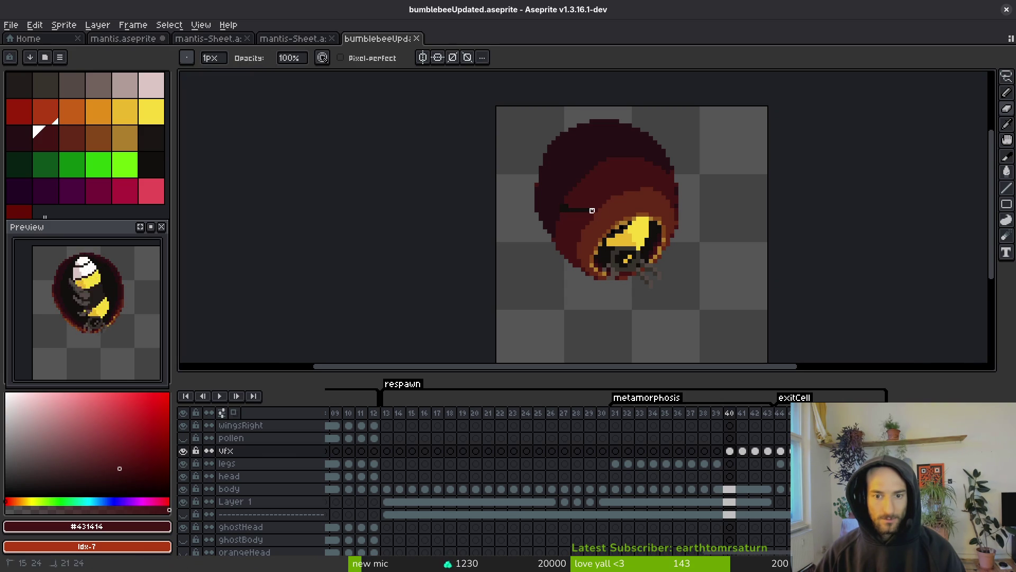
pyautogui.click(191, 60)
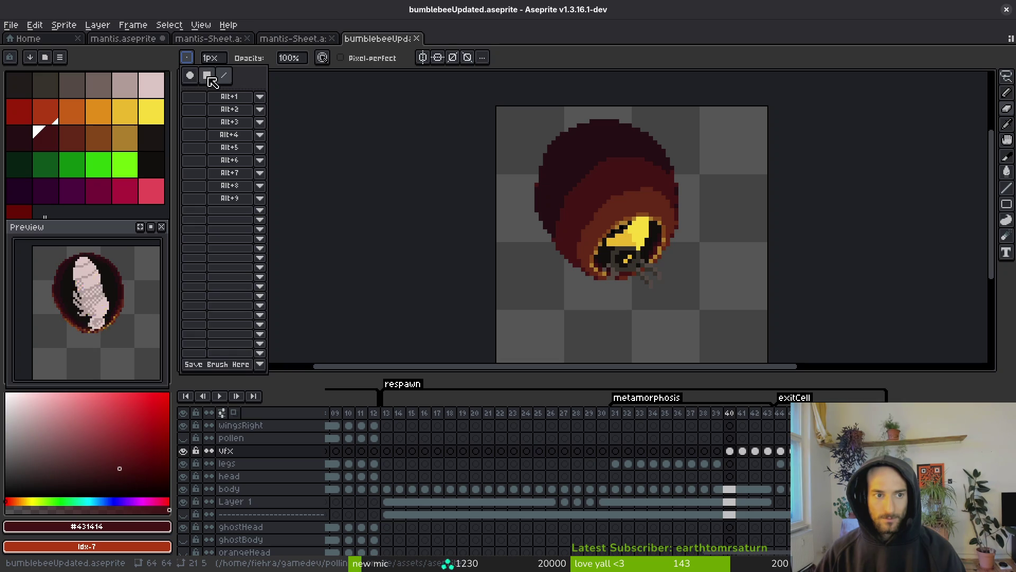
pyautogui.click(224, 76)
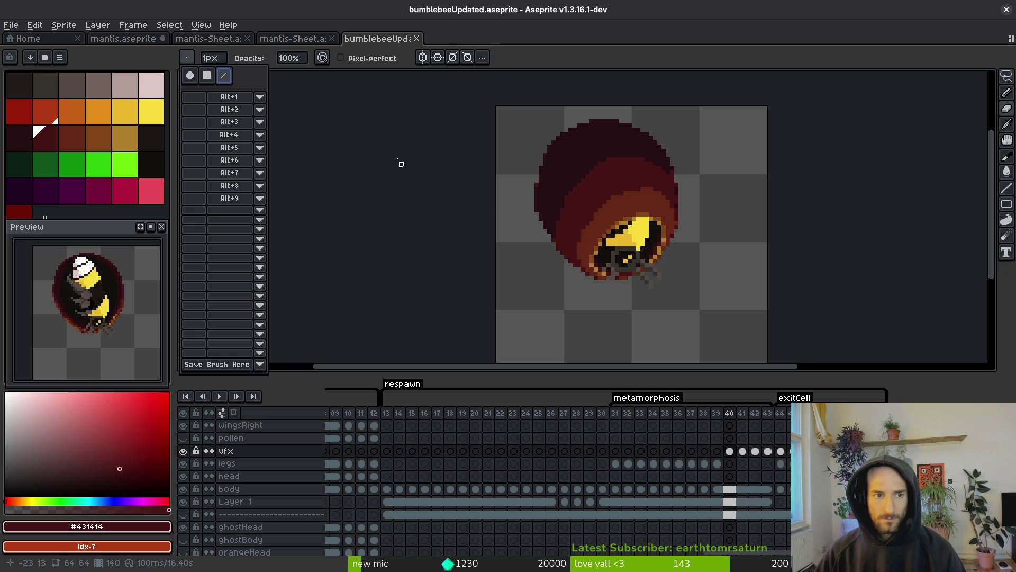
pyautogui.click(426, 154)
pyautogui.click(557, 155)
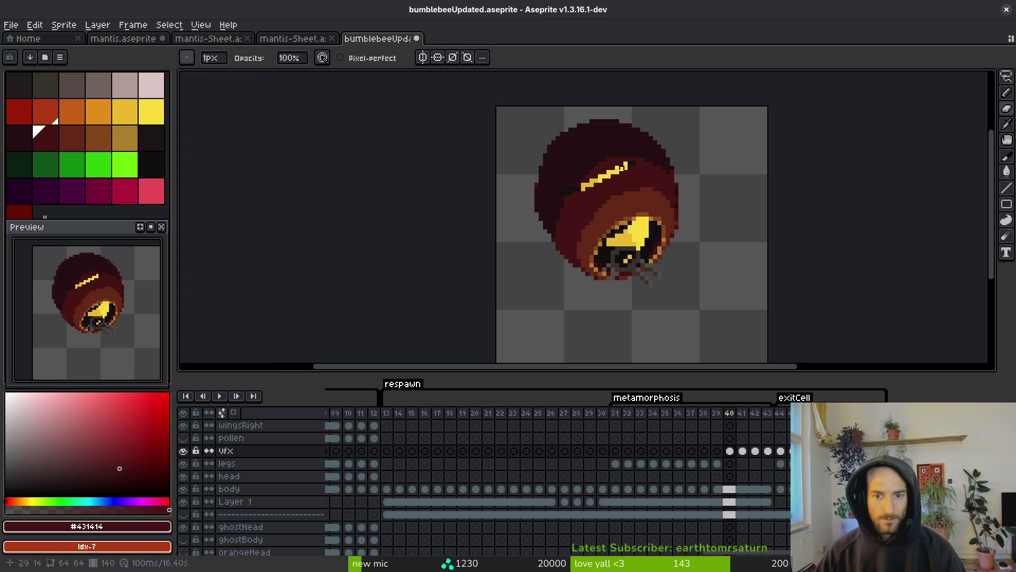
# Set the line brush to 35 px at a 45° angle, then reduce it to 10 px
pyautogui.click(194, 59)
pyautogui.click(215, 56)
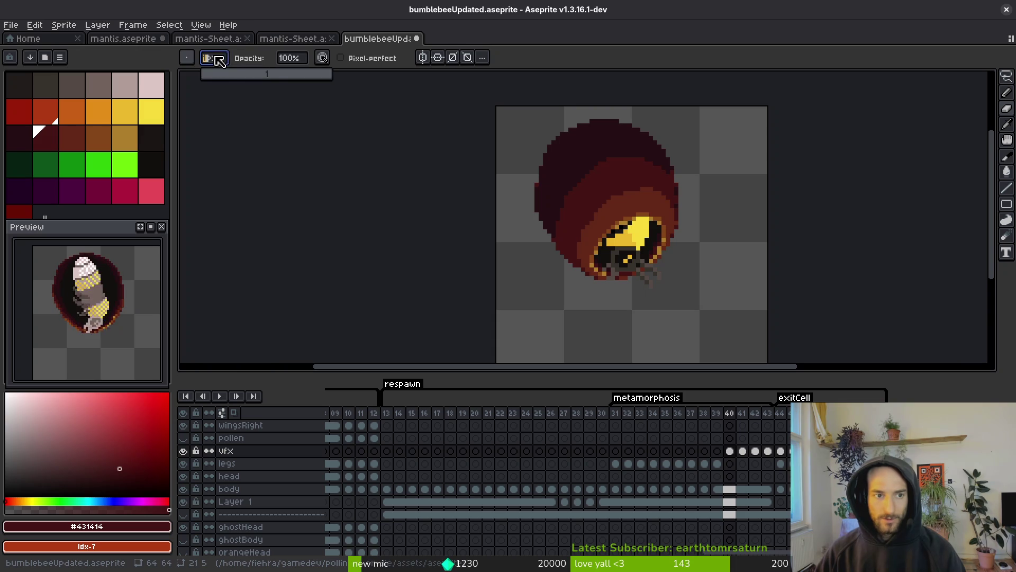
pyautogui.moveTo(257, 77); pyautogui.dragTo(272, 75)
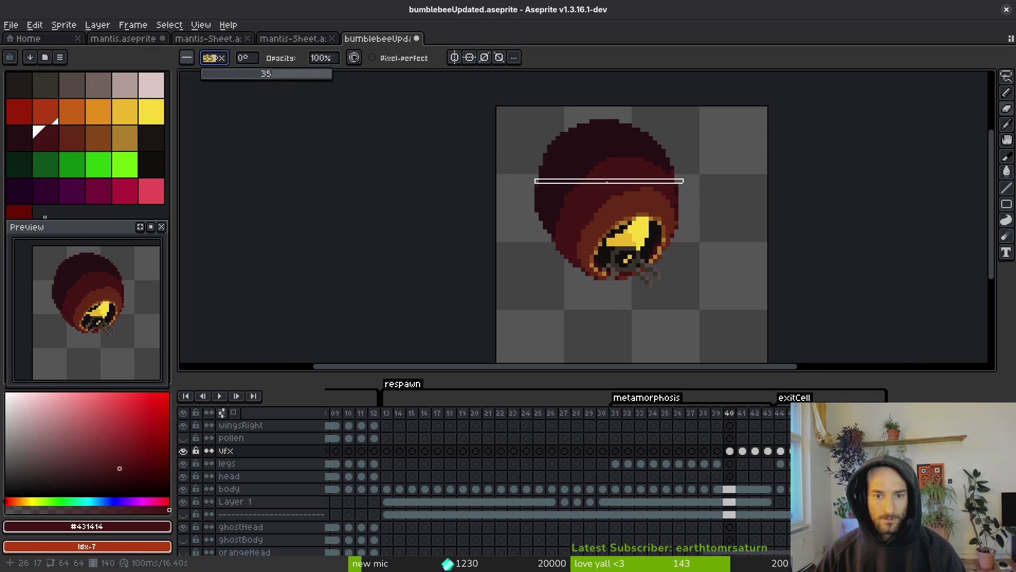
pyautogui.scroll(3, 603, 180)
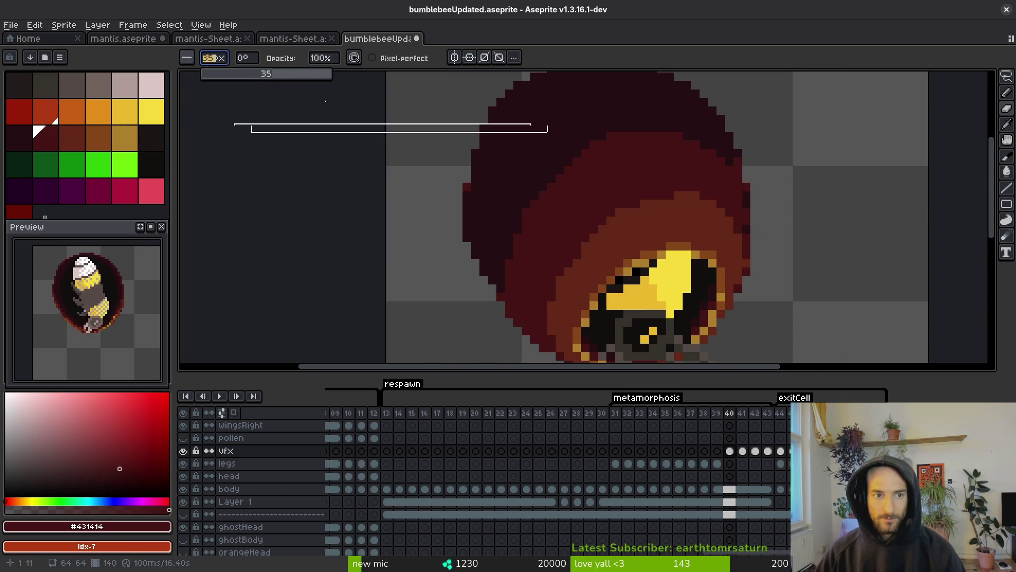
pyautogui.click(258, 62)
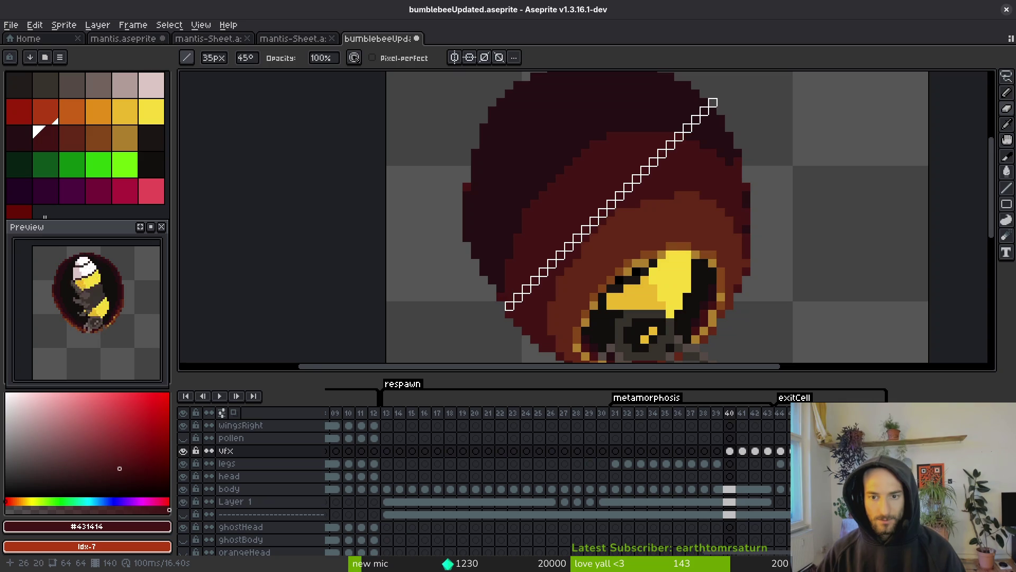
pyautogui.scroll(-2, 609, 204)
pyautogui.scroll(-1, 609, 204)
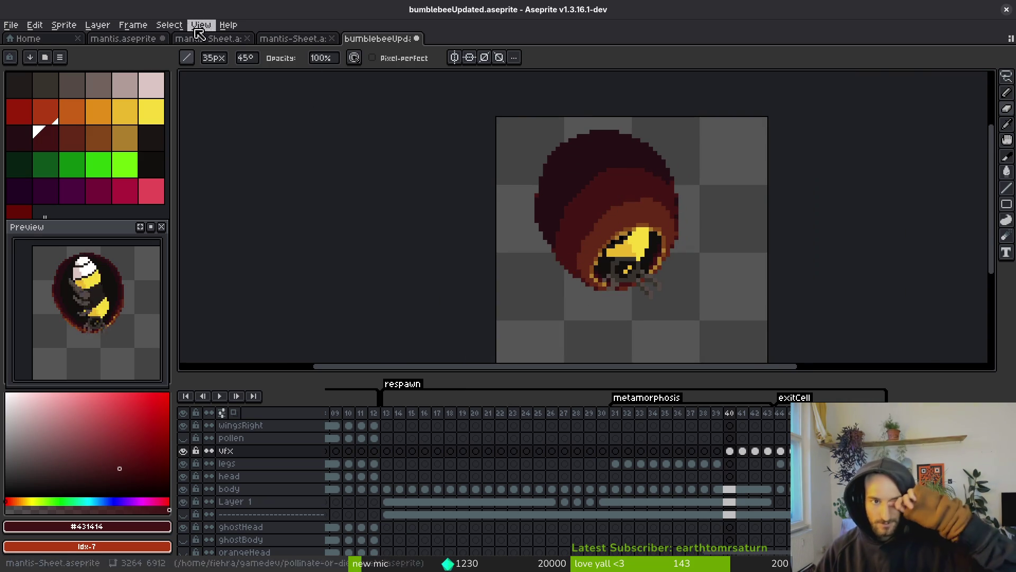
pyautogui.click(217, 58)
pyautogui.moveTo(270, 79); pyautogui.dragTo(230, 80)
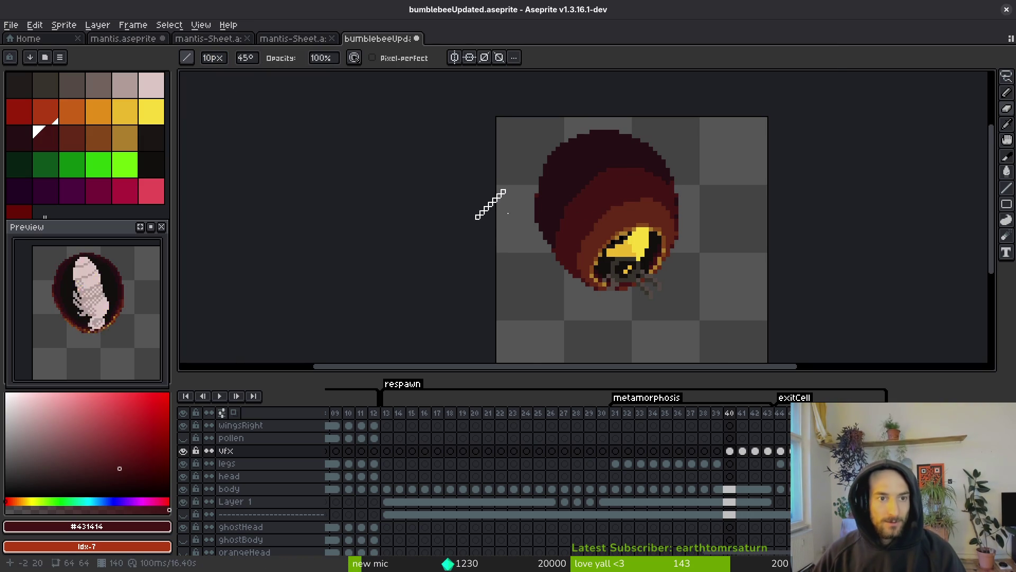
pyautogui.scroll(1, 617, 216)
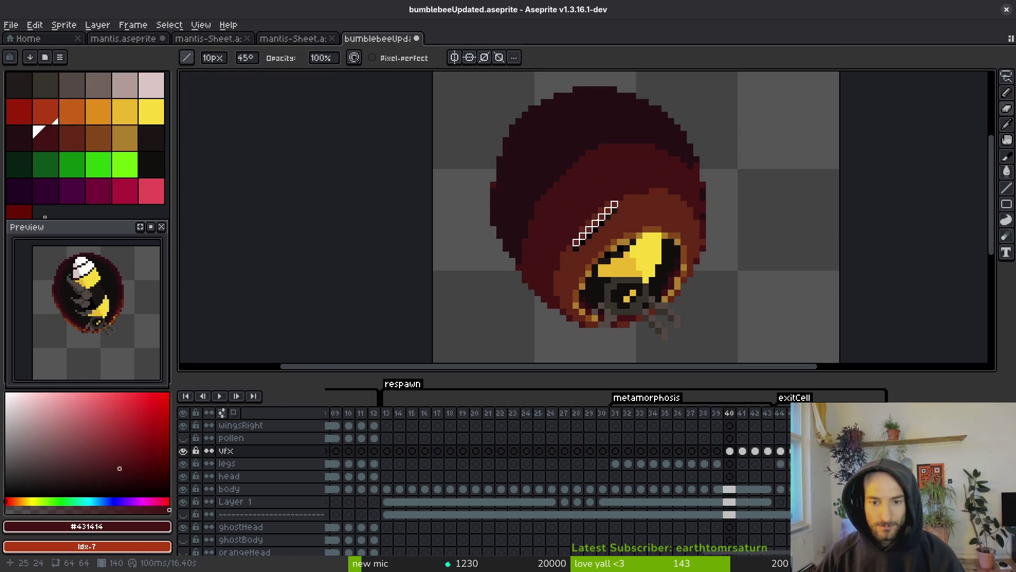
pyautogui.scroll(-1, 654, 225)
pyautogui.scroll(-1, 655, 225)
# Recheck frame 39, then start a dithered yellow diagonal stripe on frame 40's cocoon
pyautogui.press(',')
pyautogui.press('i')
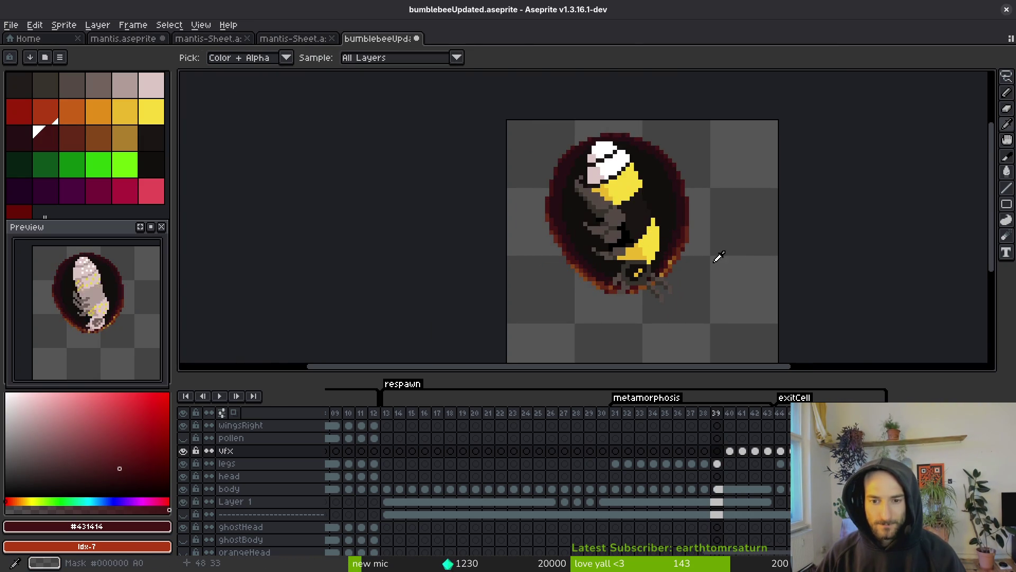
pyautogui.press('.')
pyautogui.press('b')
pyautogui.scroll(1, 587, 167)
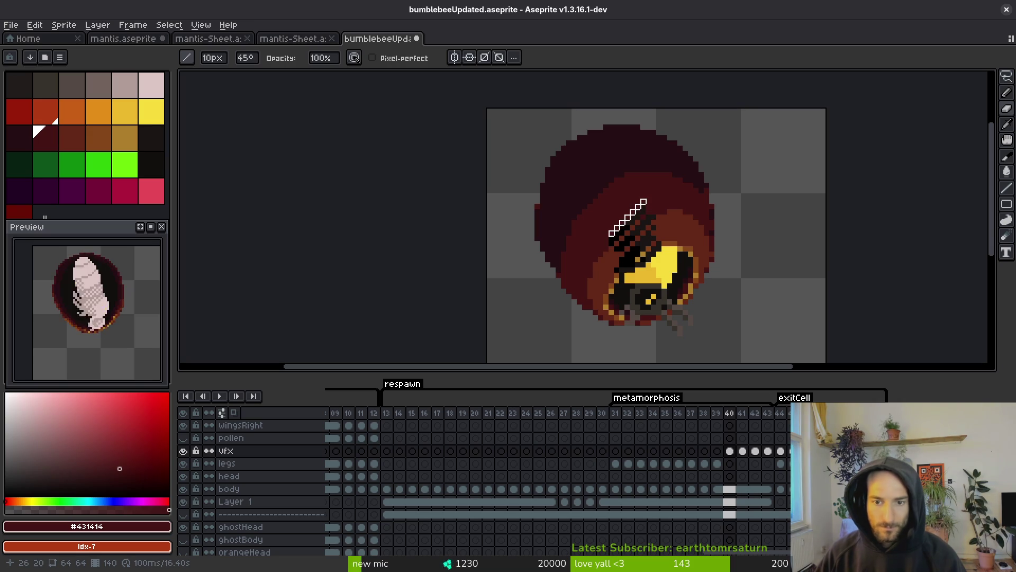
pyautogui.scroll(2, 627, 197)
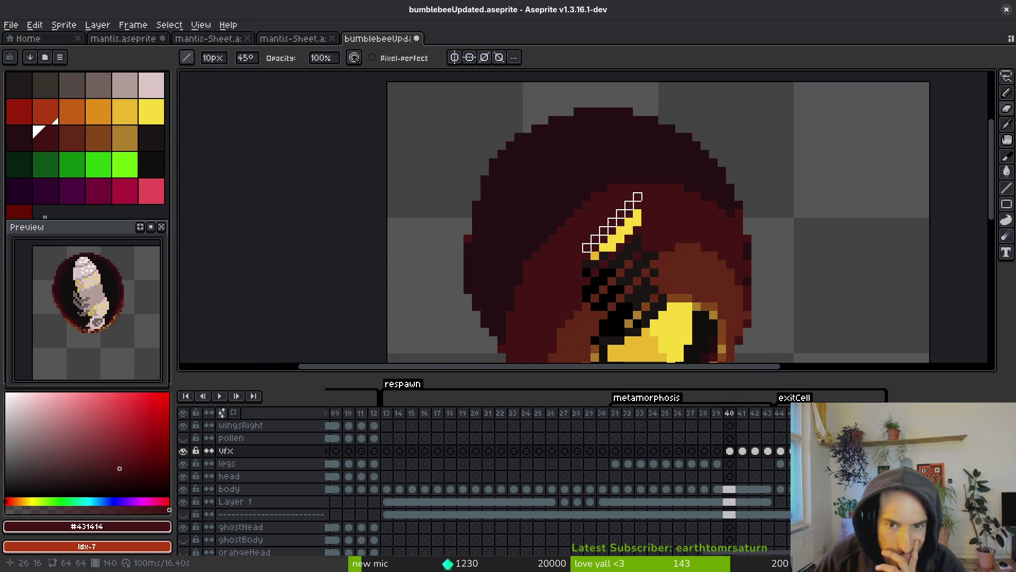
pyautogui.click(613, 214)
# Extend the yellow stripe up and right and add a white dithered stripe across the top
pyautogui.moveTo(613, 214); pyautogui.dragTo(604, 197)
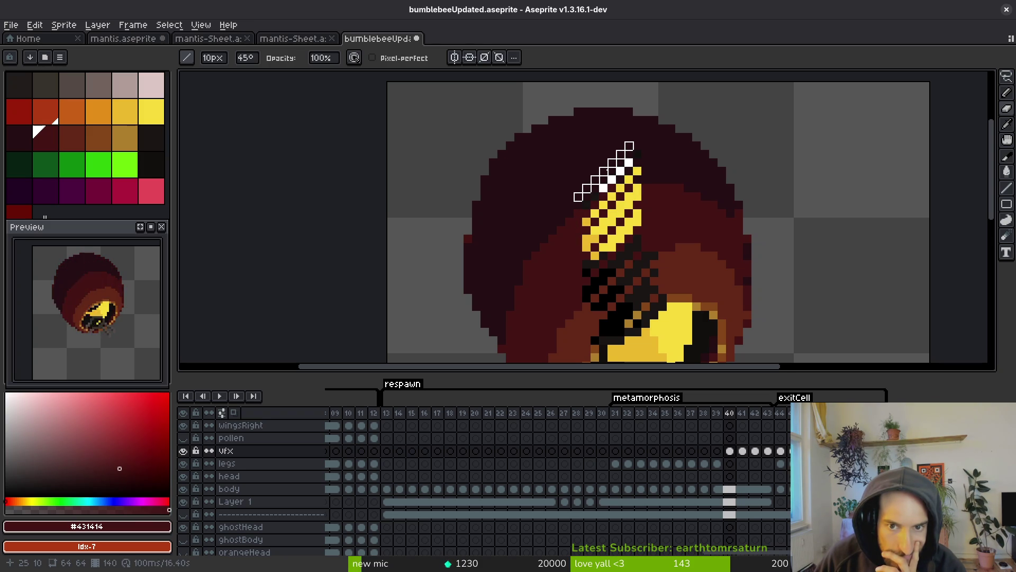
pyautogui.moveTo(603, 171)
pyautogui.mouseDown()
pyautogui.moveTo(604, 155)
pyautogui.moveTo(587, 145)
pyautogui.moveTo(561, 154)
pyautogui.moveTo(569, 171)
pyautogui.mouseUp()
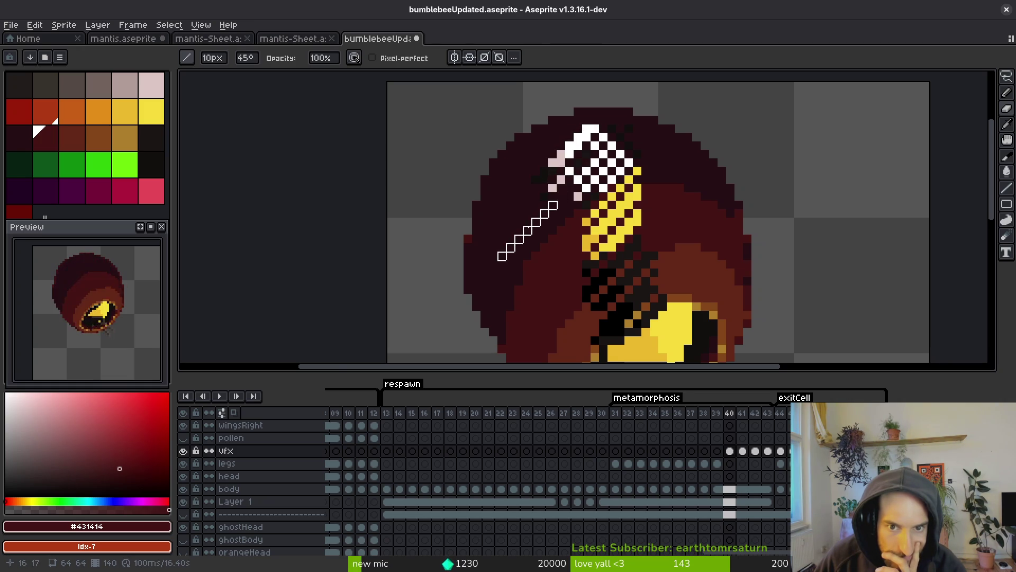
pyautogui.scroll(-6, 548, 193)
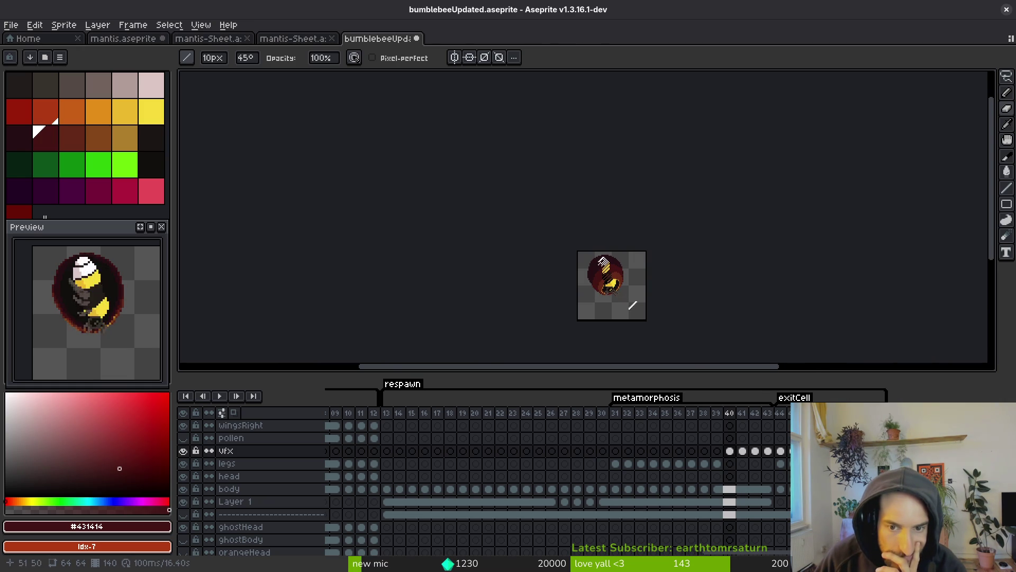
pyautogui.scroll(5, 614, 282)
pyautogui.scroll(1, 596, 275)
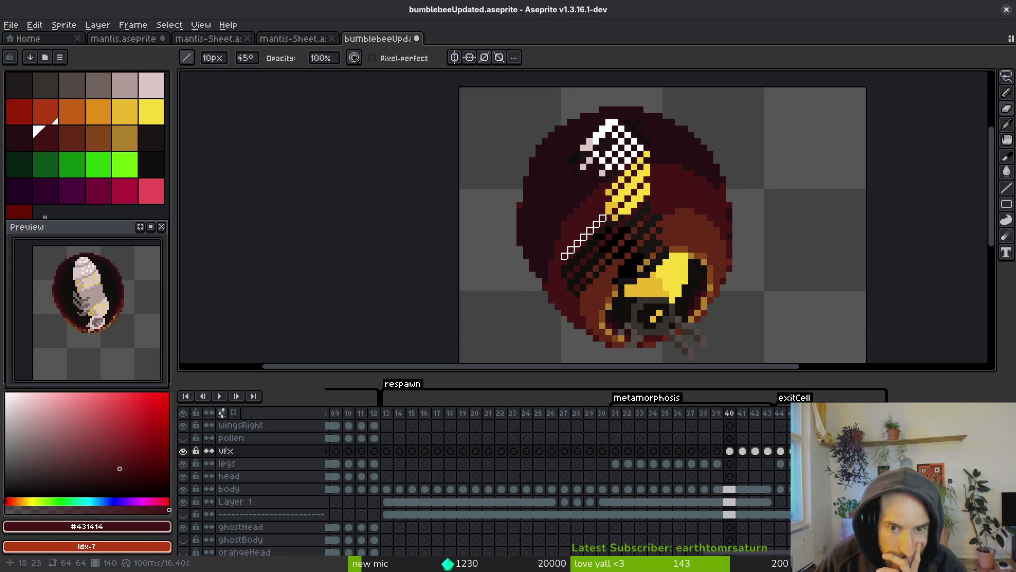
# Paint a dark dithered diagonal stripe across the cocoon's middle and begin blacking out its centre
pyautogui.moveTo(583, 231); pyautogui.dragTo(584, 218)
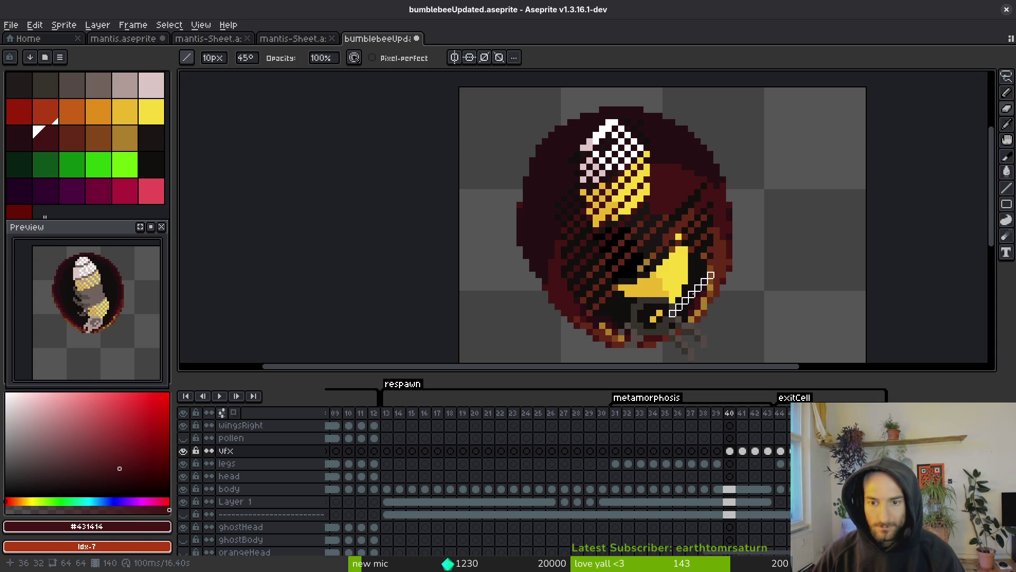
pyautogui.scroll(-4, 688, 286)
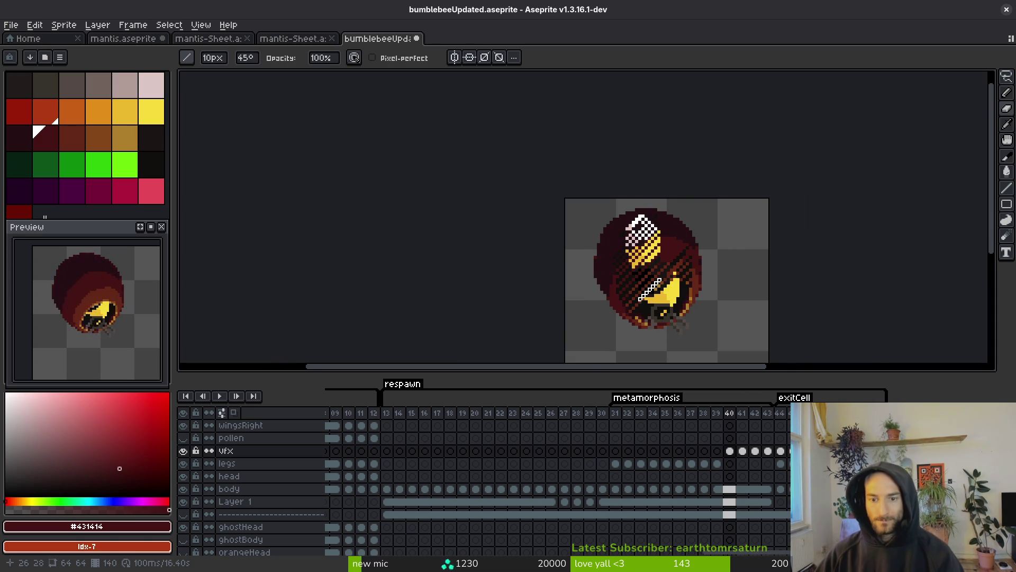
pyautogui.scroll(4, 655, 284)
pyautogui.moveTo(655, 284); pyautogui.dragTo(637, 299)
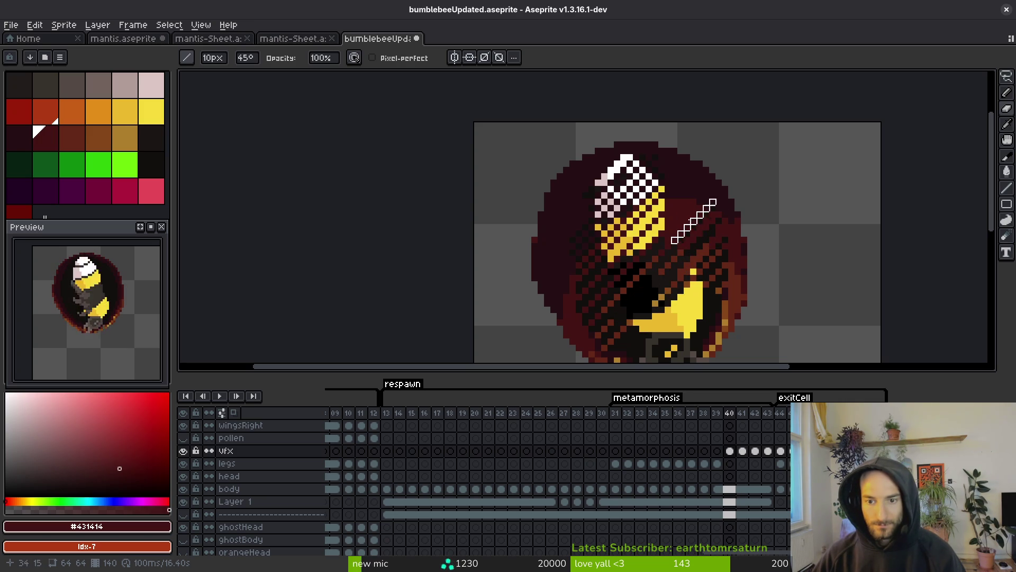
# Erase a diagonal strip of the overlay to reveal the bee beneath
pyautogui.scroll(4, 681, 225)
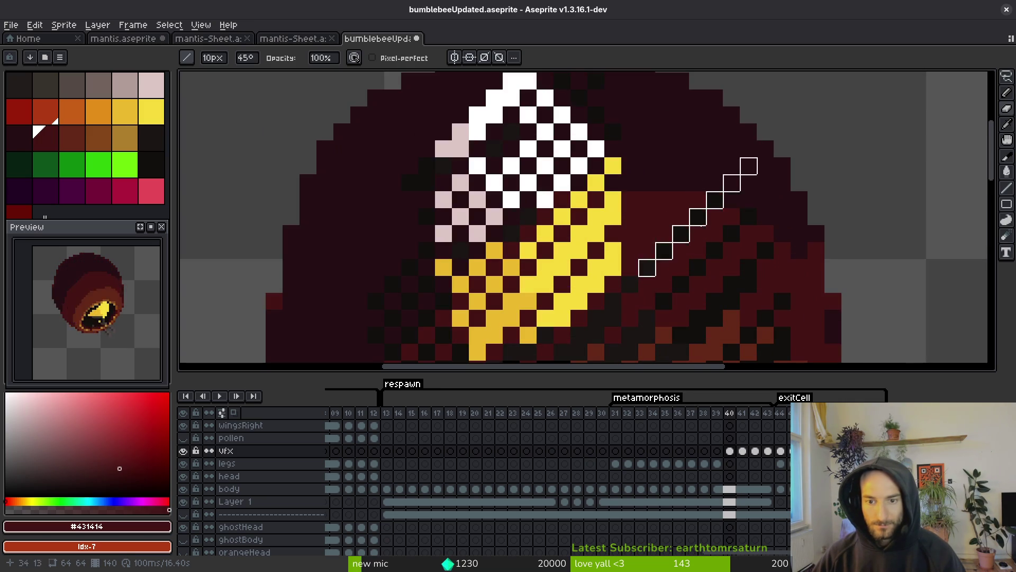
pyautogui.moveTo(682, 234)
pyautogui.mouseDown()
pyautogui.moveTo(692, 186)
pyautogui.moveTo(674, 168)
pyautogui.moveTo(631, 166)
pyautogui.mouseUp()
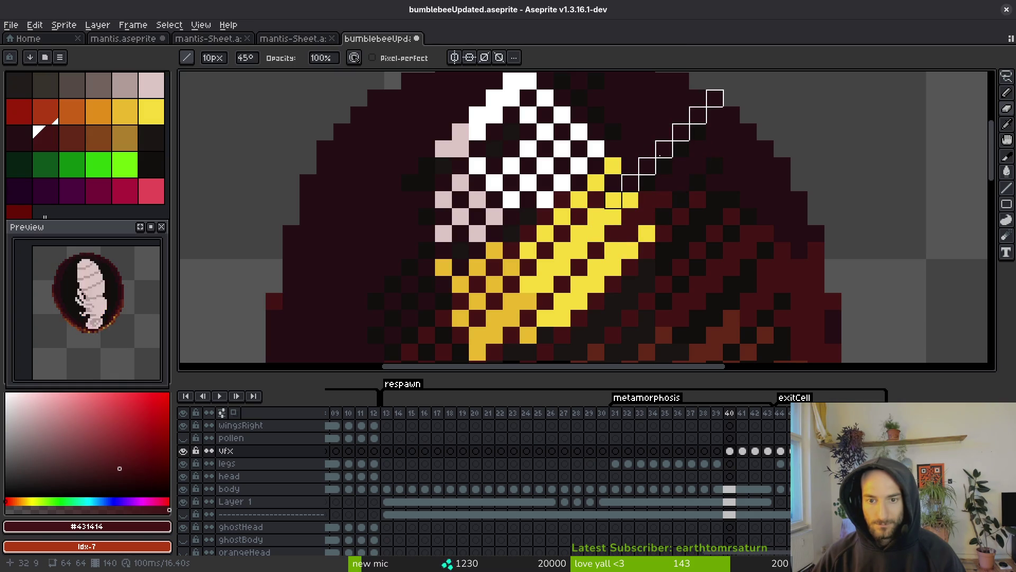
pyautogui.scroll(3, 652, 158)
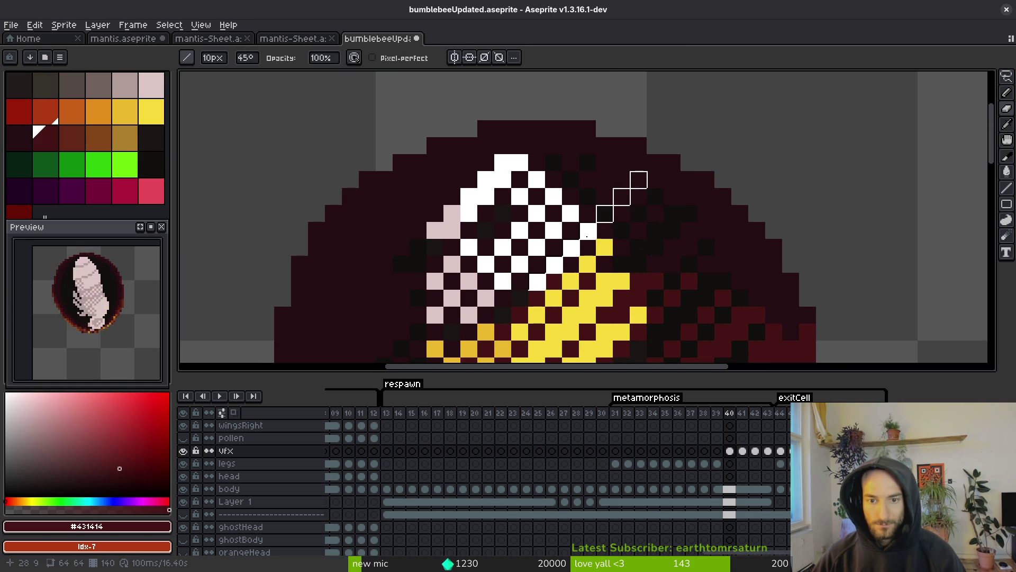
pyautogui.hscroll(-5, 569, 180)
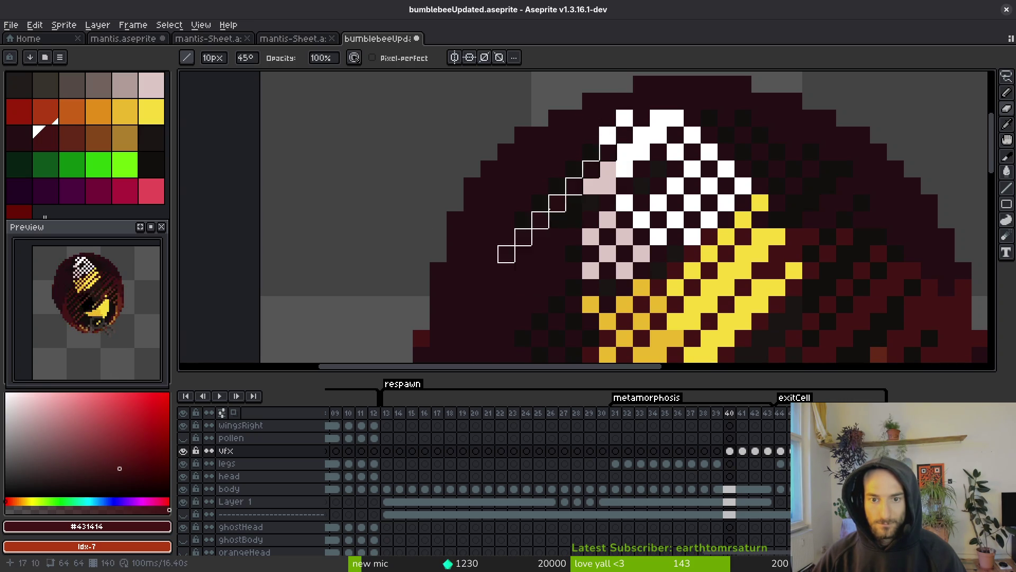
pyautogui.scroll(-3, 555, 267)
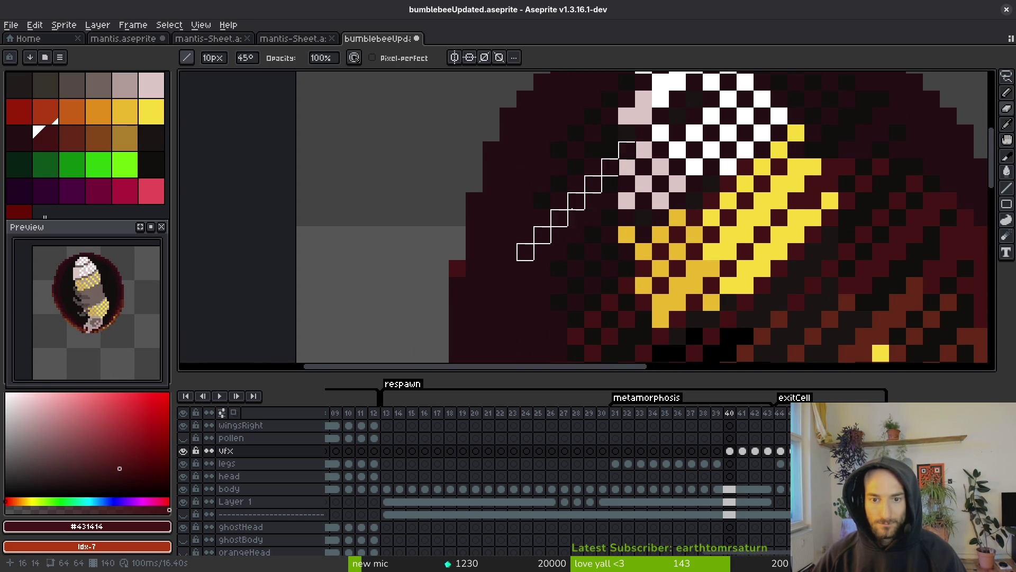
pyautogui.hscroll(-2, 576, 267)
pyautogui.scroll(1, 571, 232)
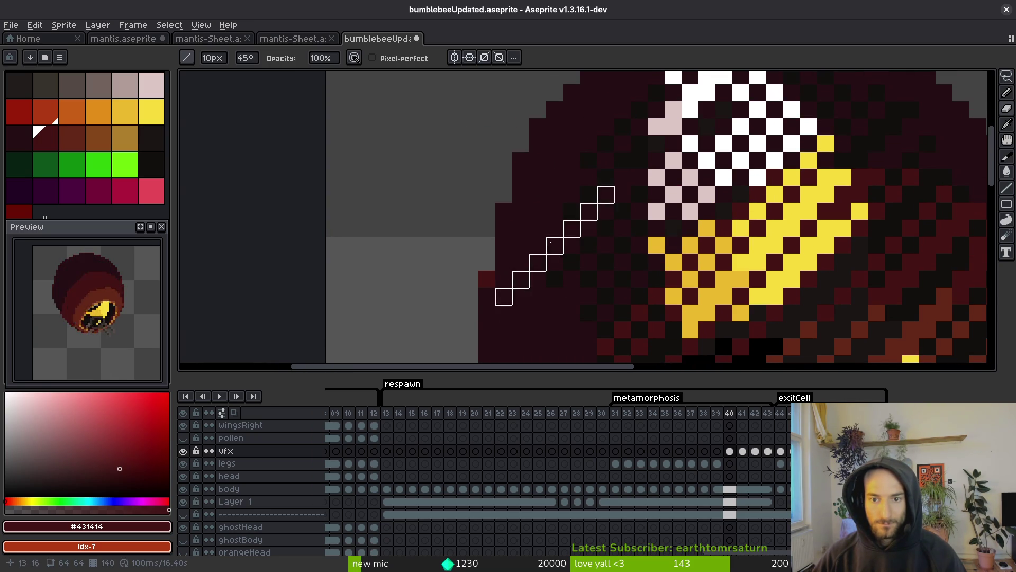
pyautogui.scroll(-4, 573, 227)
pyautogui.hscroll(-2, 573, 228)
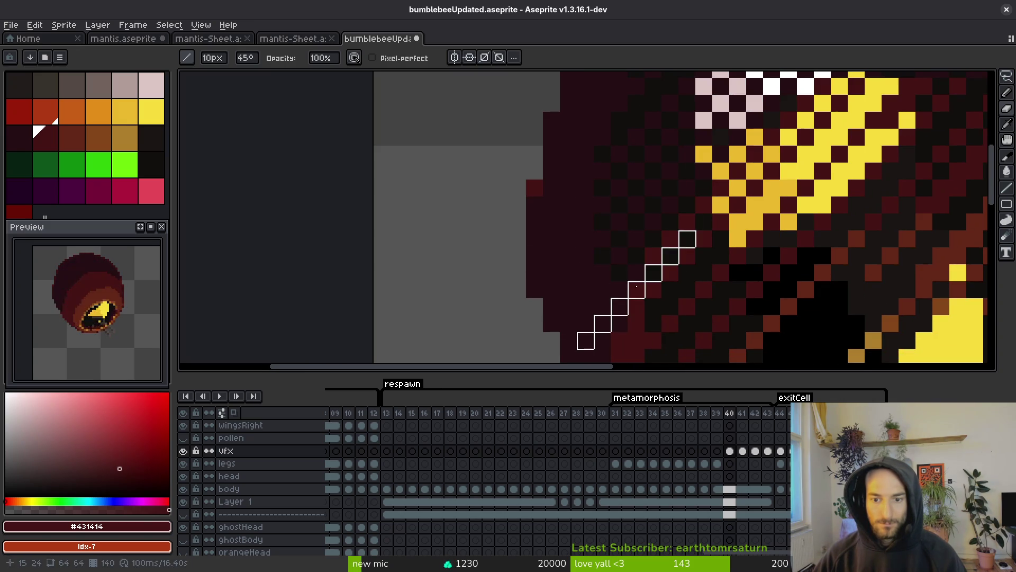
pyautogui.scroll(-3, 651, 275)
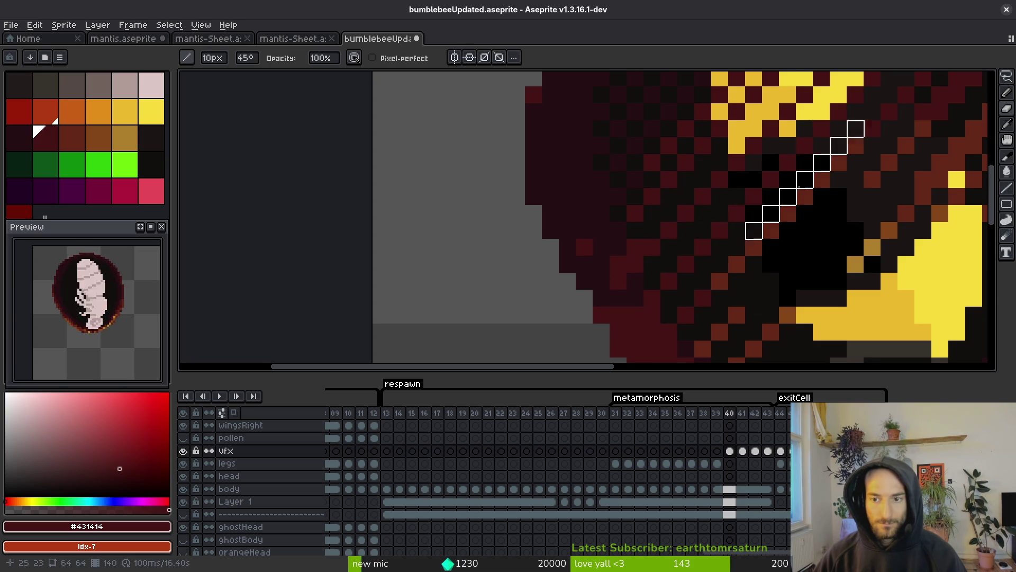
pyautogui.scroll(3, 800, 183)
pyautogui.hscroll(2, 799, 183)
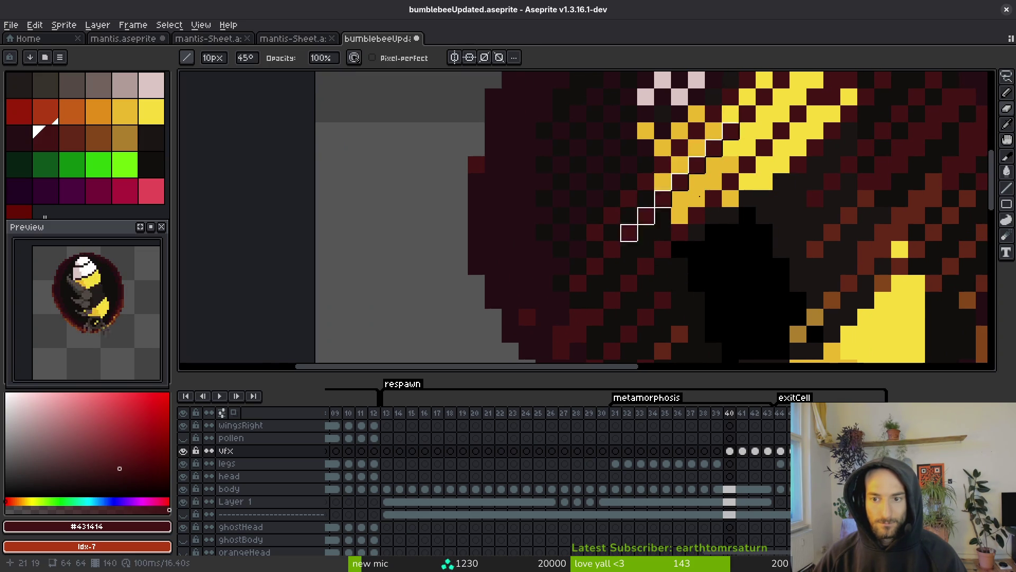
pyautogui.scroll(-5, 821, 309)
pyautogui.scroll(-2, 820, 310)
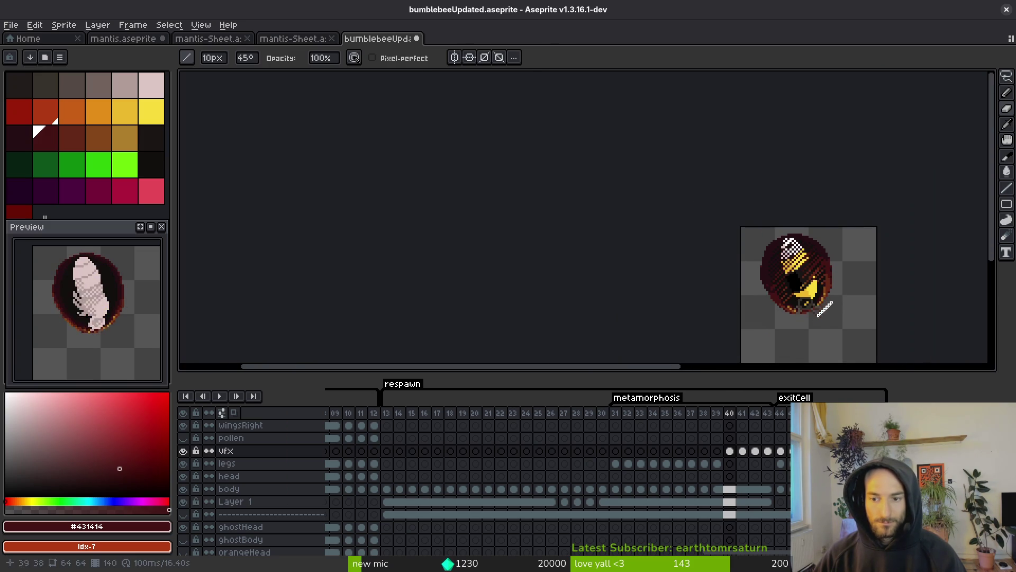
pyautogui.scroll(5, 815, 280)
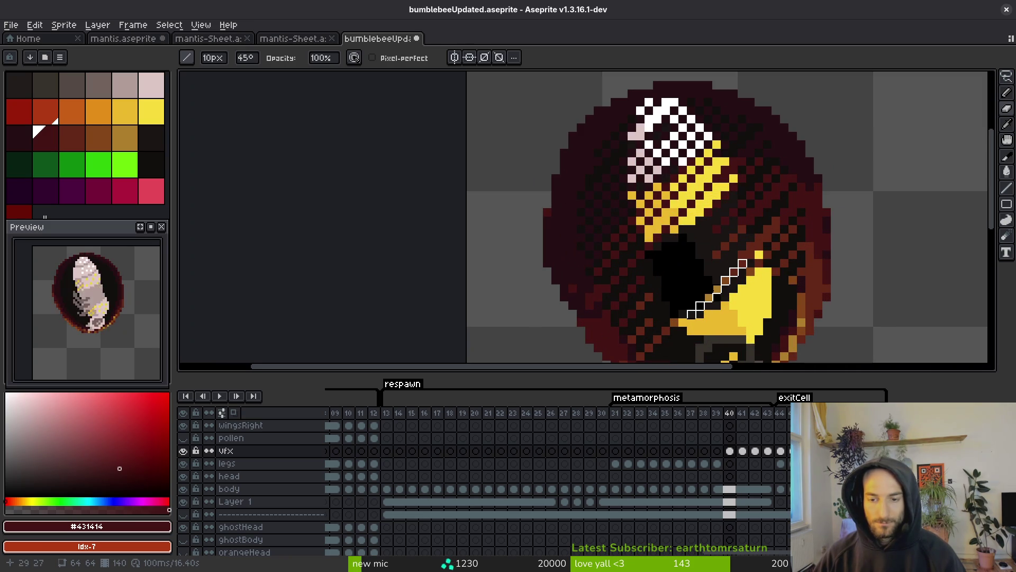
pyautogui.scroll(-2, 742, 247)
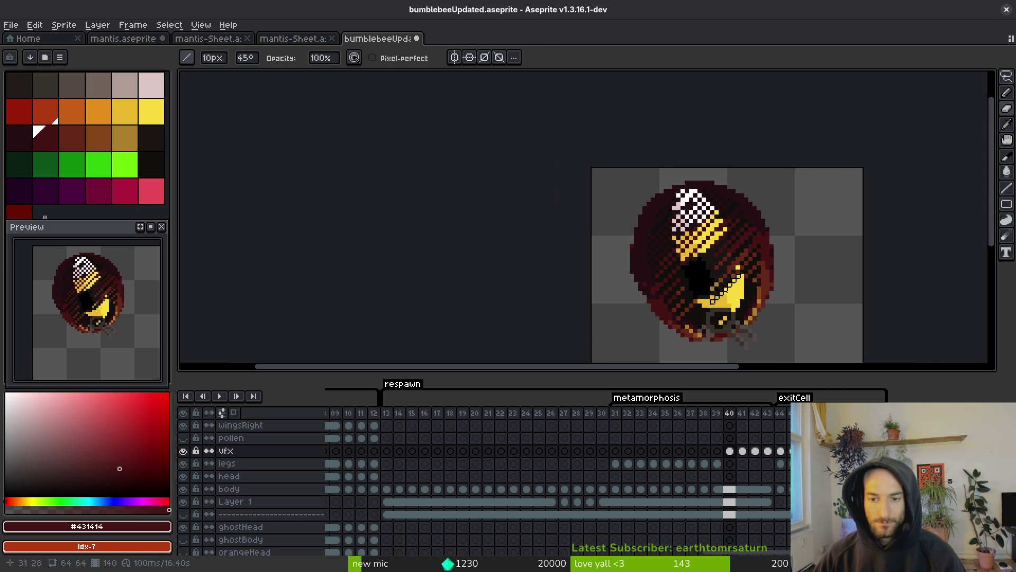
pyautogui.scroll(-3, 750, 301)
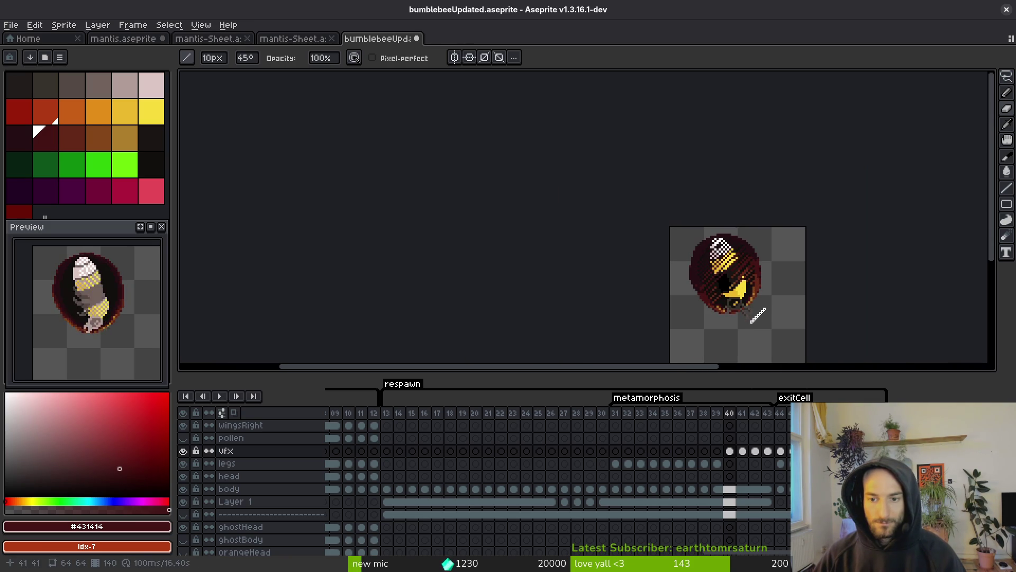
# Recentre the sprite and undo the diagonal eraser stroke, restoring the hatching
pyautogui.moveTo(759, 308); pyautogui.dragTo(729, 297)
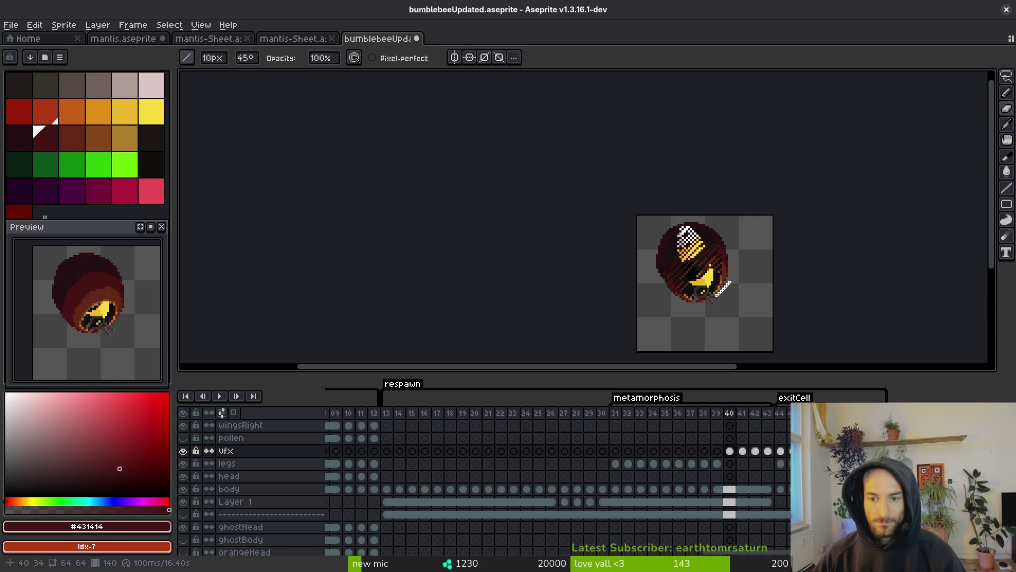
pyautogui.scroll(3, 723, 289)
pyautogui.hotkey('ctrl', 'z')
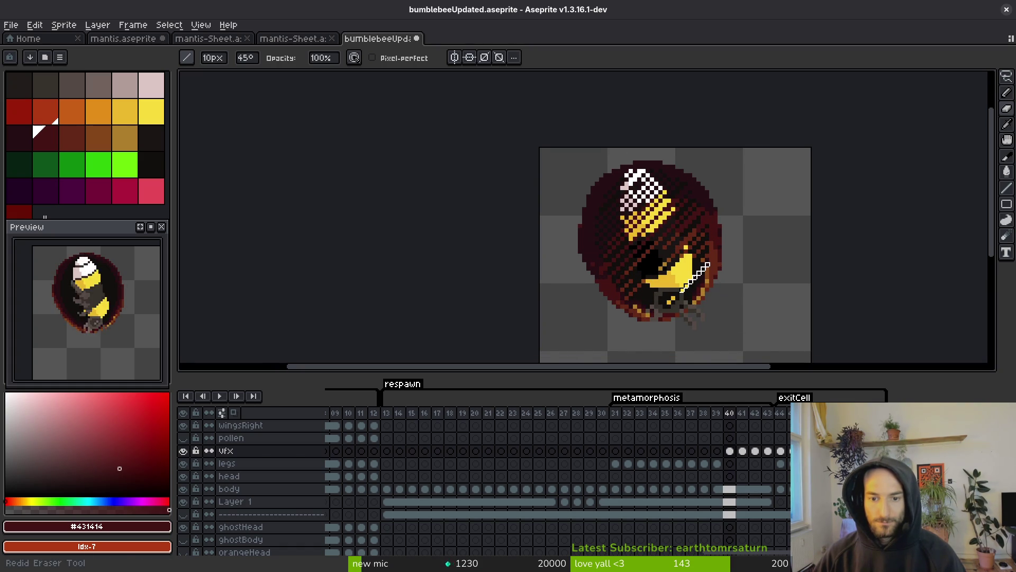
pyautogui.scroll(-1, 704, 276)
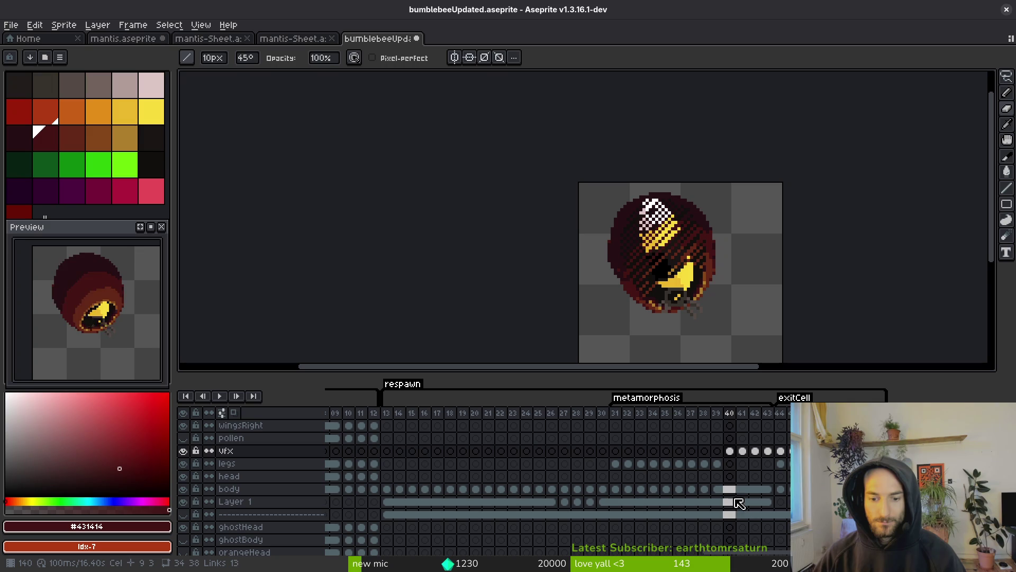
# Copy the frame 40 vfx cel and look over vfx frames 42 to 44
pyautogui.click(730, 451)
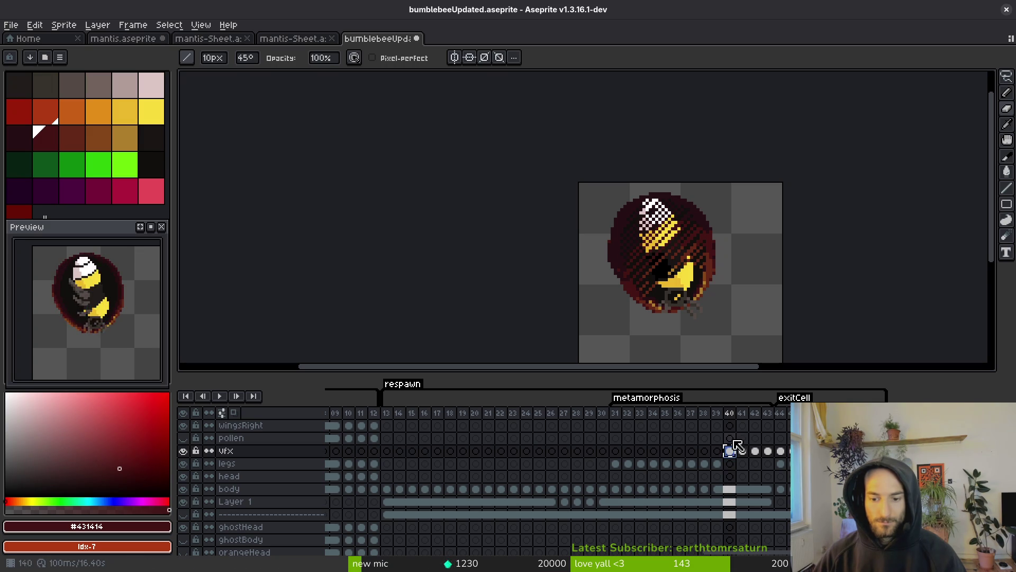
pyautogui.hotkey('ctrl', 'c')
pyautogui.click(755, 453)
pyautogui.click(767, 452)
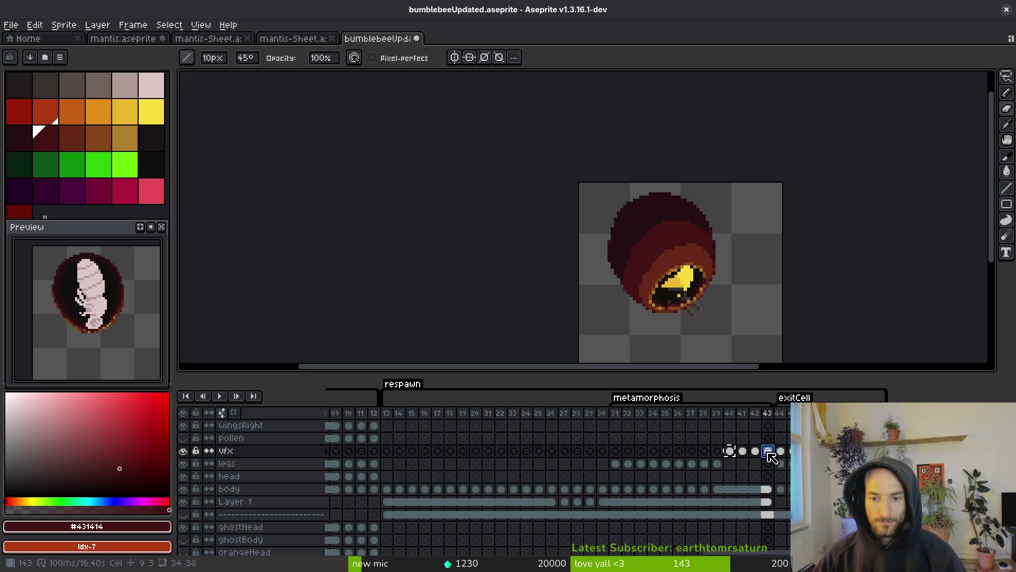
pyautogui.click(755, 453)
pyautogui.click(767, 451)
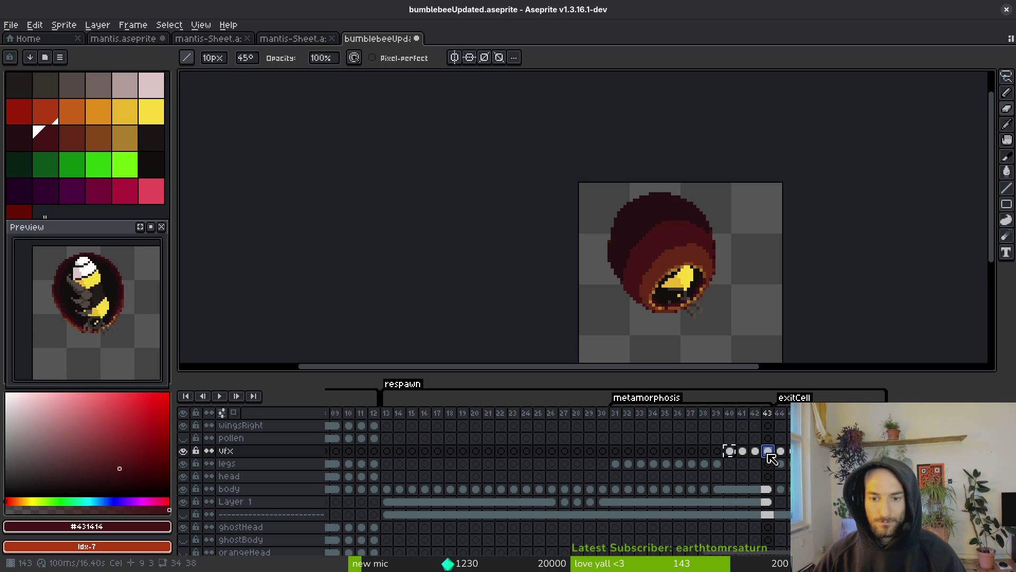
pyautogui.scroll(4, 692, 314)
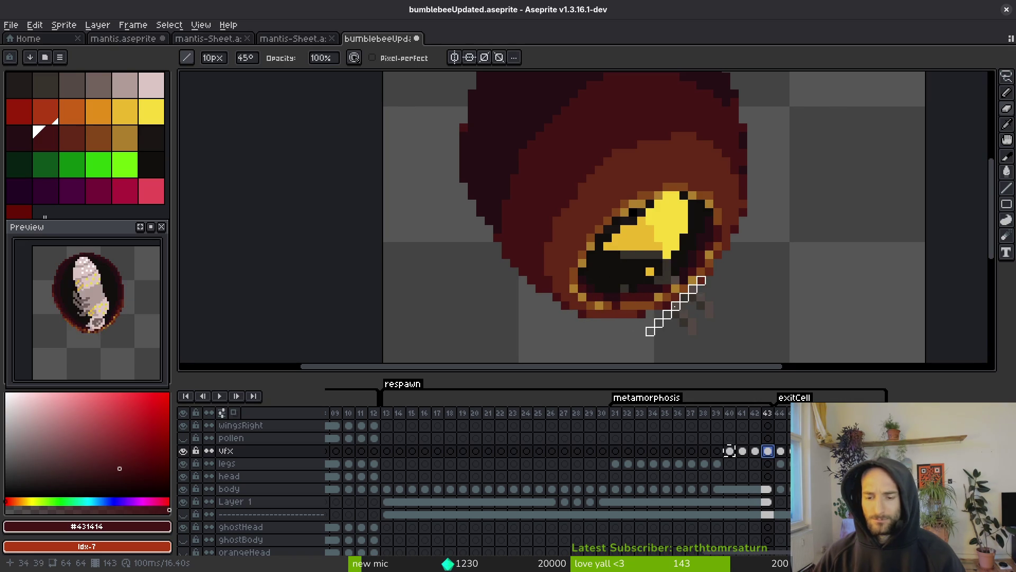
pyautogui.click(782, 452)
pyautogui.press('alt')
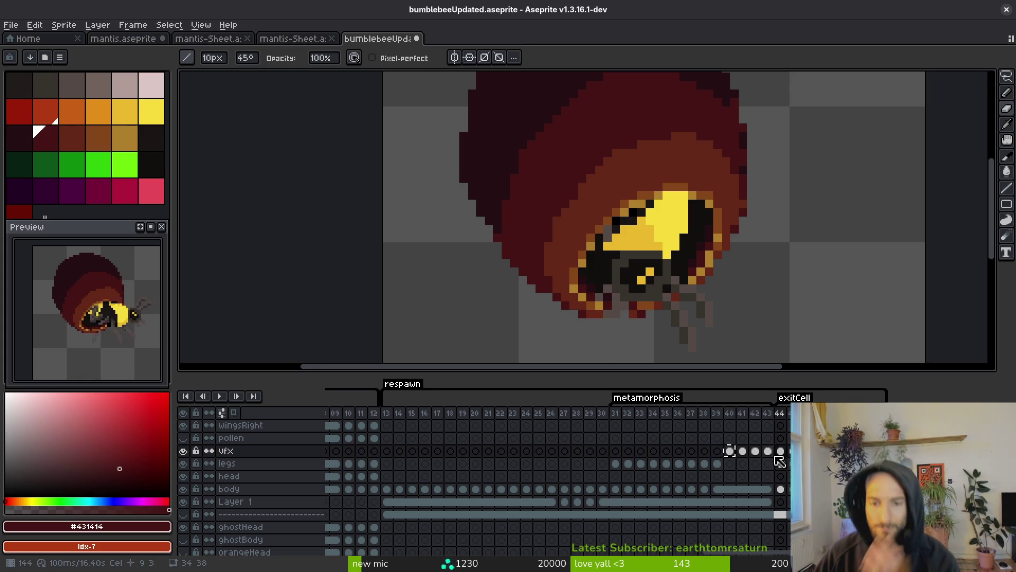
# Undo a stray cel move onto the head layer, then paste frame 40's vfx cel into frame 42
pyautogui.moveTo(733, 452)
pyautogui.mouseDown()
pyautogui.moveTo(770, 458)
pyautogui.moveTo(767, 483)
pyautogui.mouseUp()
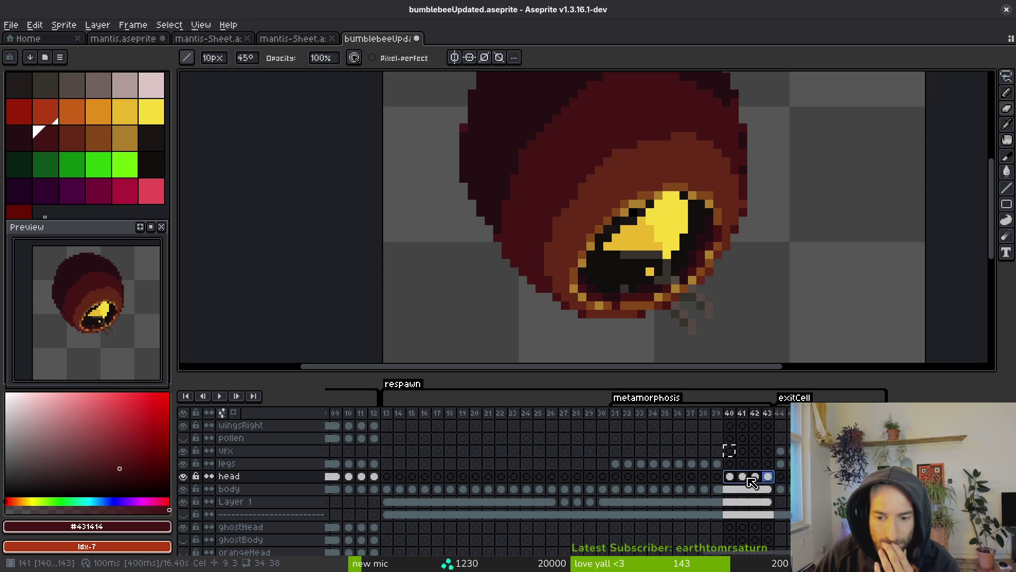
pyautogui.hotkey('ctrl', 'z')
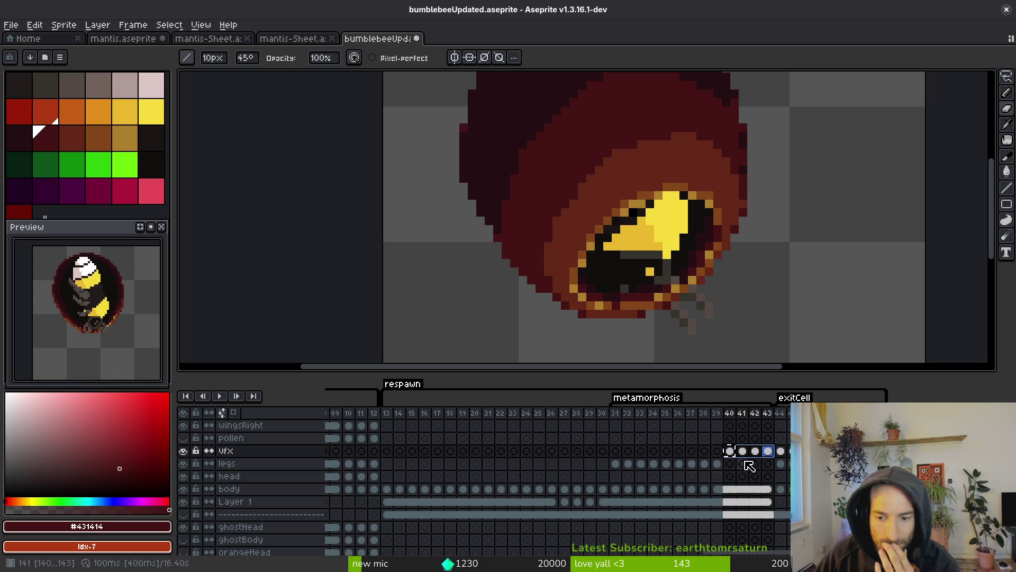
pyautogui.click(731, 451)
pyautogui.press('-')
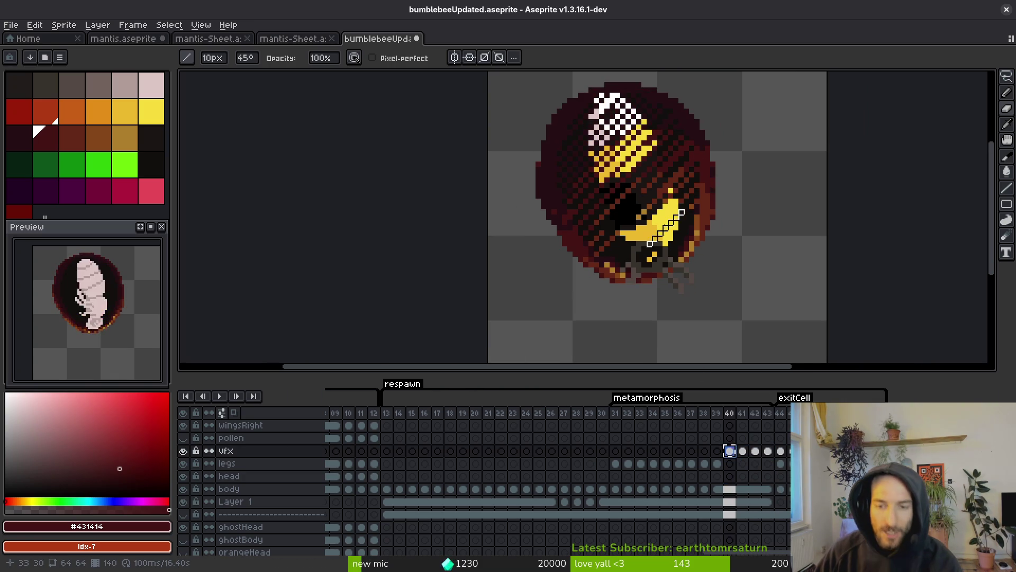
pyautogui.hotkey('ctrl', 'c')
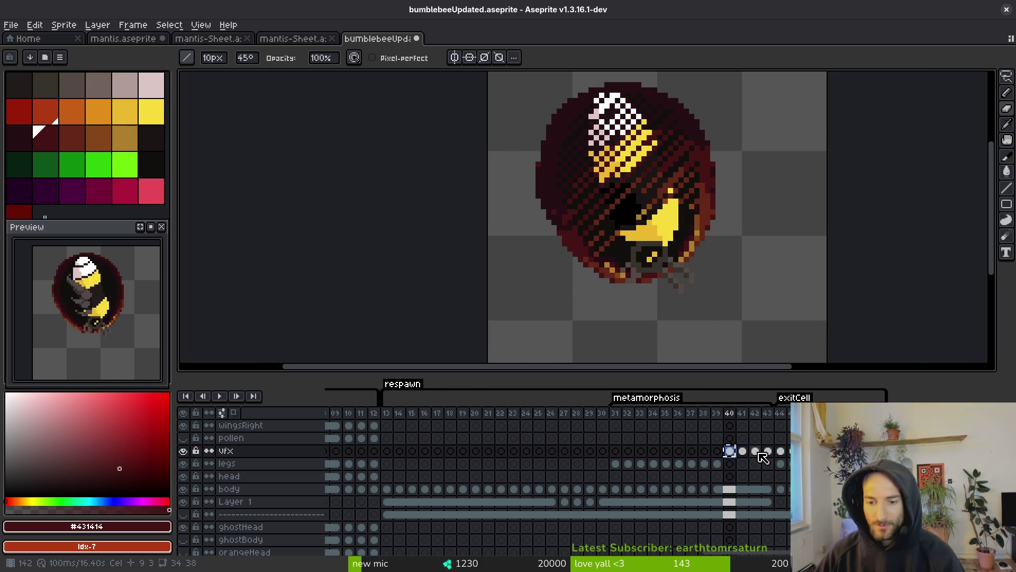
pyautogui.click(755, 451)
pyautogui.hotkey('ctrl', 'v')
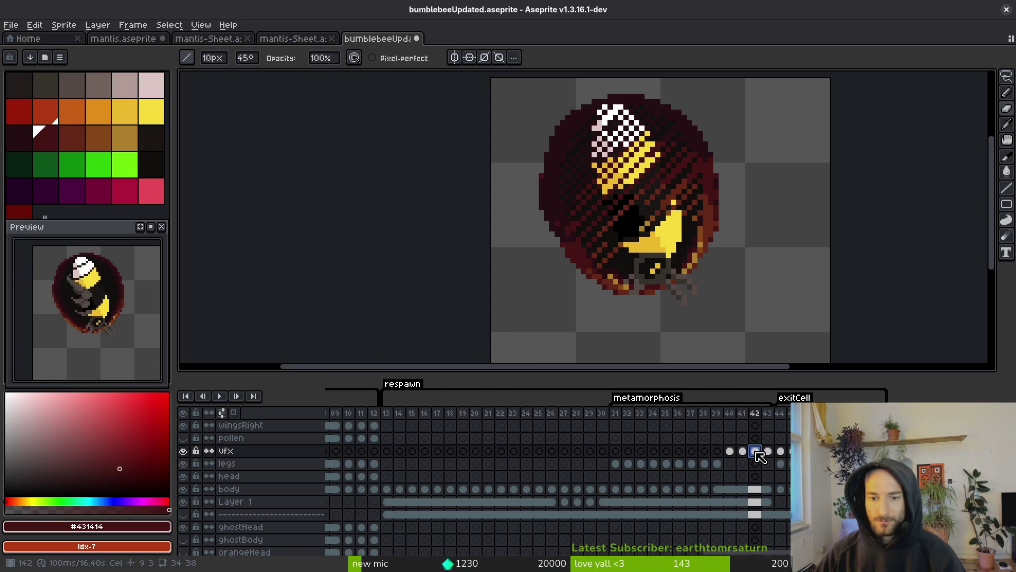
pyautogui.click(730, 450)
# Erase two diagonal bands of dark dither across the bee's head, revealing yellow and pink
pyautogui.scroll(2, 661, 238)
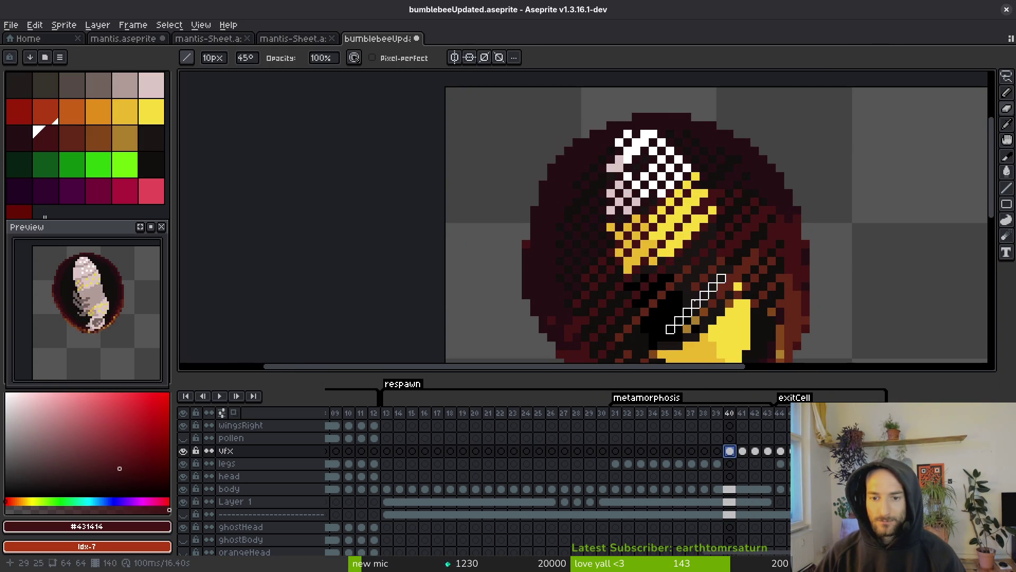
pyautogui.moveTo(653, 261); pyautogui.dragTo(624, 249)
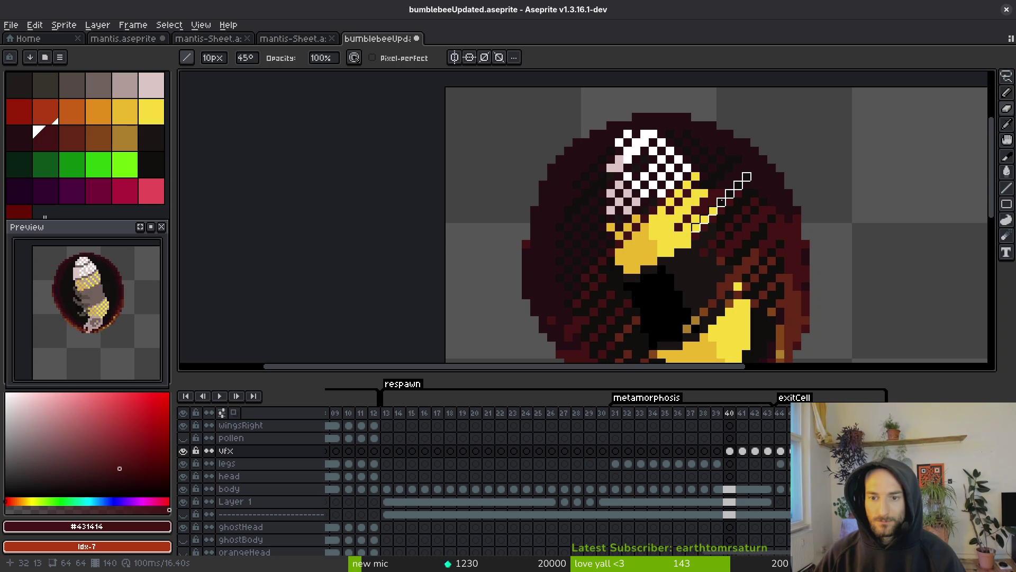
pyautogui.moveTo(671, 217)
pyautogui.mouseDown()
pyautogui.moveTo(602, 185)
pyautogui.moveTo(629, 183)
pyautogui.moveTo(650, 206)
pyautogui.moveTo(603, 244)
pyautogui.moveTo(594, 219)
pyautogui.mouseUp()
pyautogui.scroll(-1, 688, 259)
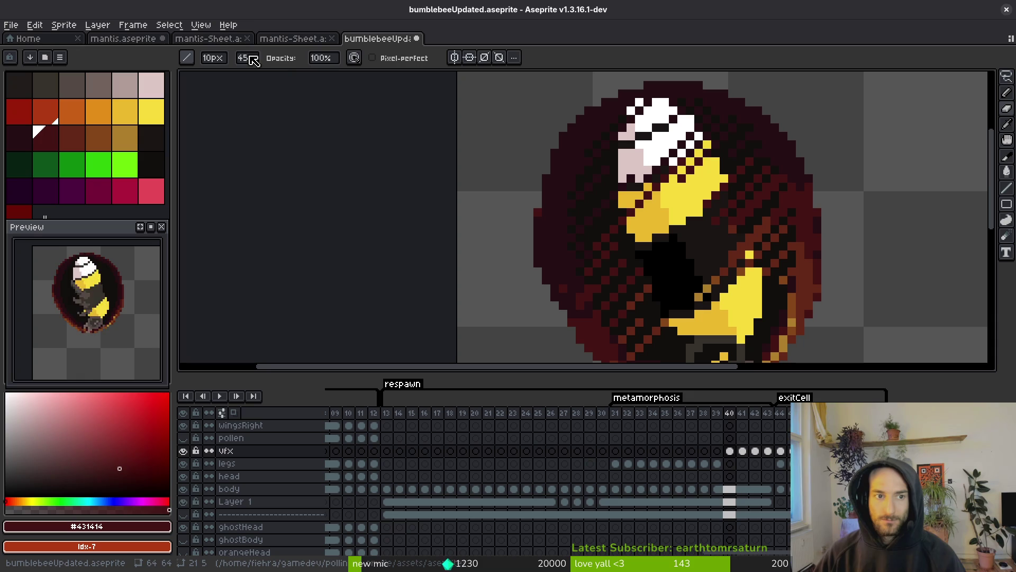
# Start editing the line brush's angle value
pyautogui.click(246, 58)
pyautogui.click(246, 59)
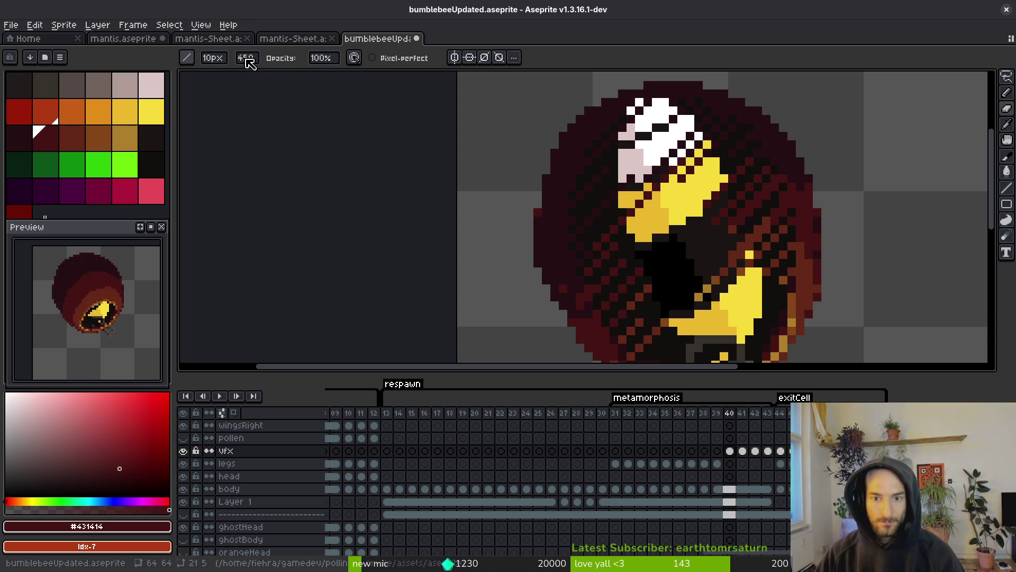
pyautogui.click(247, 58)
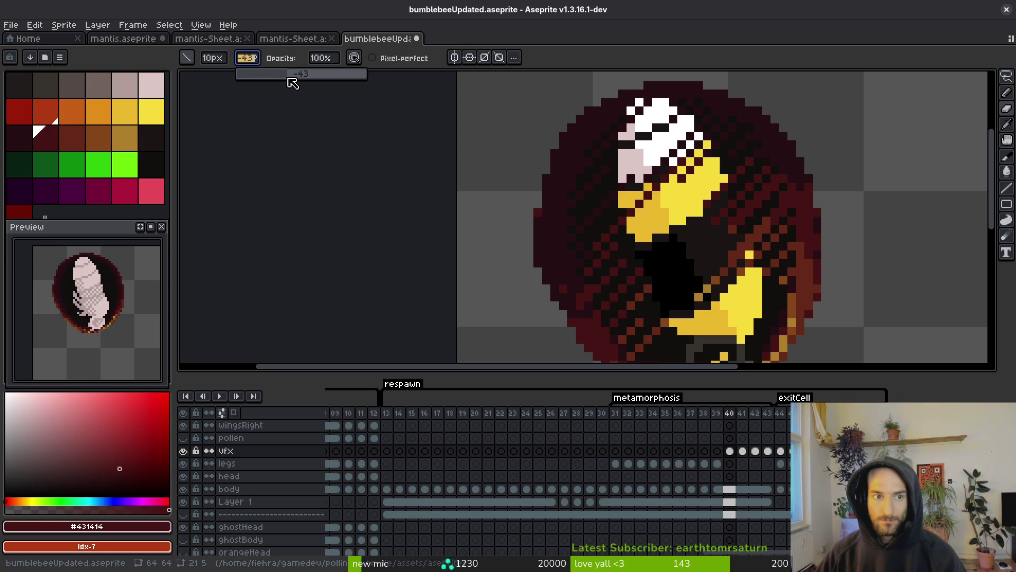
# Set the line brush angle to −45° and its size to 5 px
pyautogui.press('Return')
pyautogui.write('5')
pyautogui.press('Return')
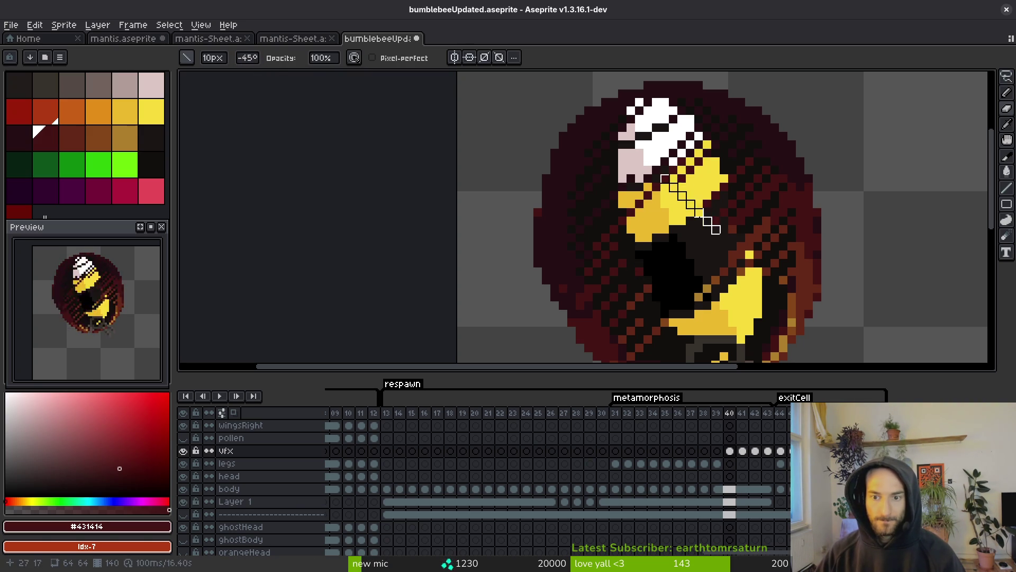
pyautogui.scroll(-2, 741, 212)
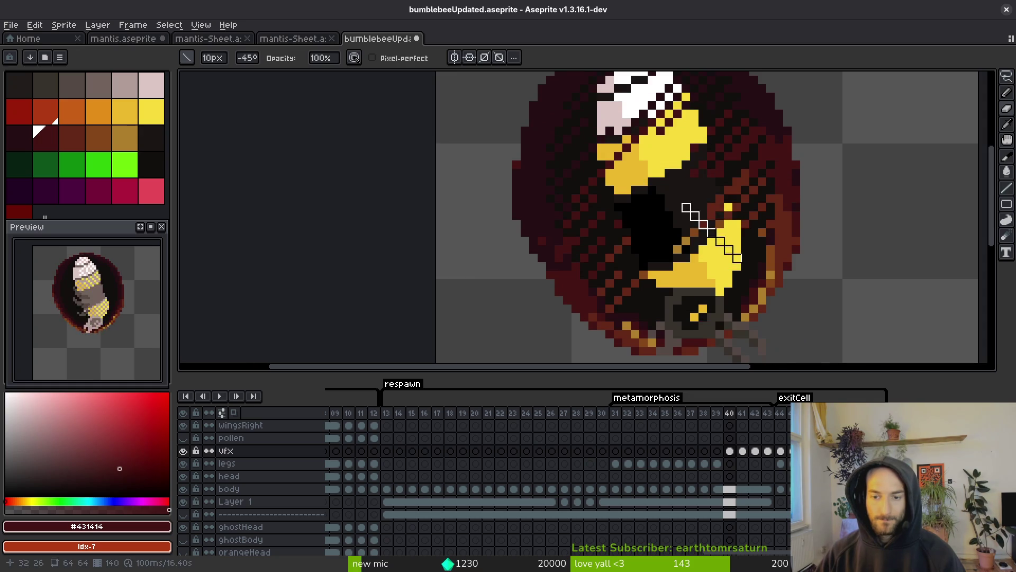
pyautogui.scroll(2, 707, 144)
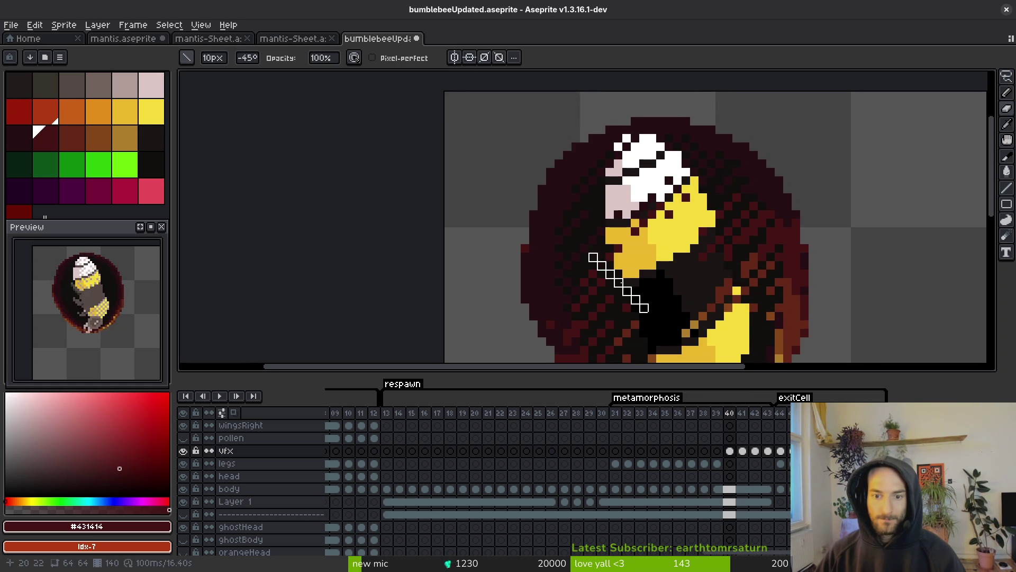
pyautogui.scroll(-4, 630, 243)
pyautogui.scroll(-3, 650, 259)
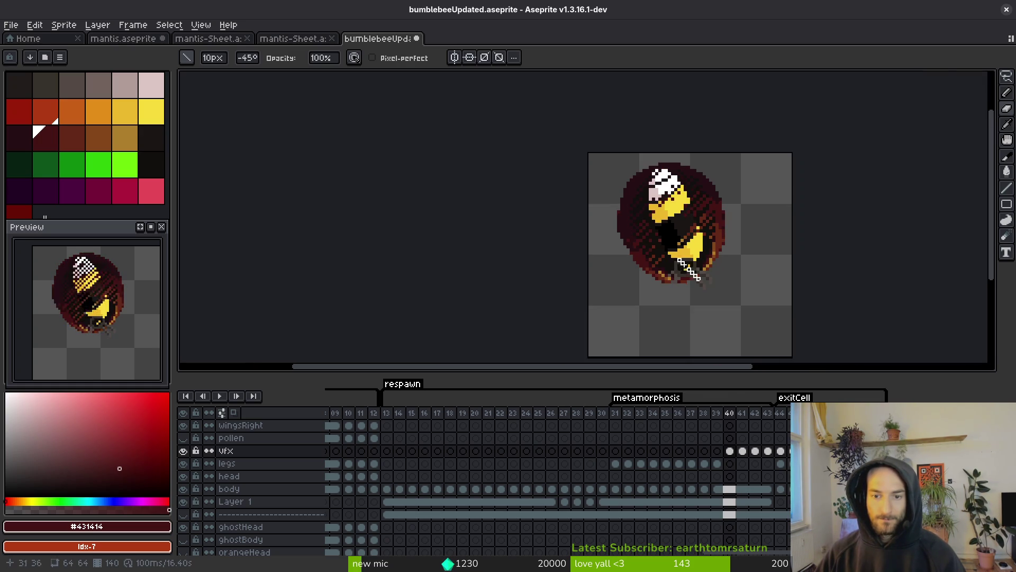
pyautogui.scroll(2, 683, 212)
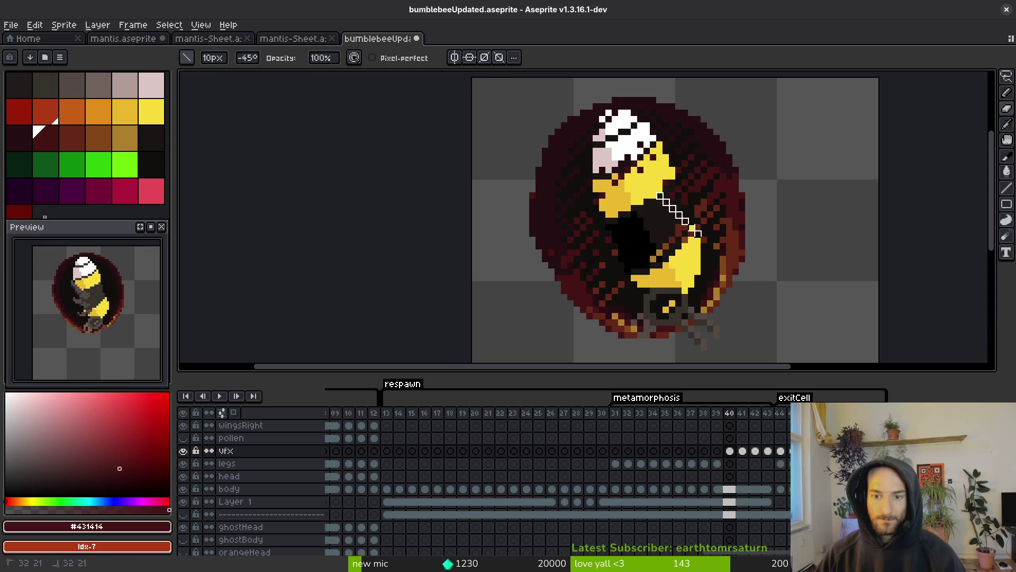
pyautogui.click(213, 59)
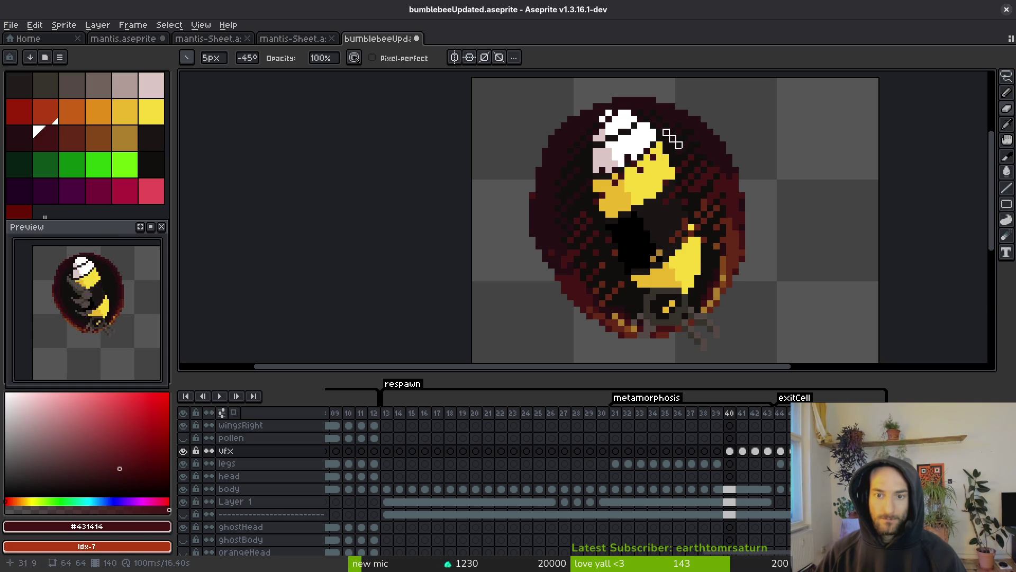
pyautogui.scroll(-10, 672, 138)
# Flip between frames 39 and 40 to compare the stripe reveal against the bee
pyautogui.press('Left')
pyautogui.press('i')
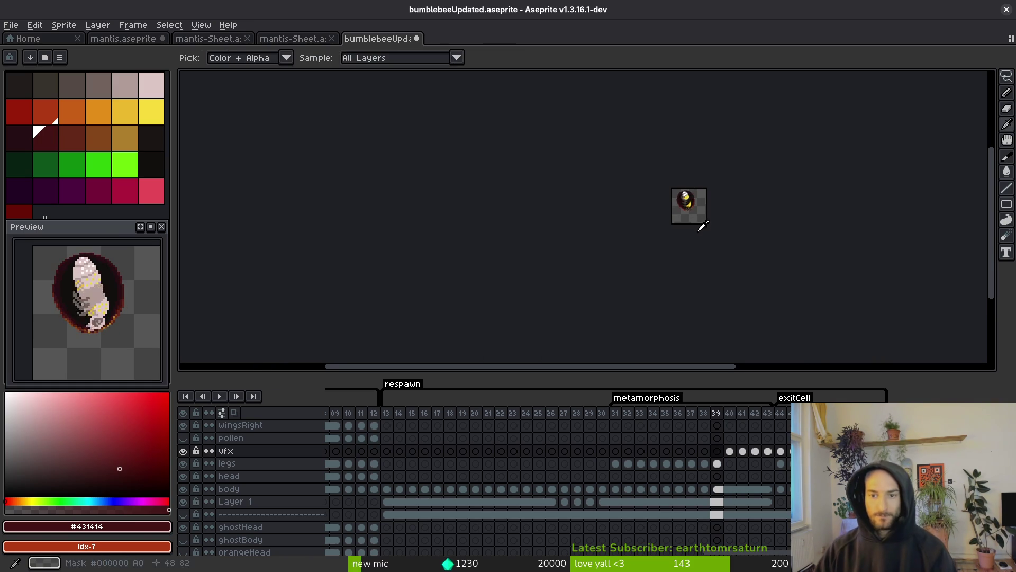
pyautogui.scroll(6, 698, 252)
pyautogui.press('b')
pyautogui.scroll(3, 599, 196)
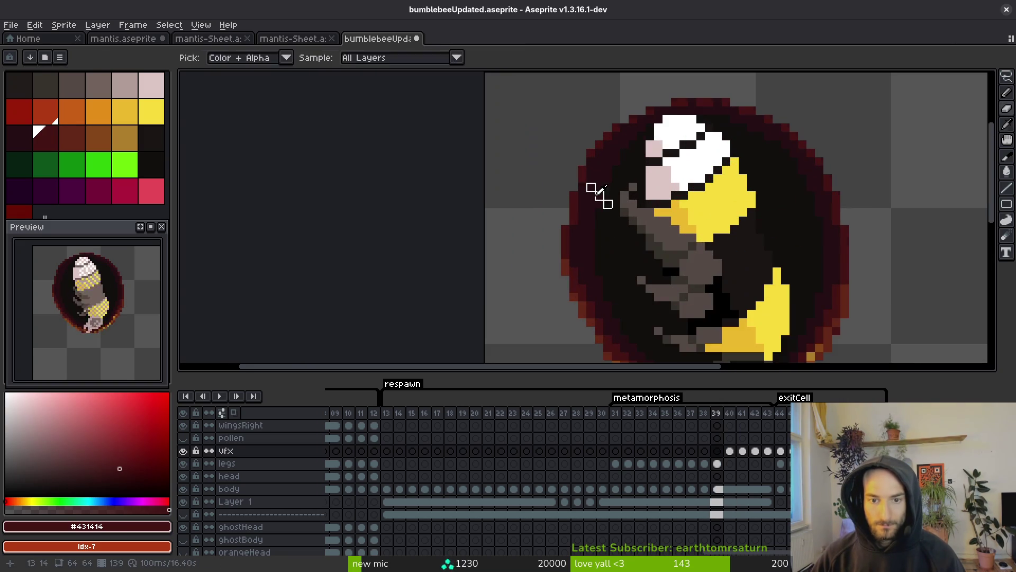
pyautogui.press('Right')
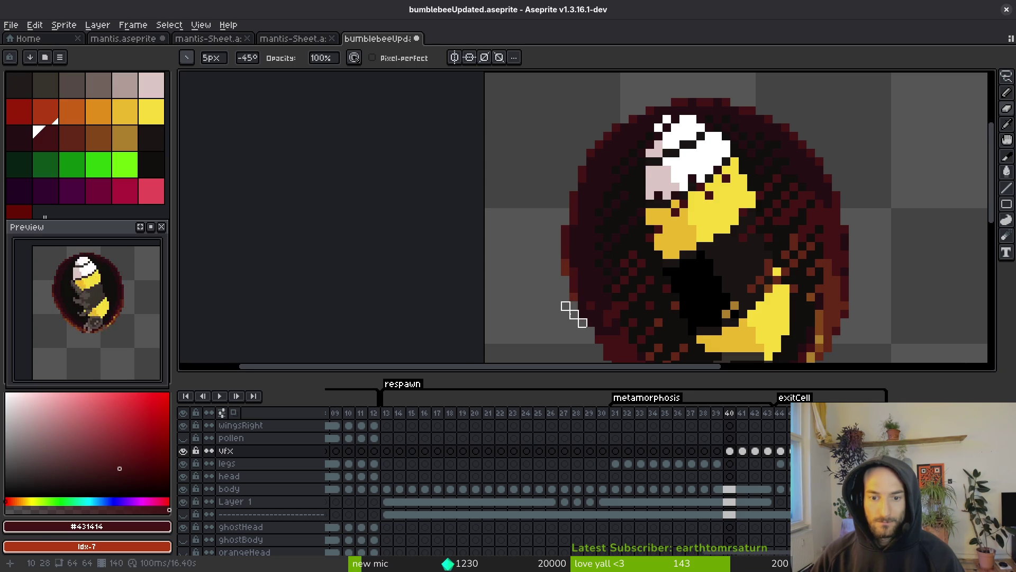
pyautogui.scroll(-2, 569, 302)
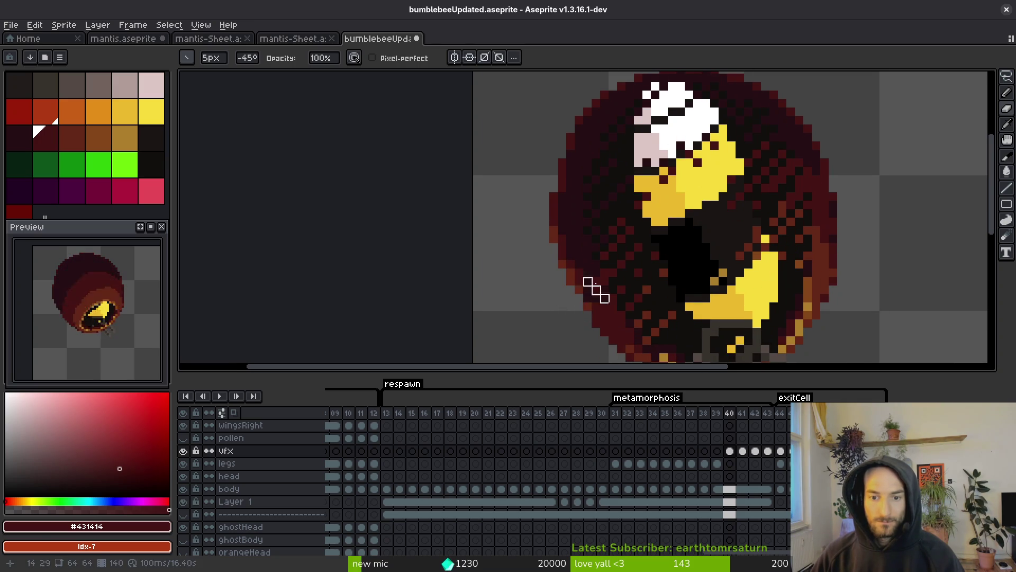
pyautogui.scroll(-2, 587, 298)
pyautogui.scroll(1, 612, 284)
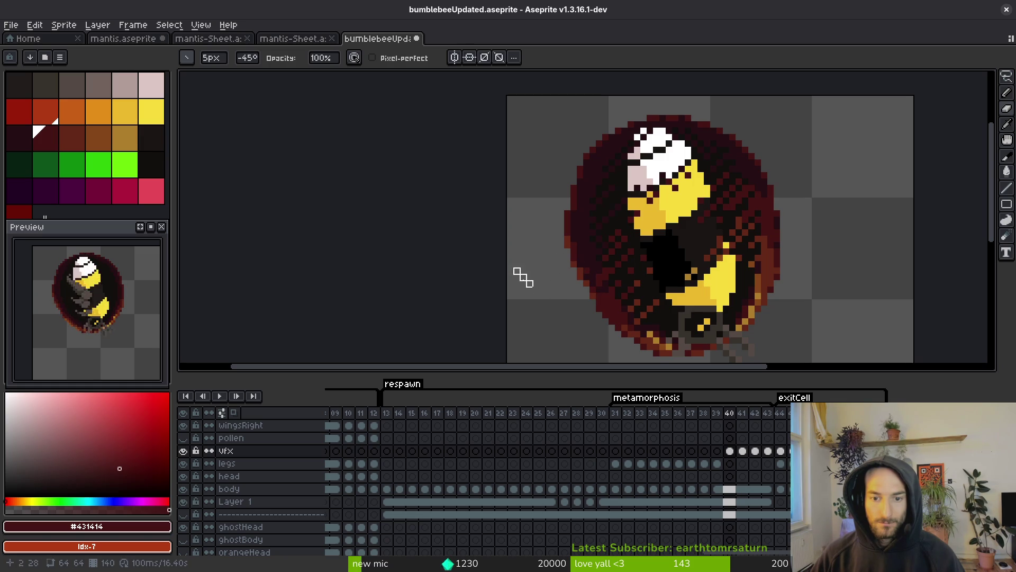
pyautogui.scroll(-1, 774, 180)
# Step through frames 39 to 42 to check the stripe overlay on each
pyautogui.press('i')
pyautogui.press('Left')
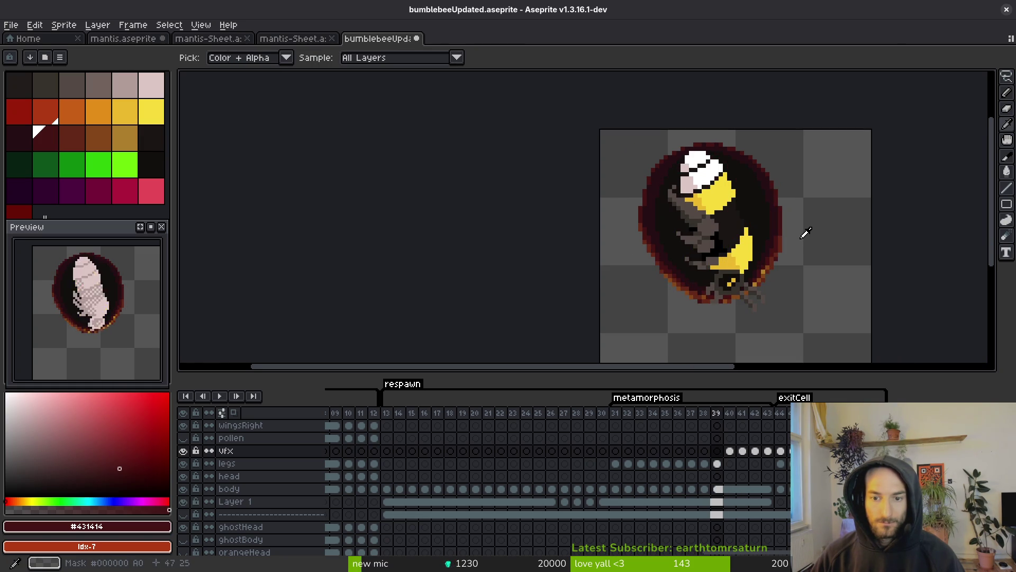
pyautogui.press('Right')
pyautogui.press('b')
pyautogui.scroll(2, 667, 275)
pyautogui.press('Right')
pyautogui.press('Left')
pyautogui.scroll(1, 737, 177)
pyautogui.scroll(-1, 752, 329)
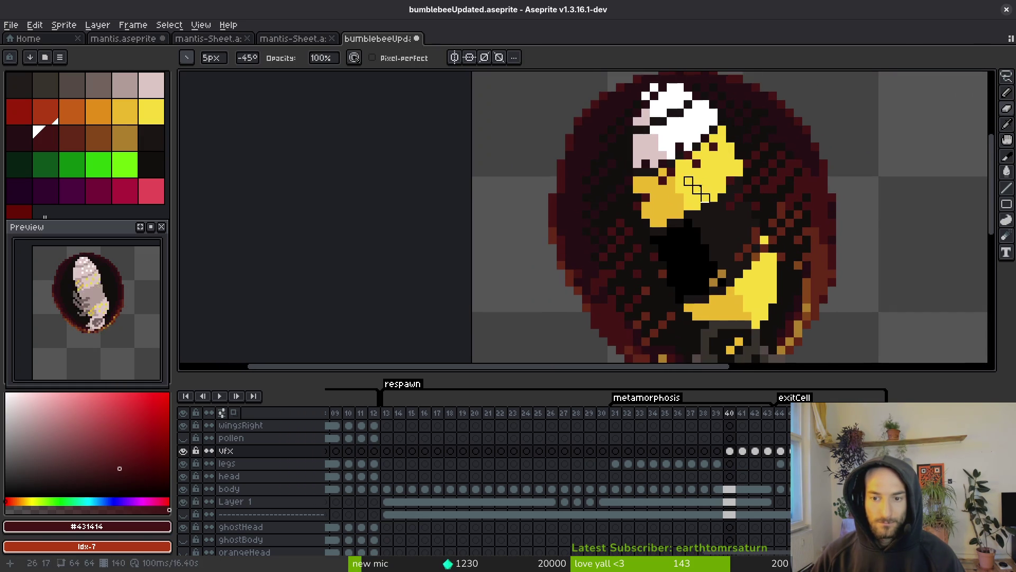
pyautogui.scroll(1, 755, 341)
pyautogui.press('i')
pyautogui.press('Right')
pyautogui.press('Right')
pyautogui.scroll(-1, 755, 342)
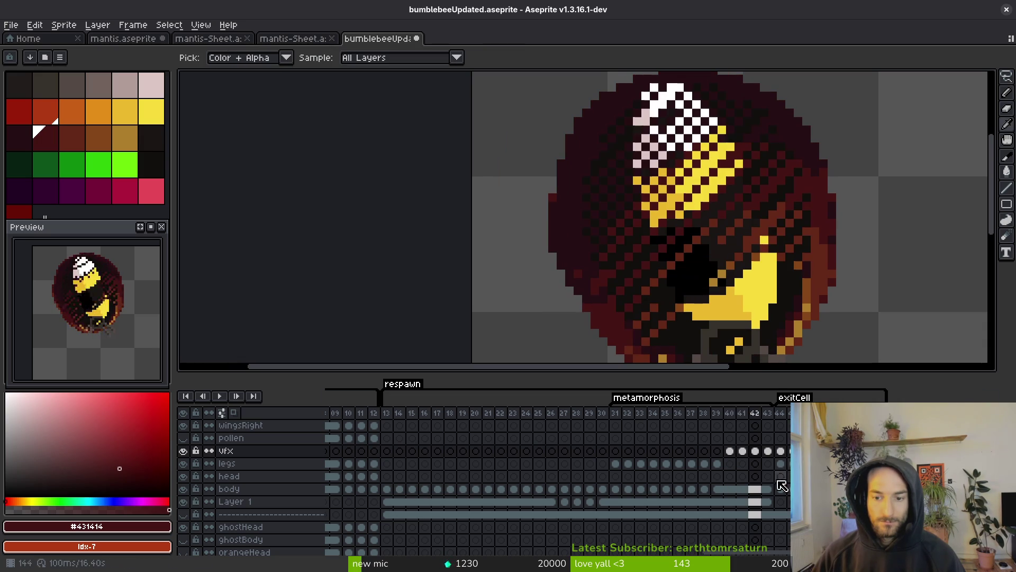
pyautogui.press('Right')
pyautogui.click(742, 451)
pyautogui.press('b')
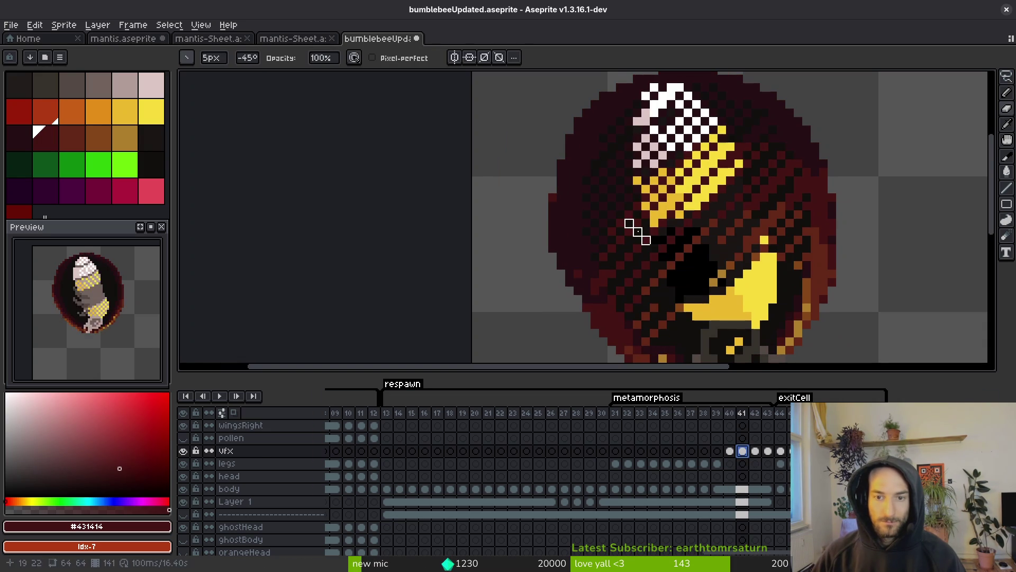
pyautogui.press('Right')
pyautogui.press('i')
pyautogui.press('Right')
pyautogui.press('Left')
pyautogui.press('Left')
pyautogui.press('Left')
pyautogui.press('Left')
pyautogui.press('Right')
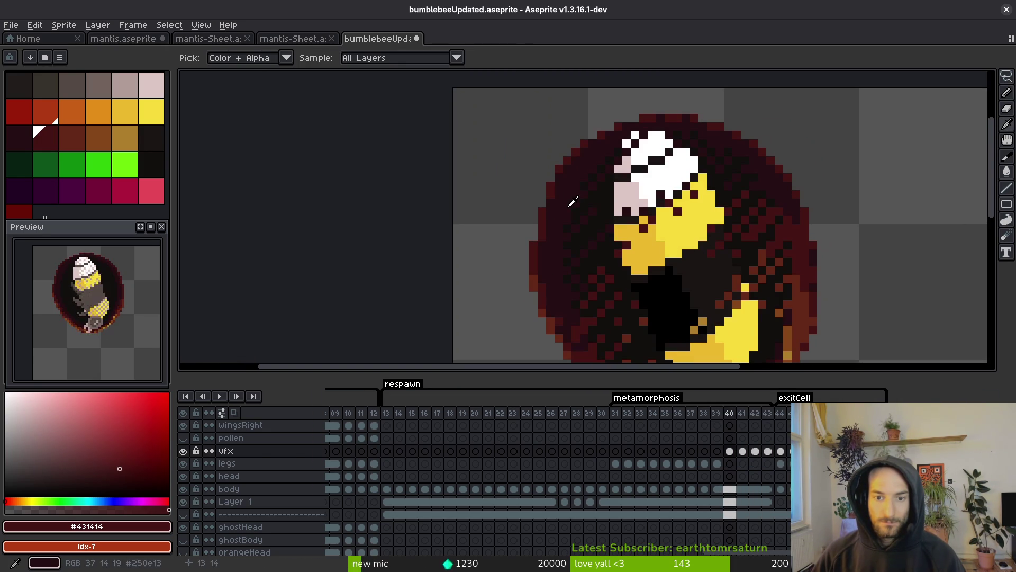
pyautogui.press('Right')
pyautogui.press('b')
pyautogui.click(755, 450)
pyautogui.click(742, 450)
pyautogui.press('e')
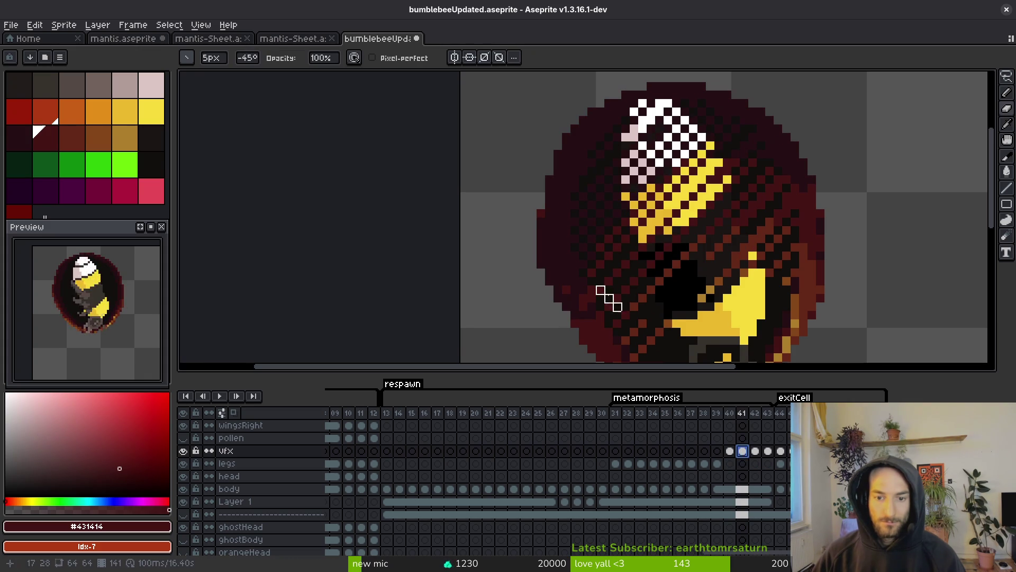
pyautogui.scroll(-2, 670, 238)
pyautogui.press('i')
pyautogui.press('Right')
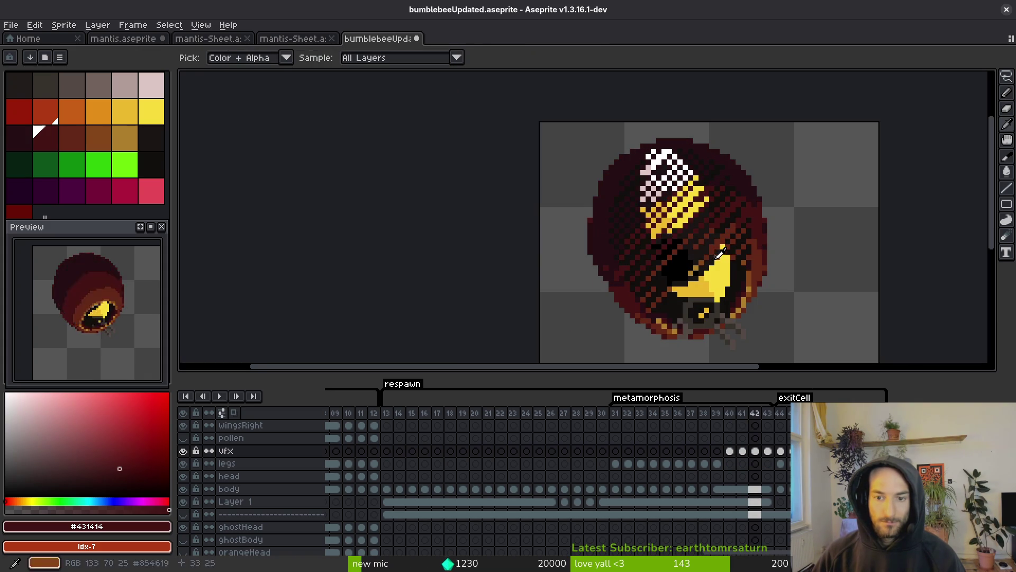
pyautogui.press('Left')
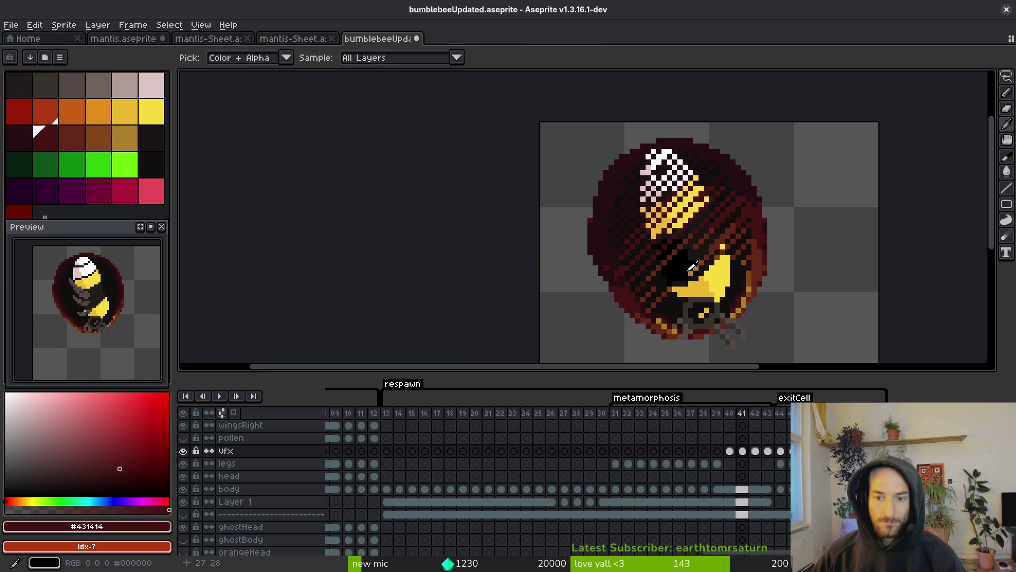
pyautogui.press('e')
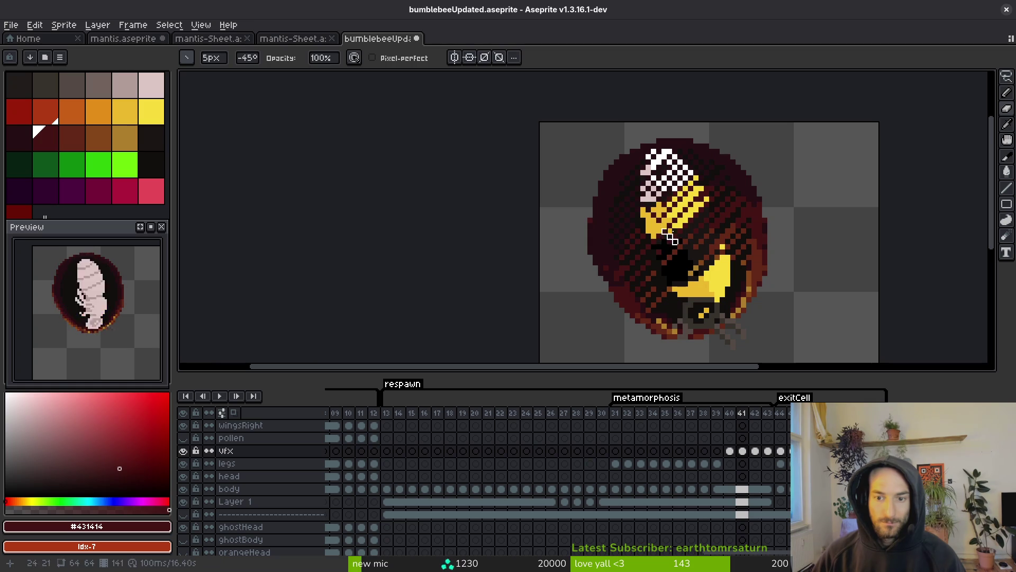
pyautogui.click(679, 256)
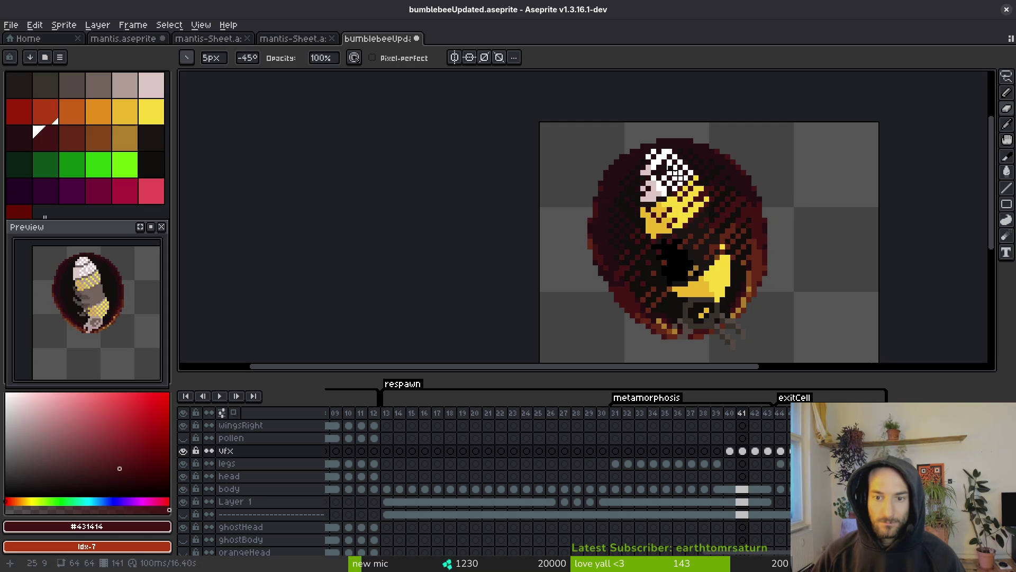
pyautogui.moveTo(669, 184); pyautogui.dragTo(685, 194)
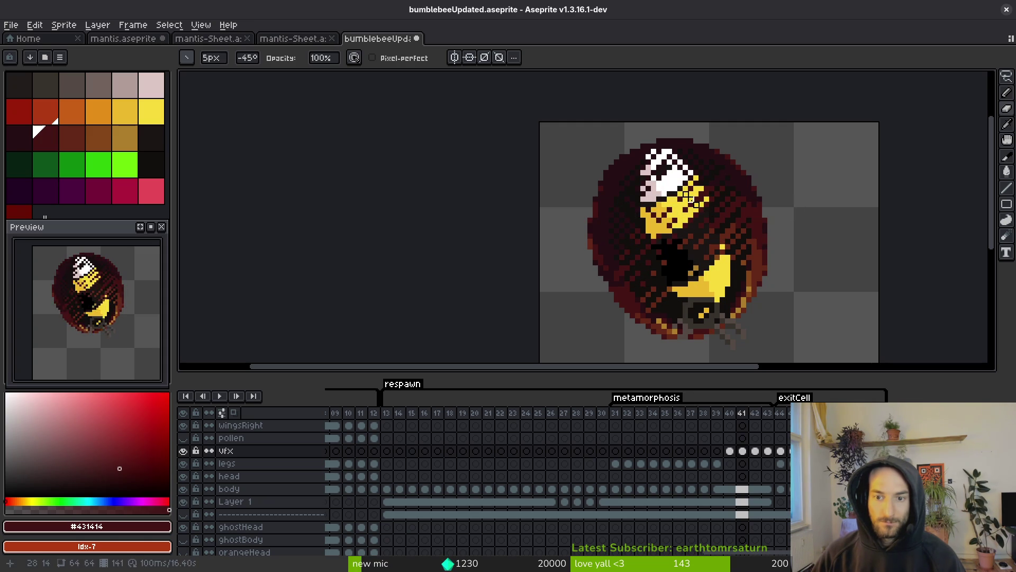
pyautogui.click(694, 208)
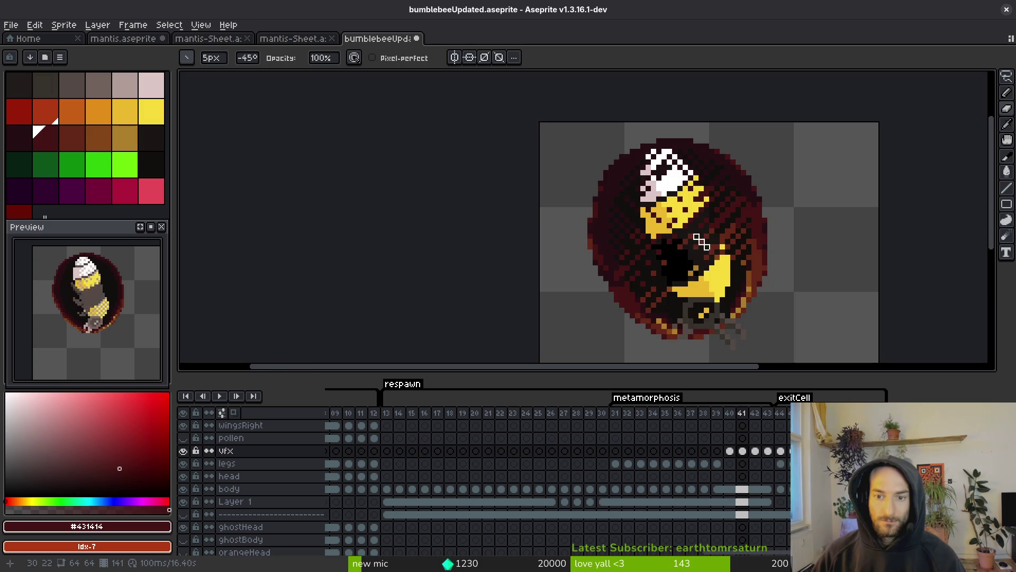
pyautogui.scroll(-6, 704, 264)
pyautogui.scroll(4, 709, 272)
pyautogui.press('alt')
pyautogui.scroll(-4, 709, 272)
pyautogui.scroll(-2, 708, 271)
pyautogui.scroll(5, 703, 267)
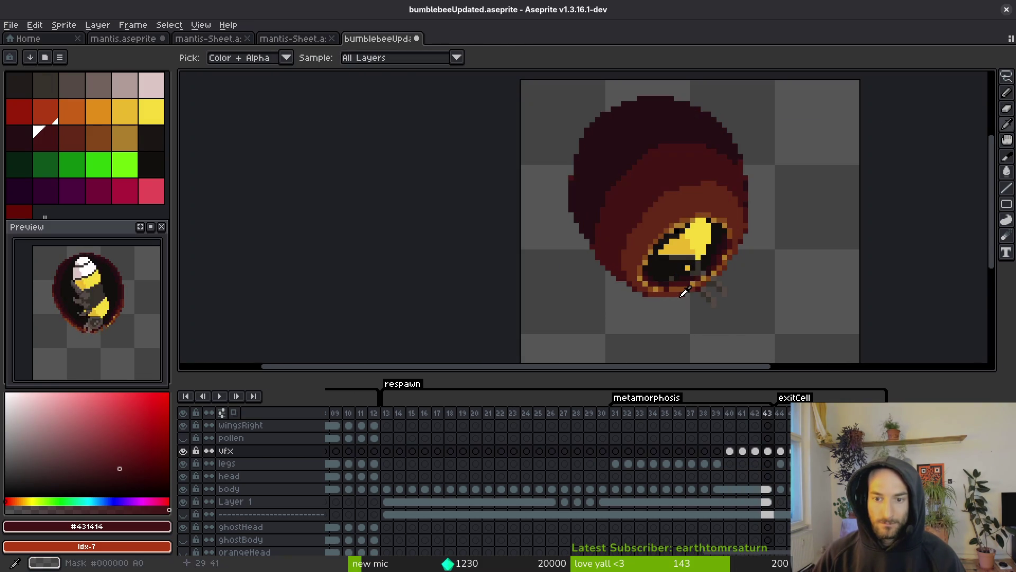
pyautogui.press('Left')
pyautogui.press('Left')
pyautogui.press('Left')
pyautogui.press('Right')
pyautogui.press('Right')
pyautogui.press('Right')
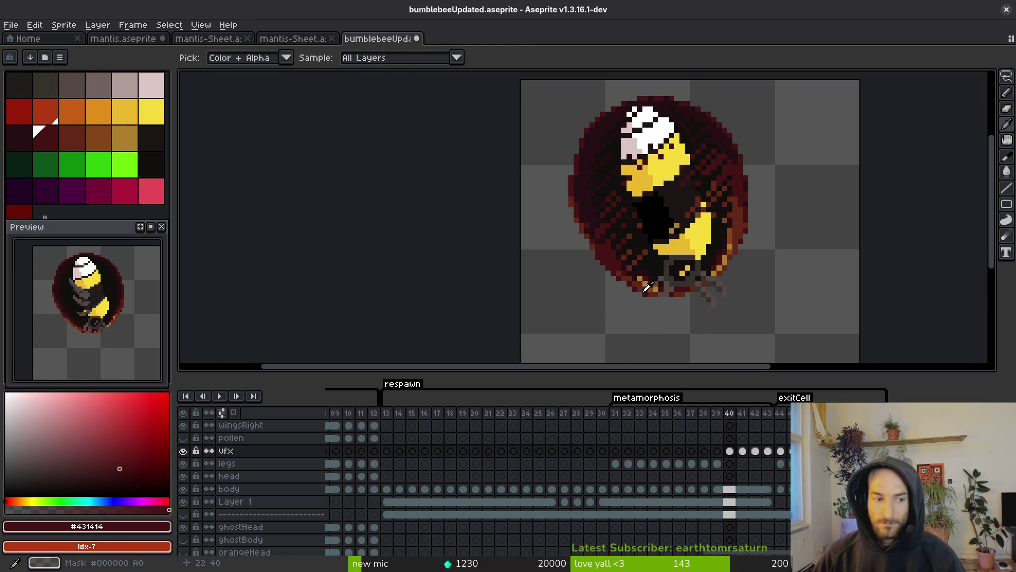
pyautogui.press('Right')
pyautogui.press('b')
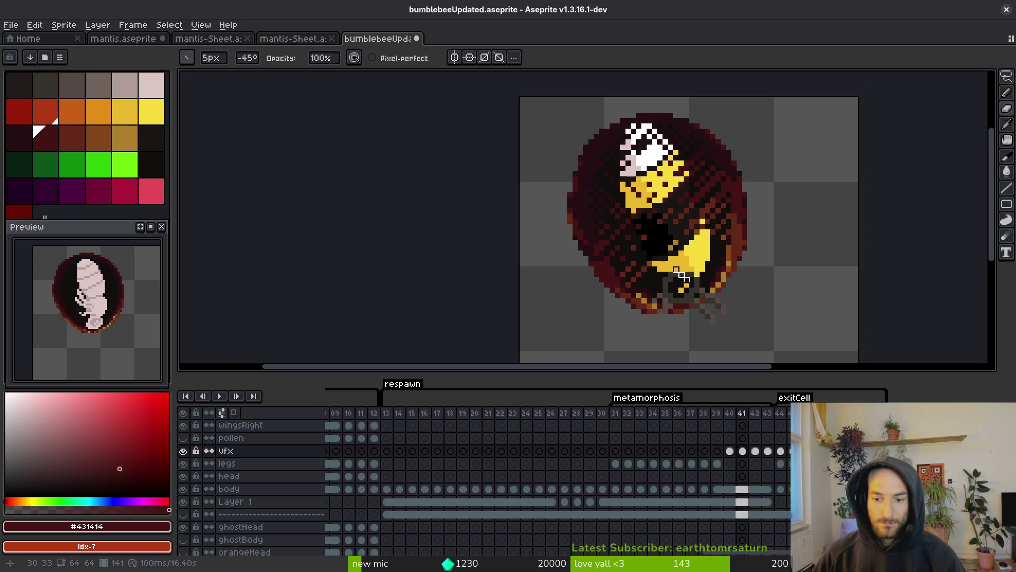
pyautogui.press('i')
pyautogui.press('Right')
pyautogui.press('Right')
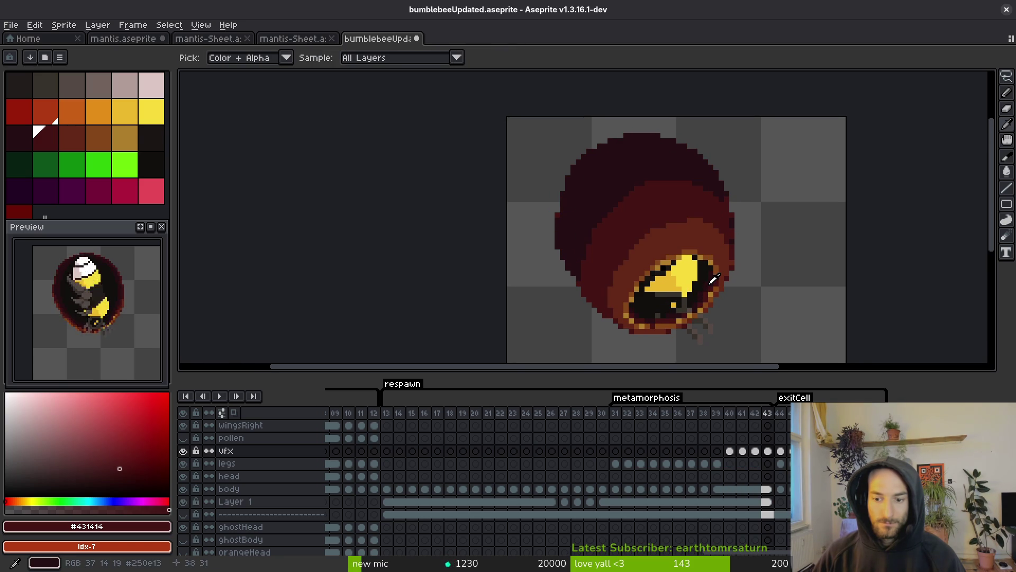
pyautogui.press('Left')
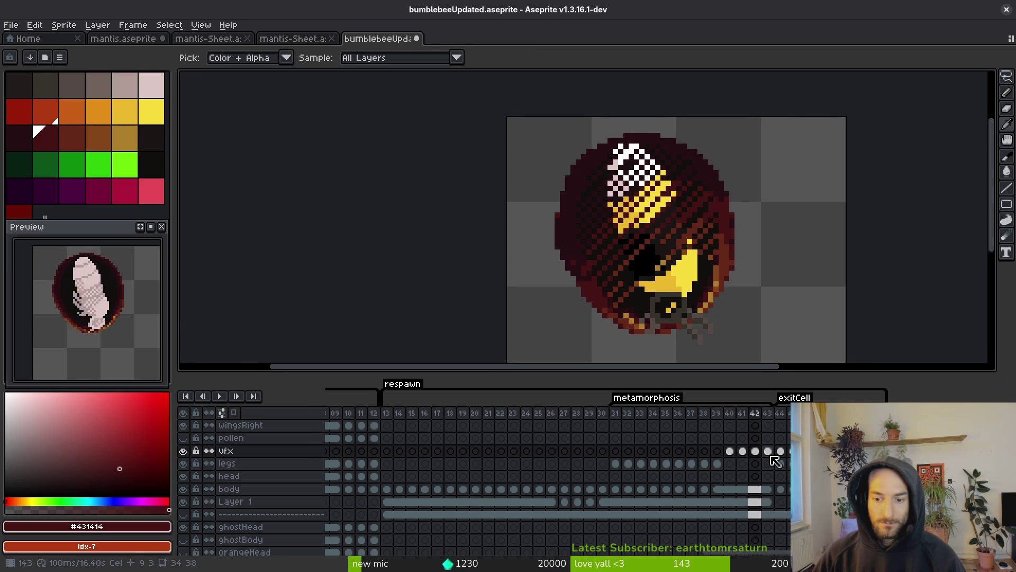
pyautogui.press('Right')
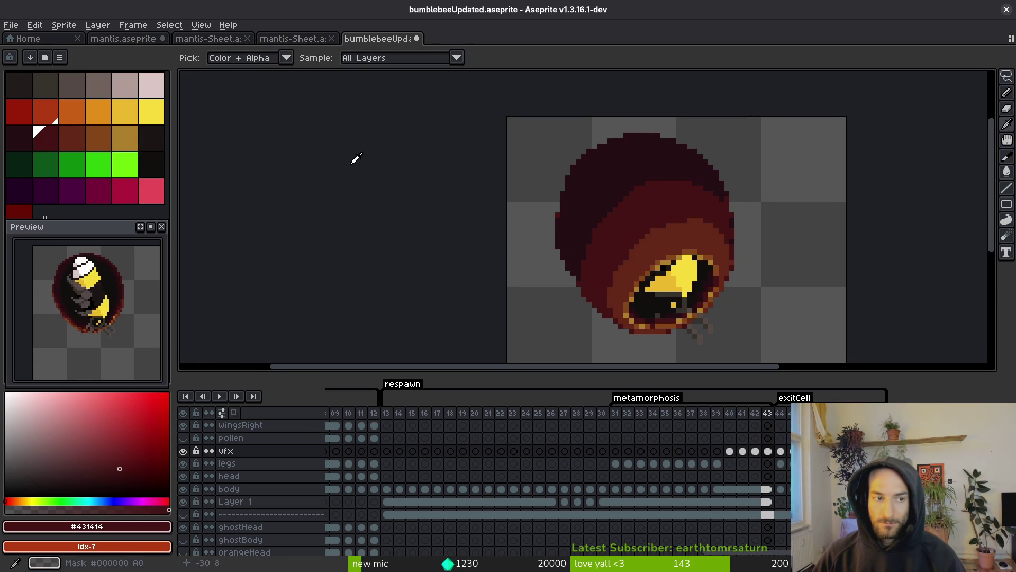
pyautogui.press('Left')
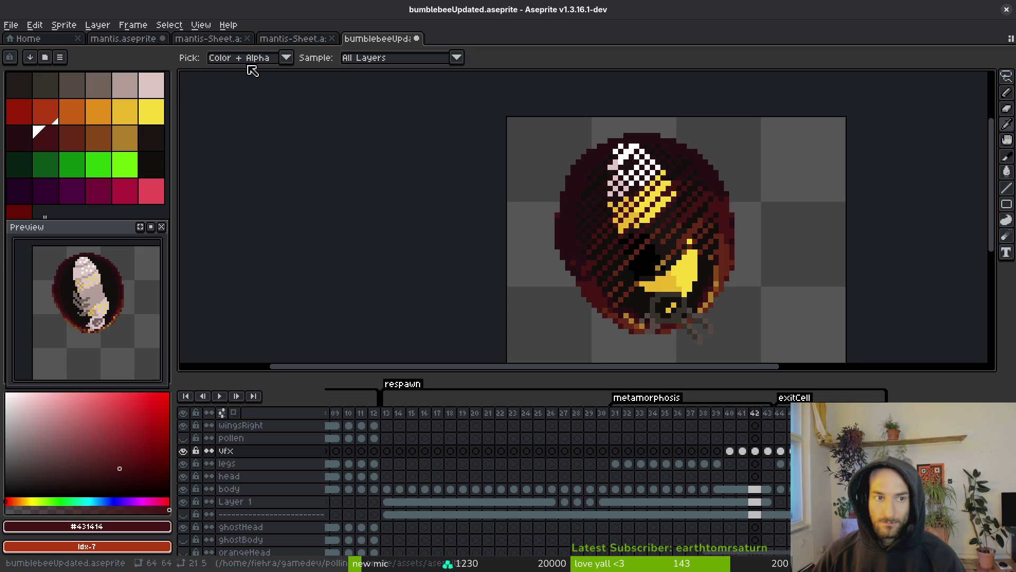
pyautogui.press('Right')
# Set the line brush angle to 45° and shrink the brush to 18px
pyautogui.click(247, 58)
pyautogui.write('45')
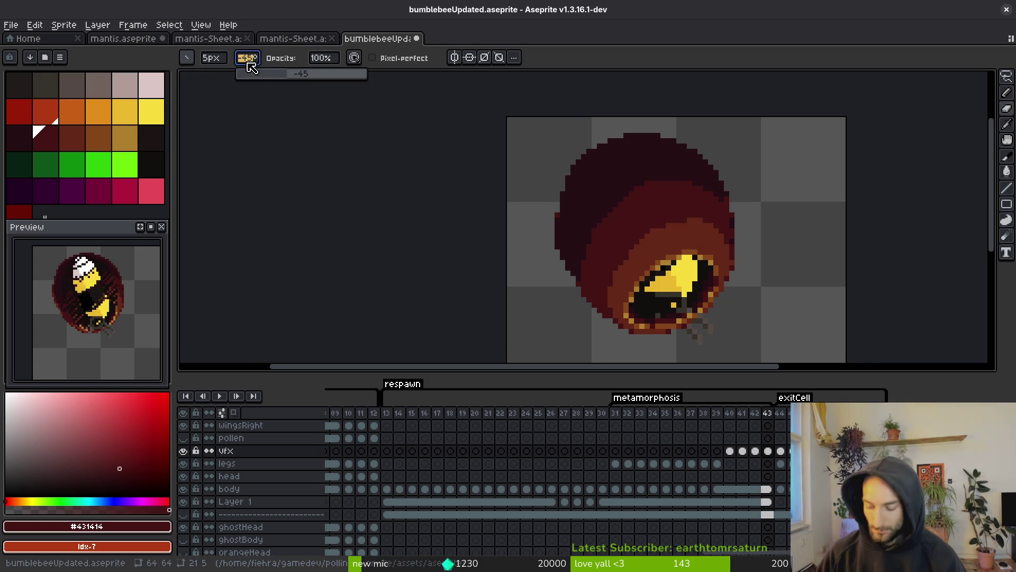
pyautogui.press('Return')
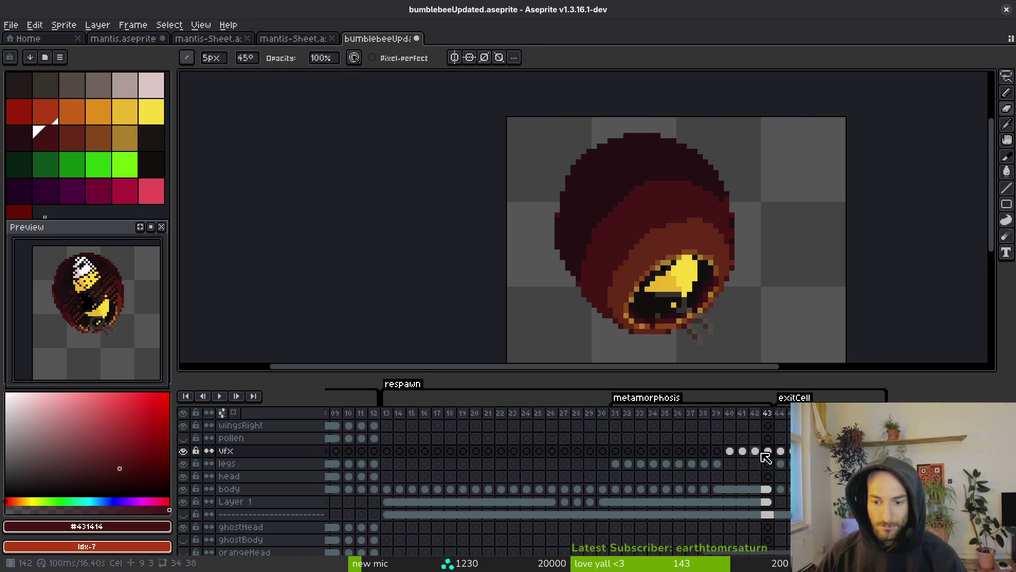
pyautogui.scroll(4, 717, 233)
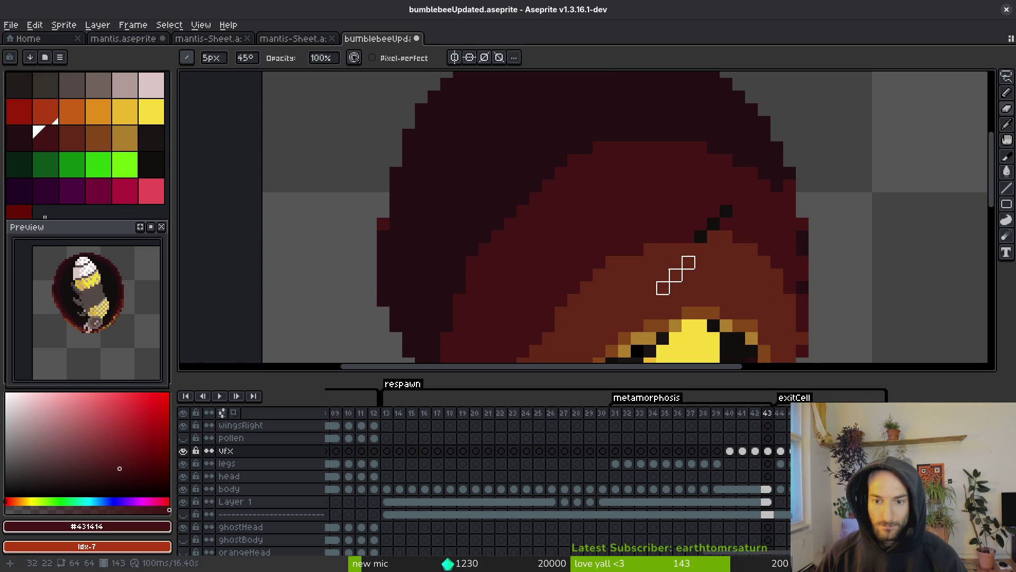
pyautogui.click(216, 59)
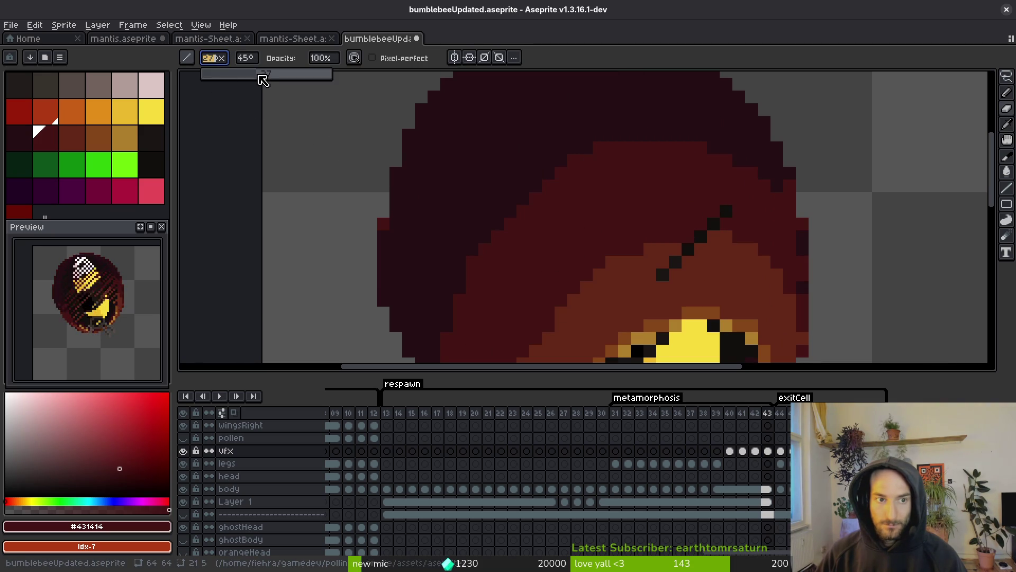
pyautogui.scroll(-2, 642, 204)
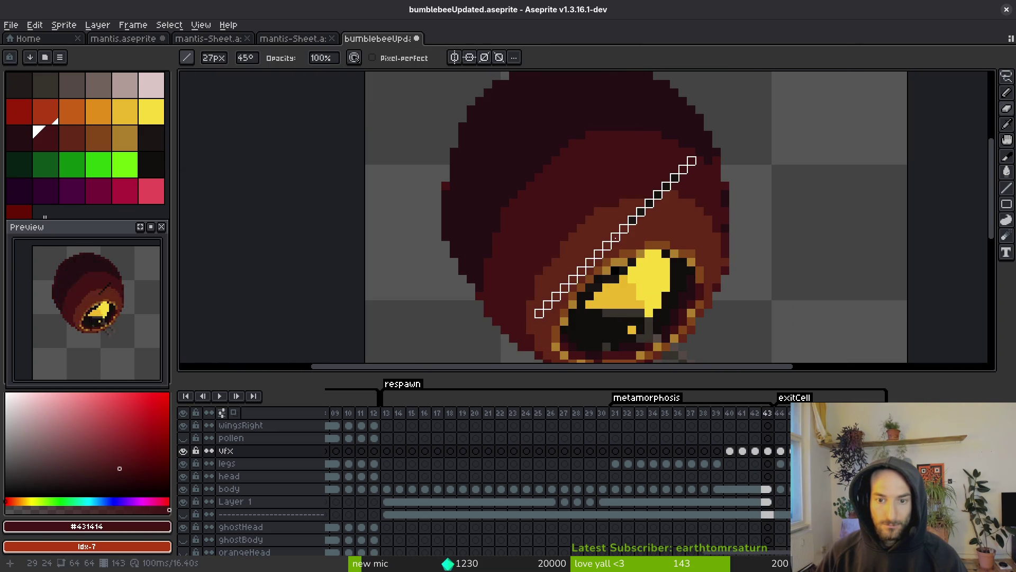
pyautogui.press(',')
pyautogui.press('.')
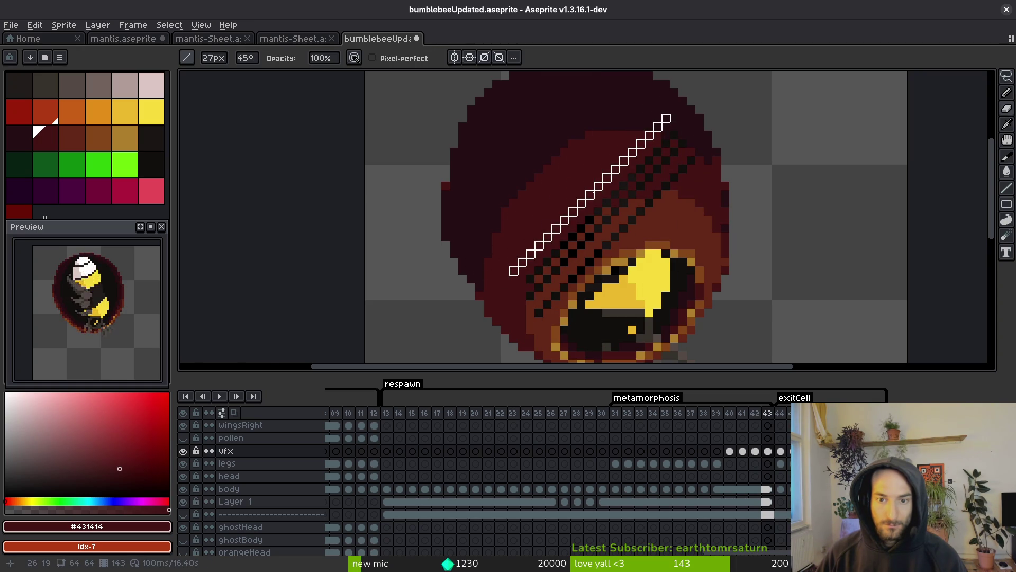
pyautogui.click(223, 60)
pyautogui.moveTo(249, 81); pyautogui.dragTo(241, 81)
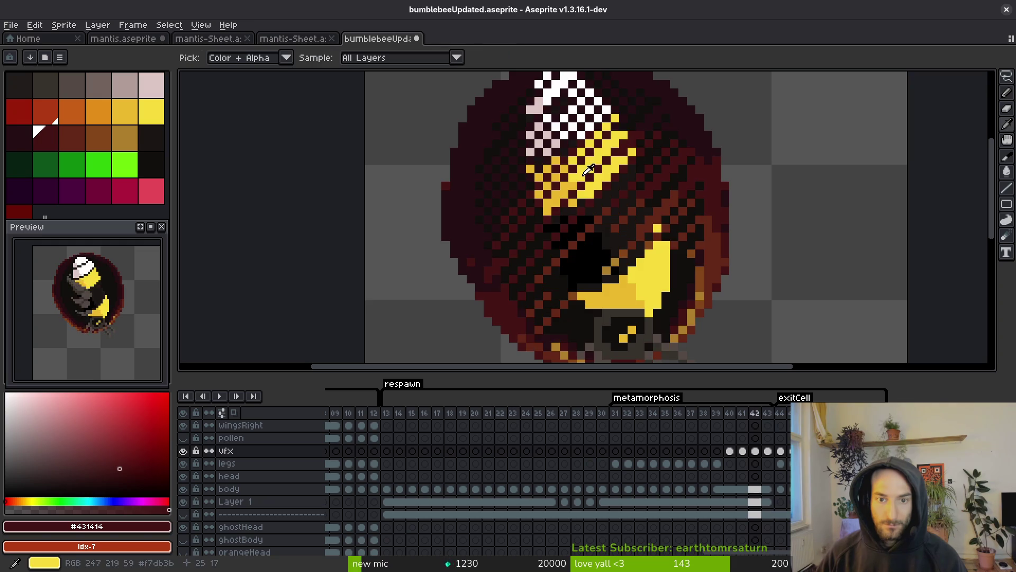
# Paint a white dithered stripe along frame 43's upper diagonal, comparing it against frame 42
pyautogui.moveTo(582, 179)
pyautogui.mouseDown()
pyautogui.moveTo(582, 206)
pyautogui.moveTo(563, 188)
pyautogui.mouseUp()
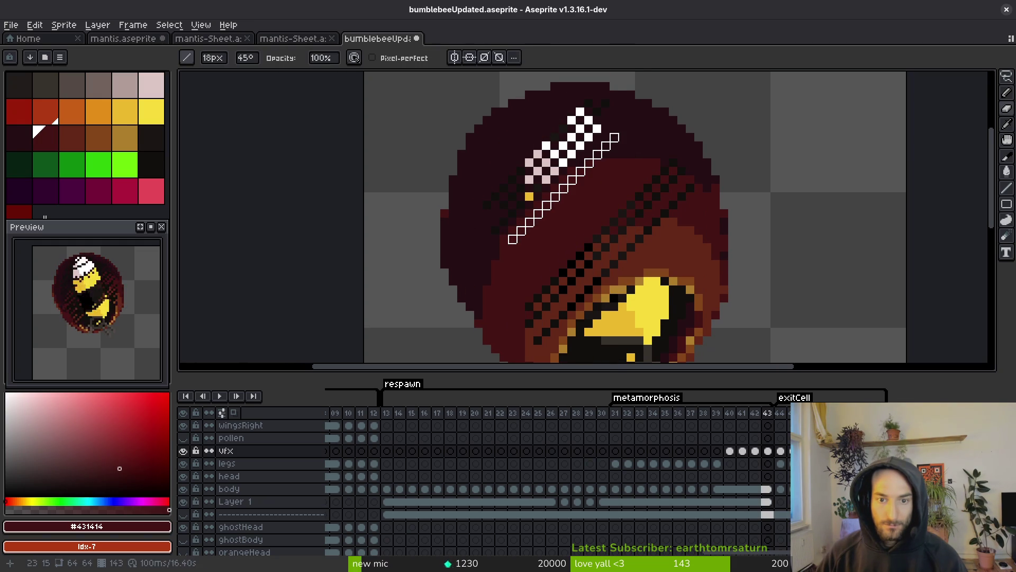
pyautogui.hotkey('ctrl', 'z')
pyautogui.hotkey('ctrl', 'y')
pyautogui.hotkey('ctrl', 'z')
pyautogui.hotkey('ctrl', 'y')
pyautogui.press('Left')
pyautogui.press('Right')
pyautogui.press('Left')
pyautogui.press('Right')
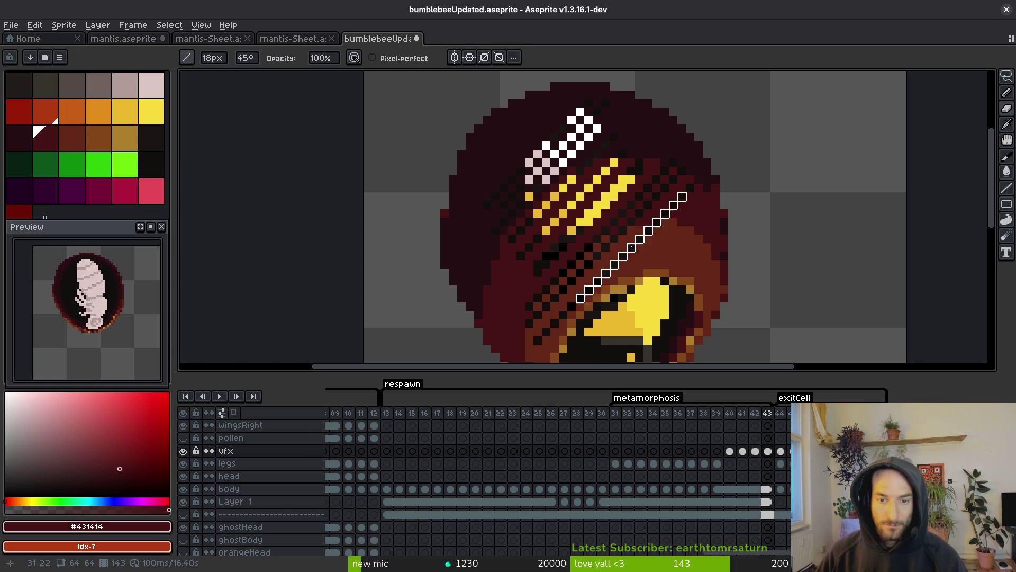
# Add more diagonal dithered stripes across frame 43's cocoon
pyautogui.scroll(-4, 631, 247)
pyautogui.scroll(2, 631, 247)
pyautogui.scroll(2, 632, 249)
pyautogui.click(633, 249)
pyautogui.hotkey('ctrl', 'z')
pyautogui.moveTo(661, 266); pyautogui.dragTo(660, 258)
pyautogui.moveTo(633, 299)
pyautogui.mouseDown()
pyautogui.moveTo(651, 281)
pyautogui.moveTo(634, 221)
pyautogui.mouseUp()
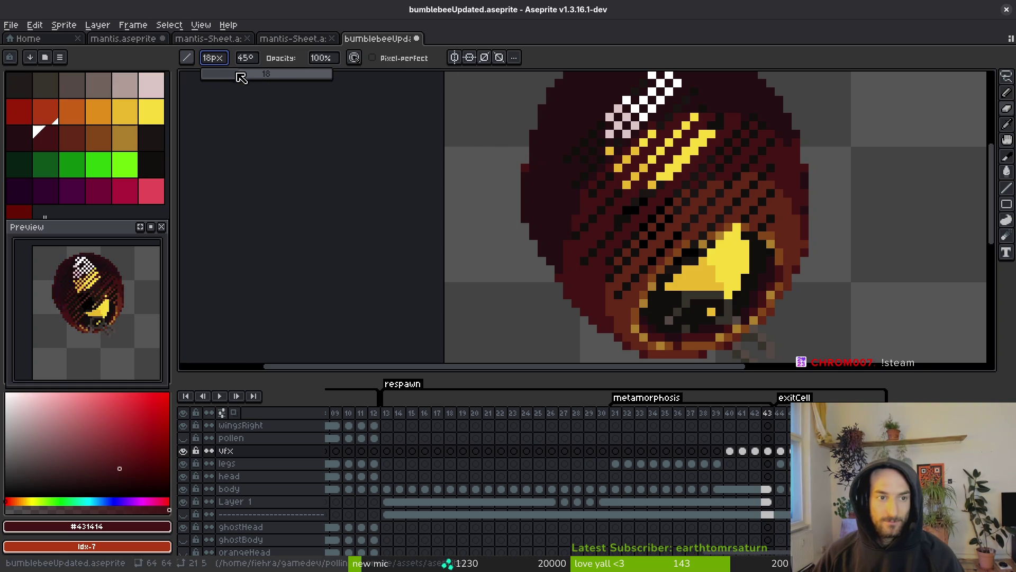
# Reduce the brush to 10px and save bumblebeeUpdated.aseprite
pyautogui.moveTo(230, 82); pyautogui.dragTo(221, 82)
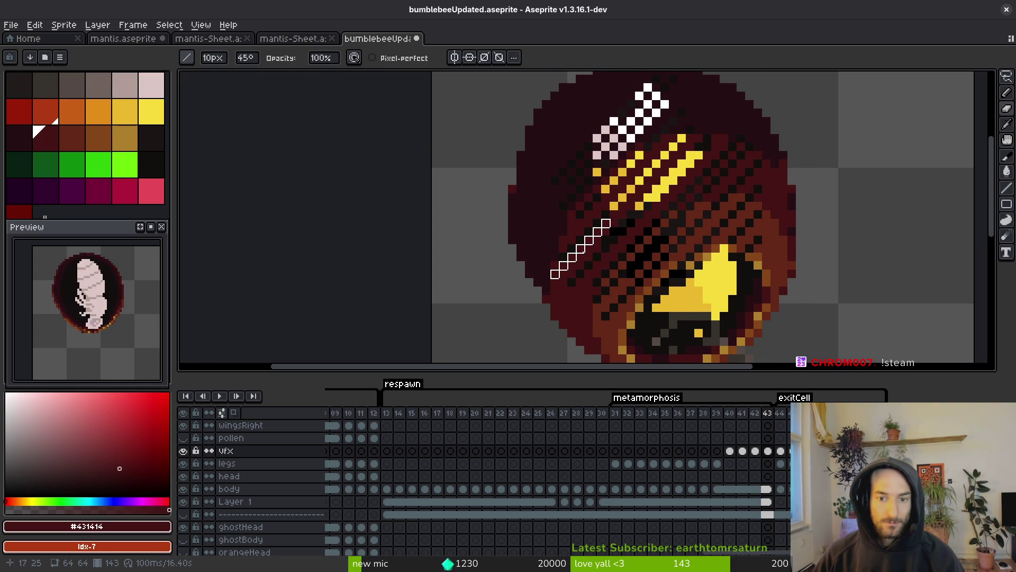
pyautogui.scroll(2, 684, 207)
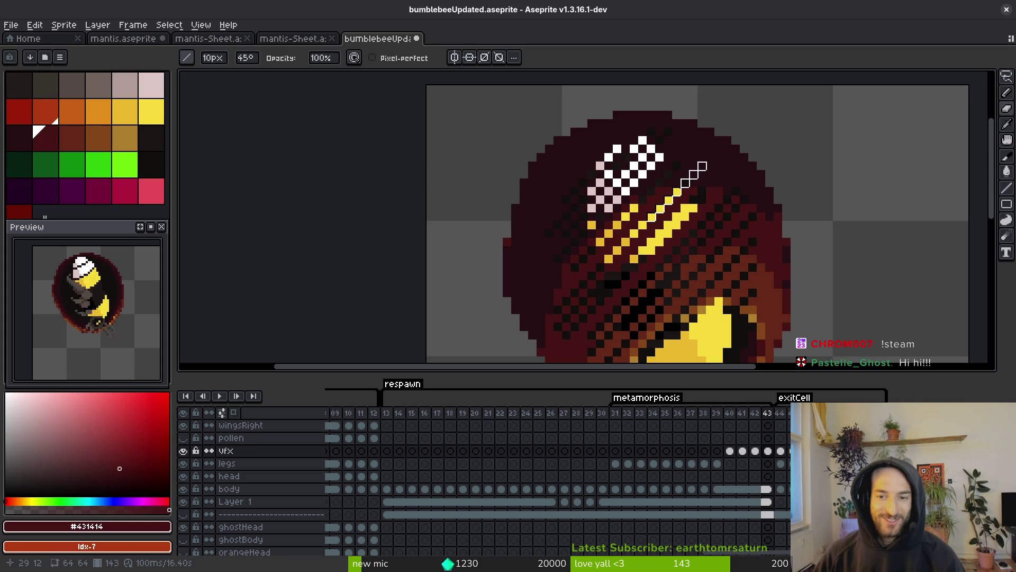
pyautogui.hotkey('ctrl', 's')
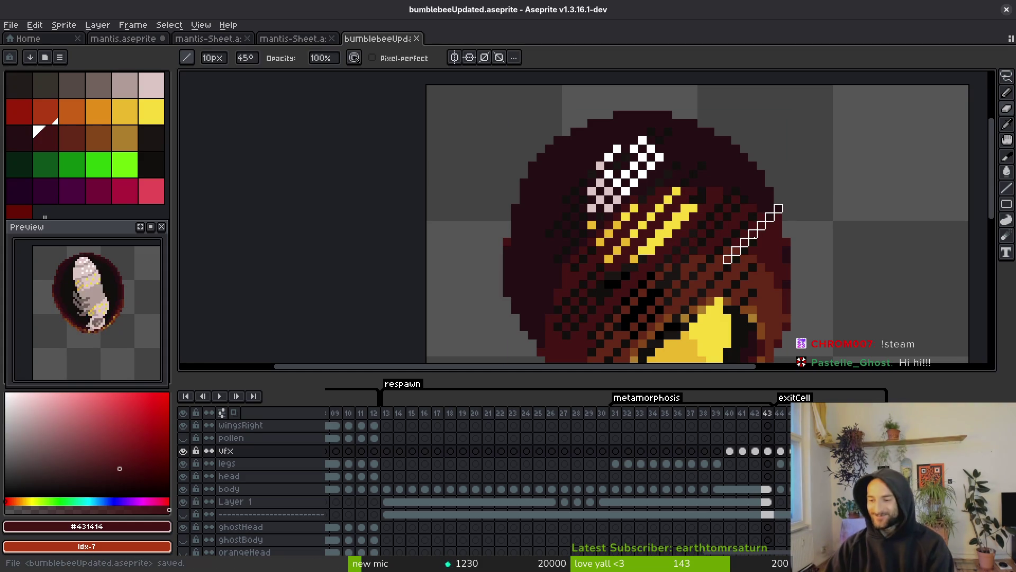
pyautogui.scroll(-2, 590, 284)
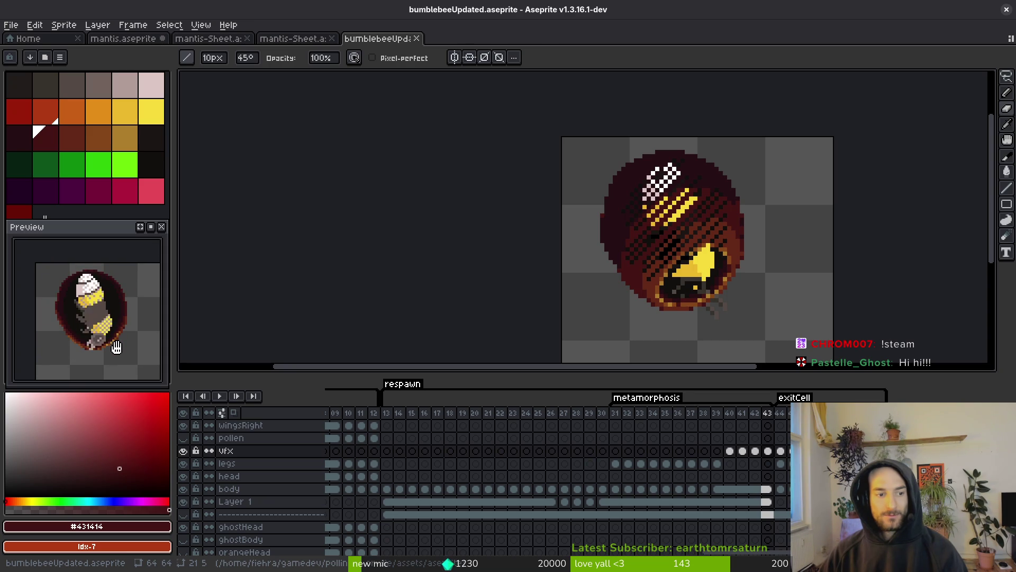
# On frame 41, paint dark dither pixels over the bee's yellow and white head
pyautogui.press('i')
pyautogui.press('Left')
pyautogui.press('Left')
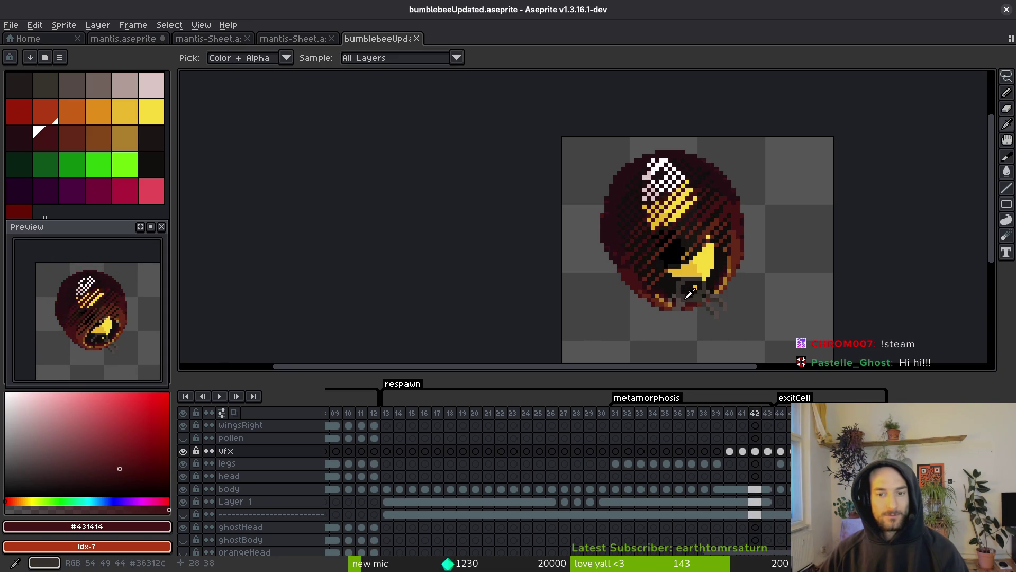
pyautogui.press('Right')
pyautogui.press('Right')
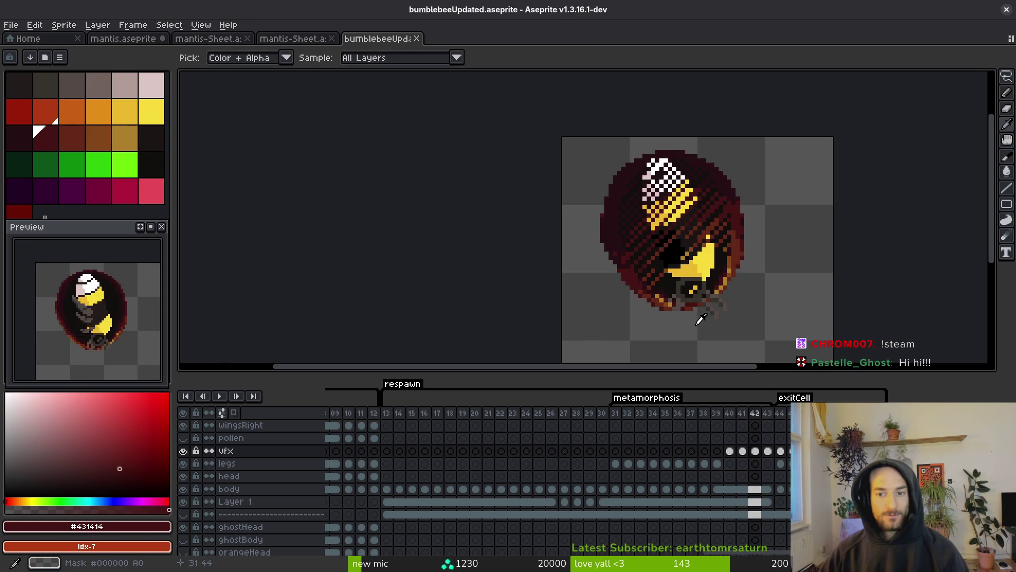
pyautogui.press('Left')
pyautogui.press('Left')
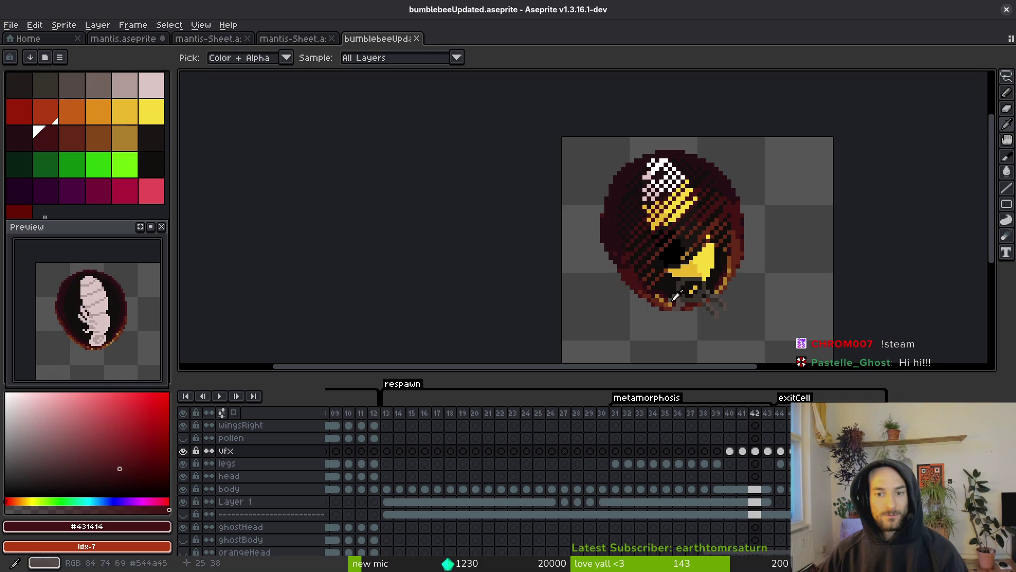
pyautogui.press('b')
pyautogui.scroll(2, 686, 194)
pyautogui.moveTo(648, 207); pyautogui.dragTo(678, 245)
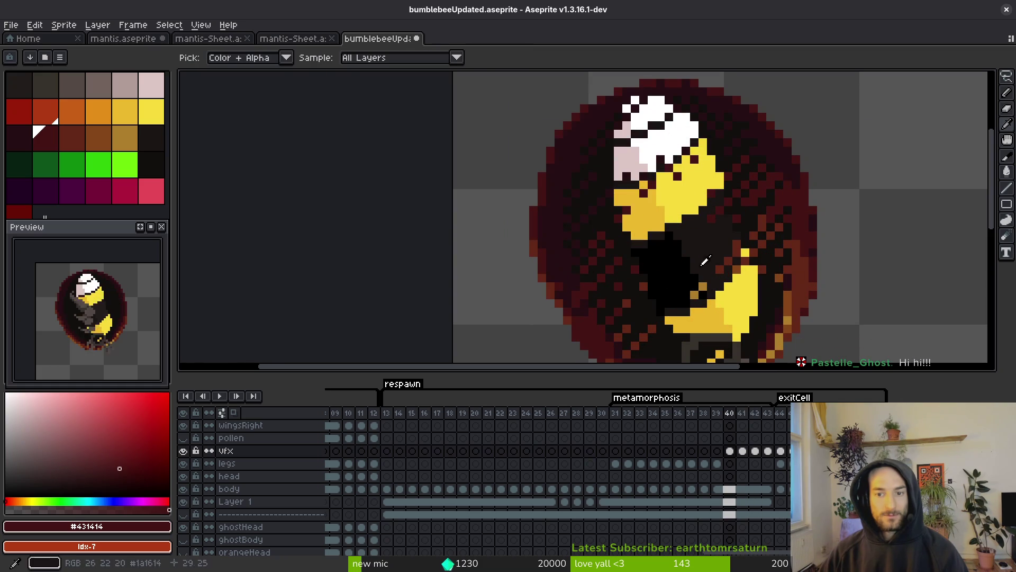
pyautogui.scroll(-2, 700, 257)
pyautogui.scroll(2, 706, 268)
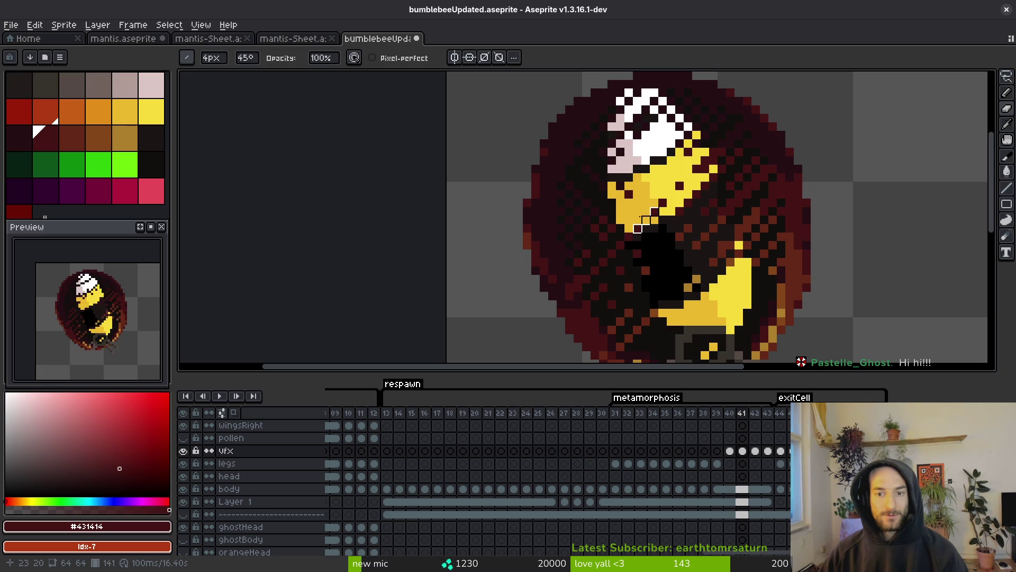
pyautogui.hscroll(1, 638, 178)
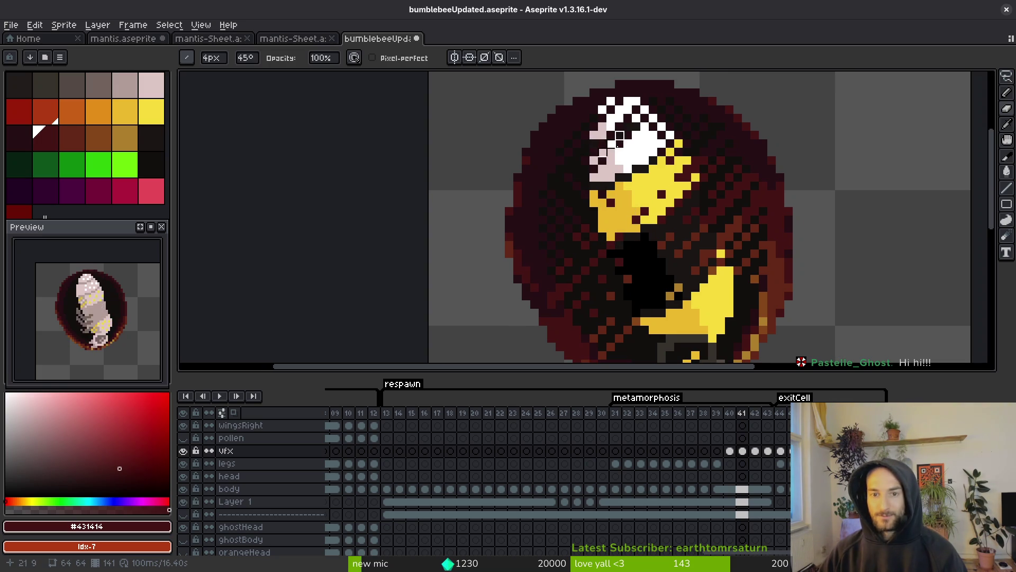
# Step through frames 40 to 42 to check the hatching, then return to the pencil
pyautogui.press('.')
pyautogui.scroll(-2, 654, 224)
pyautogui.press(',')
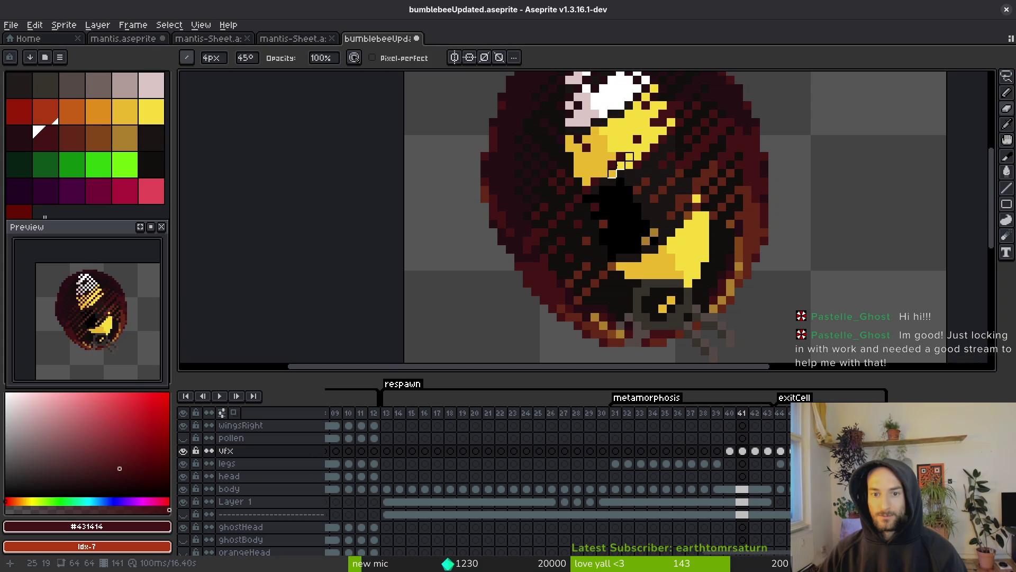
pyautogui.scroll(-3, 608, 169)
pyautogui.press('i')
pyautogui.press(',')
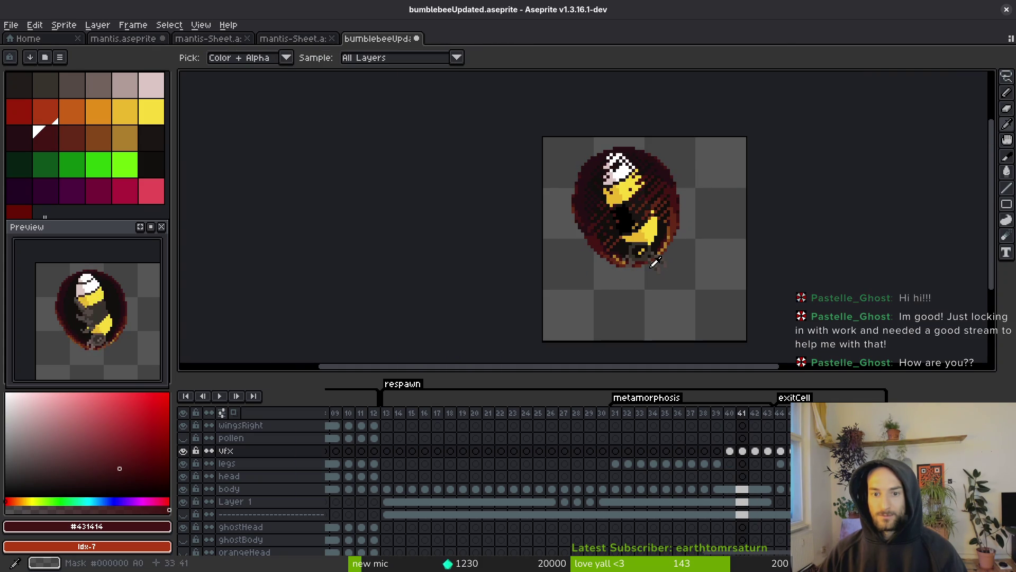
pyautogui.press('.')
pyautogui.press('b')
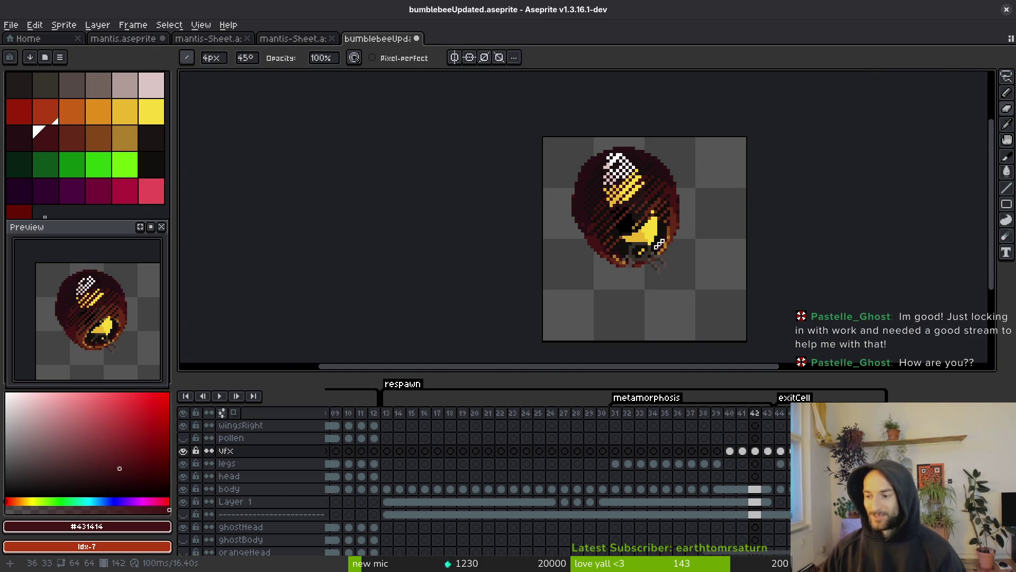
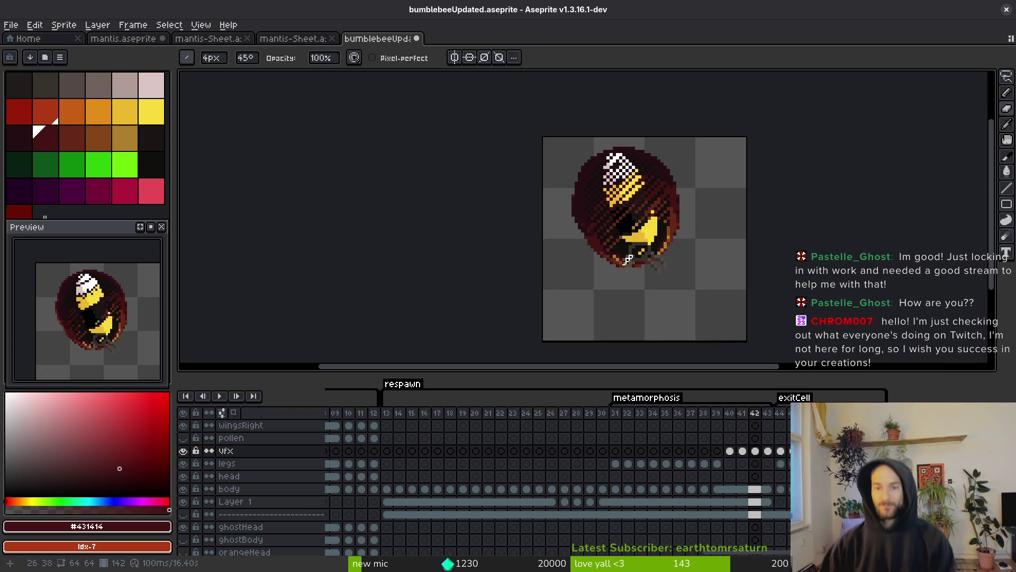
# Go back to cocoon frame 41, briefly try the eyedropper and window resize, then return to the brush
pyautogui.press('Left')
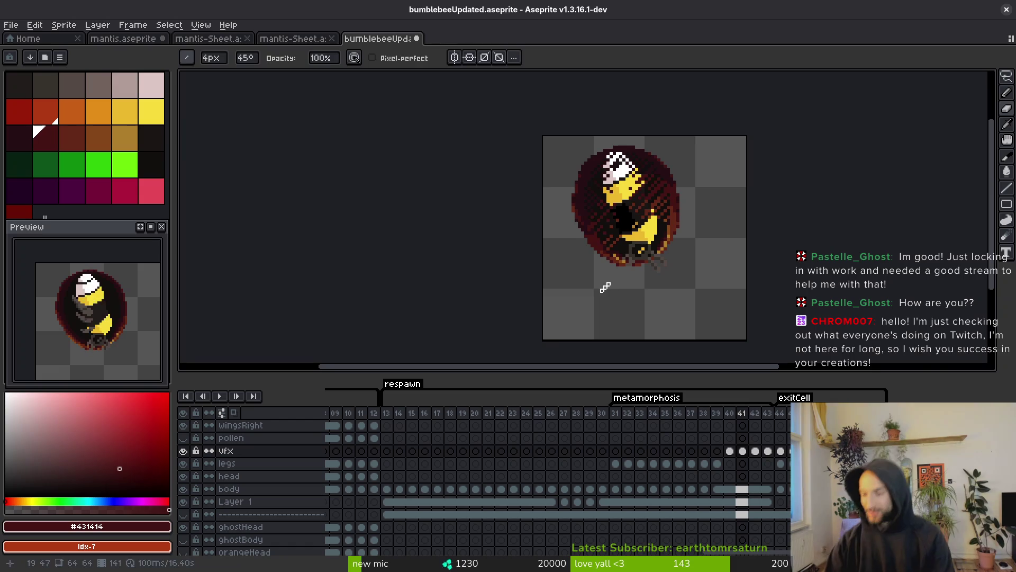
pyautogui.press('i')
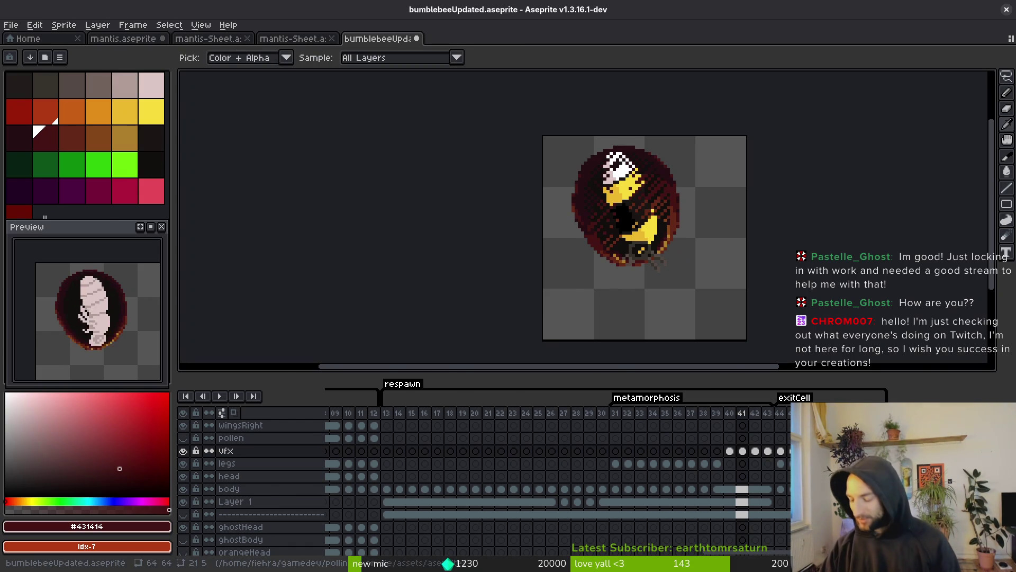
pyautogui.press('super+Down')
pyautogui.press('super+Up')
pyautogui.press('b')
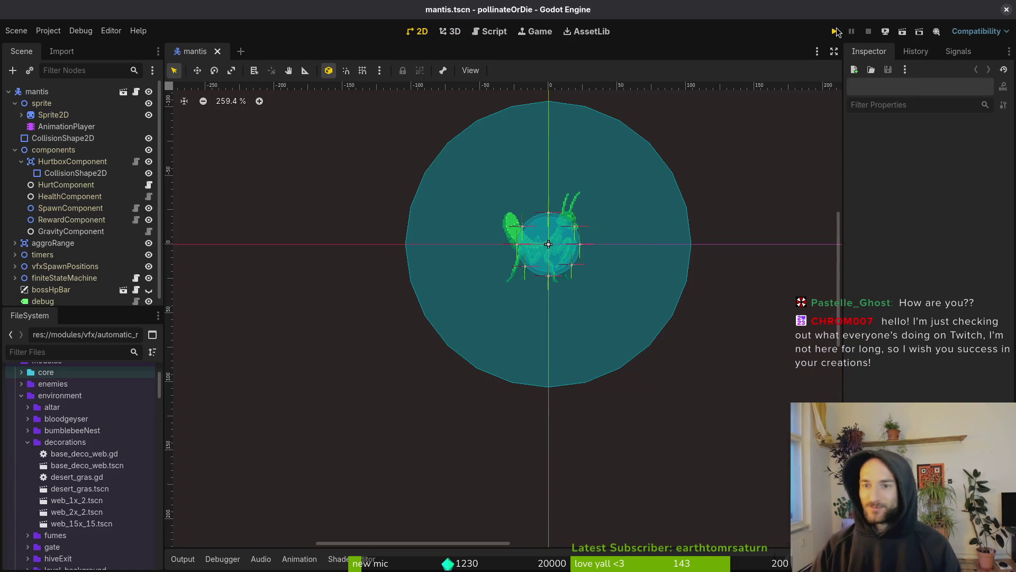
# Run the pollinateOrDie project and maximize its debug game window
pyautogui.click(836, 31)
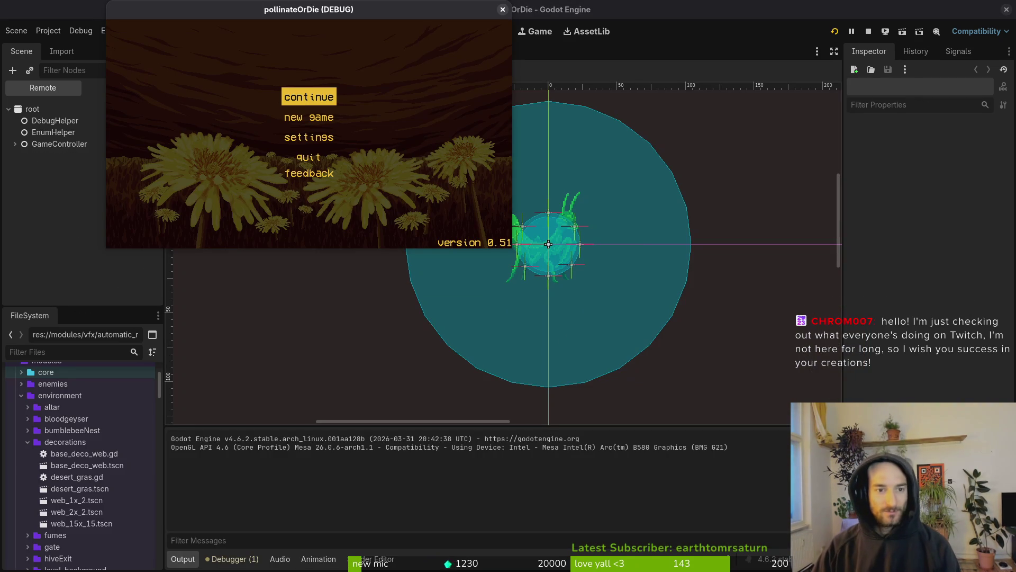
pyautogui.doubleClick(388, 19)
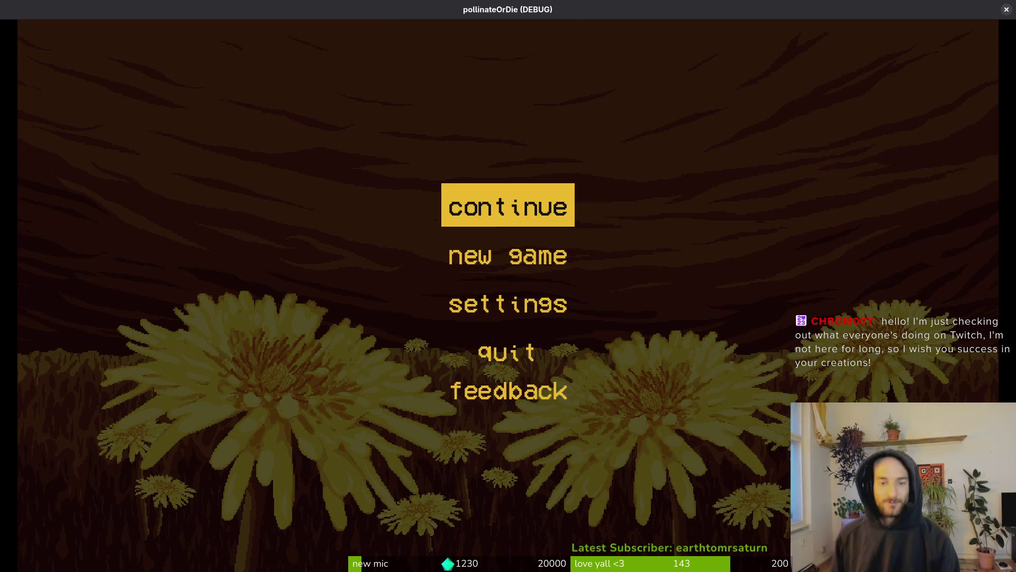
# Continue the saved game and unlock the second skin in the shop
pyautogui.press('Return')
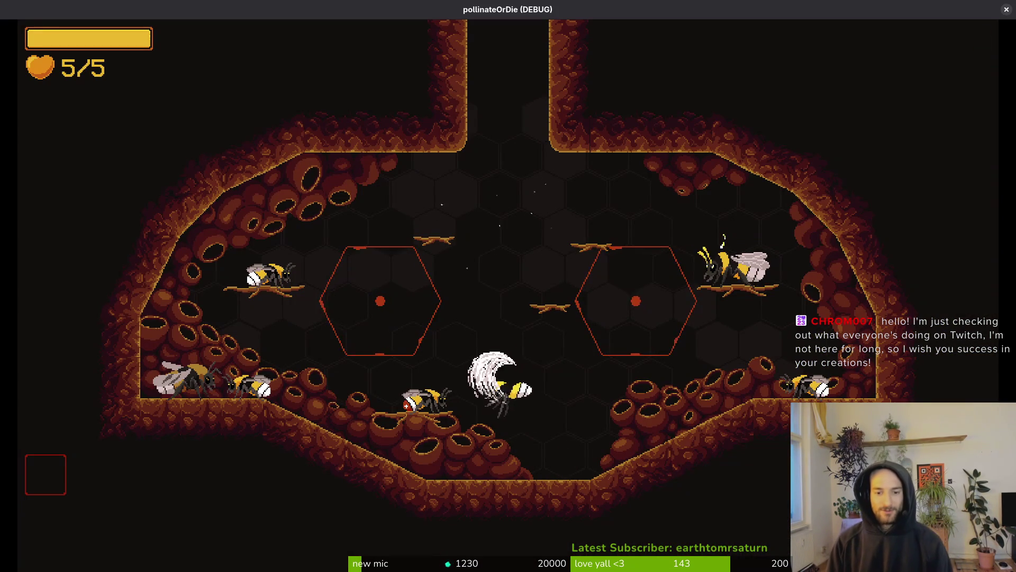
pyautogui.press('a')
pyautogui.press('e')
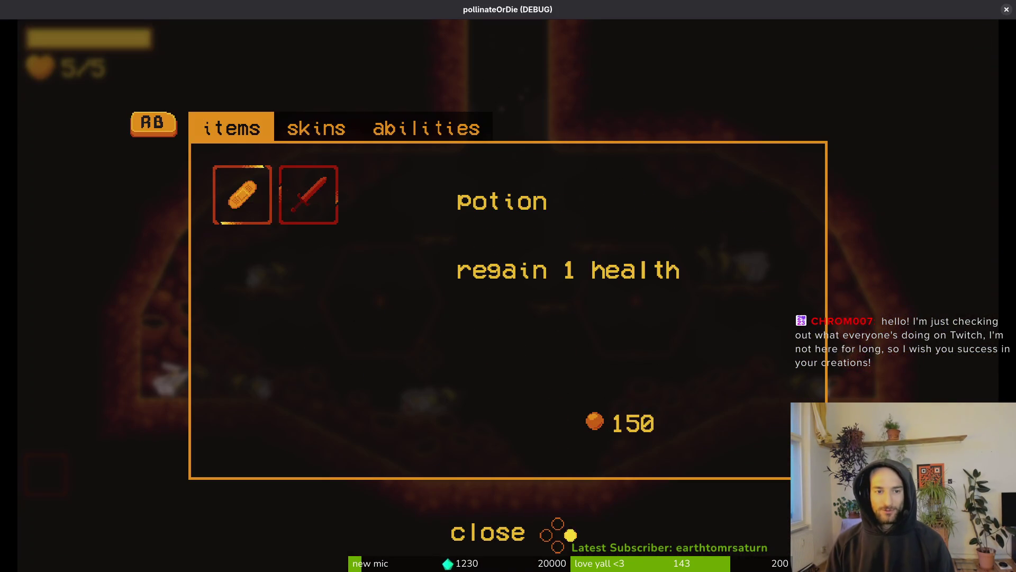
pyautogui.press('e')
pyautogui.press('d')
pyautogui.press('space')
pyautogui.press('Escape')
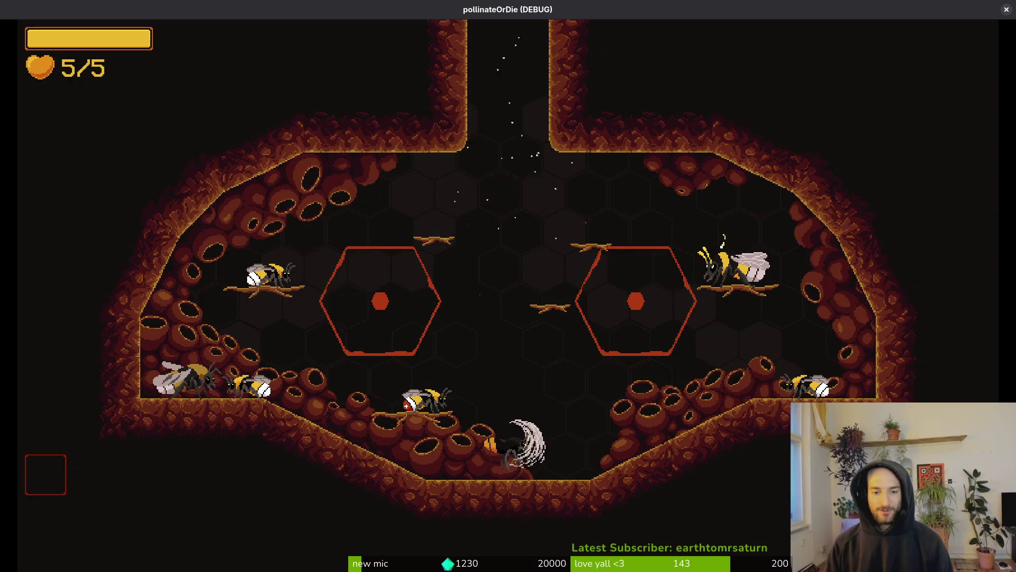
# Fly the bee up through the hive, out the top exit and across the next room
pyautogui.press('a')
pyautogui.press('w')
pyautogui.press('d')
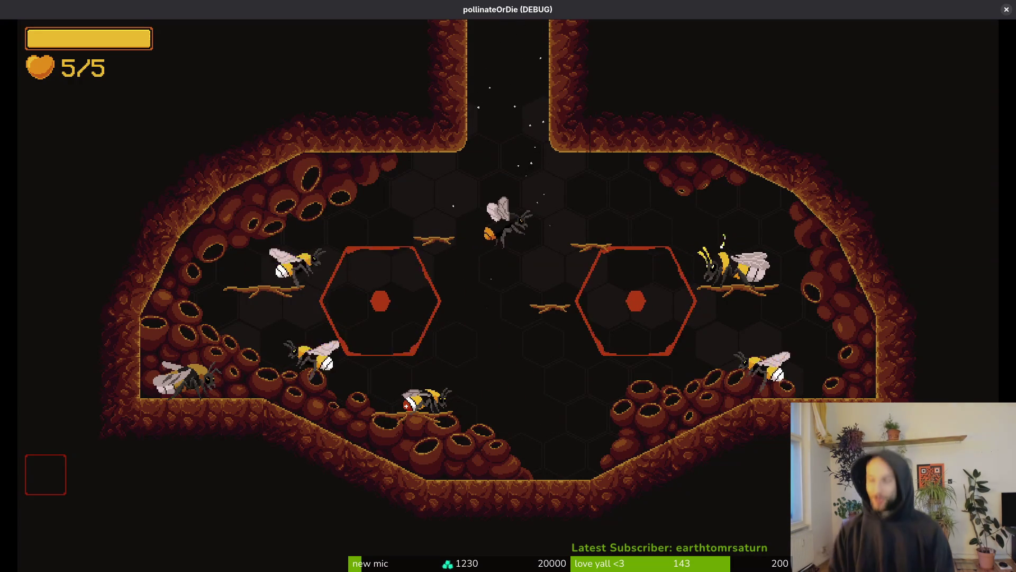
pyautogui.press('w')
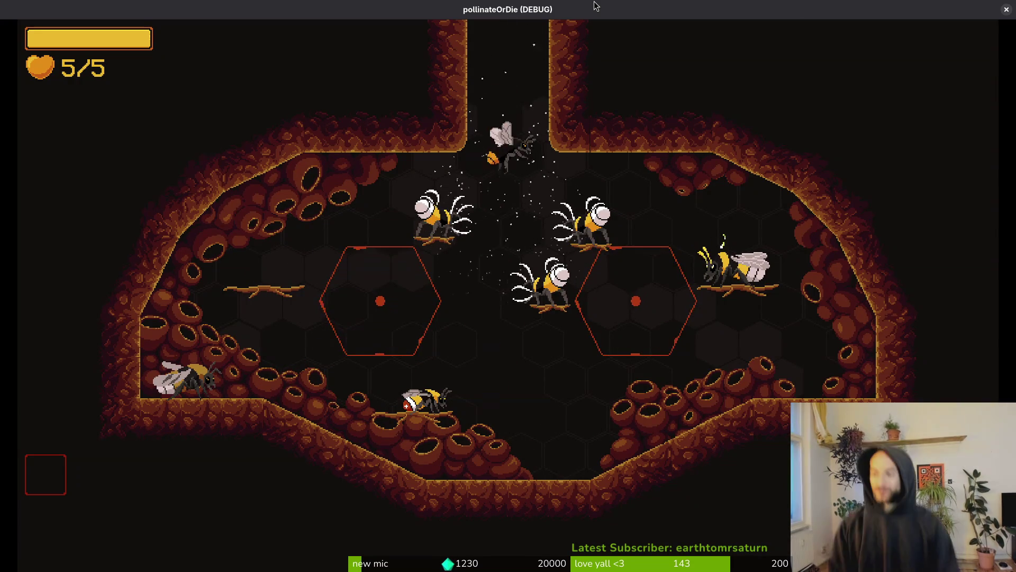
pyautogui.press('w')
pyautogui.press('s')
pyautogui.press('d')
pyautogui.press('s')
pyautogui.press('w')
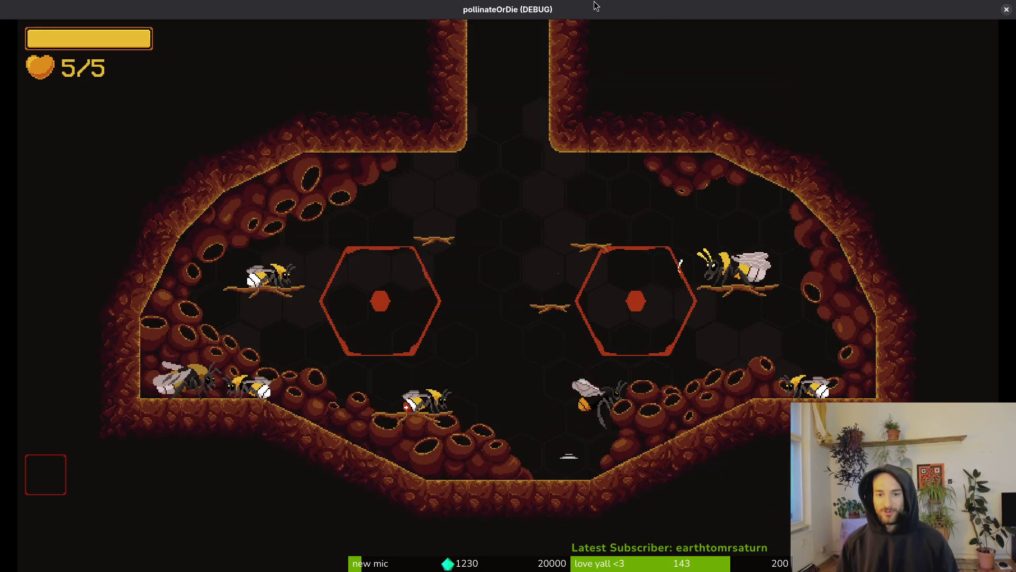
# Buy the combobar upgrade from the upgrade menu, then fly out the top exit
pyautogui.press('d')
pyautogui.press('d')
pyautogui.press('a')
pyautogui.press('a')
pyautogui.press('a')
pyautogui.press('a')
pyautogui.press('d')
pyautogui.press('d')
pyautogui.press('d')
pyautogui.press('d')
pyautogui.press('d')
pyautogui.press('d')
pyautogui.press('w')
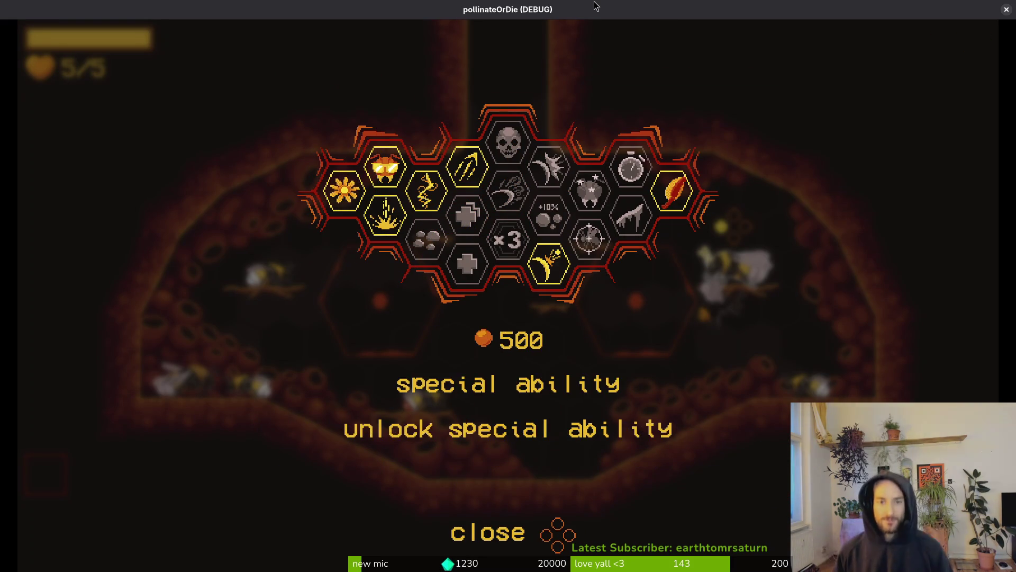
pyautogui.press('a')
pyautogui.press('space')
pyautogui.press('Escape')
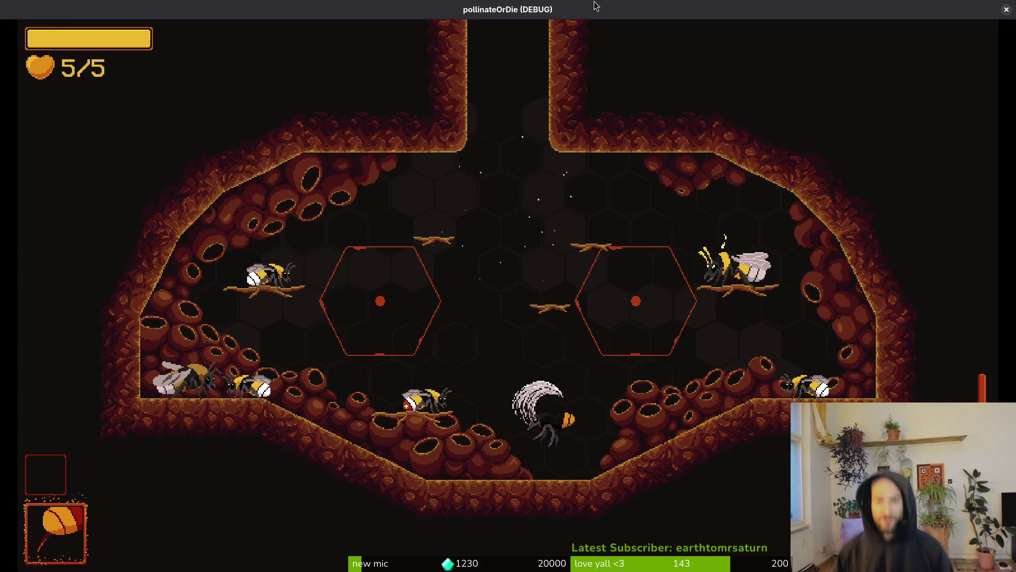
pyautogui.press('w')
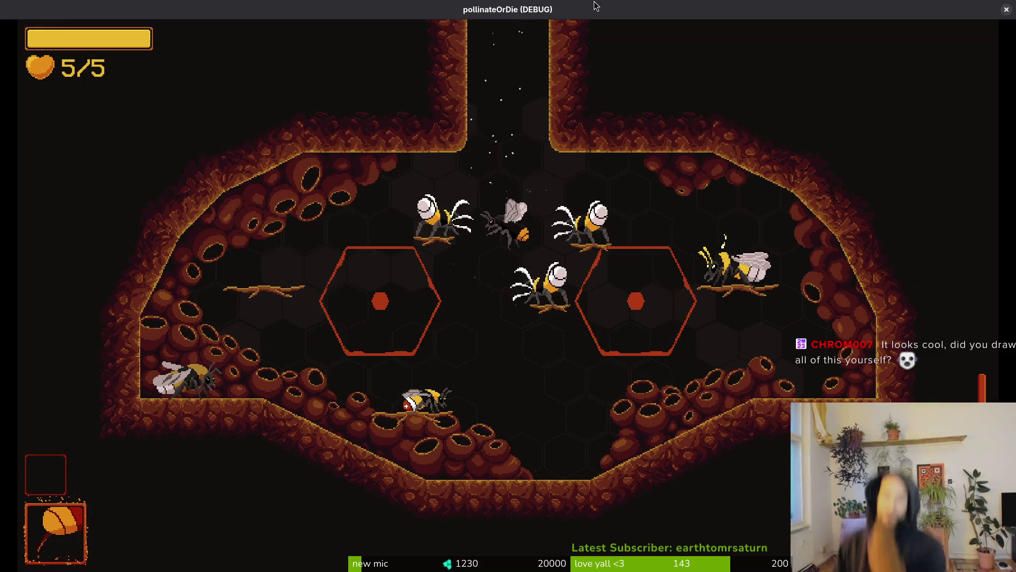
pyautogui.press('w')
pyautogui.press('w')
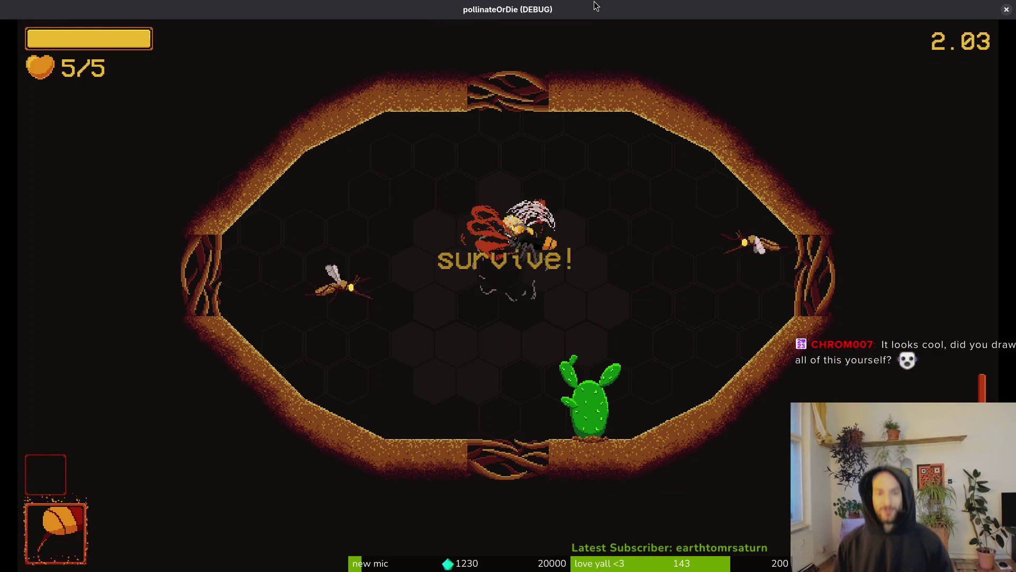
# Fight the arena enemies, slashing along the left side and dashing across to the right
pyautogui.press('s')
pyautogui.press('a')
pyautogui.press('w')
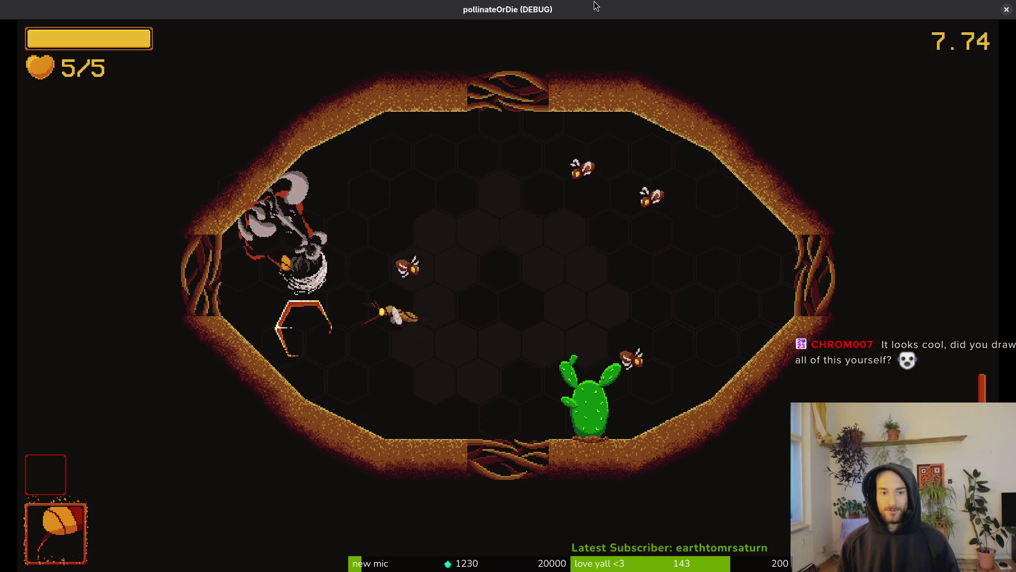
pyautogui.press('d')
pyautogui.press('a')
pyautogui.press('w')
pyautogui.press('s')
pyautogui.press('w')
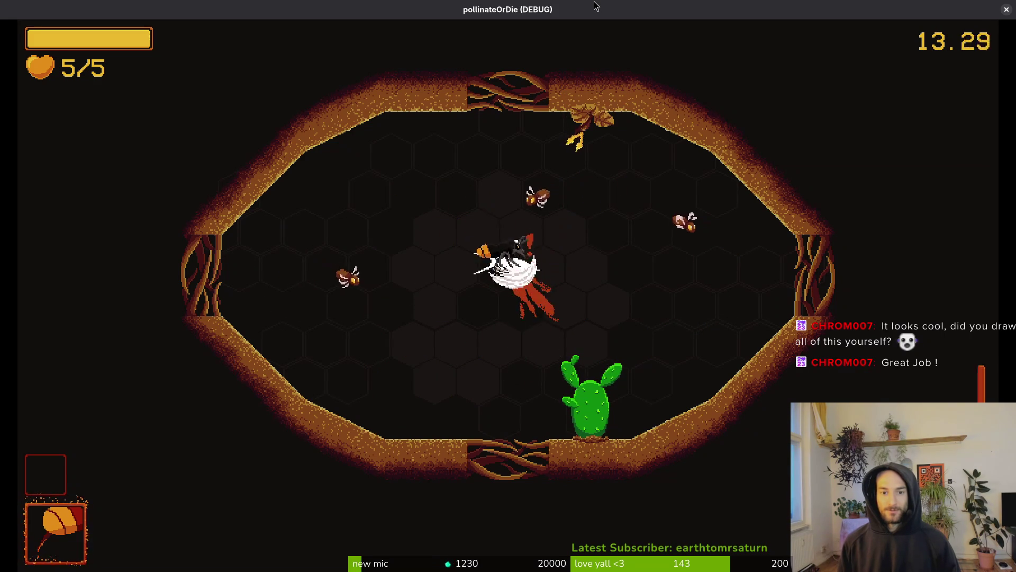
pyautogui.press('d')
pyautogui.press('w')
pyautogui.press('s')
pyautogui.press('s')
pyautogui.press('a')
pyautogui.press('w')
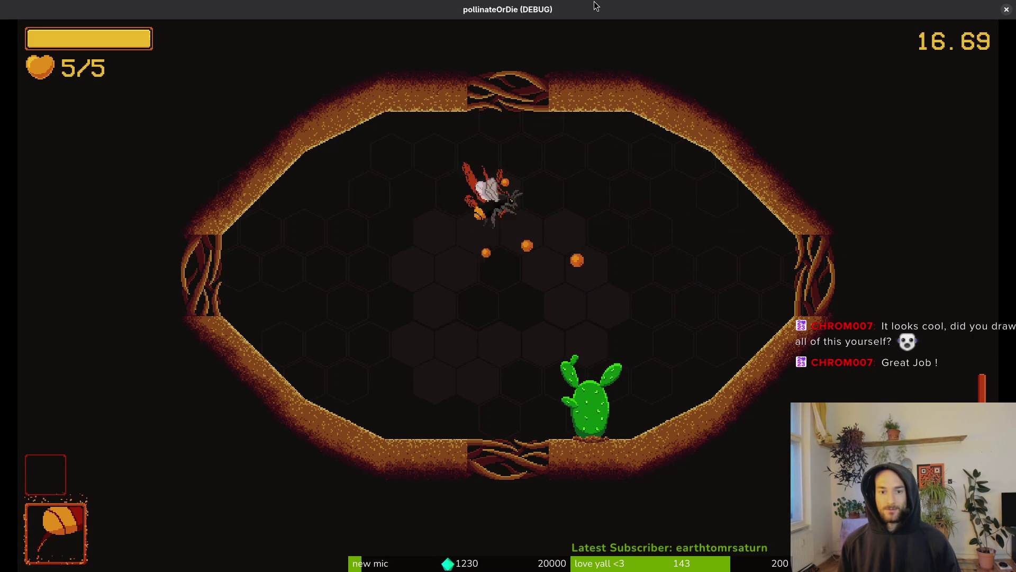
# Keep circling the cactus and slashing enemies until the survive arena is cleared
pyautogui.press('s')
pyautogui.press('s')
pyautogui.press('w')
pyautogui.press('w')
pyautogui.press('a')
pyautogui.press('s')
pyautogui.press('a')
pyautogui.press('d')
pyautogui.press('w')
pyautogui.press('a')
pyautogui.press('s')
pyautogui.press('d')
pyautogui.press('w')
pyautogui.press('a')
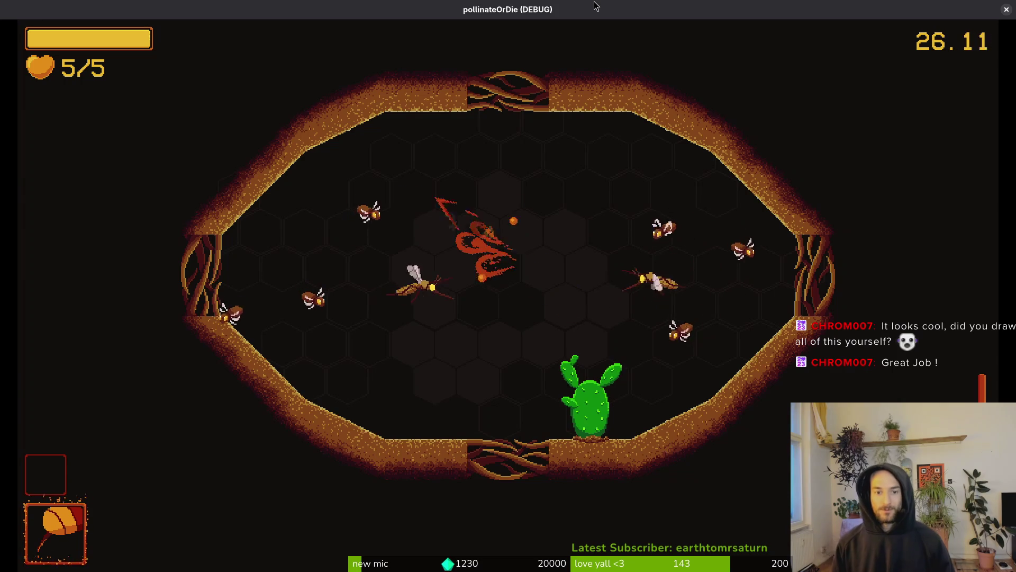
pyautogui.press('s')
pyautogui.press('a')
pyautogui.press('d')
pyautogui.press('d')
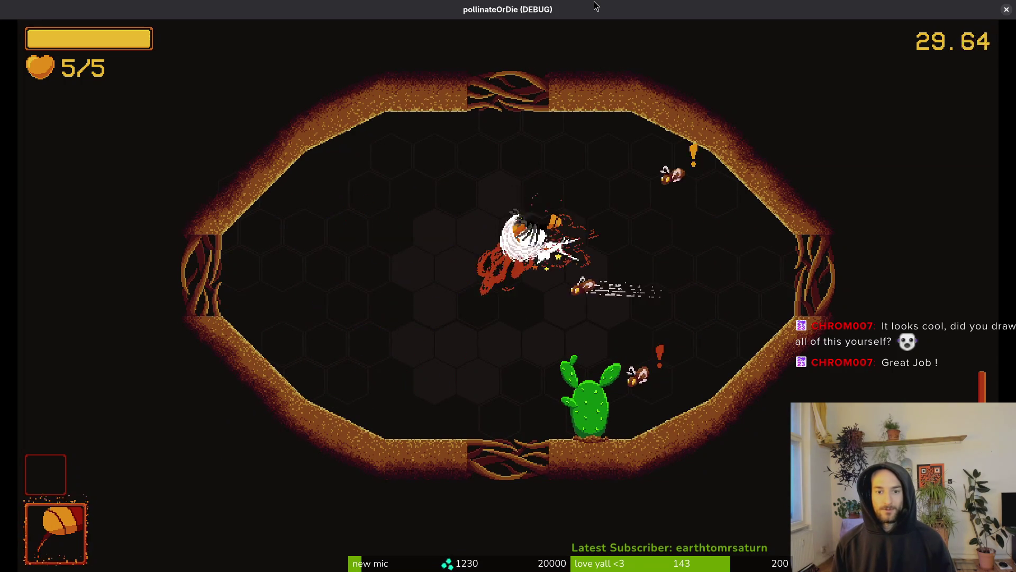
# Make the cactus flower, grab the +20% upgrade and exit right into the diagonal room
pyautogui.press('a')
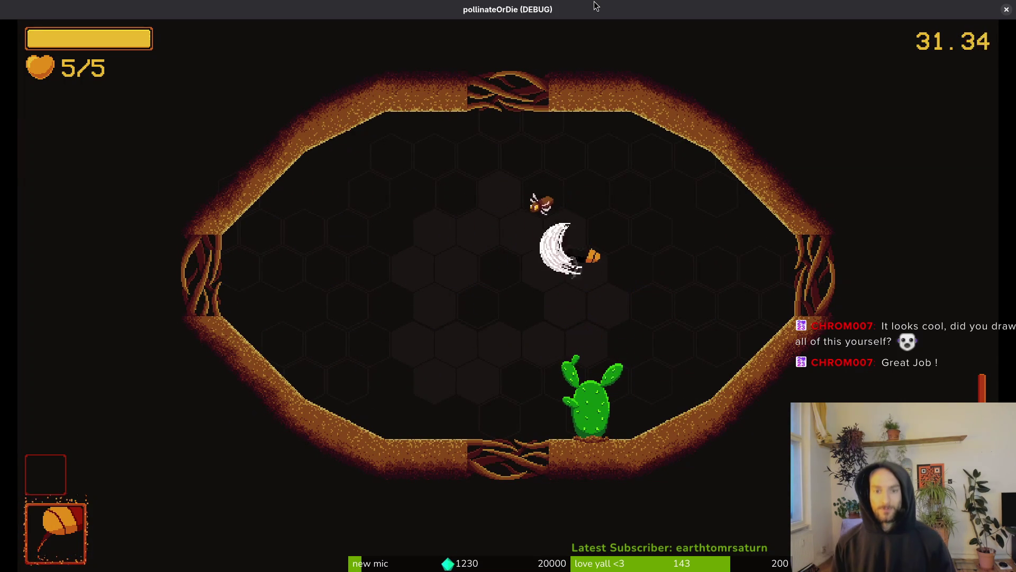
pyautogui.press('s')
pyautogui.press('w')
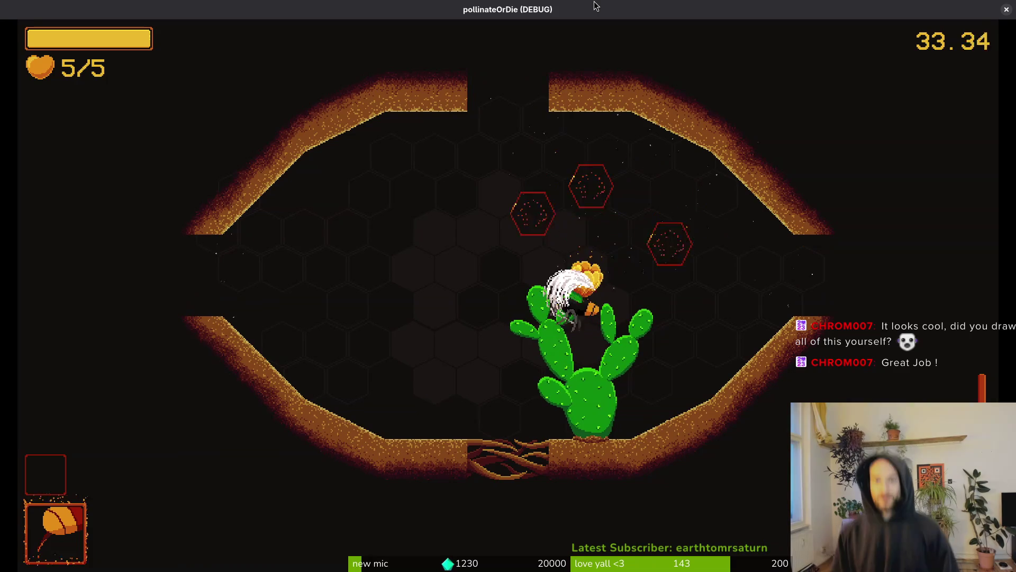
pyautogui.press('d')
pyautogui.press('w')
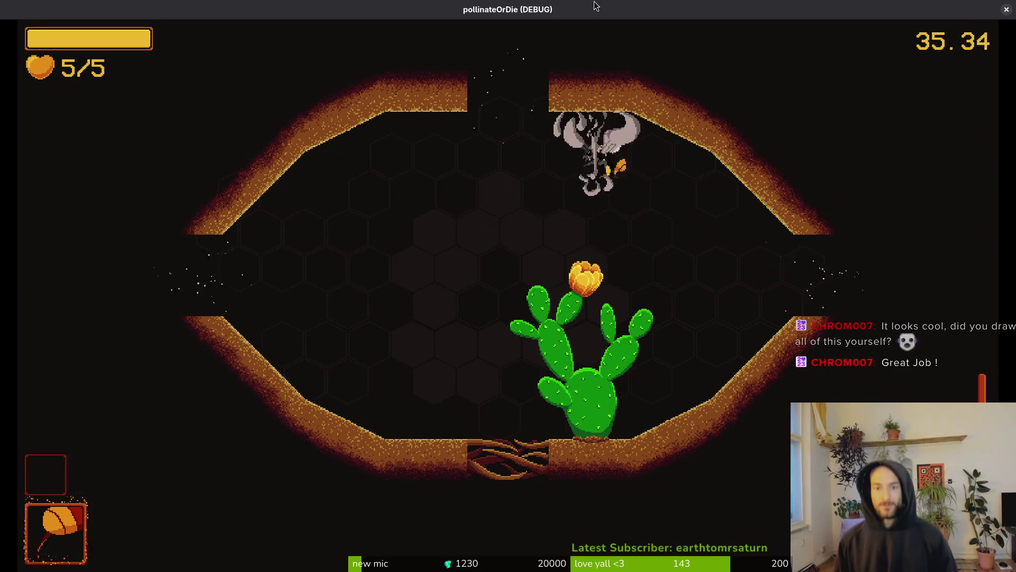
pyautogui.press('s')
pyautogui.press('d')
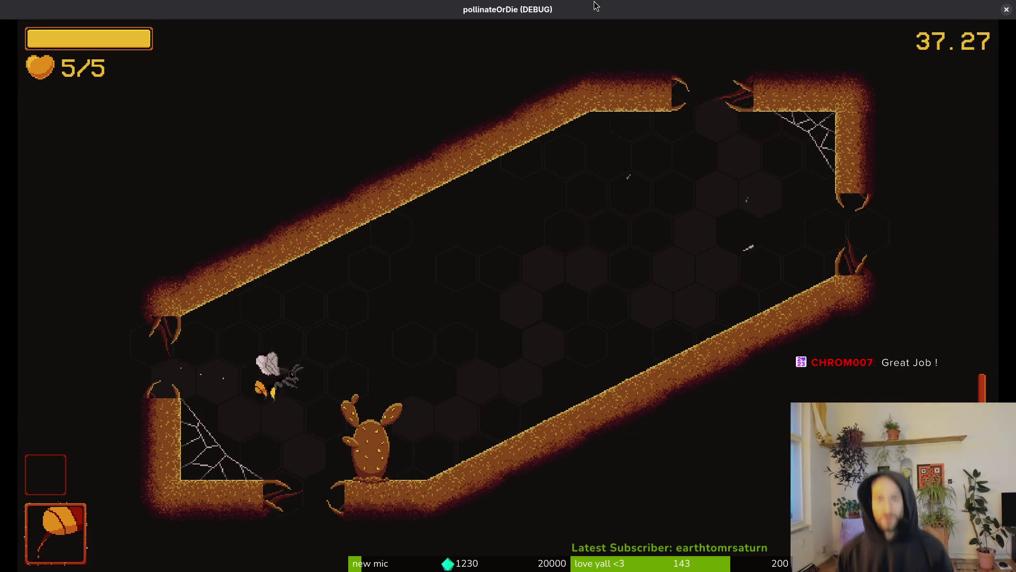
pyautogui.press('d')
# Attack the spiders and enemies across the diagonal room, working down toward the cactus
pyautogui.press('w')
pyautogui.press('d')
pyautogui.press('s')
pyautogui.press('d')
pyautogui.press('a')
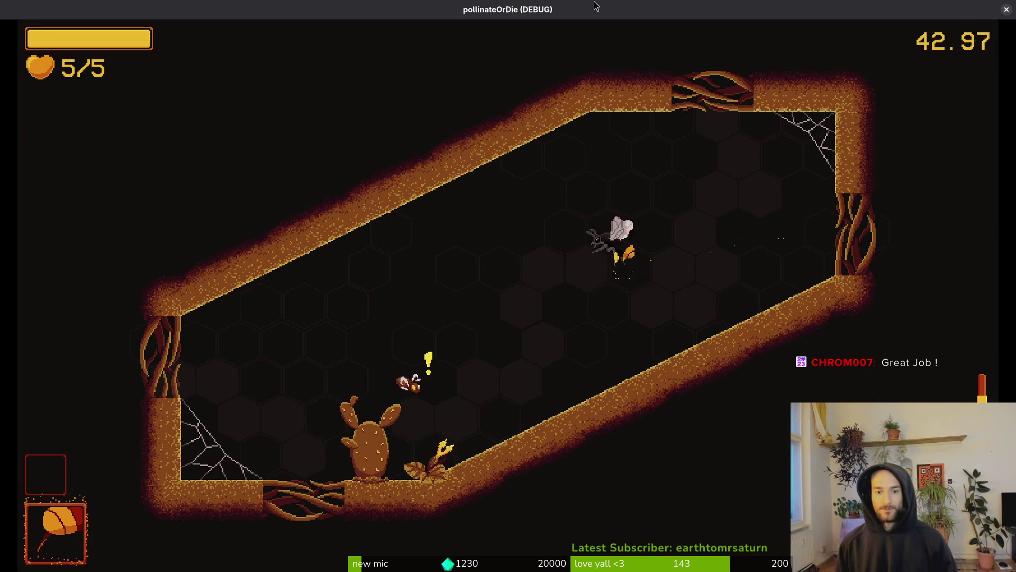
pyautogui.press('s')
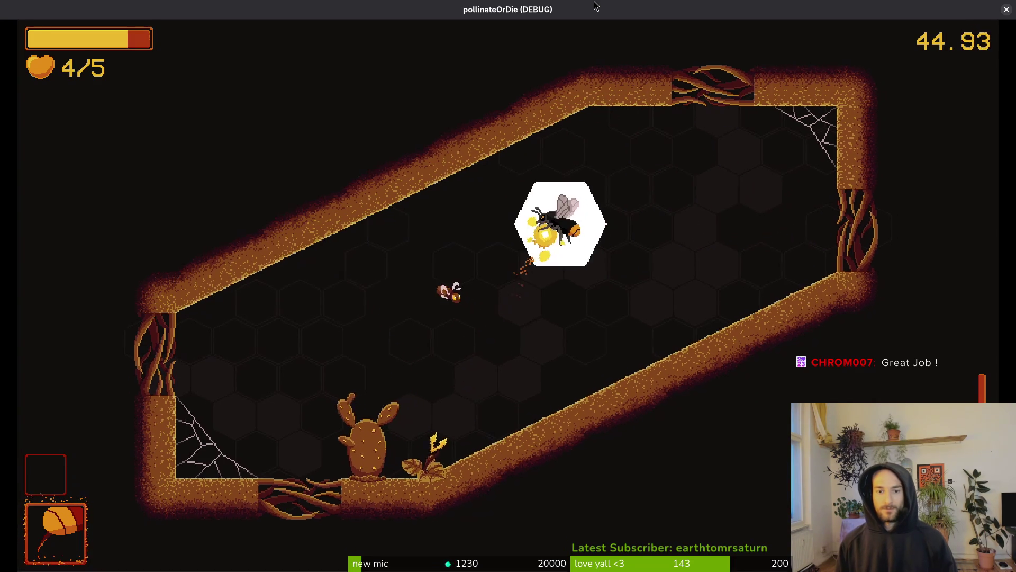
pyautogui.press('a')
pyautogui.press('a')
pyautogui.press('s')
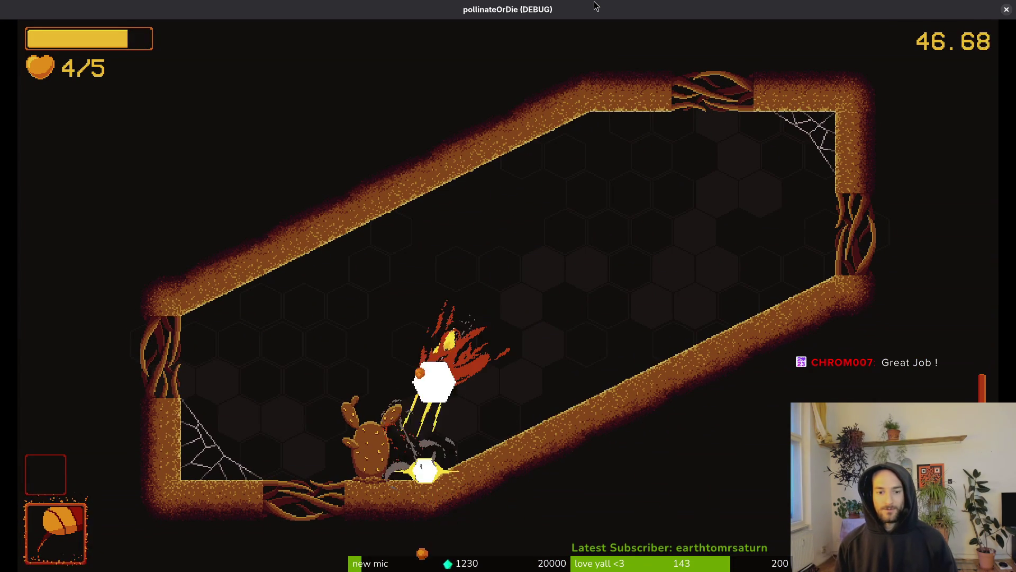
pyautogui.press('a')
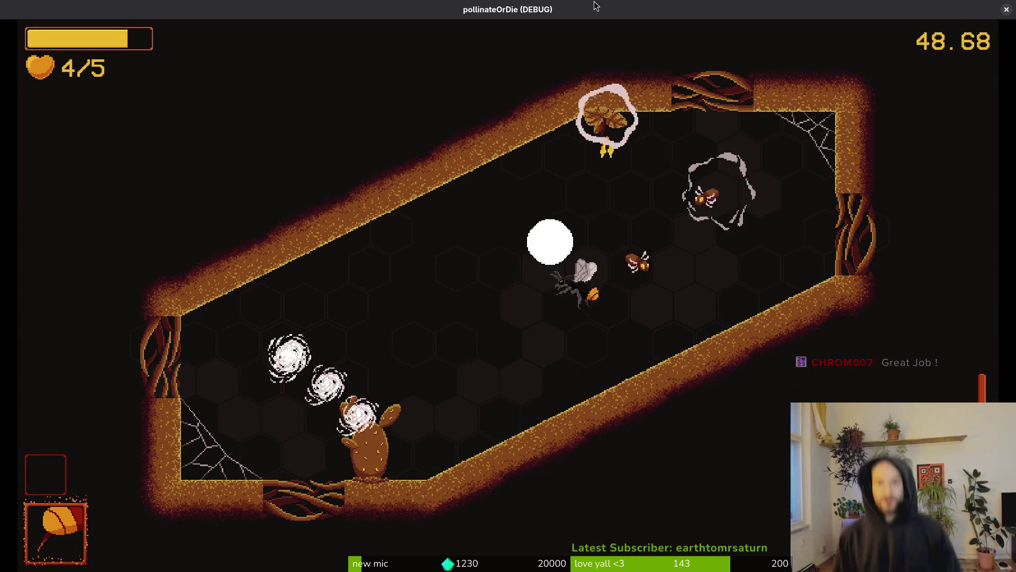
pyautogui.press('a')
pyautogui.press('s')
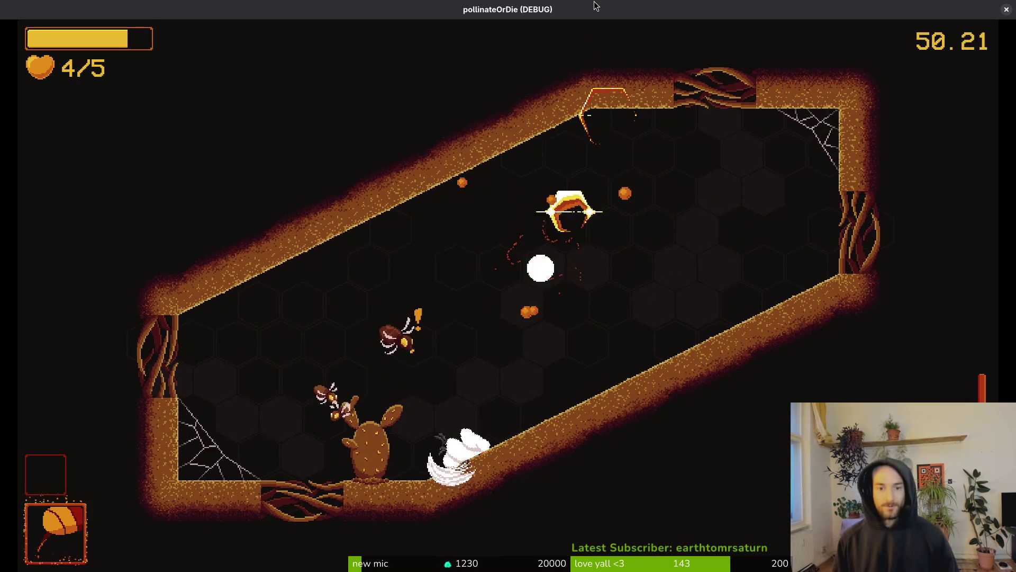
pyautogui.press('a')
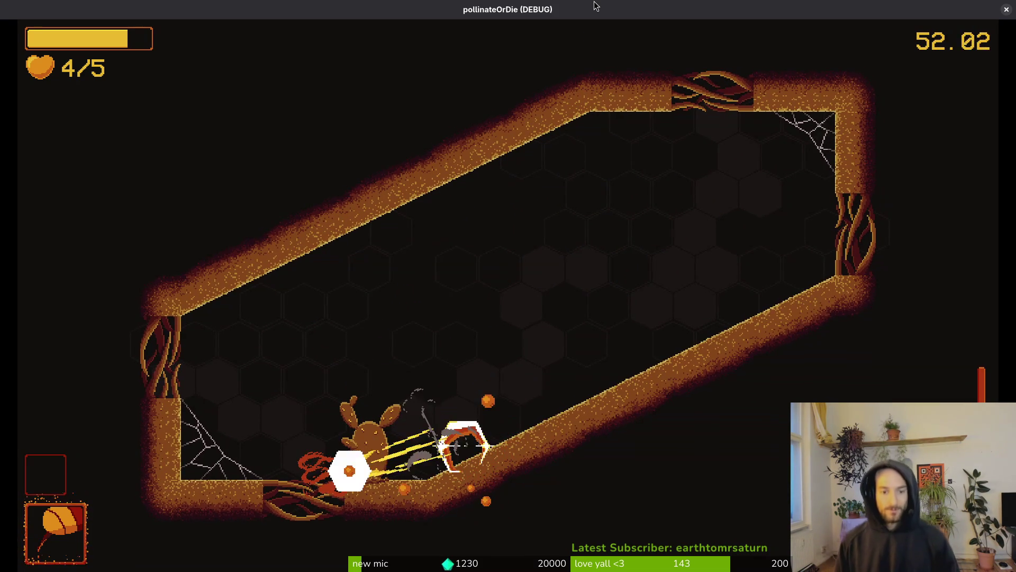
pyautogui.press('a')
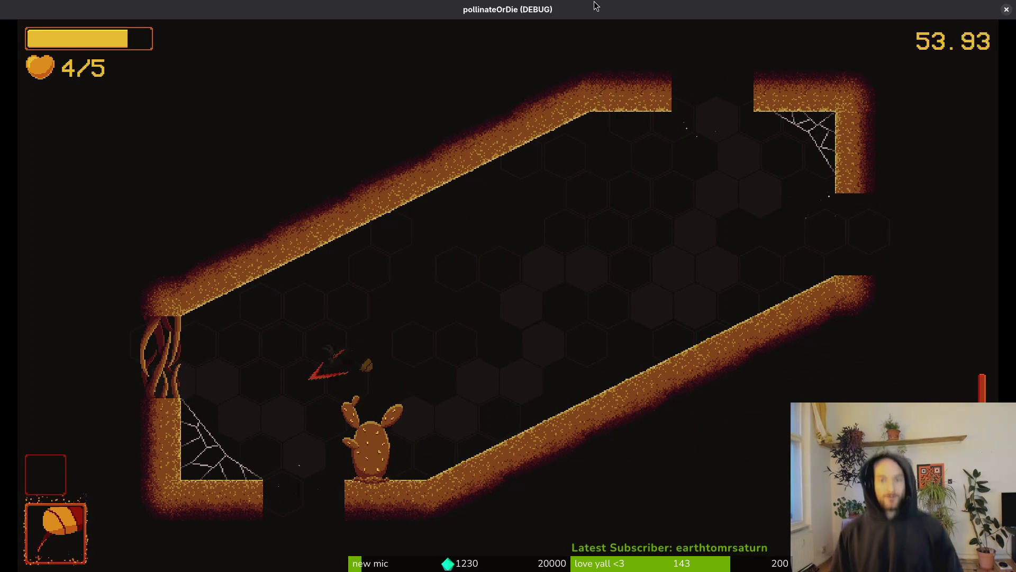
# Talk to the ladybug to grow the dandelion, then attack the enemies mid-room
pyautogui.press('s')
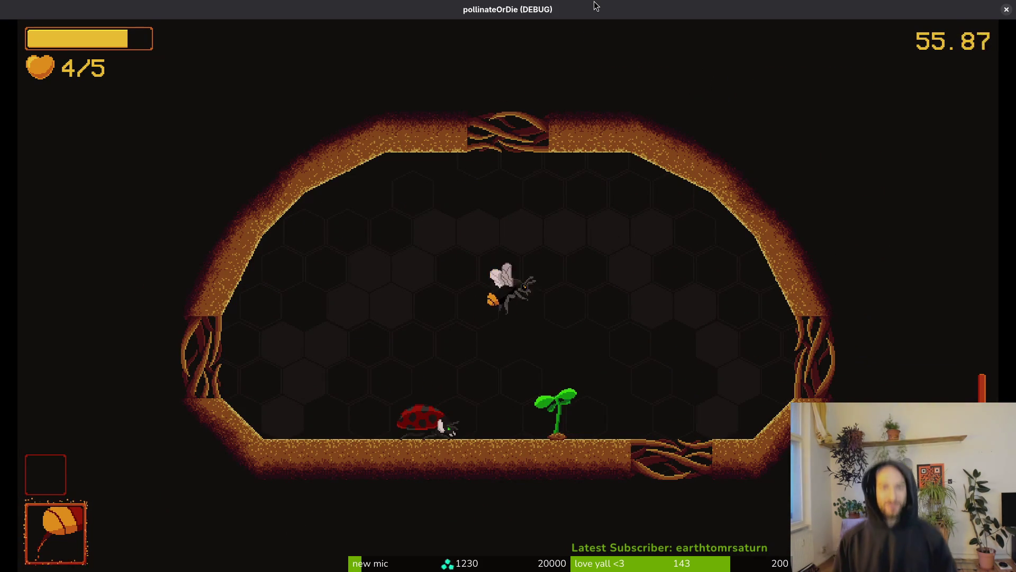
pyautogui.press('e')
pyautogui.press('e')
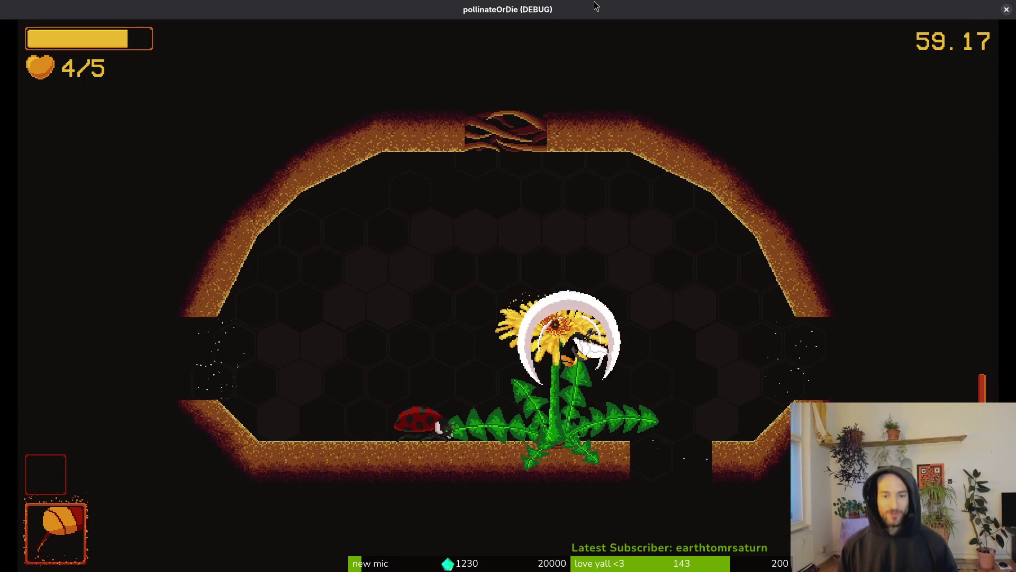
pyautogui.press('a')
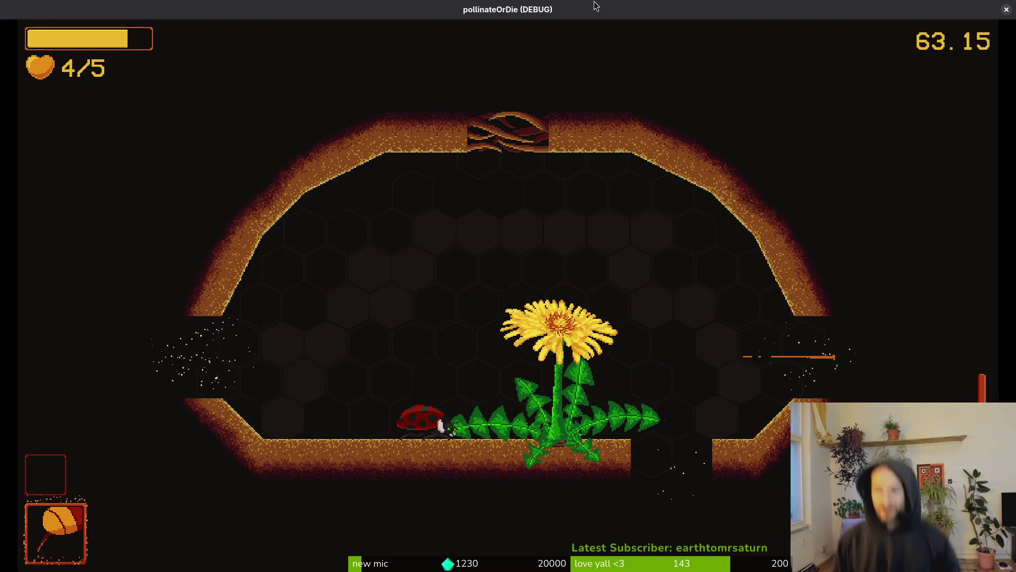
pyautogui.press('d')
pyautogui.press('w')
pyautogui.press('d')
pyautogui.press('s')
pyautogui.press('d')
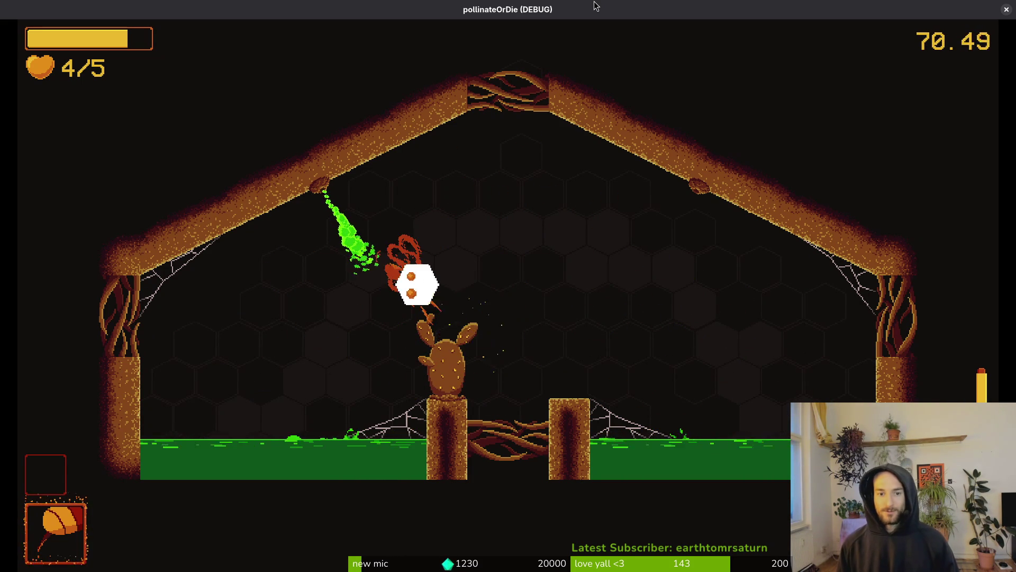
# Clear the remaining enemies around the cactus, finishing off the green enemy
pyautogui.press('s')
pyautogui.press('a')
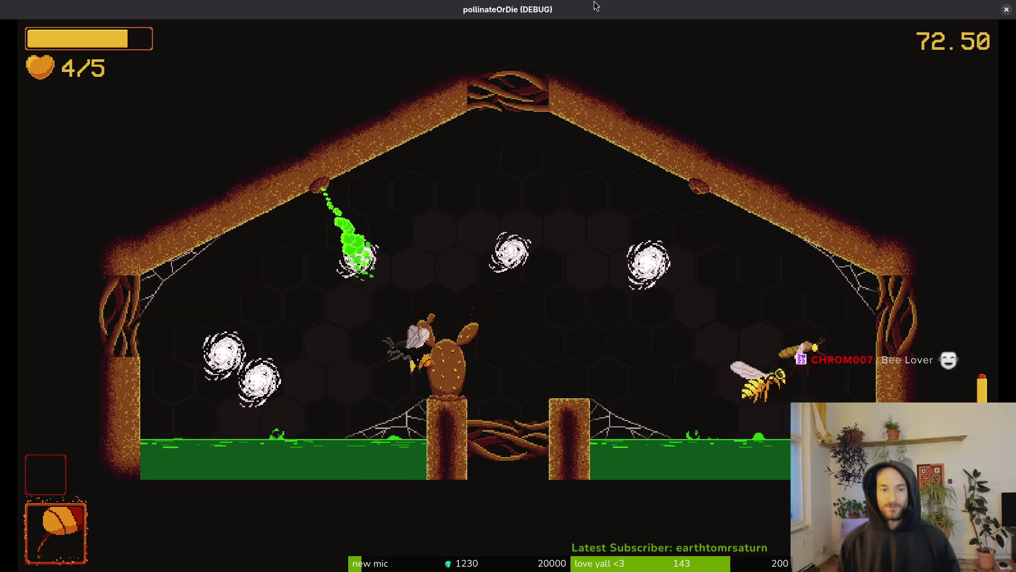
pyautogui.press('d')
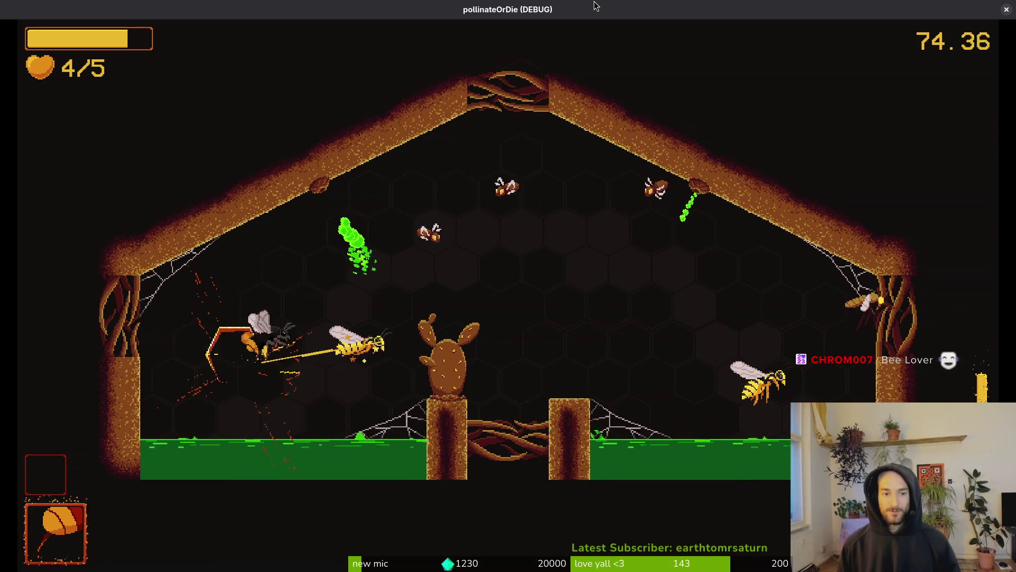
pyautogui.press('w')
pyautogui.press('s')
pyautogui.press('d')
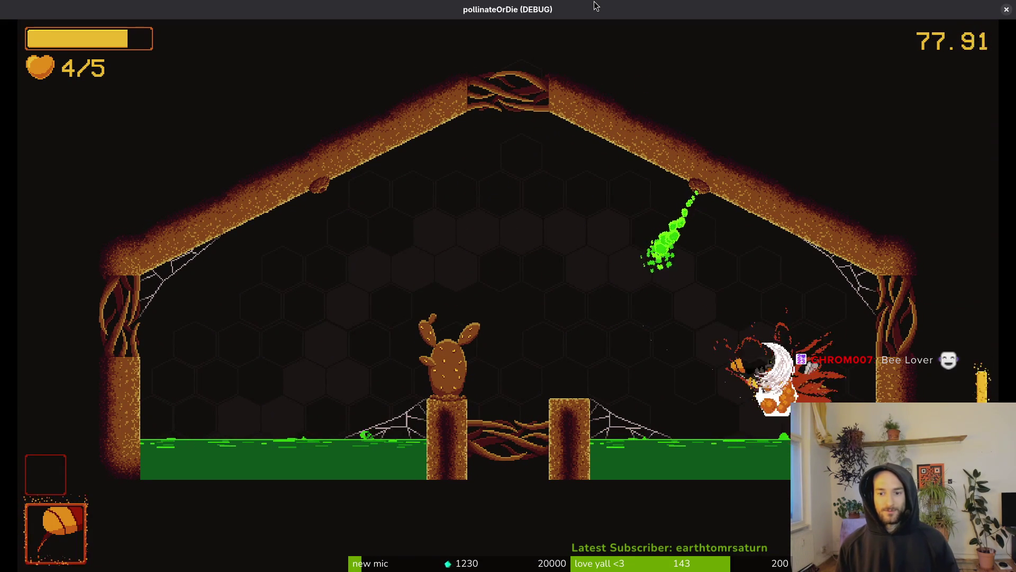
pyautogui.press('a')
pyautogui.press('w')
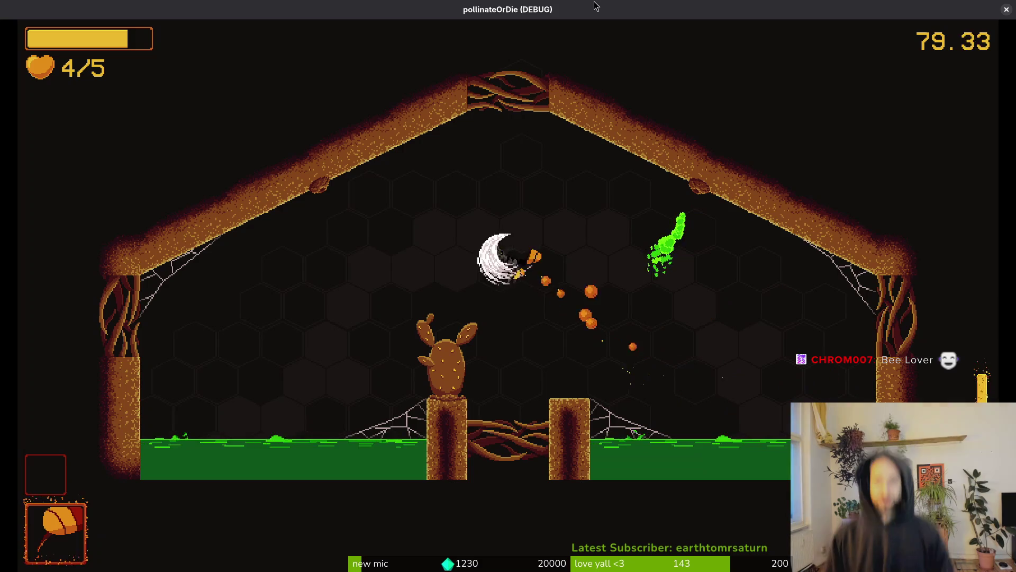
pyautogui.press('w')
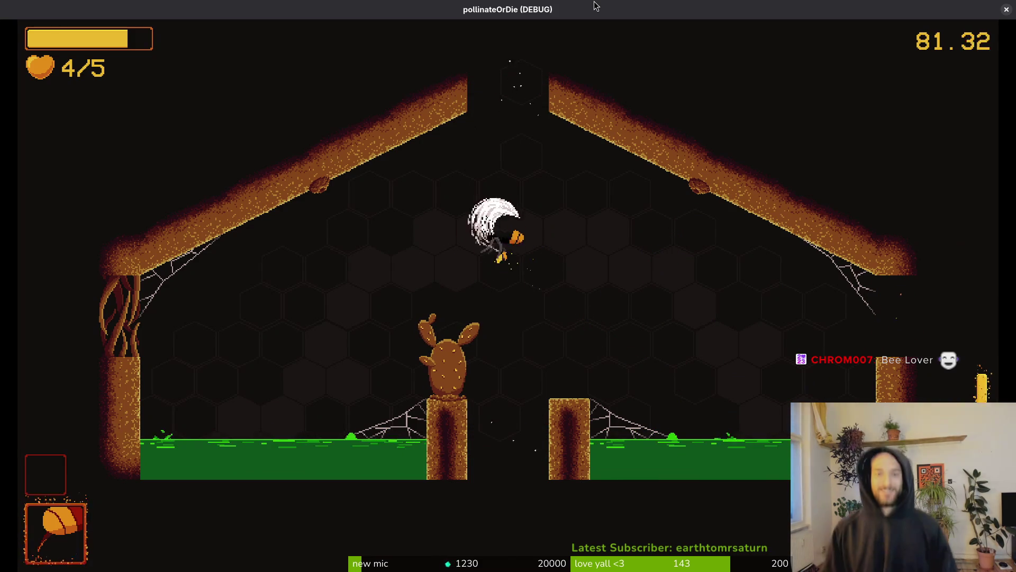
# Fight through the wasps in the next acid room and reach the spider boss arena
pyautogui.press('a')
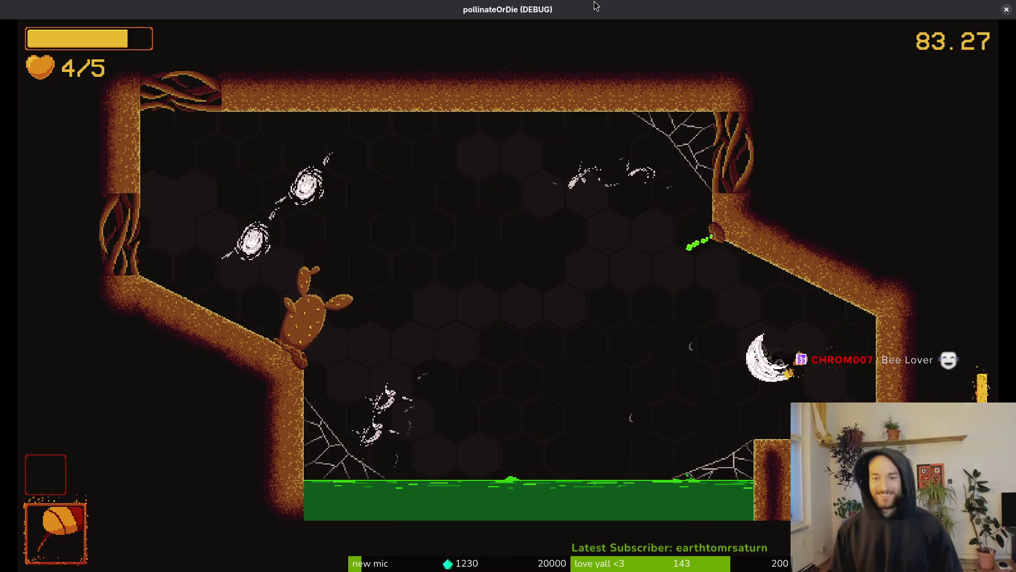
pyautogui.press('w')
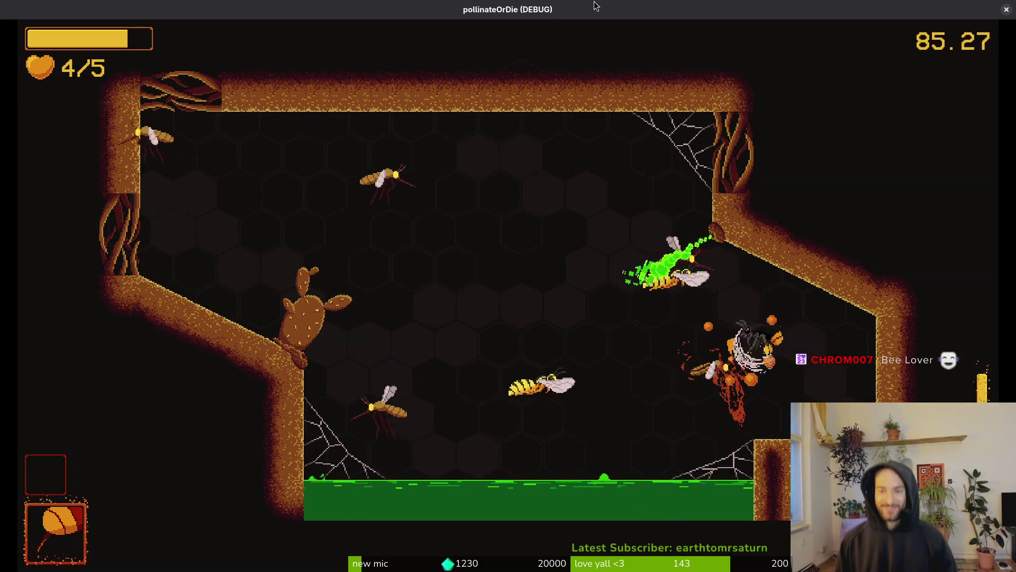
pyautogui.press('a')
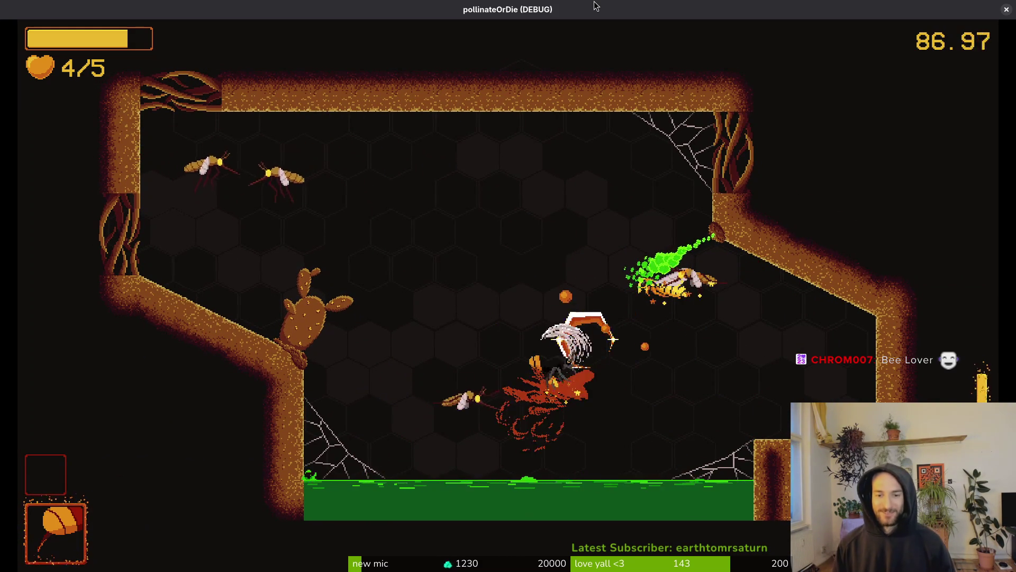
pyautogui.press('a')
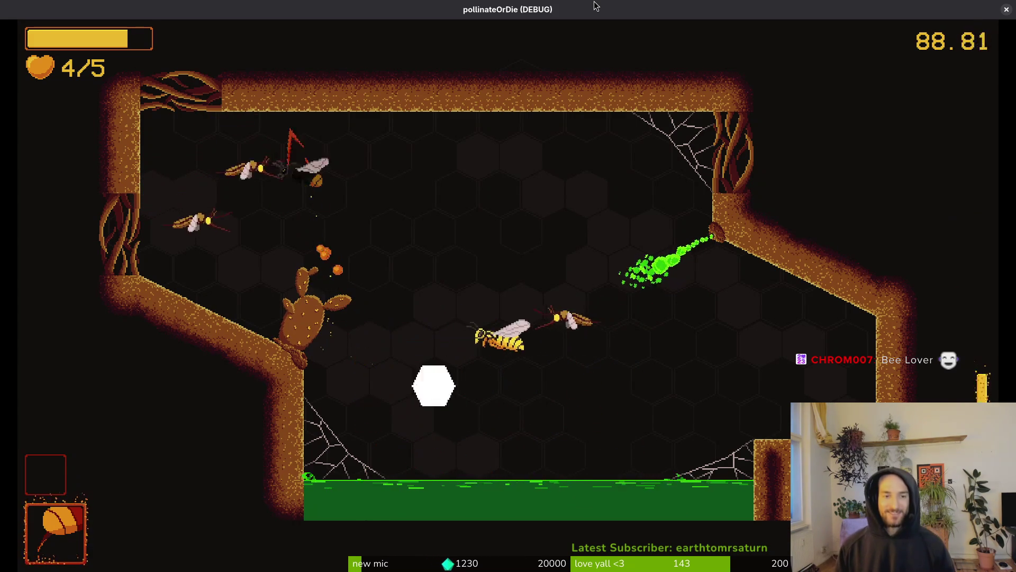
pyautogui.press('a')
pyautogui.press('w')
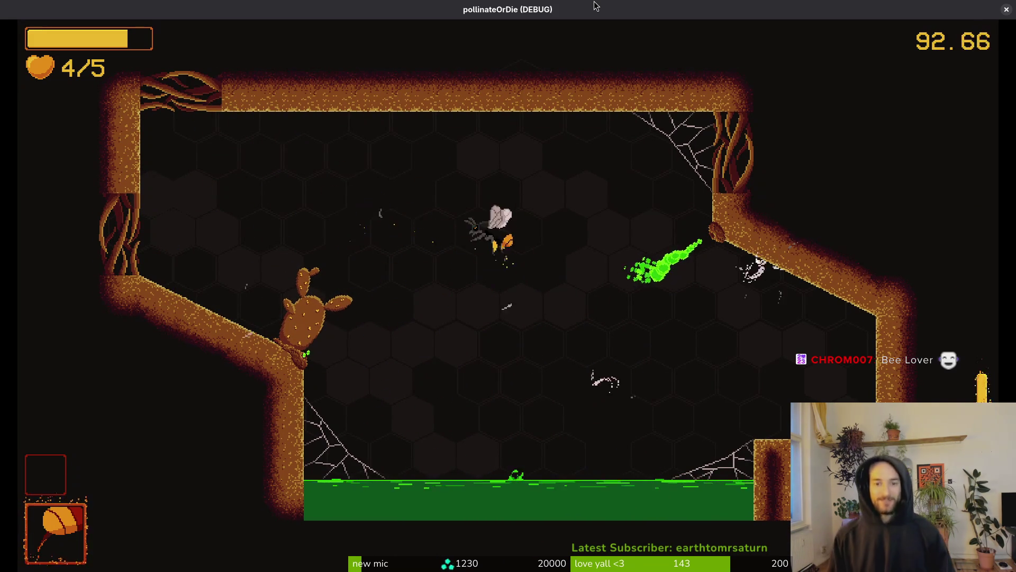
pyautogui.press('s')
pyautogui.press('w')
pyautogui.press('a')
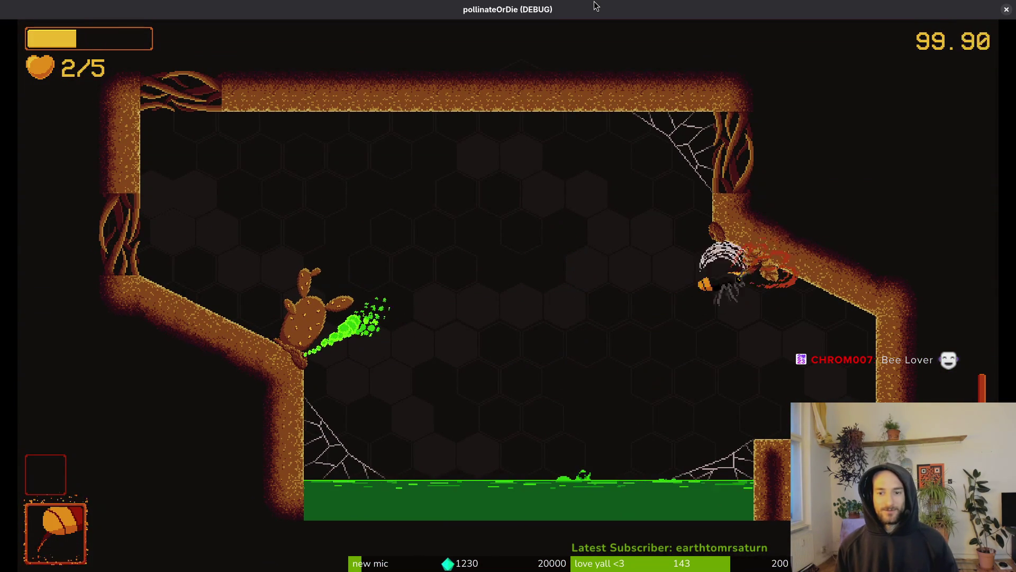
pyautogui.press('d')
pyautogui.press('d')
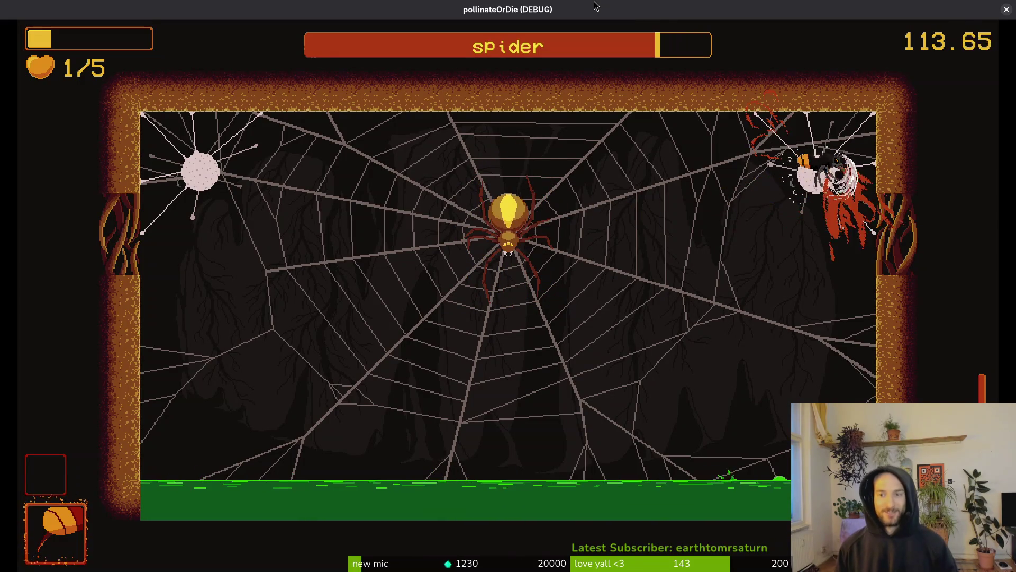
# Battle the spider boss while dodging falling boulders until killed by rock, then rebirth
pyautogui.press('d')
pyautogui.press('d')
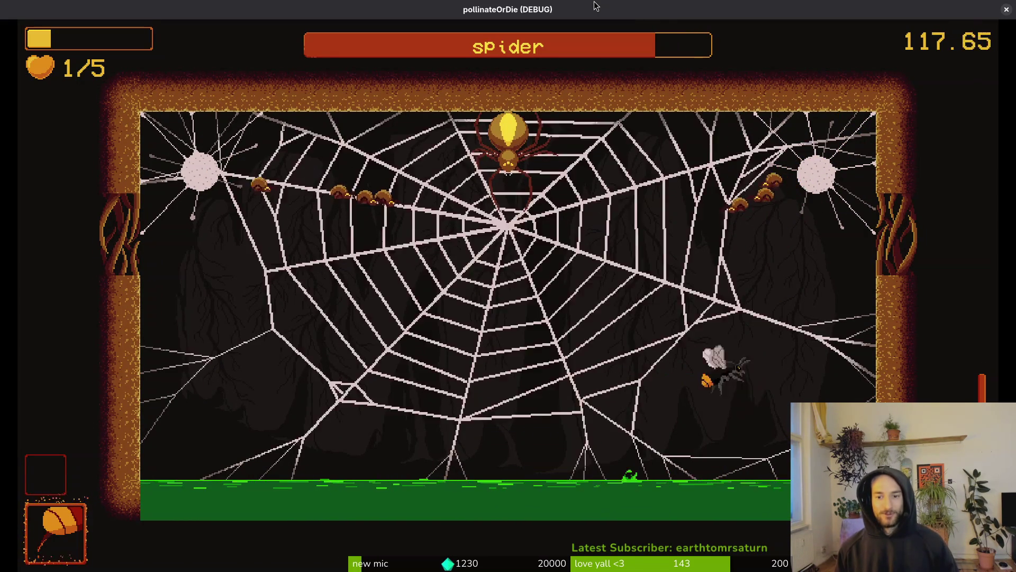
pyautogui.press('space')
pyautogui.press('a')
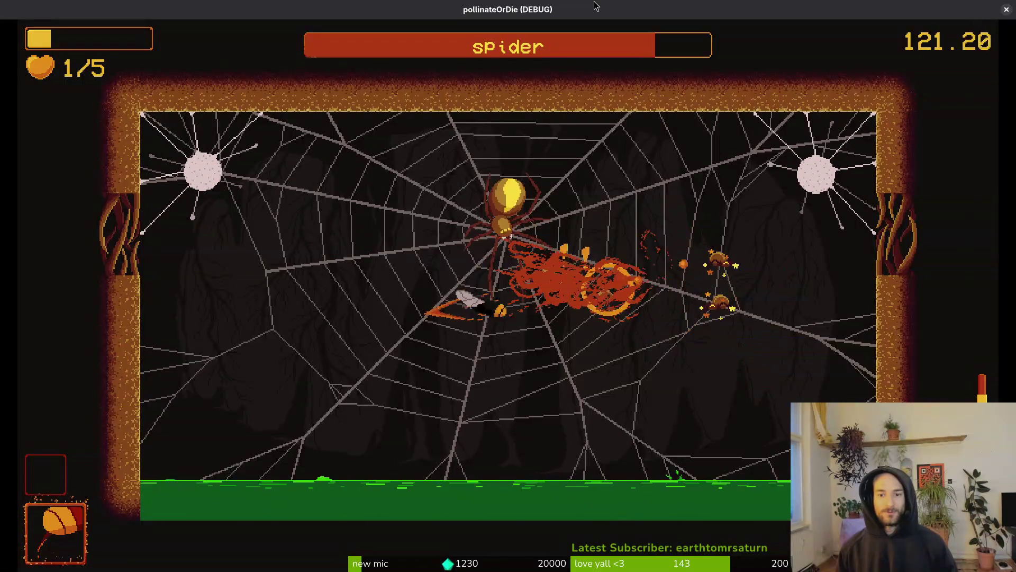
pyautogui.press('space')
pyautogui.press('a')
pyautogui.press('space')
pyautogui.press('d')
pyautogui.press('space')
pyautogui.press('a')
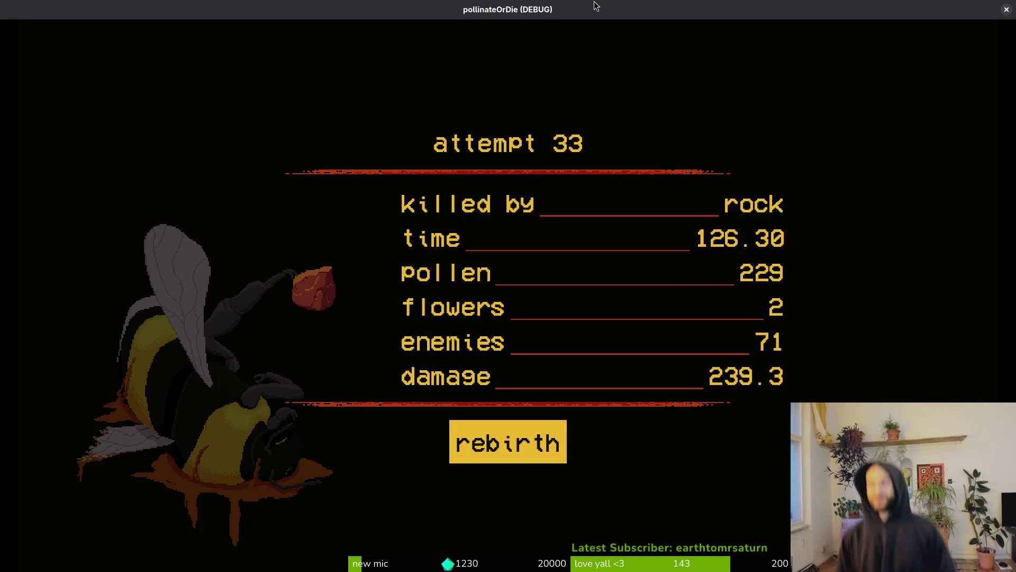
pyautogui.press('space')
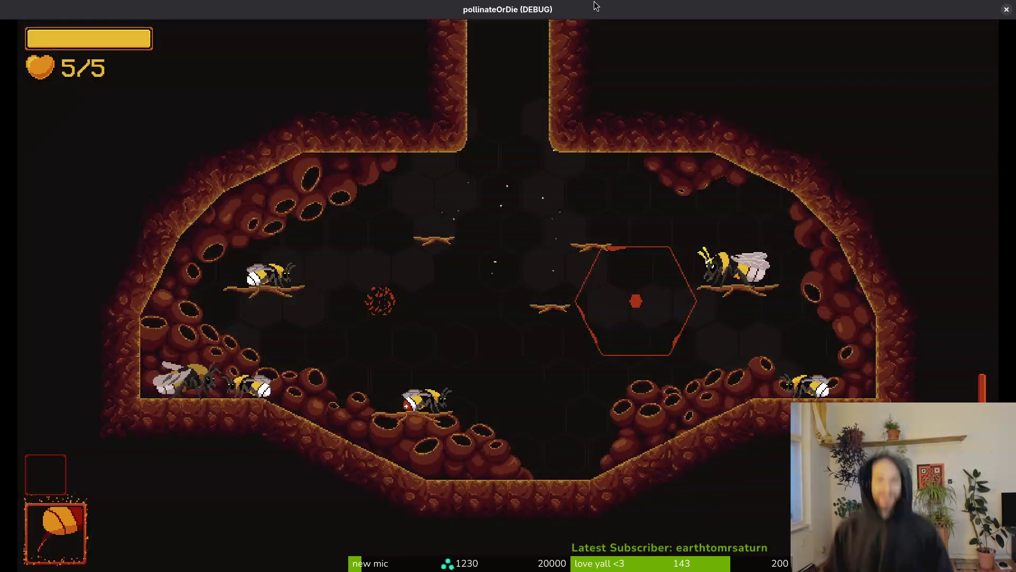
# Start the hornet boss level from debug select and fight the hornet until dying
pyautogui.press('Escape')
pyautogui.press('space')
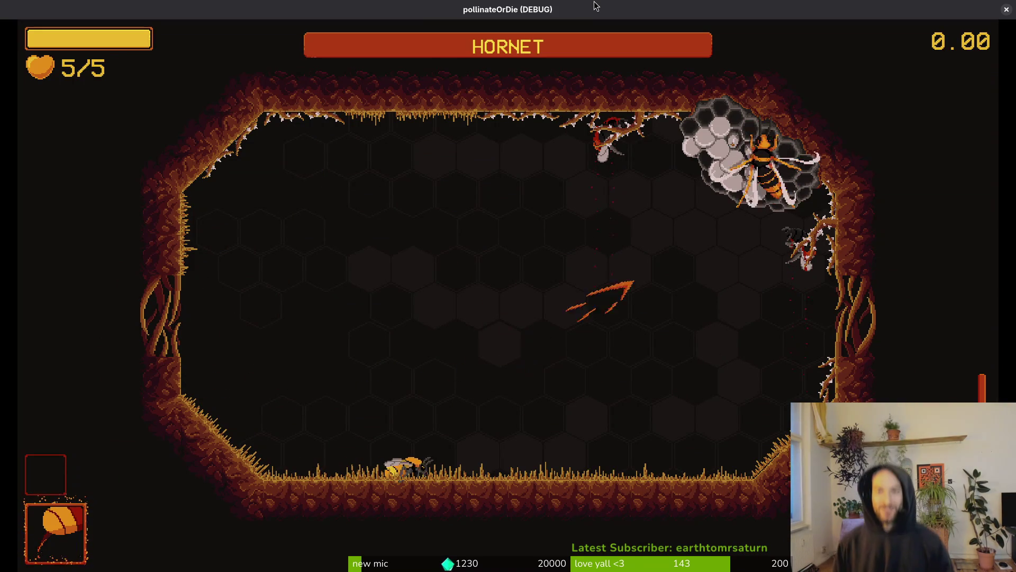
pyautogui.press('a')
pyautogui.press('s')
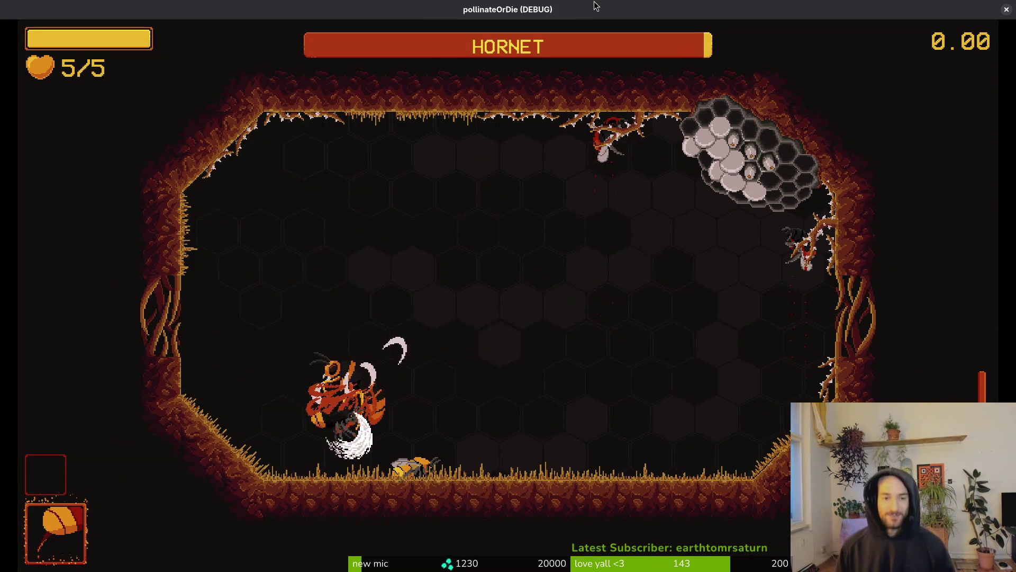
pyautogui.press('w')
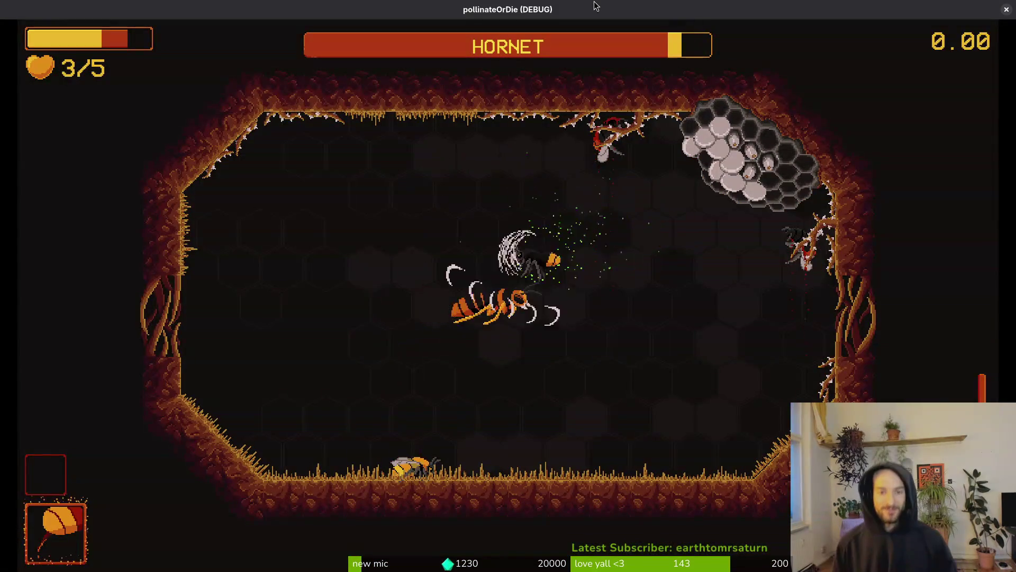
pyautogui.press('a')
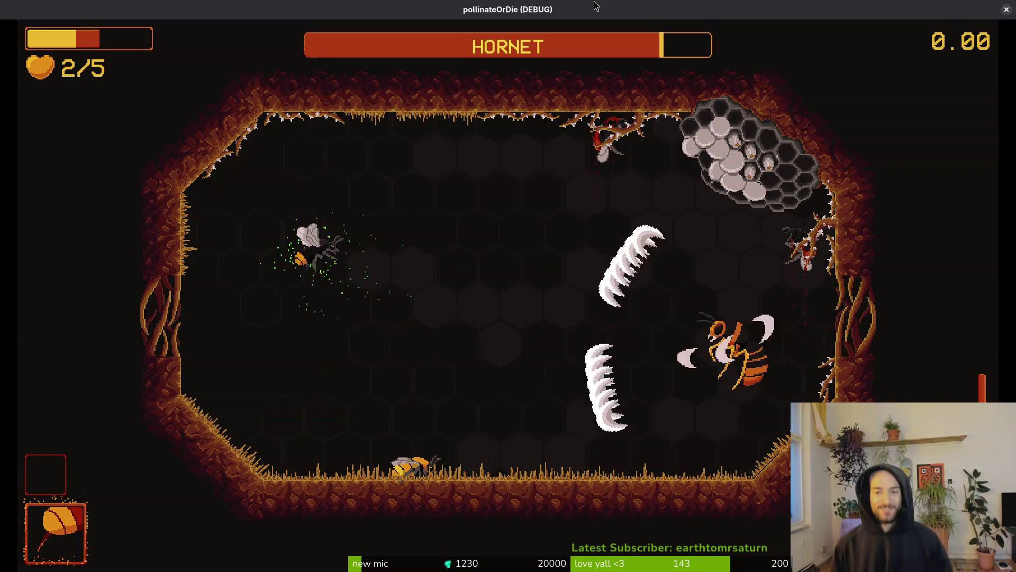
pyautogui.press('a')
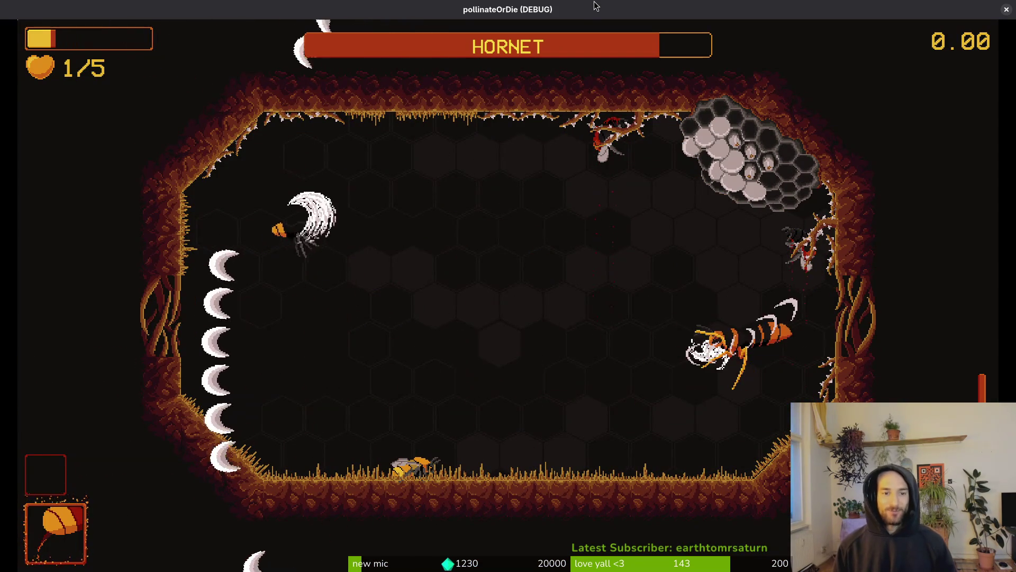
pyautogui.press('d')
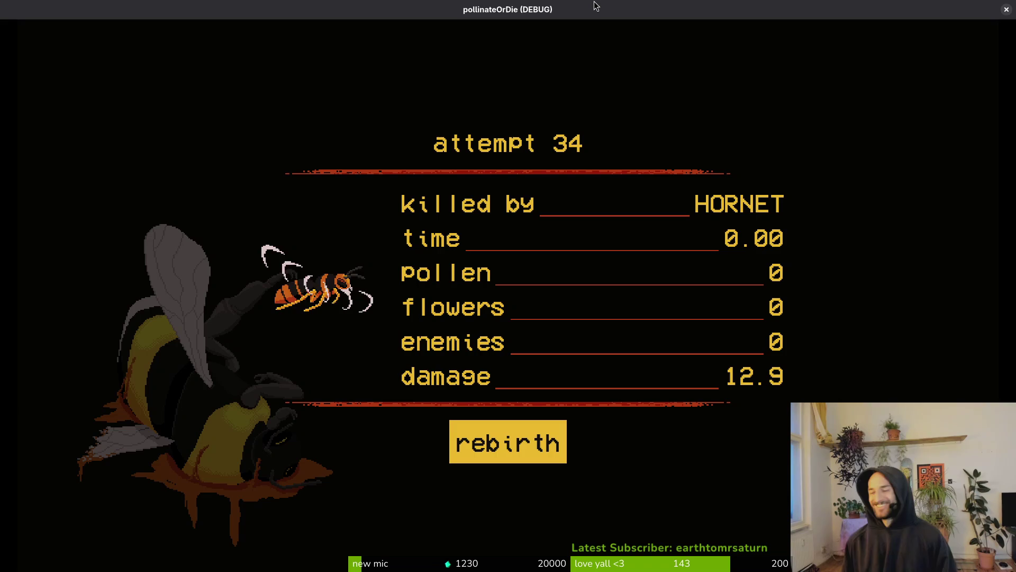
# Rebirth the bee and load the Hornet arena from the debug level selection
pyautogui.press('space')
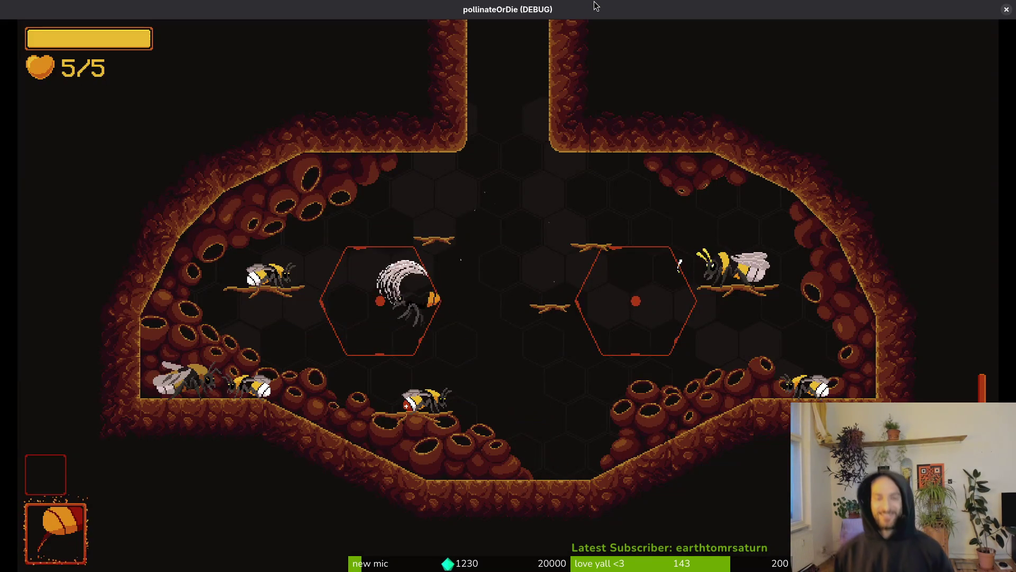
pyautogui.press('Escape')
pyautogui.press('Up')
pyautogui.press('Return')
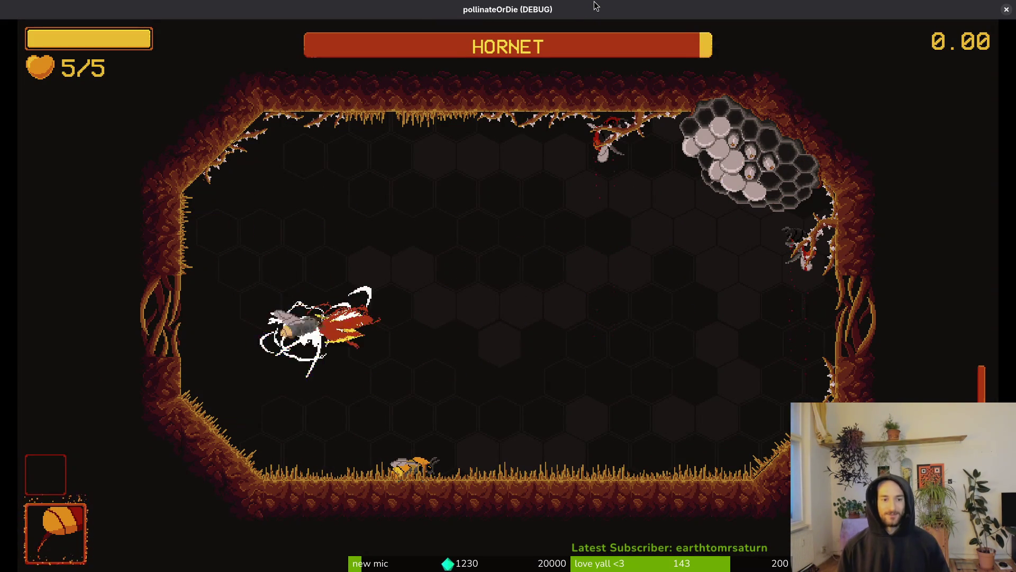
# Fly around the spawning Hornet, dodging its crescent waves and dashing into it
pyautogui.press('d')
pyautogui.press('w')
pyautogui.press('a')
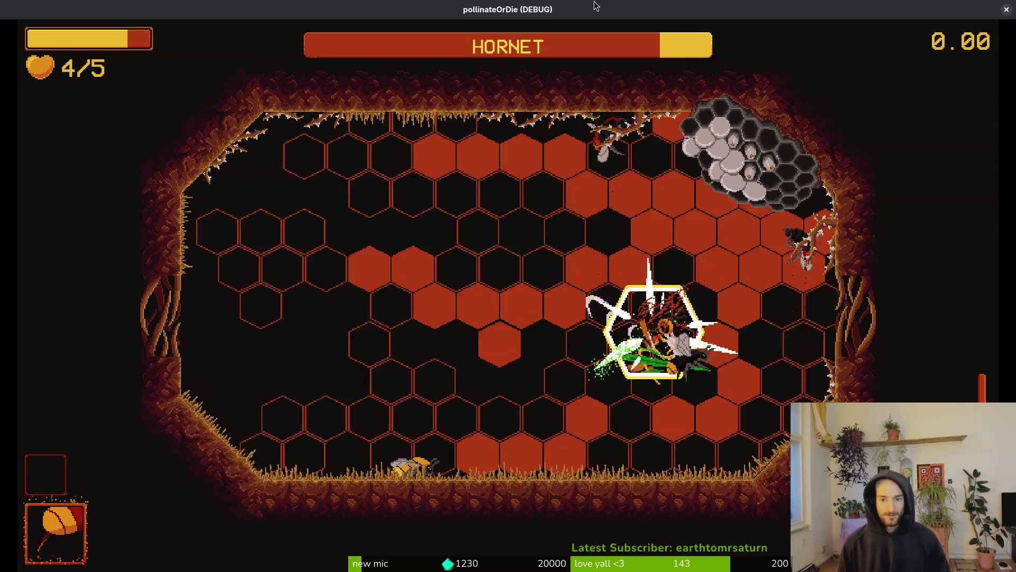
pyautogui.press('a')
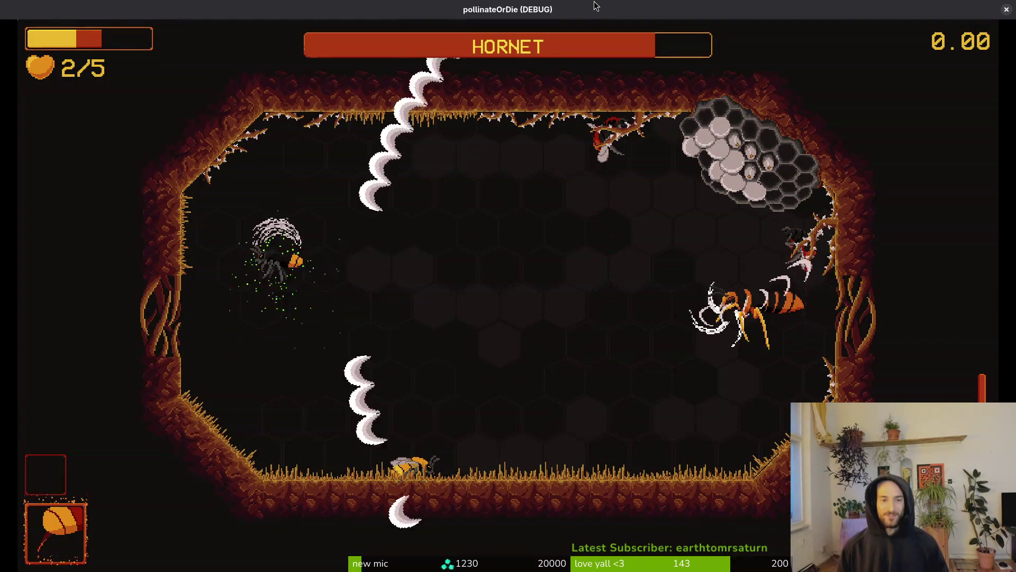
pyautogui.press('s')
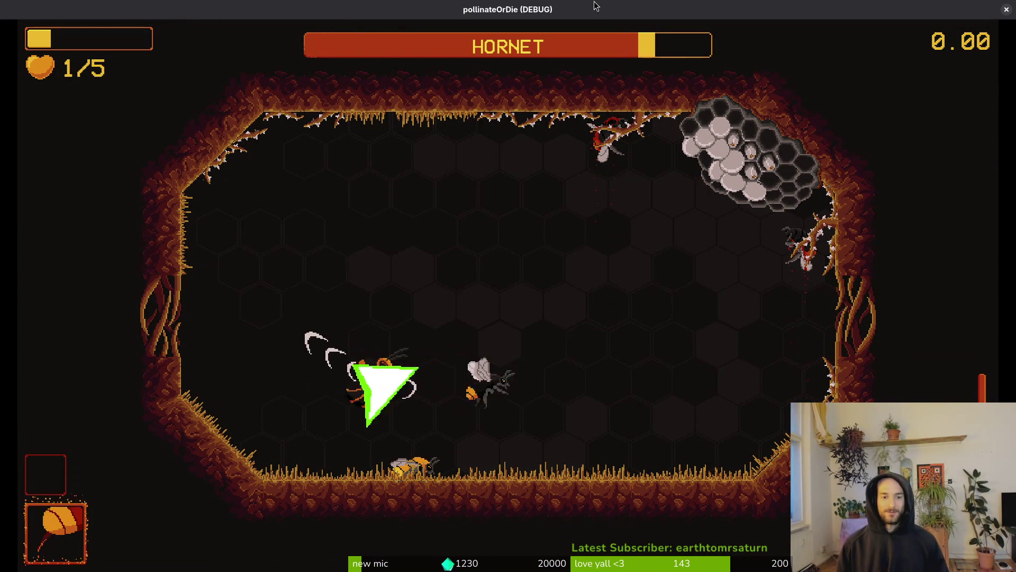
pyautogui.press('w')
pyautogui.press('d')
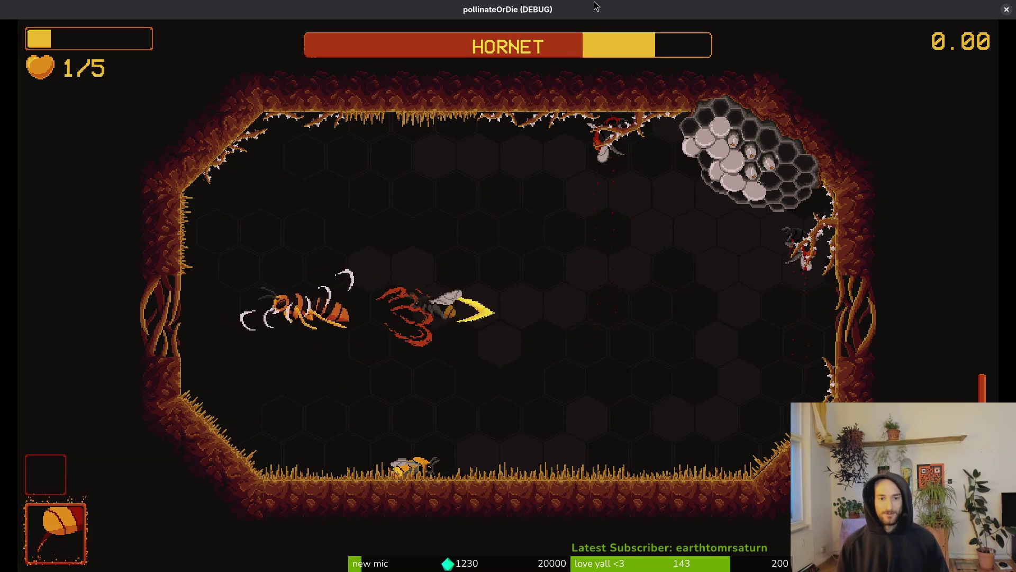
pyautogui.press('d')
pyautogui.press('a')
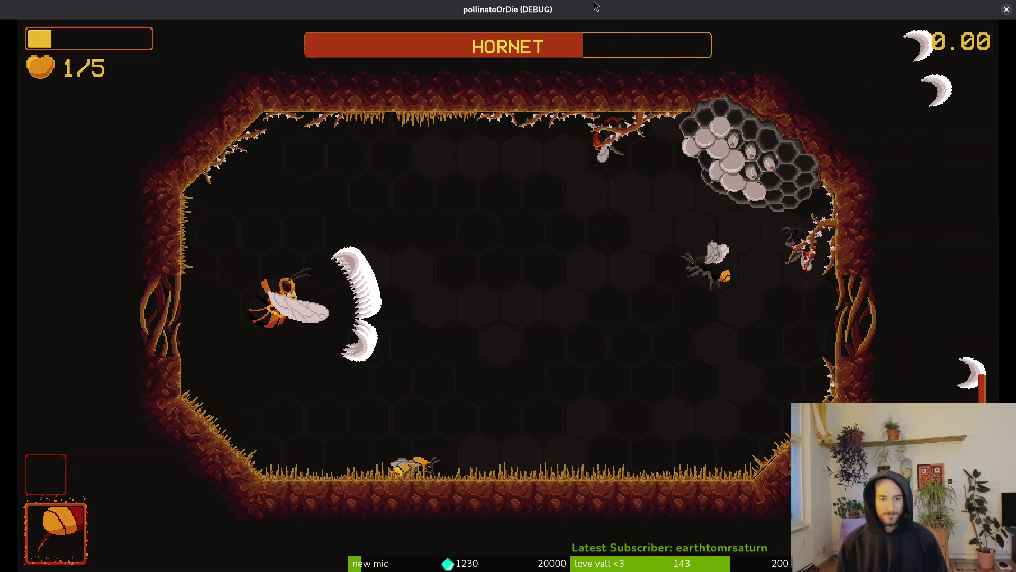
pyautogui.press('s')
pyautogui.press('a')
# Keep slashing and dashing at the Hornet until the bee dies, then rebirth
pyautogui.press('d')
pyautogui.press('s')
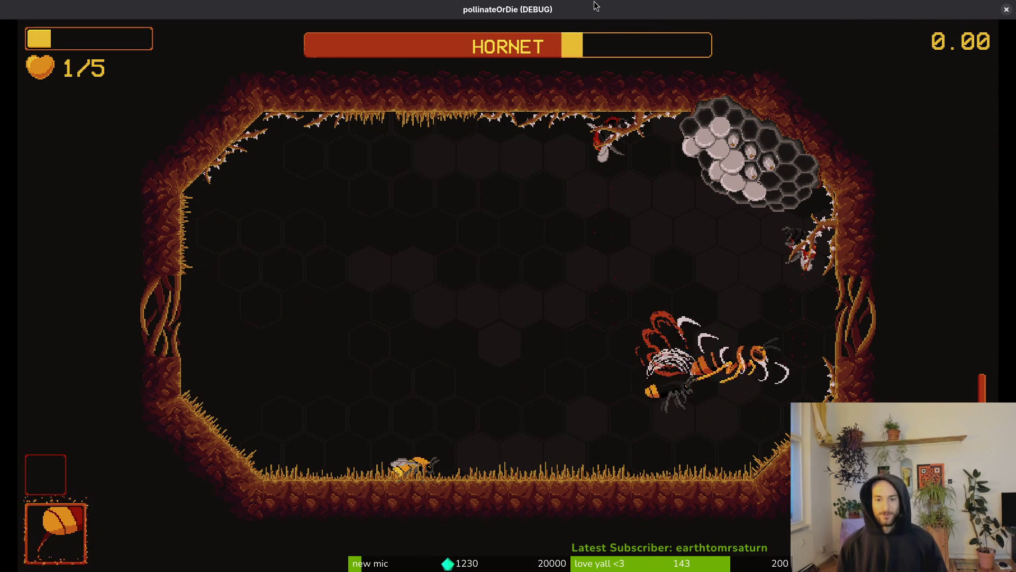
pyautogui.press('a')
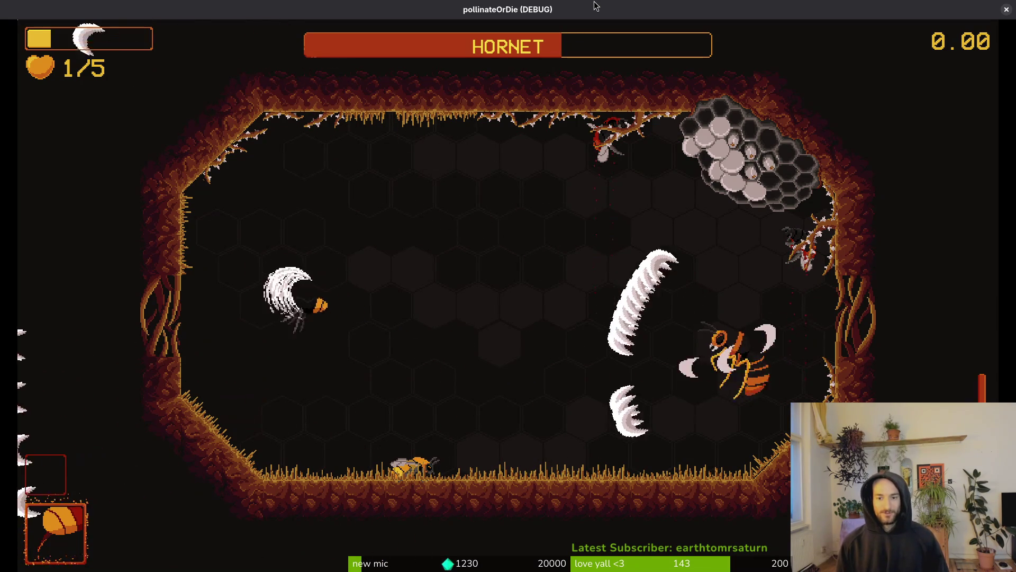
pyautogui.press('s')
pyautogui.press('d')
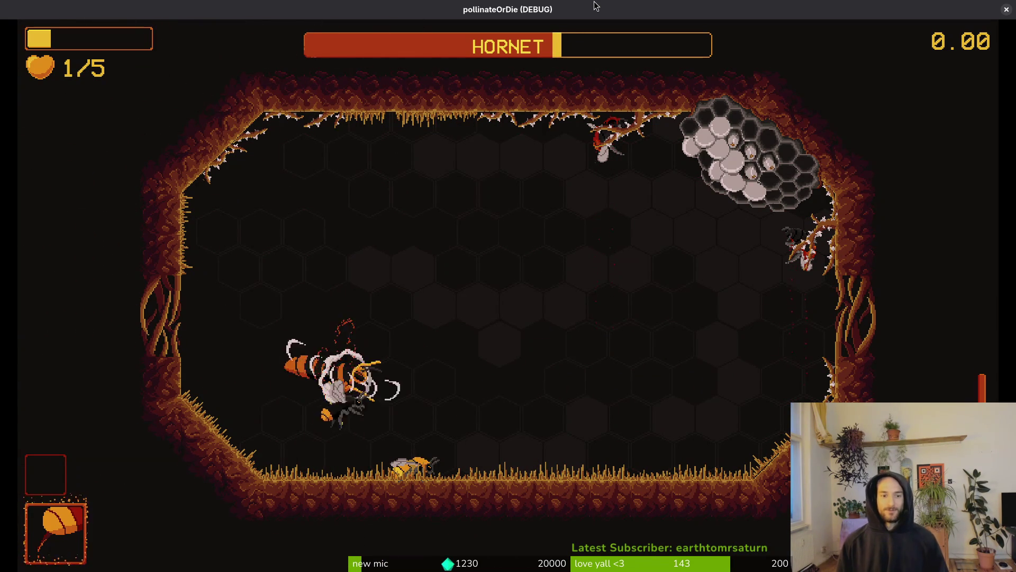
pyautogui.press('space')
pyautogui.press('space')
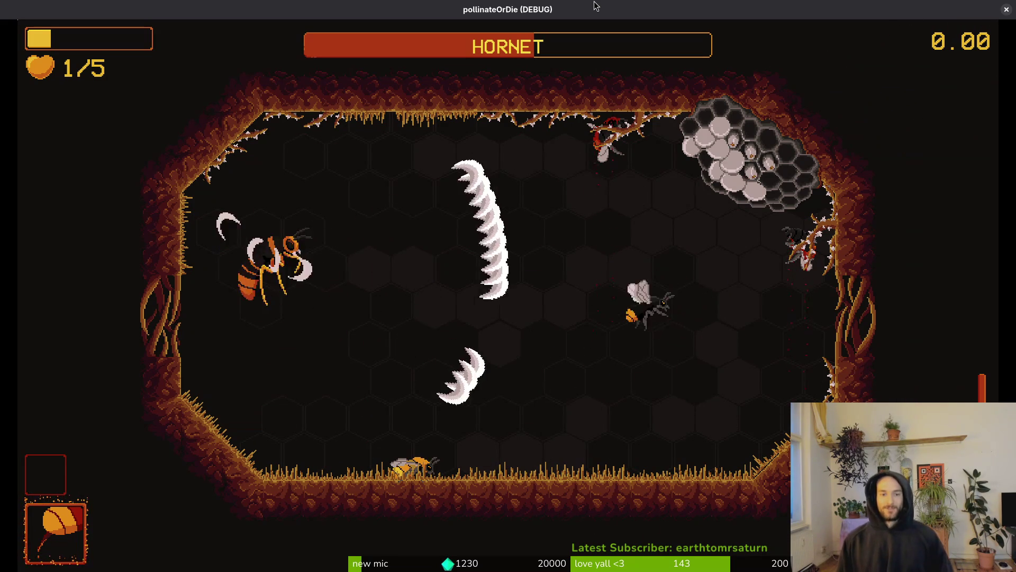
pyautogui.press('space')
pyautogui.press('space')
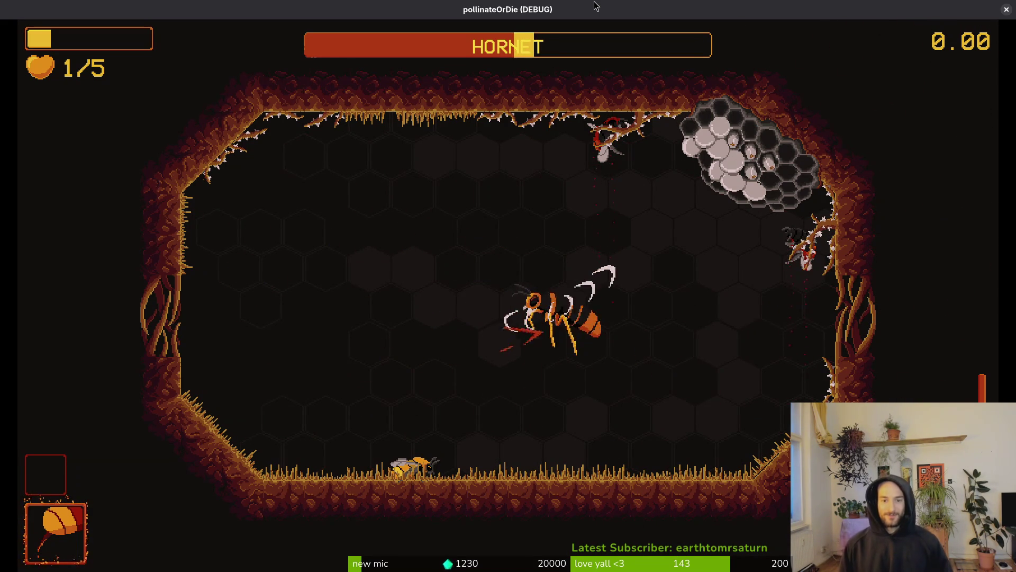
pyautogui.press('space')
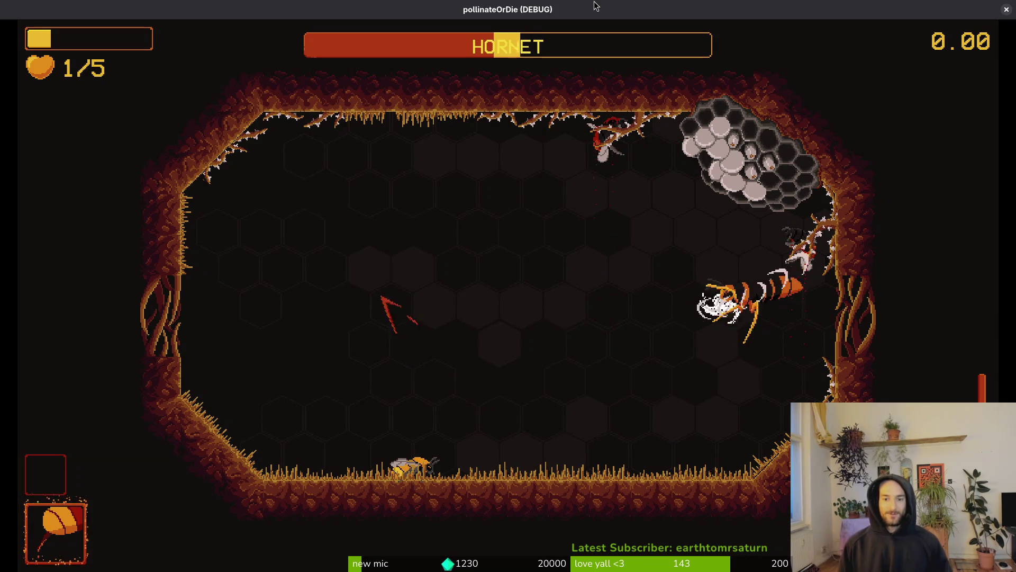
pyautogui.press('space')
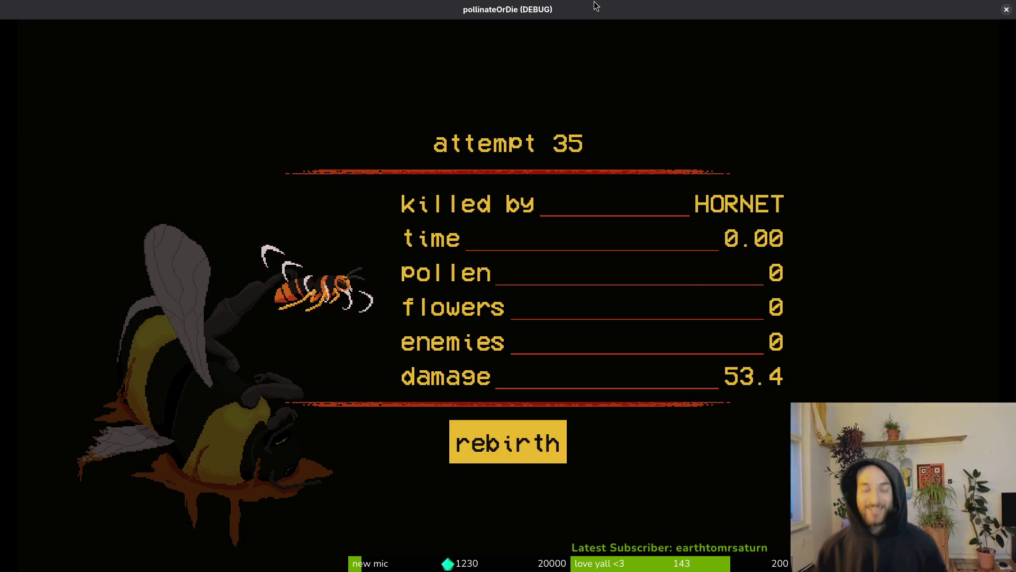
pyautogui.press('Return')
# Load the Mantis jungle level via debug select, fight until death, then rebirth
pyautogui.press('F1')
pyautogui.press('Down')
pyautogui.press('Return')
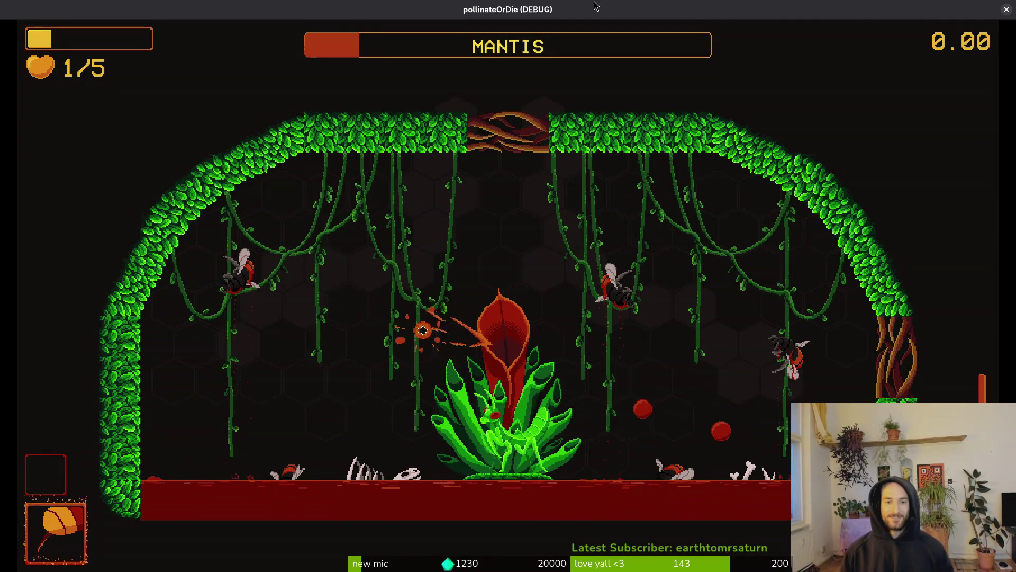
pyautogui.press('d')
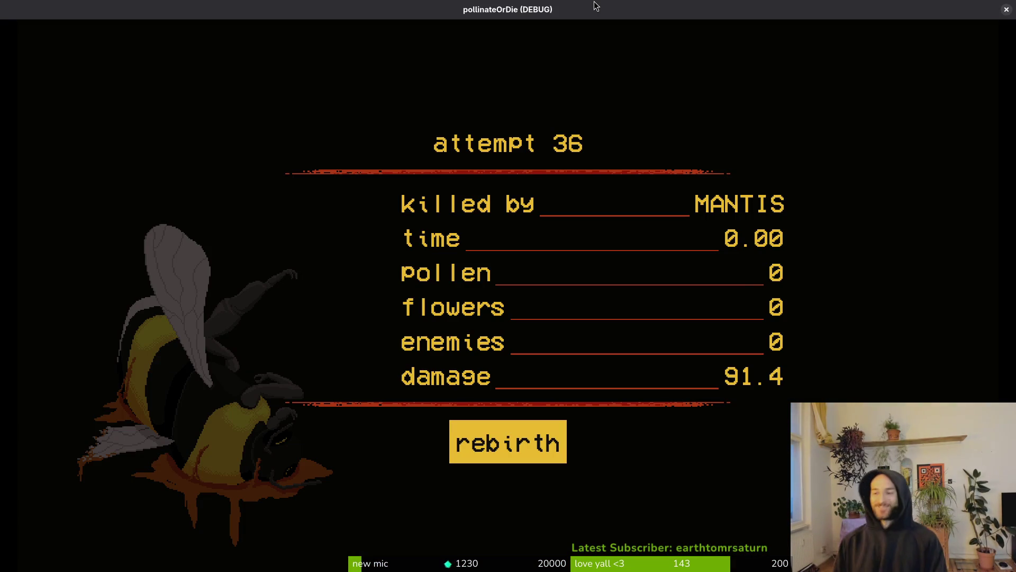
pyautogui.press('Return')
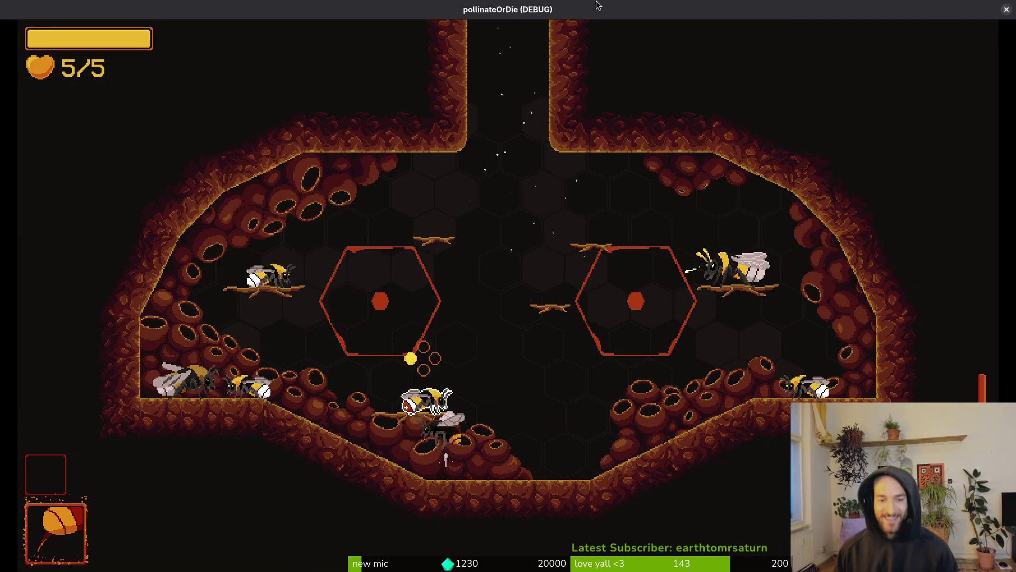
# Equip the smokebomb ability in the nurse bee's shop and trigger it
pyautogui.press('e')
pyautogui.press('Tab')
pyautogui.press('Right')
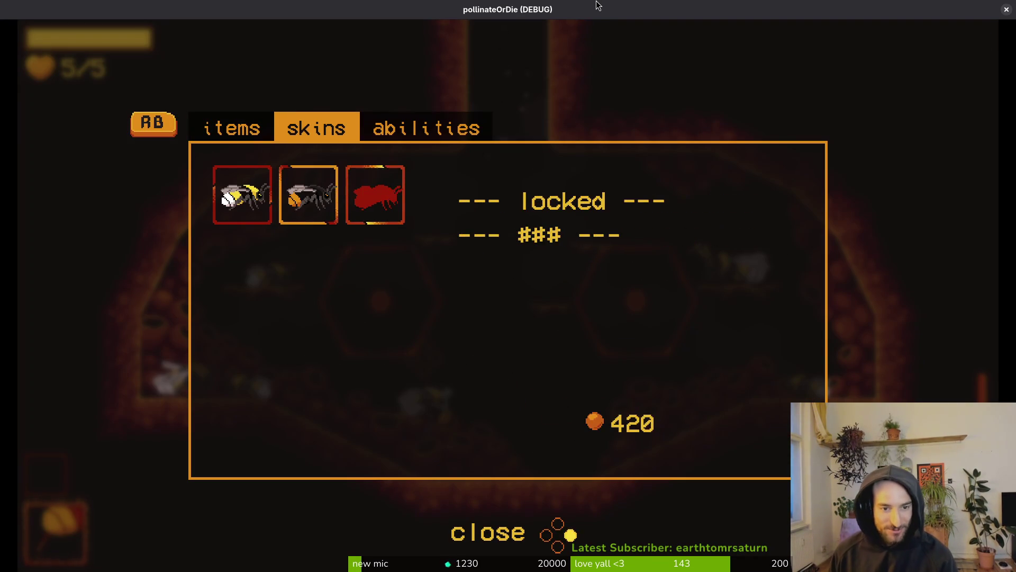
pyautogui.press('Tab')
pyautogui.press('Right')
pyautogui.press('Right')
pyautogui.press('Return')
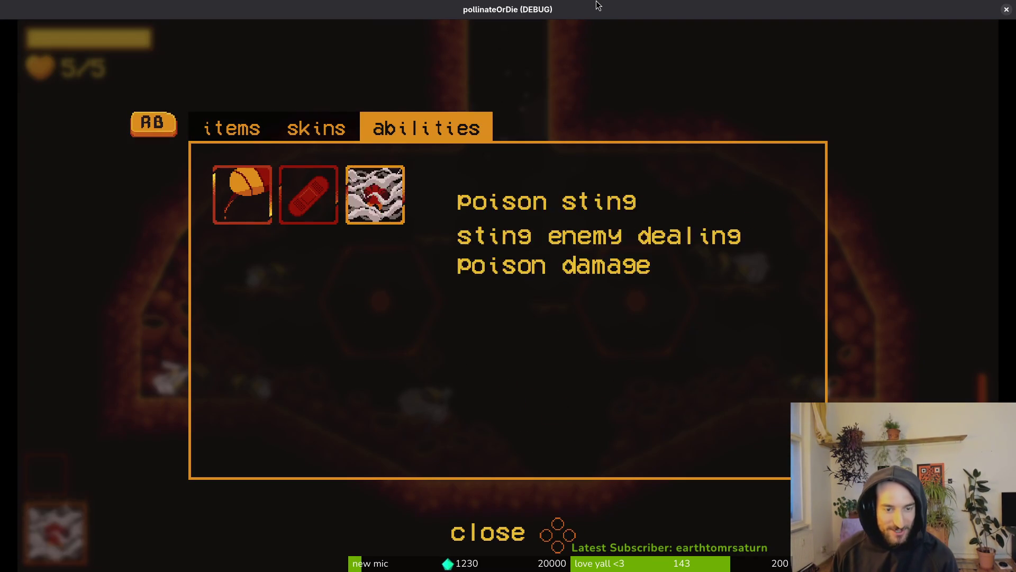
pyautogui.press('Escape')
pyautogui.press('q')
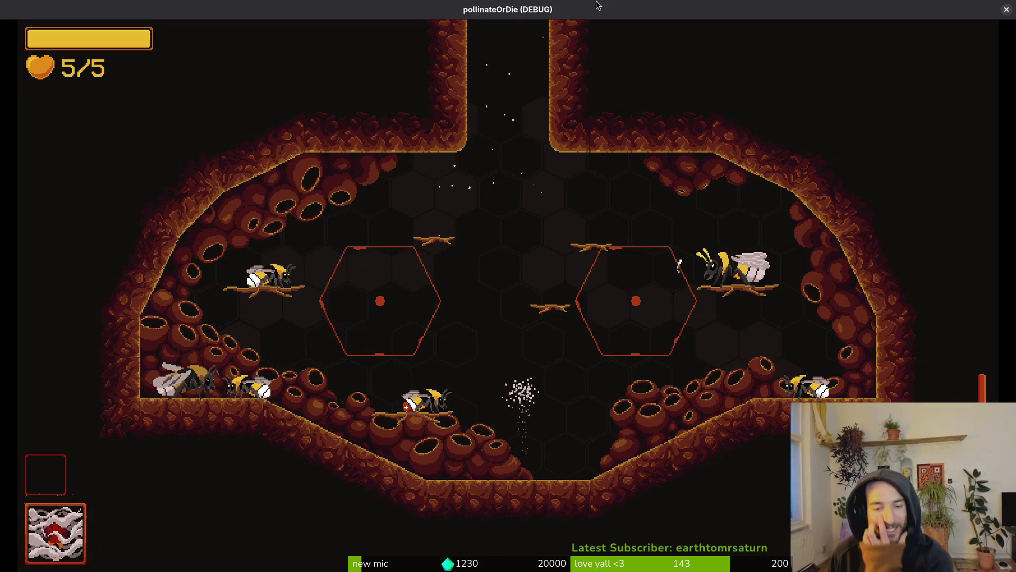
pyautogui.press('a')
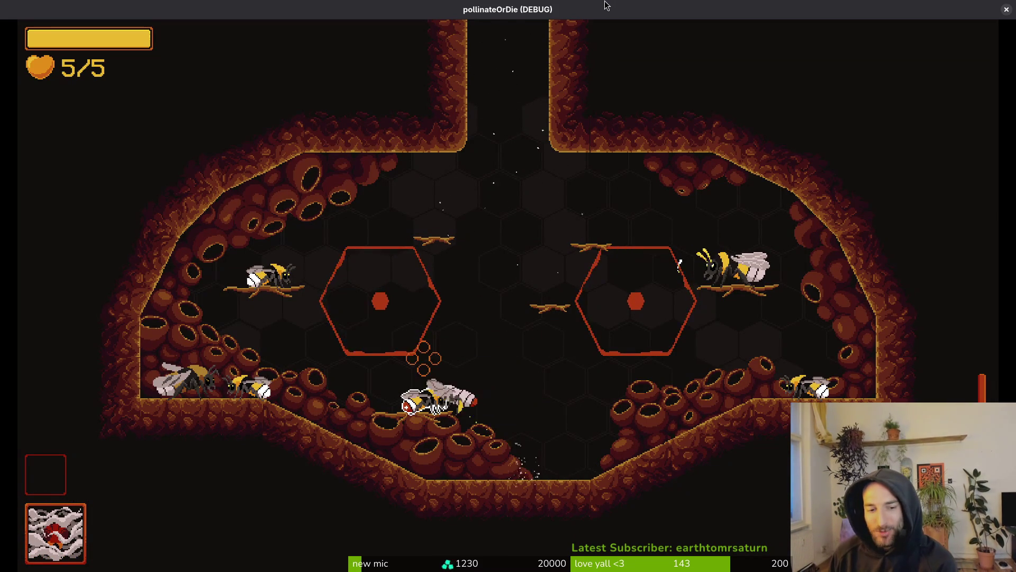
# Equip the poison sting ability in the shop and check it in the inventory
pyautogui.press('Tab')
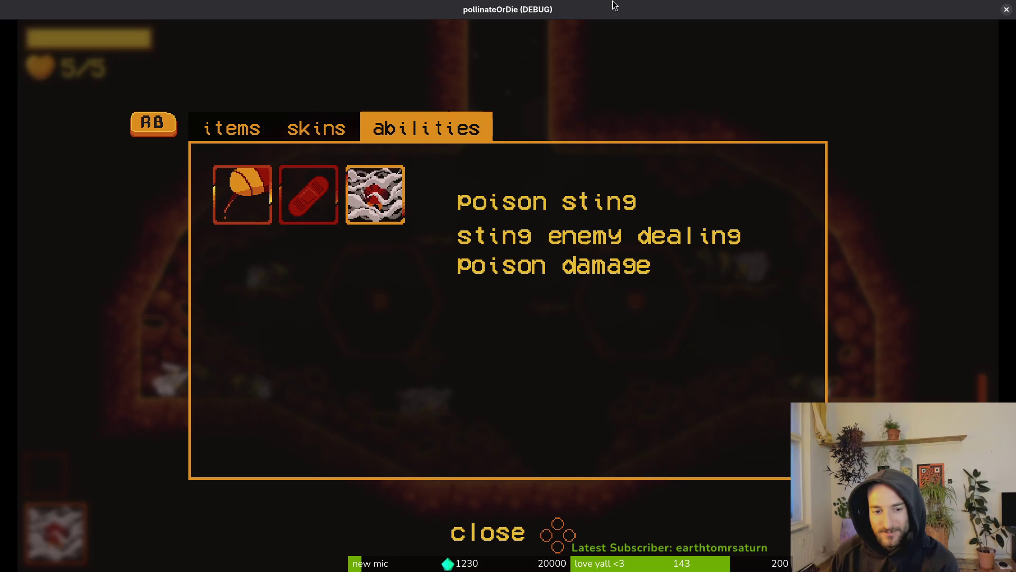
pyautogui.press('q')
pyautogui.press('e')
pyautogui.press('Left')
pyautogui.press('Right')
pyautogui.press('Return')
pyautogui.press('Right')
pyautogui.press('Tab')
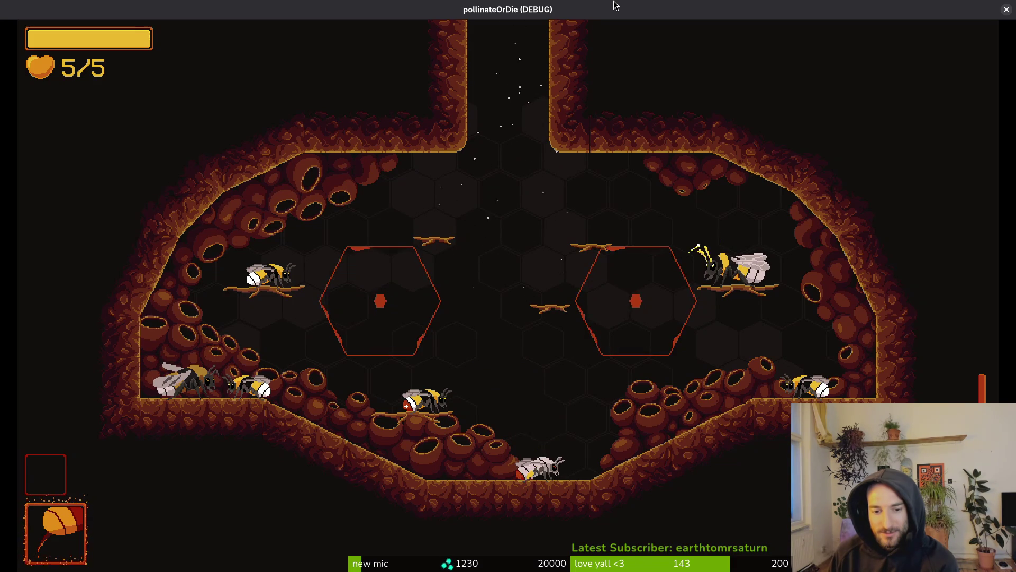
pyautogui.press('Escape')
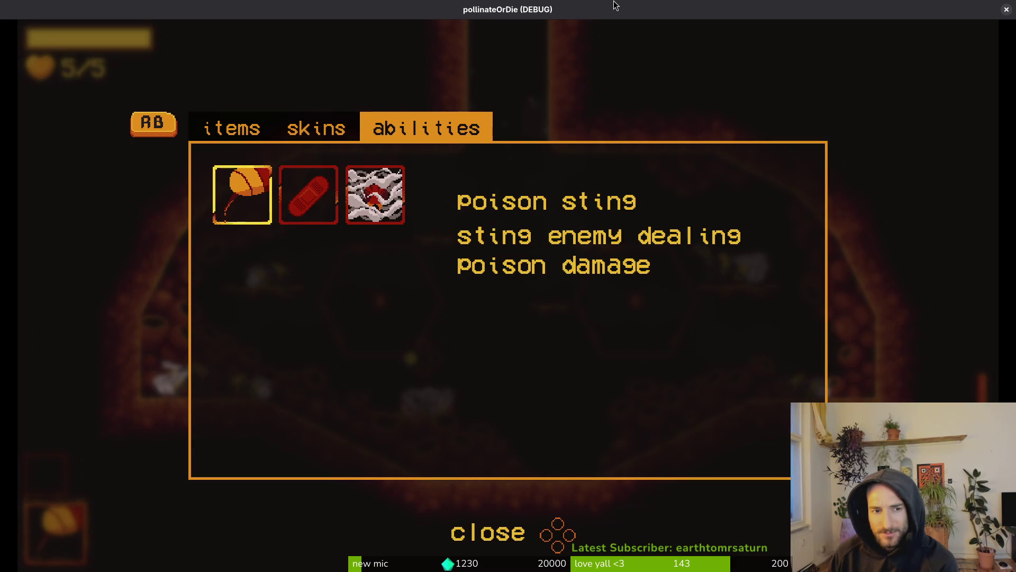
pyautogui.press('Escape')
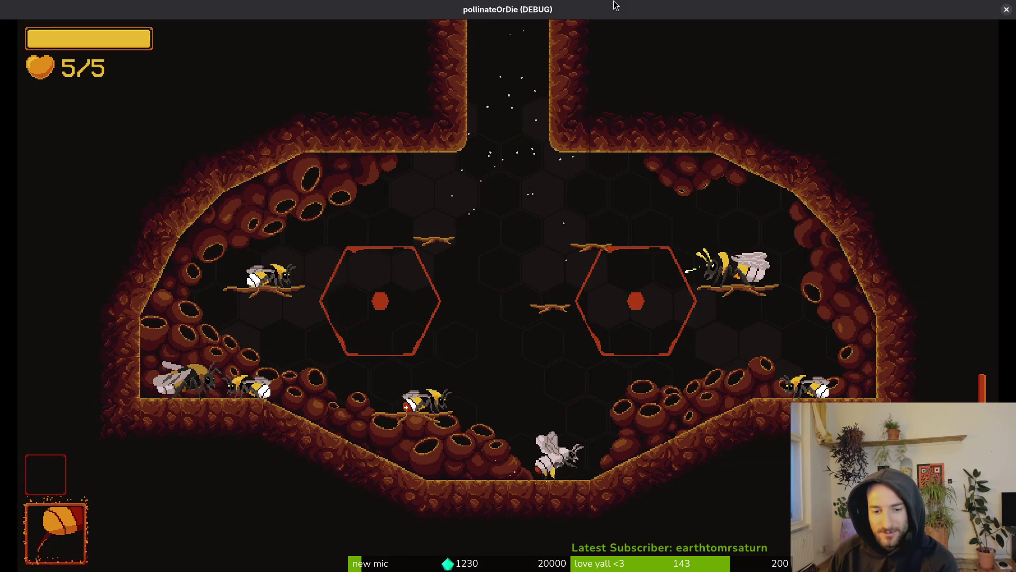
# Quit the level to the main menu and start a new game
pyautogui.press('Escape')
pyautogui.press('Down')
pyautogui.press('Down')
pyautogui.press('Down')
pyautogui.press('Return')
pyautogui.press('Left')
pyautogui.press('Return')
pyautogui.press('Return')
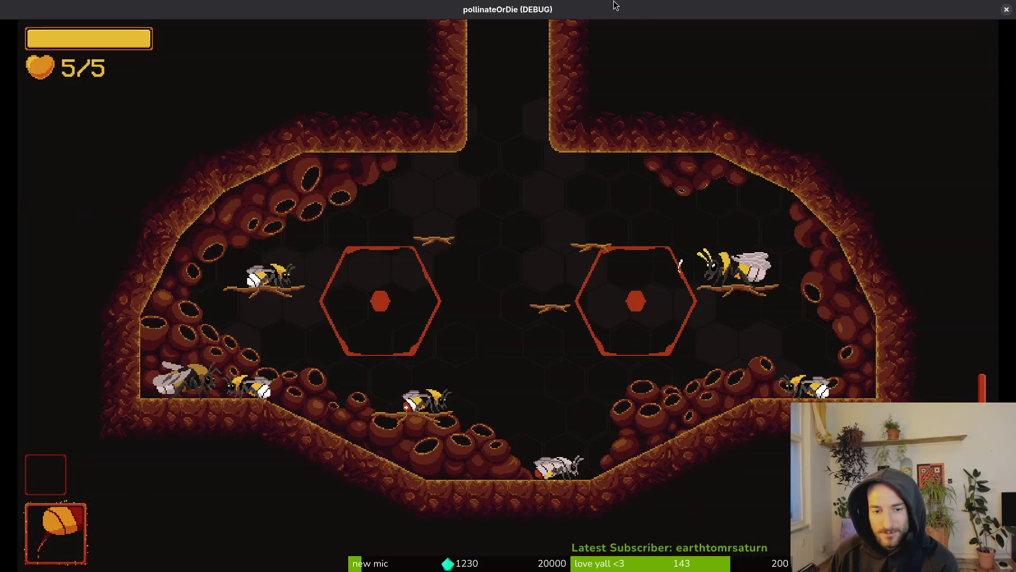
pyautogui.press('Escape')
pyautogui.press('Down')
pyautogui.press('Down')
pyautogui.press('Down')
pyautogui.press('Return')
pyautogui.press('Down')
pyautogui.press('Return')
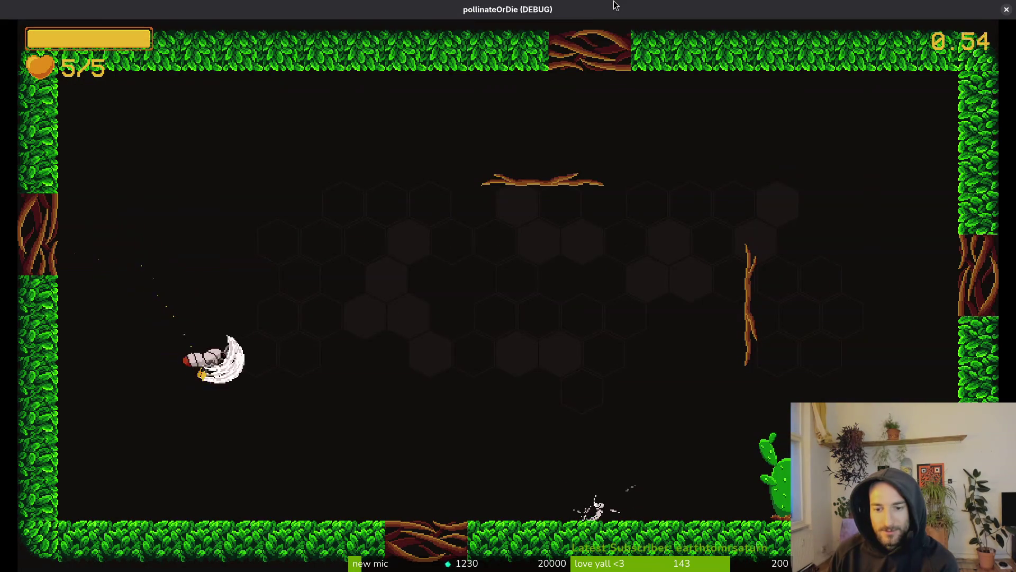
pyautogui.press('Down')
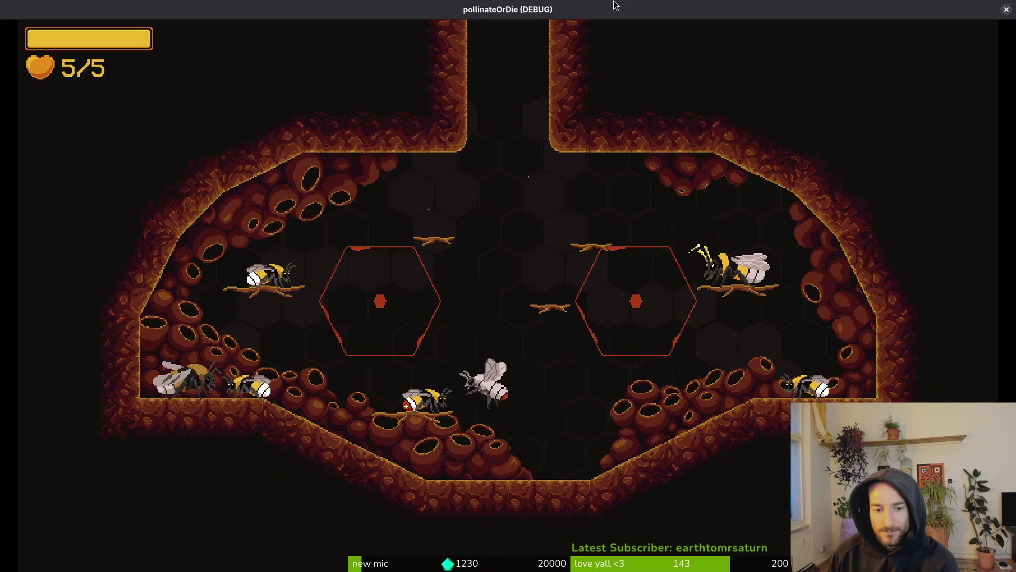
# Browse the inventory's skins, abilities and items tabs, then view the vigor upgrade
pyautogui.press('Escape')
pyautogui.press('Left')
pyautogui.press('Right')
pyautogui.press('Left')
pyautogui.press('Right')
pyautogui.press('Left')
pyautogui.press('Left')
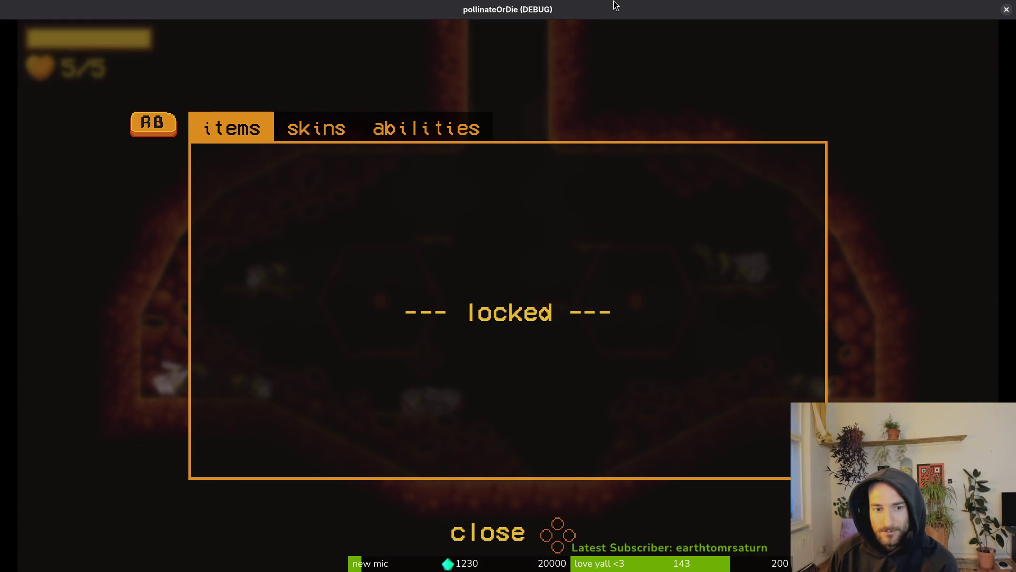
pyautogui.press('Escape')
pyautogui.press('Right')
pyautogui.press('Up')
pyautogui.press('e')
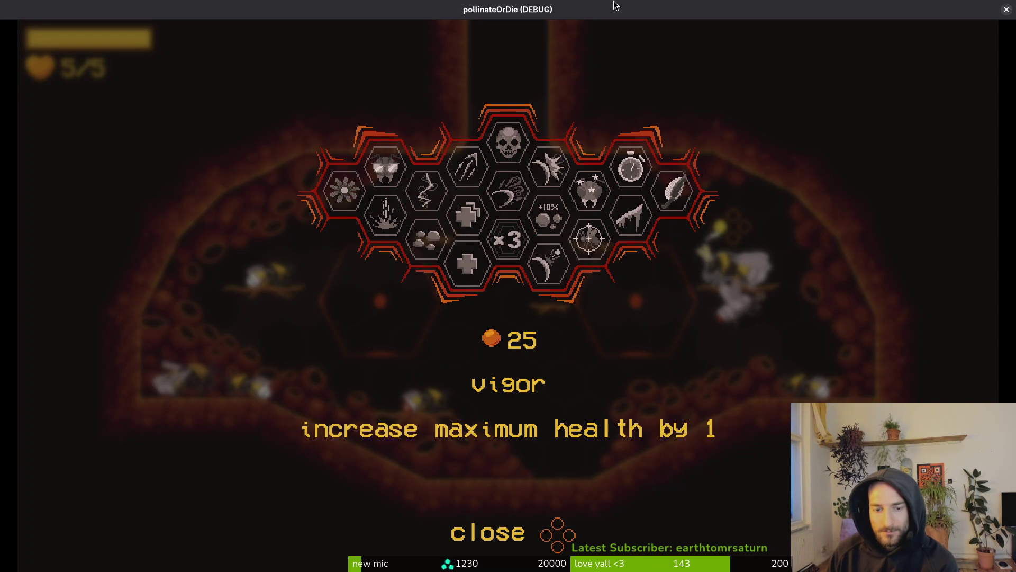
pyautogui.press('Escape')
# Flip between the items and skins tabs, landing on the buff-tailed skin
pyautogui.press('i')
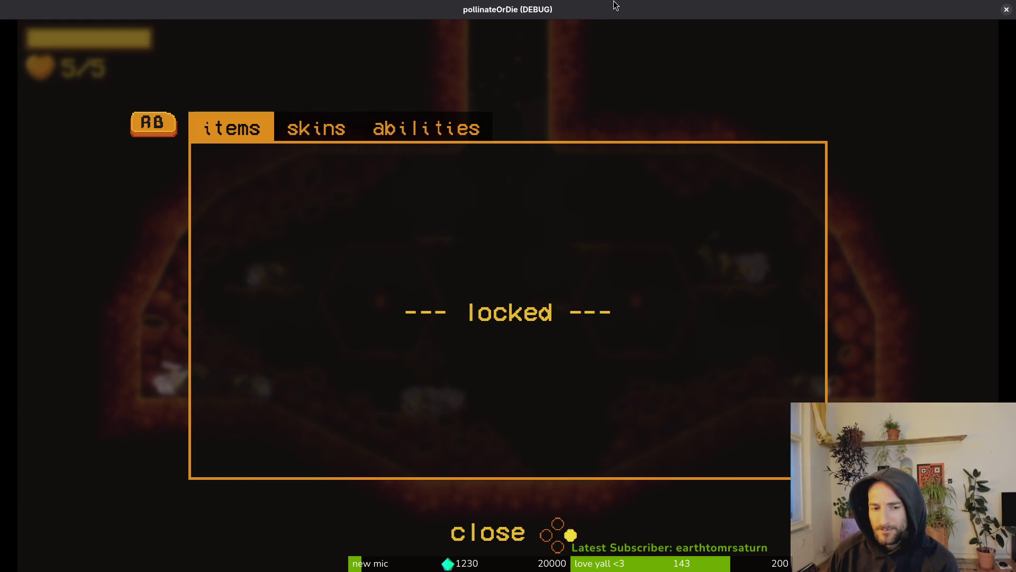
pyautogui.press('Right')
pyautogui.press('q')
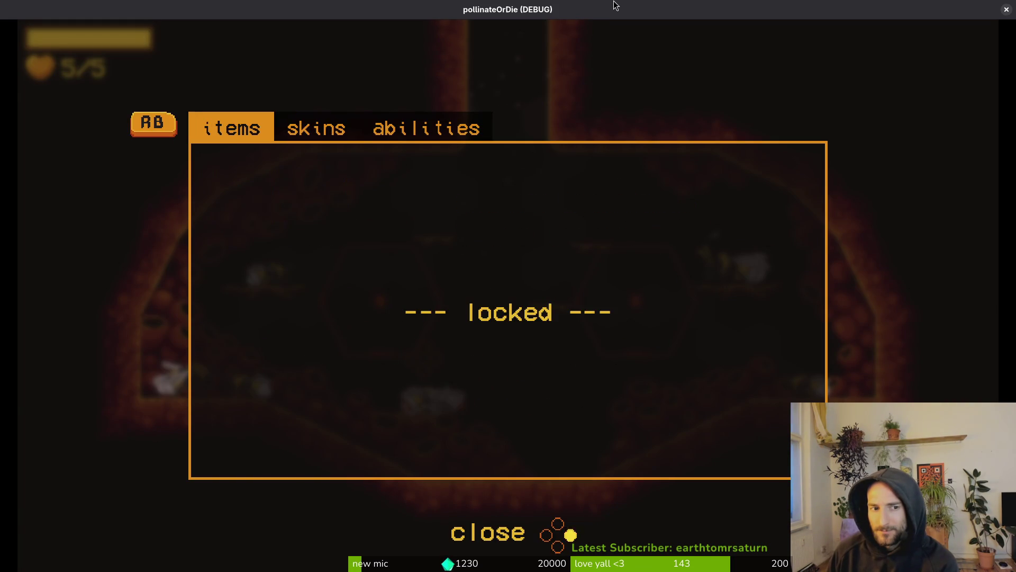
pyautogui.press('e')
pyautogui.press('Left')
pyautogui.press('Left')
# Quit to the main menu again and start another new game
pyautogui.press('Escape')
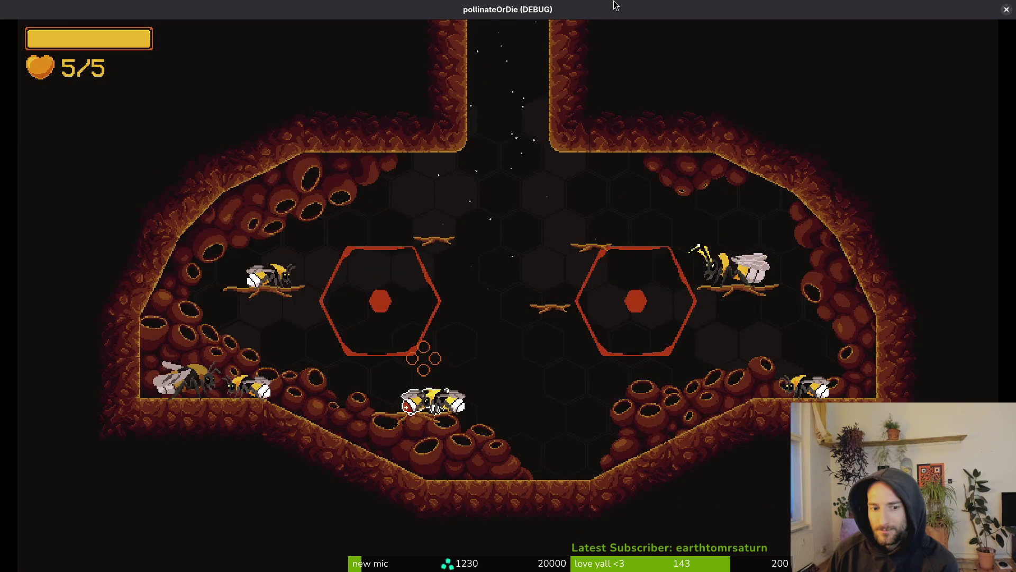
pyautogui.press('Escape')
pyautogui.press('Down')
pyautogui.press('Down')
pyautogui.press('Down')
pyautogui.press('Return')
pyautogui.press('Return')
pyautogui.press('Down')
pyautogui.press('Return')
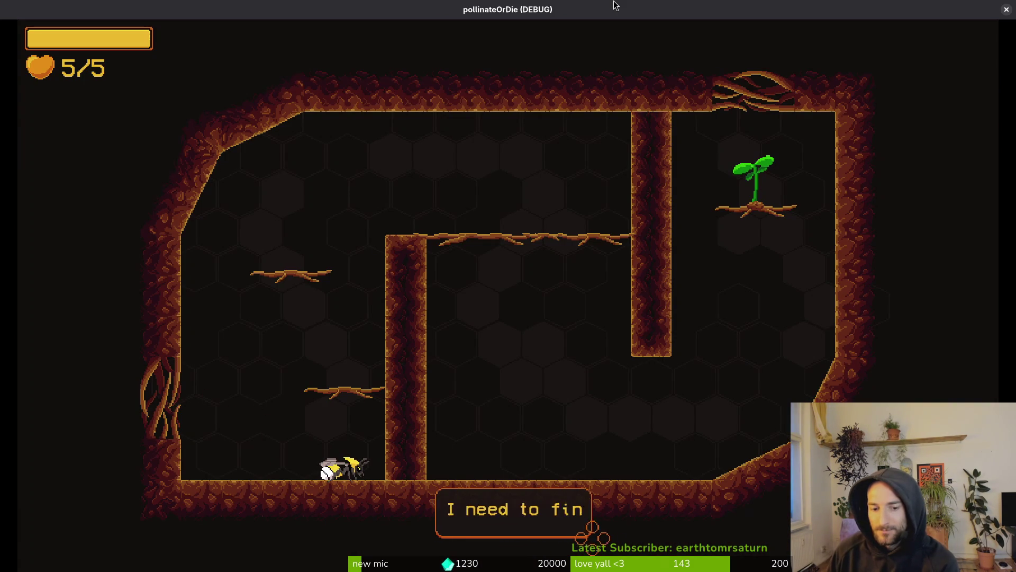
pyautogui.press('space')
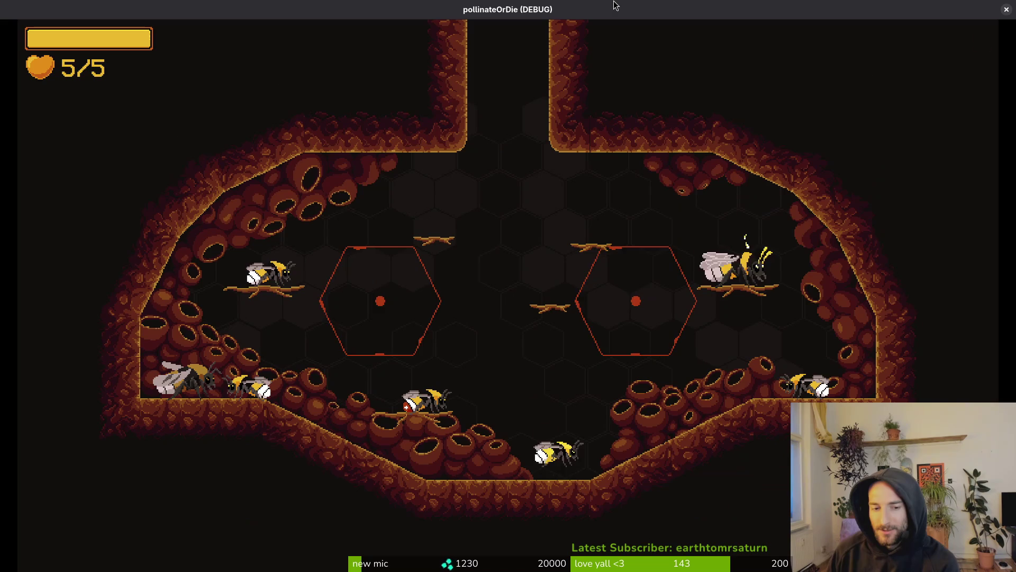
# Check which skins remain in the new game, select red-tailed, and switch to GitLab
pyautogui.press('Tab')
pyautogui.press('Right')
pyautogui.press('Left')
pyautogui.press('Left')
pyautogui.press('Right')
pyautogui.press('Right')
pyautogui.press('Right')
pyautogui.press('Left')
pyautogui.press('Left')
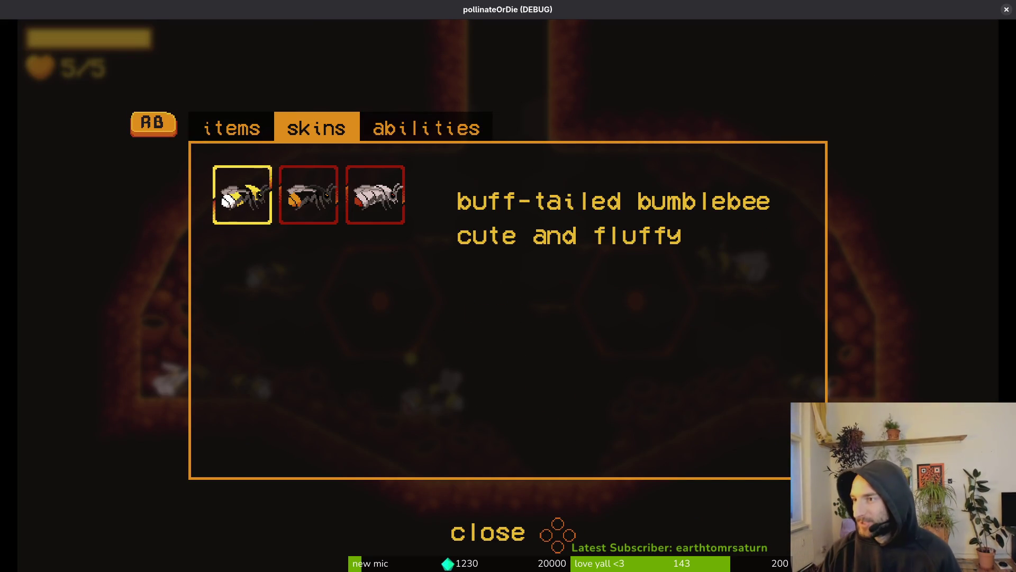
pyautogui.press('Left')
pyautogui.press('Left')
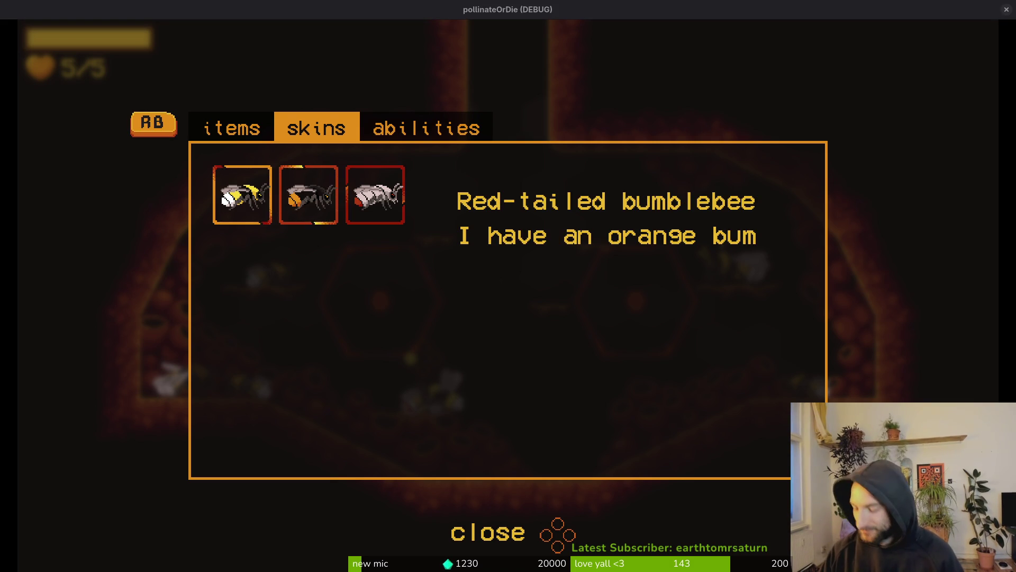
pyautogui.hotkey('alt', 'Tab')
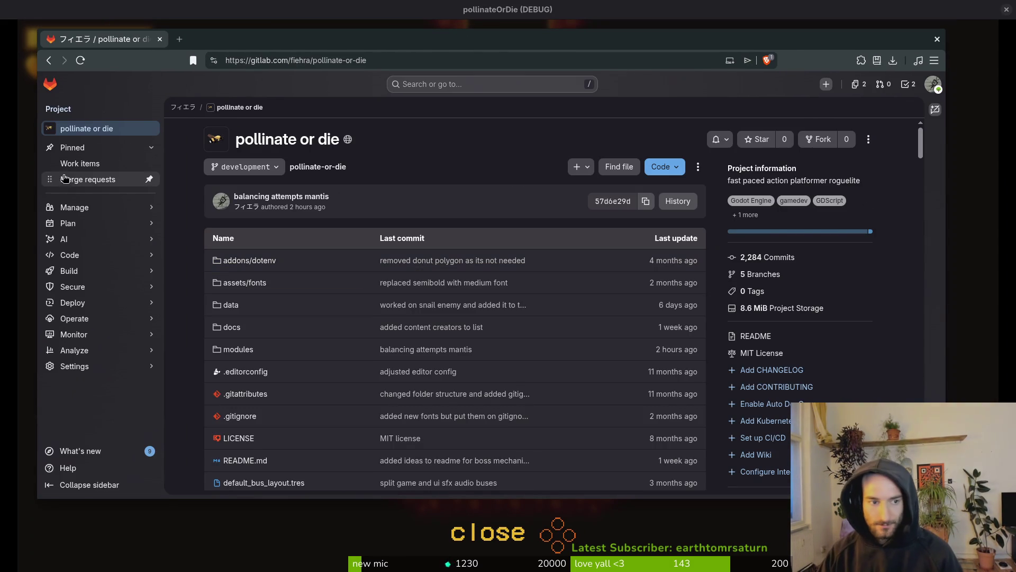
# Create a new work item titled 'bee skins dont reset when starting new game' with its description
pyautogui.click(100, 169)
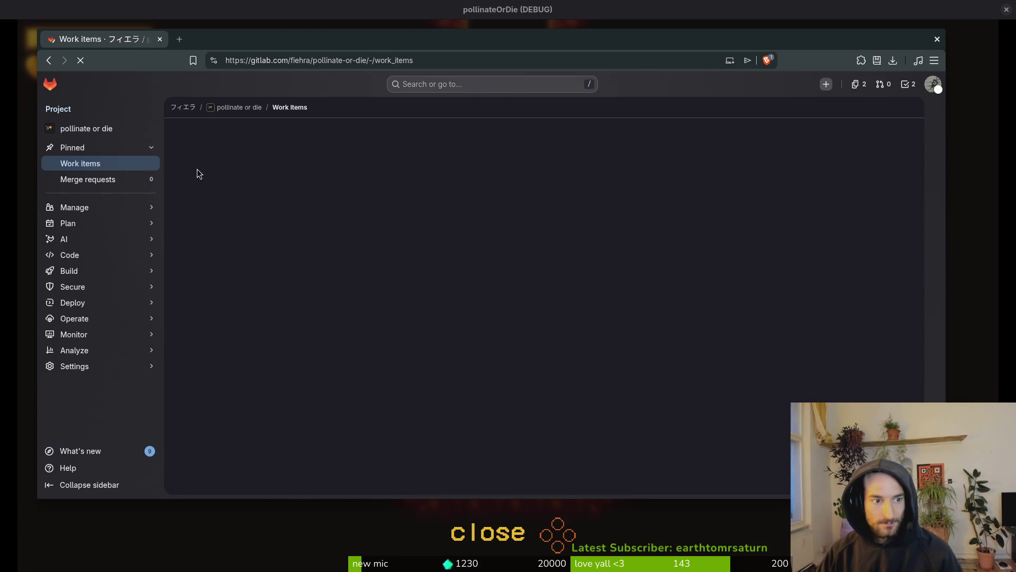
pyautogui.click(794, 194)
pyautogui.write('bee skins dont reset when starting new game')
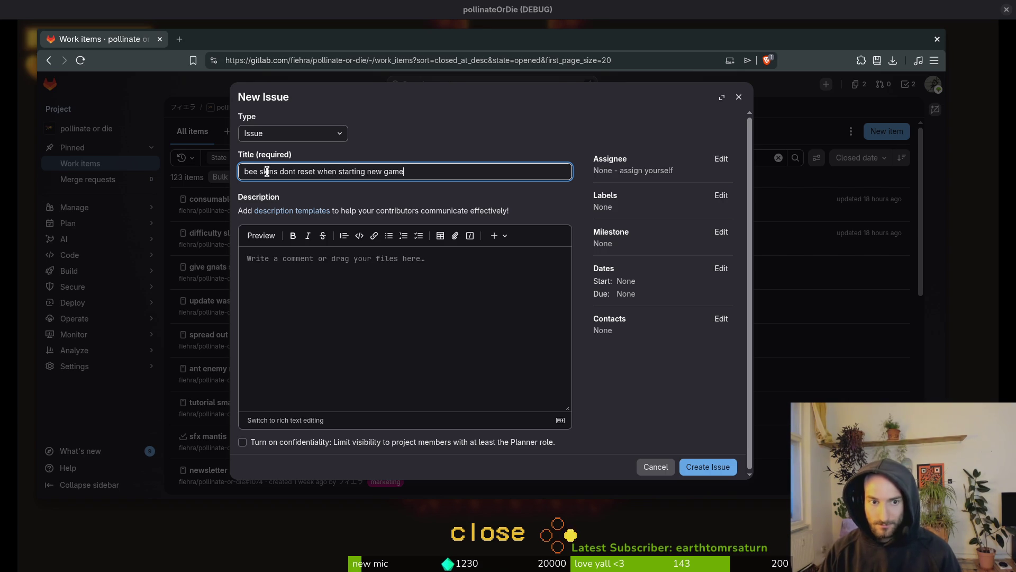
pyautogui.click(350, 331)
pyautogui.write('assign default skin and lock skins')
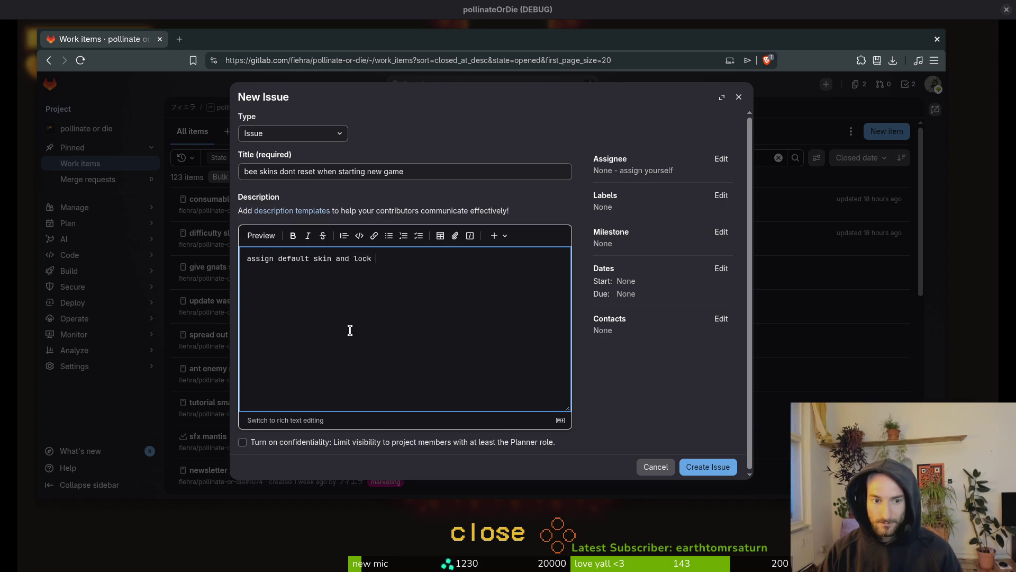
# Apply the bug label, create the issue, close the side drawer and return to the game
pyautogui.click(721, 196)
pyautogui.scroll(-2, 668, 293)
pyautogui.scroll(2, 668, 293)
pyautogui.click(666, 292)
pyautogui.click(707, 466)
pyautogui.click(708, 466)
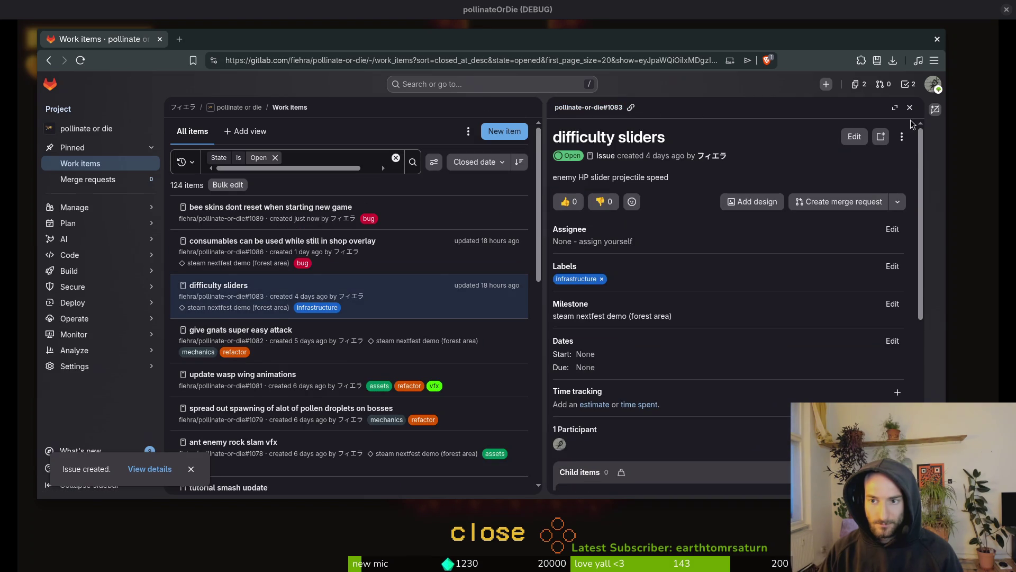
pyautogui.click(910, 107)
pyautogui.hotkey('alt', 'Tab')
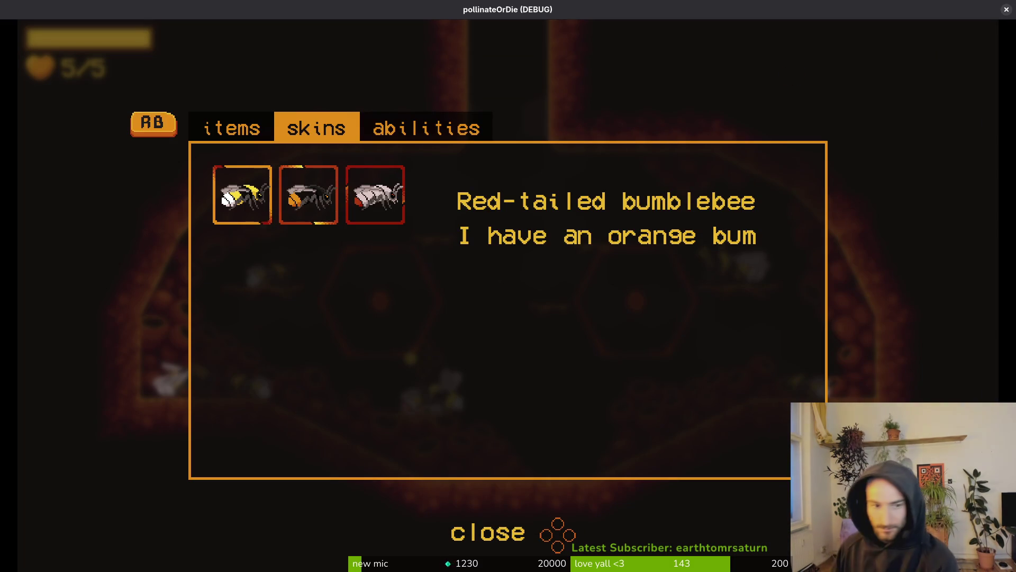
# Toggle the bee between buff-tailed and red-tailed skins in the inventory
pyautogui.press('Left')
pyautogui.press('Escape')
pyautogui.press('space')
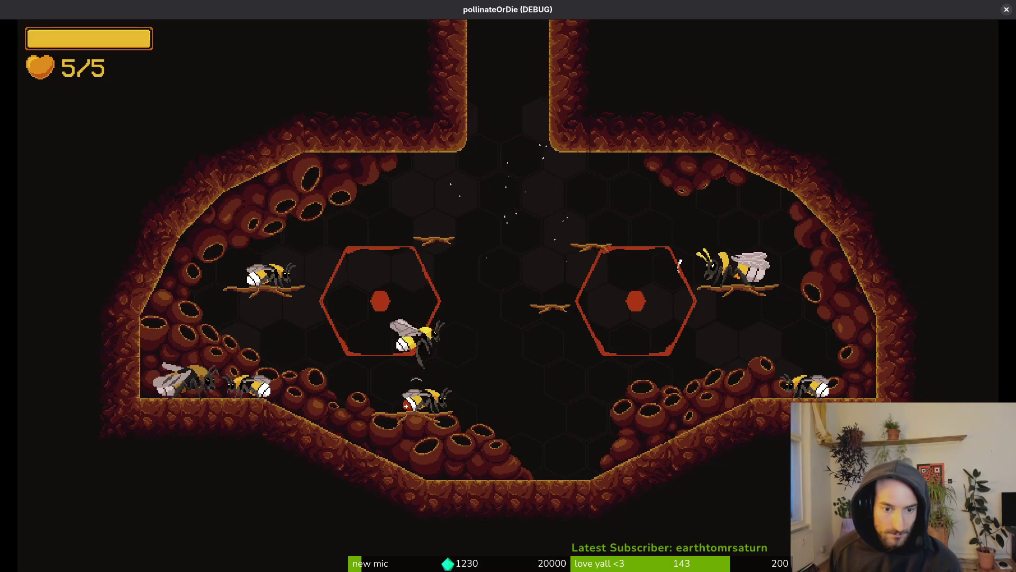
pyautogui.press('d')
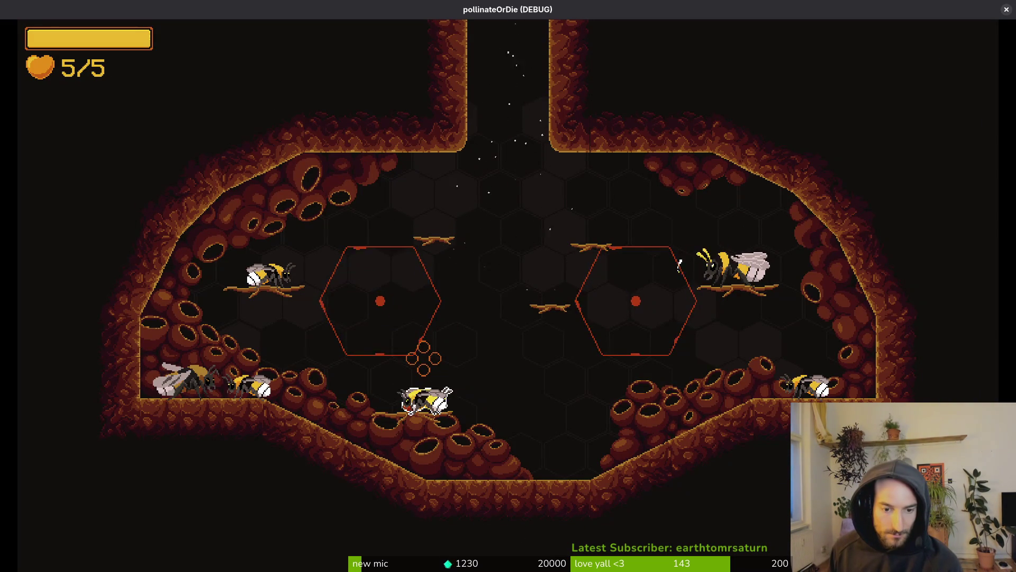
pyautogui.press('i')
pyautogui.press('Right')
pyautogui.press('Right')
pyautogui.press('Right')
pyautogui.press('Escape')
pyautogui.press('i')
pyautogui.press('e')
pyautogui.press('q')
pyautogui.press('Escape')
# Give the bee honey through Pause > debugging > GIVE HONEY
pyautogui.press('Escape')
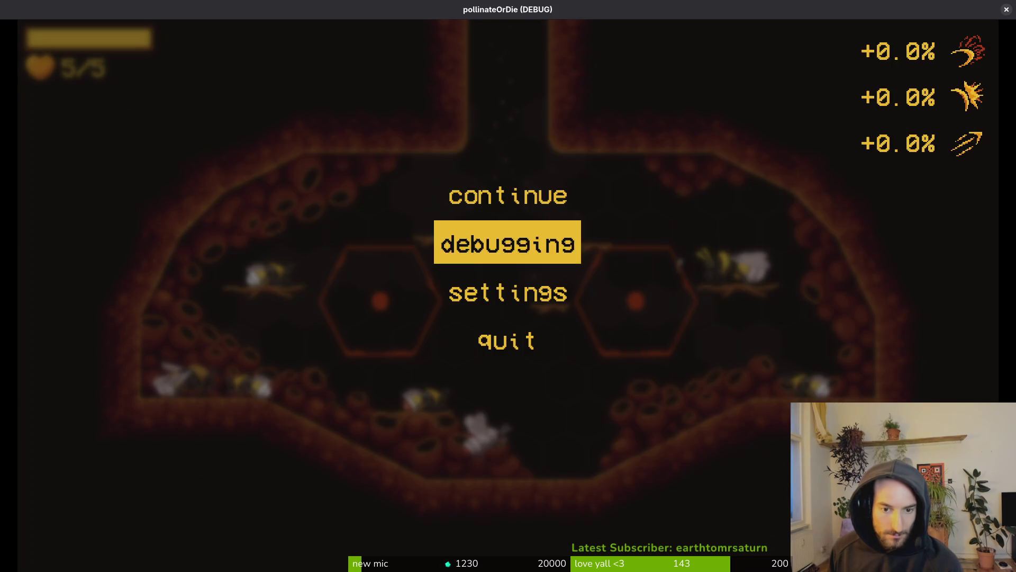
pyautogui.press('Return')
pyautogui.press('Down')
pyautogui.press('Return')
pyautogui.press('Escape')
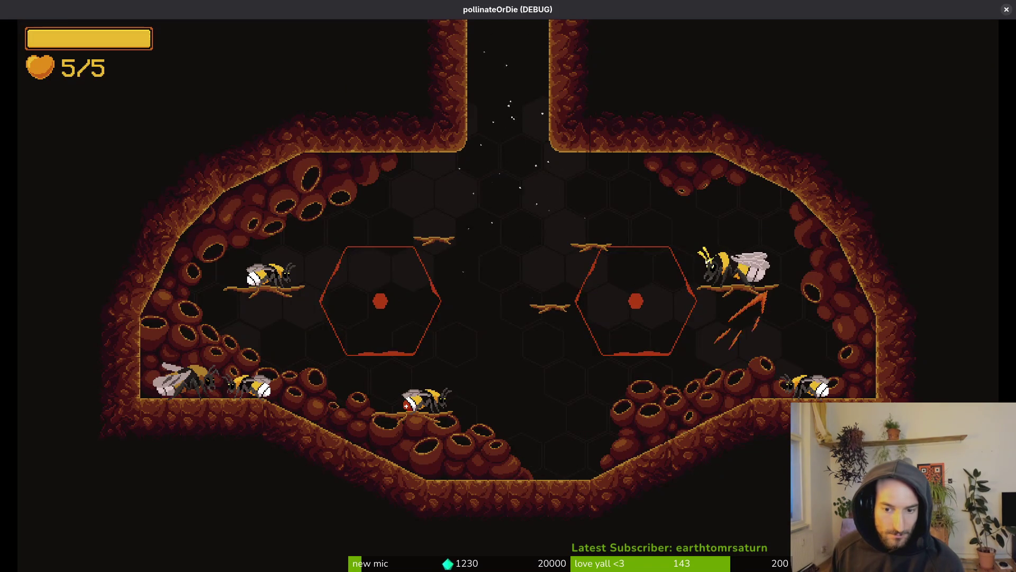
# Unlock the dasher and special abilities in the ability tree
pyautogui.press('i')
pyautogui.press('Right')
pyautogui.press('Right')
pyautogui.press('Left')
pyautogui.press('Right')
pyautogui.press('Return')
pyautogui.press('Left')
pyautogui.press('Left')
pyautogui.press('Left')
pyautogui.press('Right')
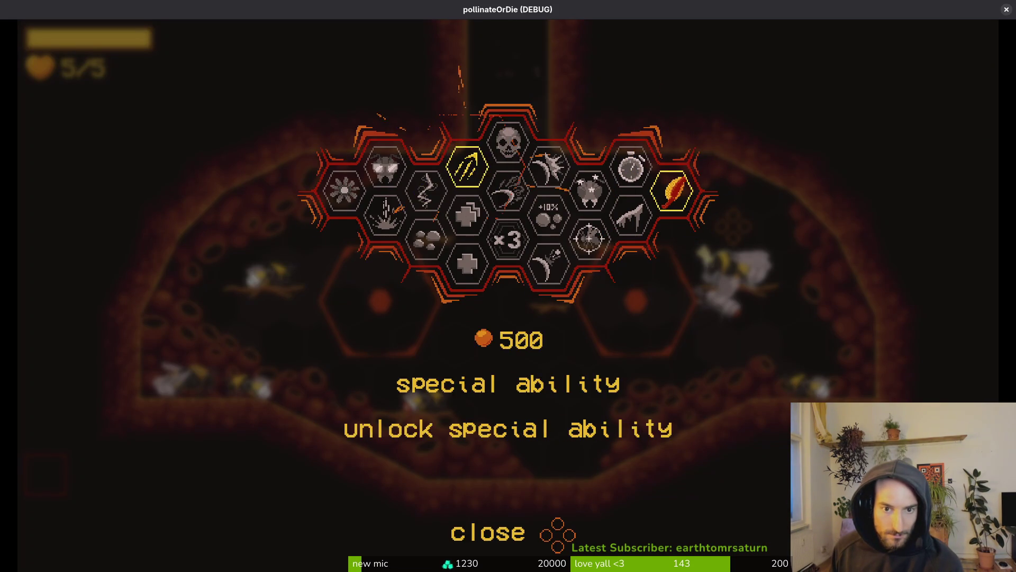
pyautogui.press('Escape')
pyautogui.press('space')
# Equip smokebomb, set it off in the hive room, then minimize the game and open a terminal
pyautogui.press('i')
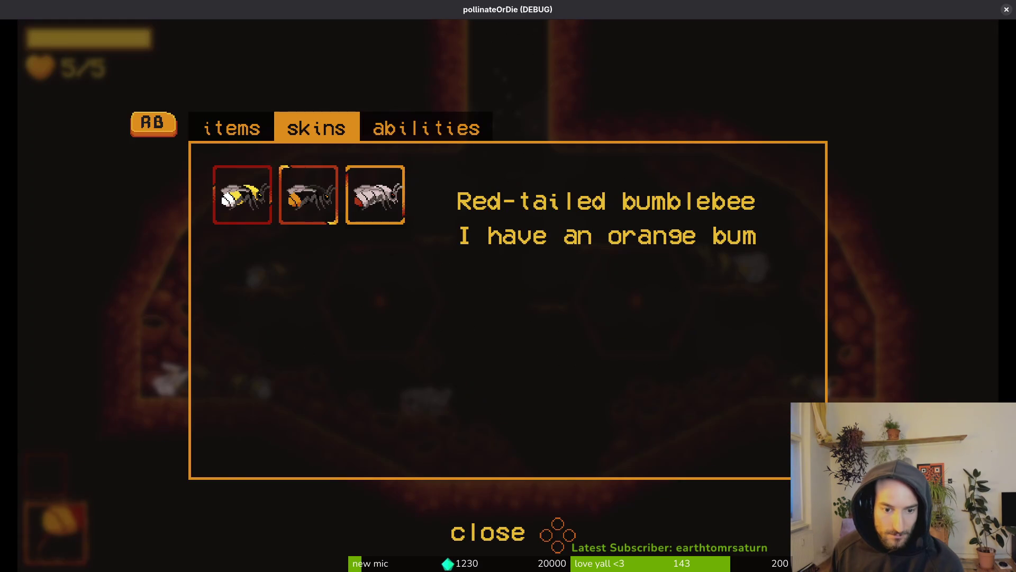
pyautogui.press('q')
pyautogui.press('e')
pyautogui.press('Left')
pyautogui.press('e')
pyautogui.press('Right')
pyautogui.press('Right')
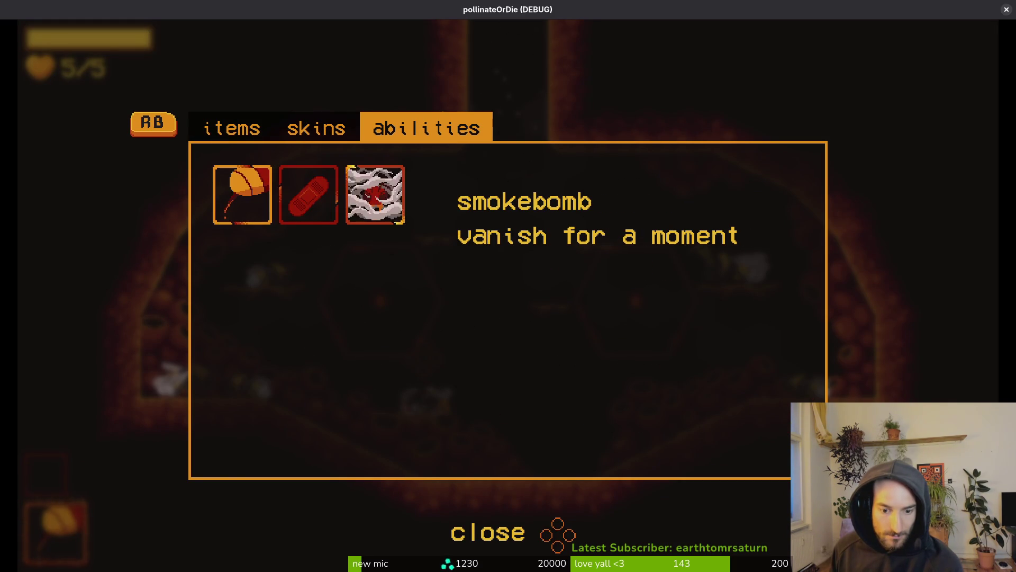
pyautogui.press('Return')
pyautogui.press('i')
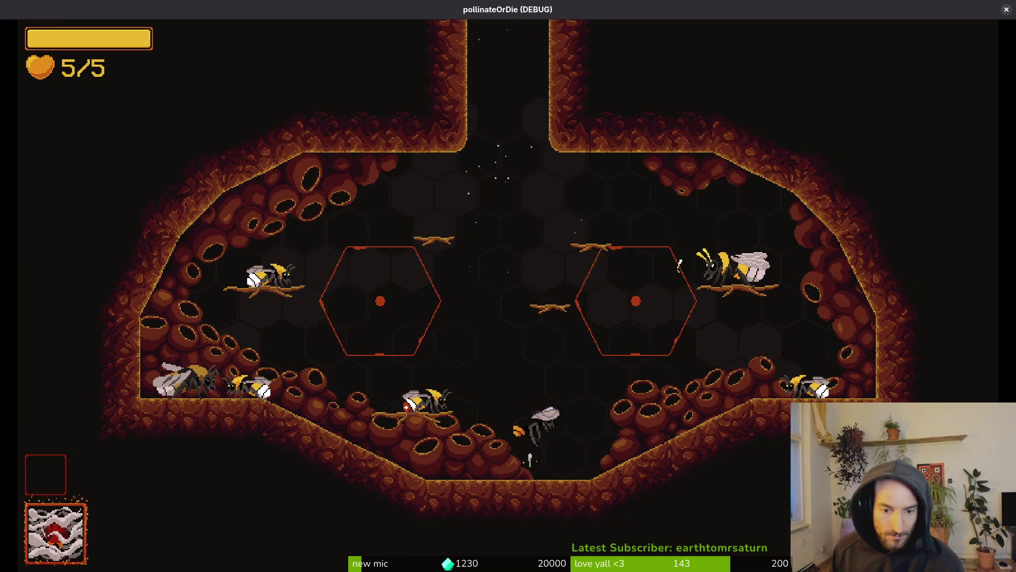
pyautogui.press('e')
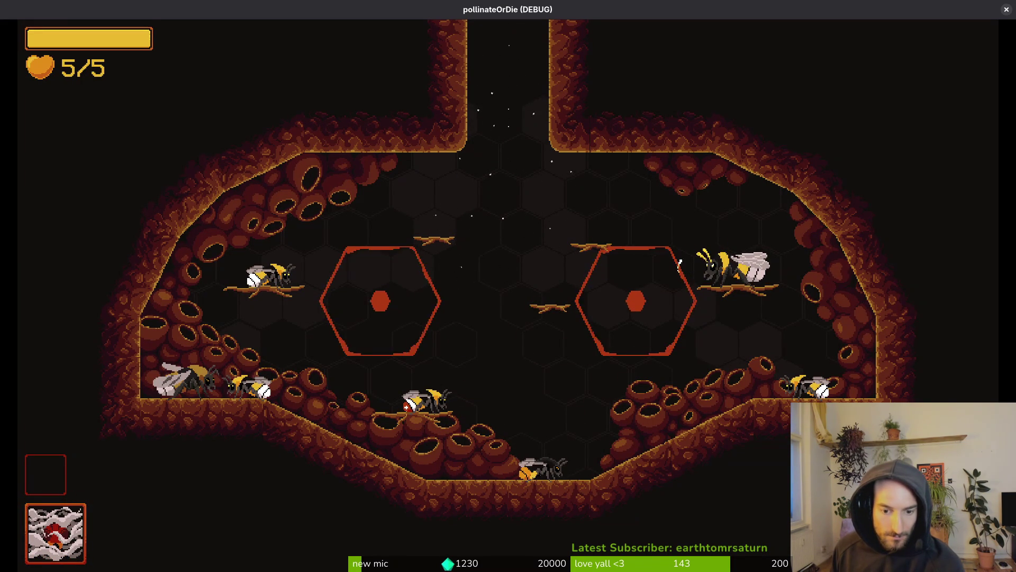
pyautogui.press('d')
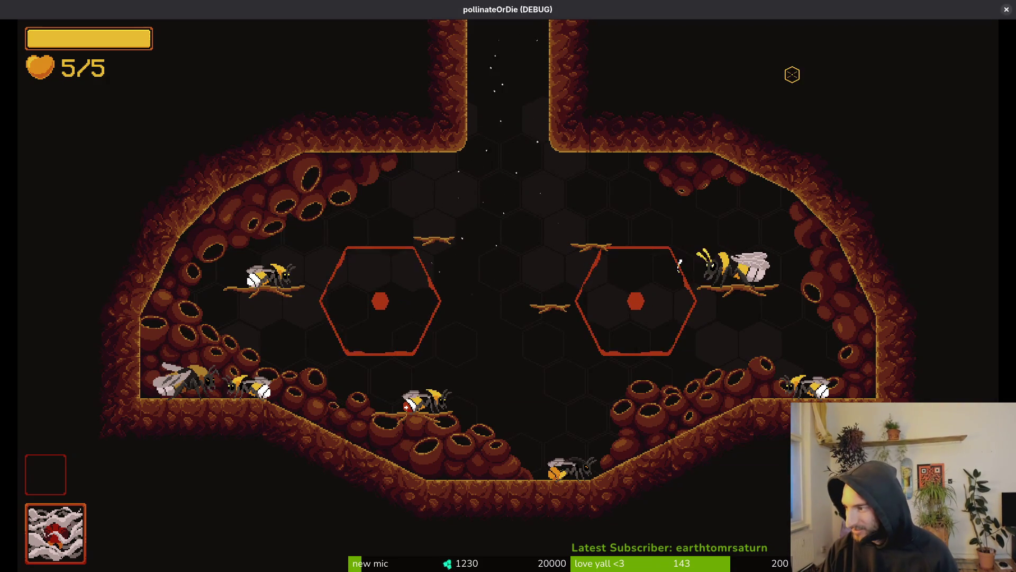
pyautogui.press('super+Down')
pyautogui.press('super+Return')
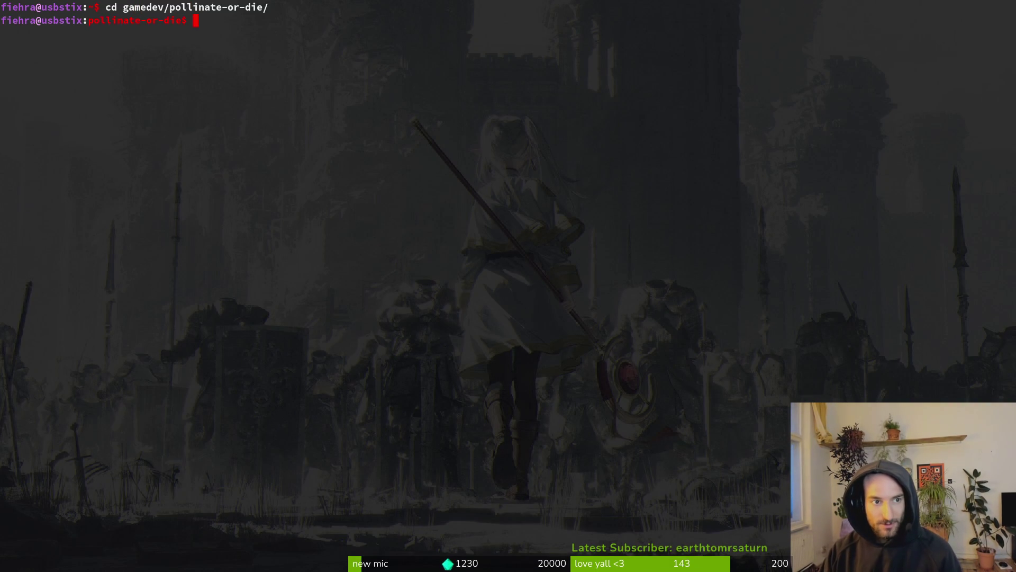
# Launch Neovim with 'v .' on the project and open smokebombing.gd via the file finder
pyautogui.write('v .')
pyautogui.press('Return')
pyautogui.press('space')
pyautogui.press('f')
pyautogui.press('f')
pyautogui.write('smokebo')
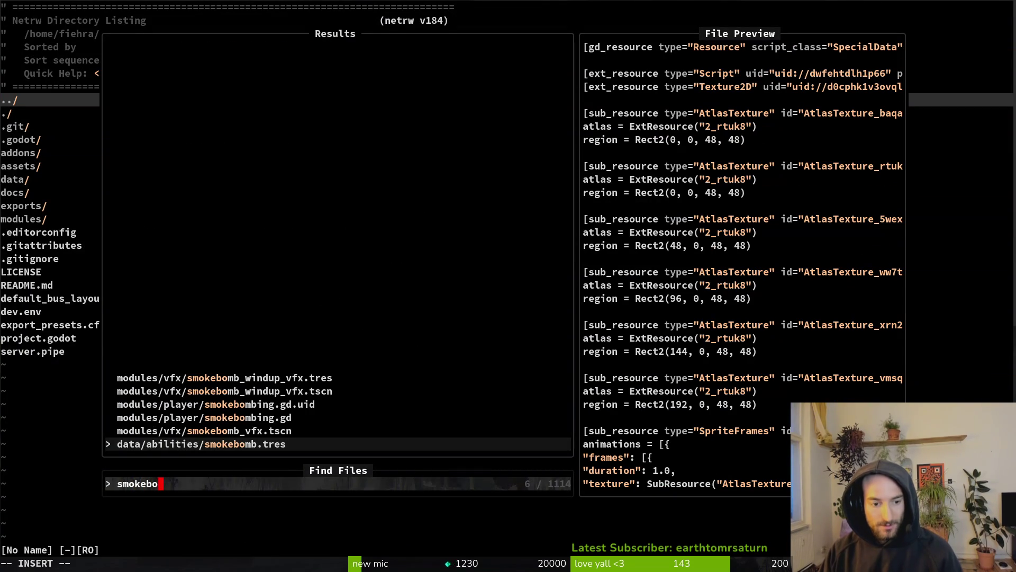
pyautogui.press('Up')
pyautogui.press('Up')
pyautogui.press('Return')
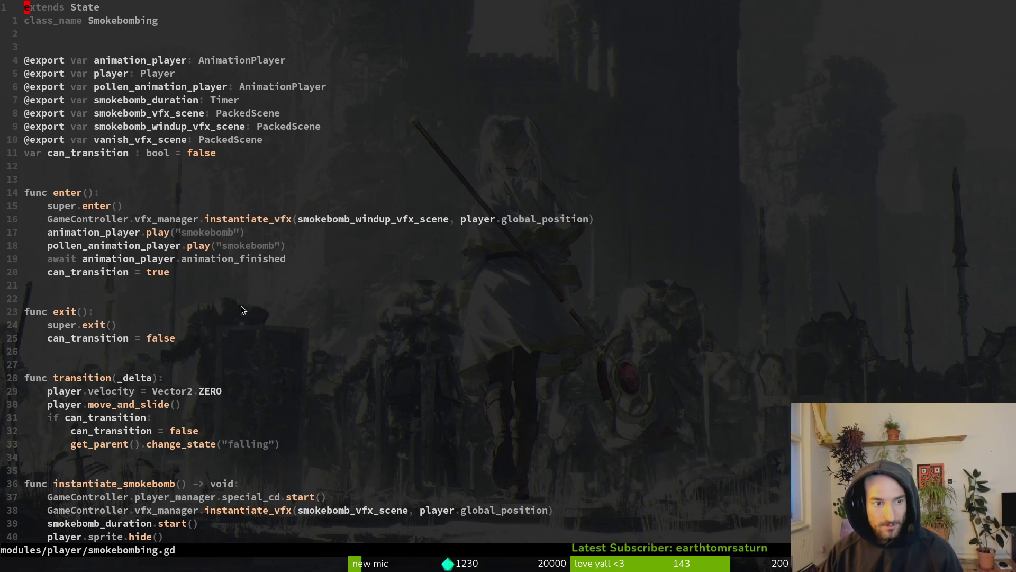
pyautogui.scroll(-4, 240, 311)
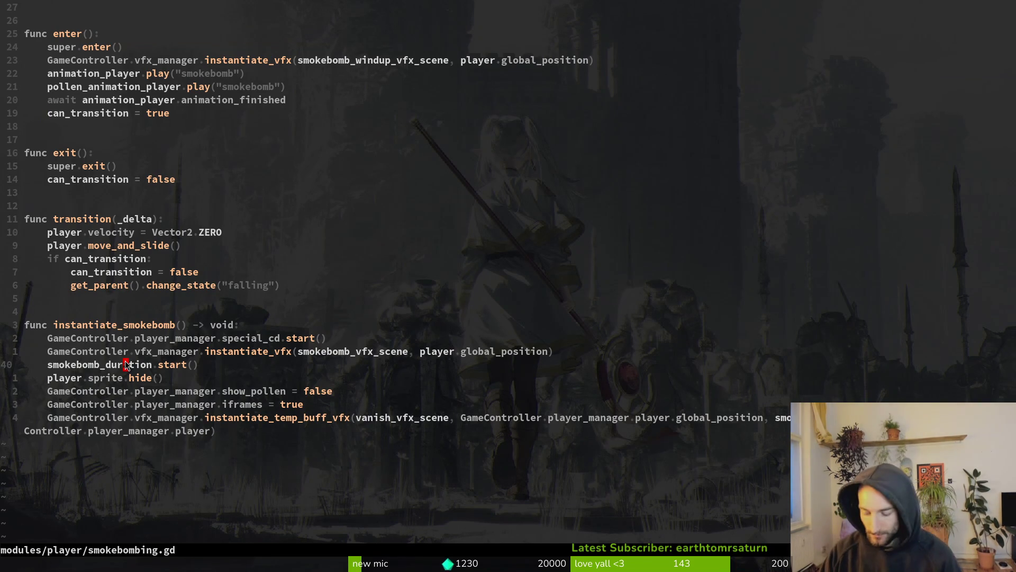
# Open player.gd in a vertical split and scroll down toward the _reappear function
pyautogui.hotkey('ctrl', 'p')
pyautogui.write('pla')
pyautogui.hotkey('ctrl', 'v')
pyautogui.hotkey('ctrl', 'd')
pyautogui.hotkey('ctrl', 'd')
pyautogui.hotkey('ctrl', 'd')
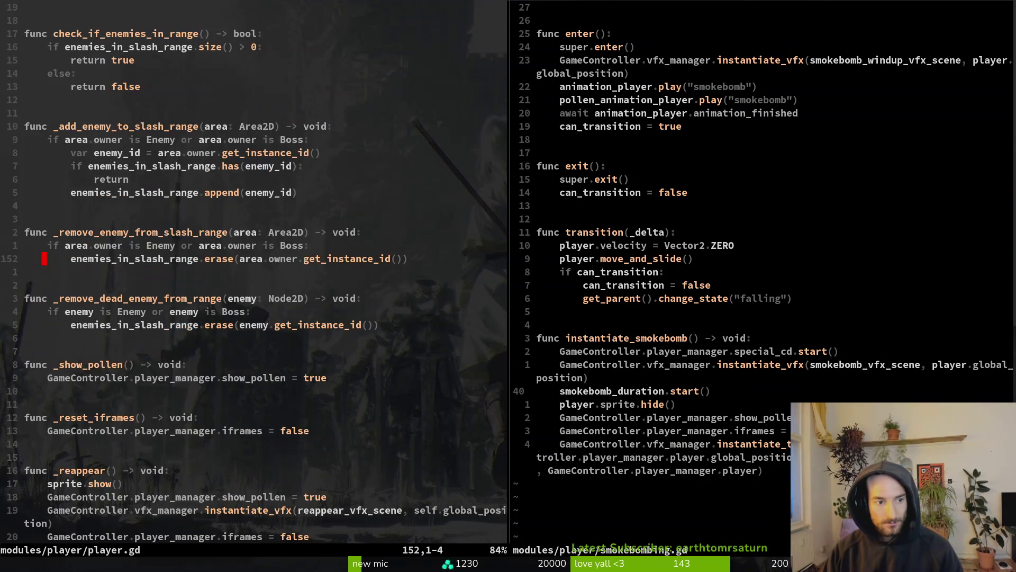
pyautogui.hotkey('ctrl', 'd')
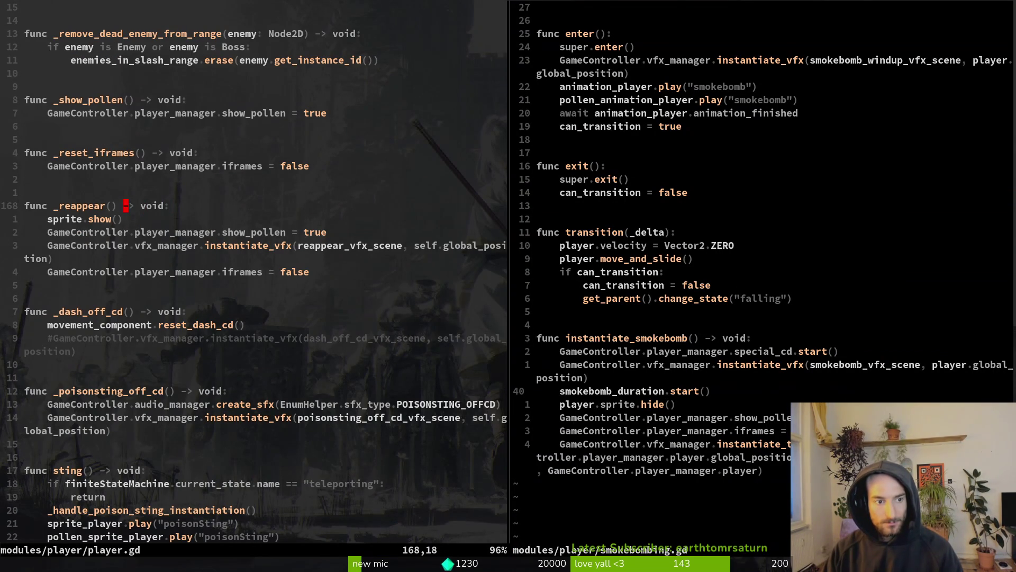
# Grep the project for _reappear, compare the timer connection, and jump to its definition
pyautogui.press('space')
pyautogui.press('s')
pyautogui.press('w')
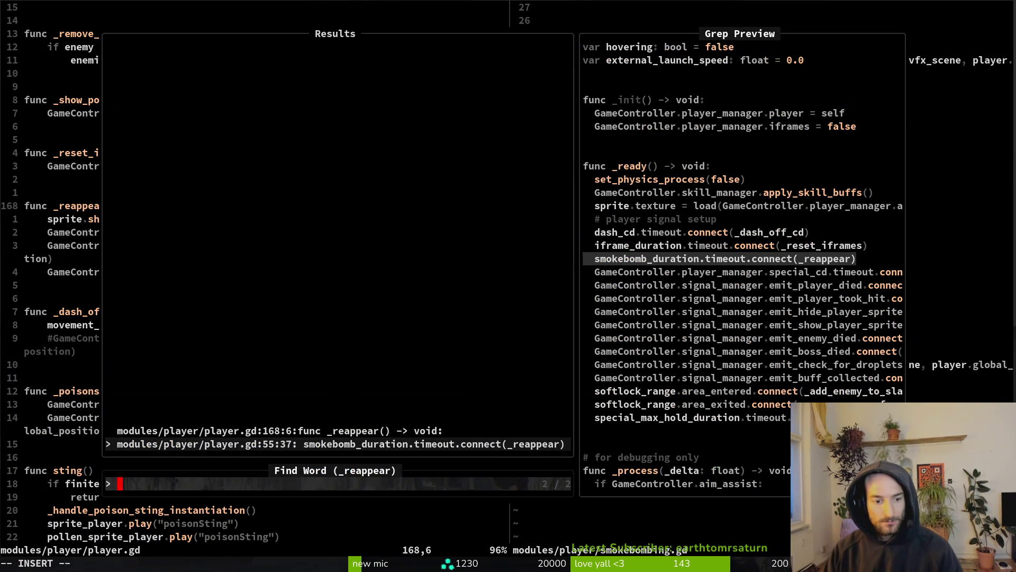
pyautogui.press('Up')
pyautogui.press('Down')
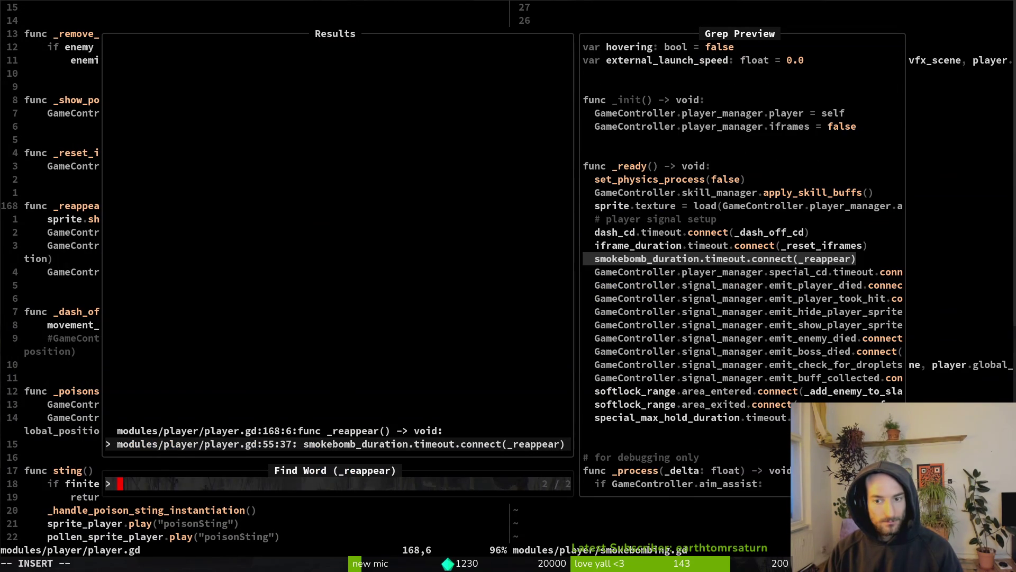
pyautogui.press('Up')
pyautogui.press('Return')
pyautogui.hotkey('ctrl', 'w')
pyautogui.press('l')
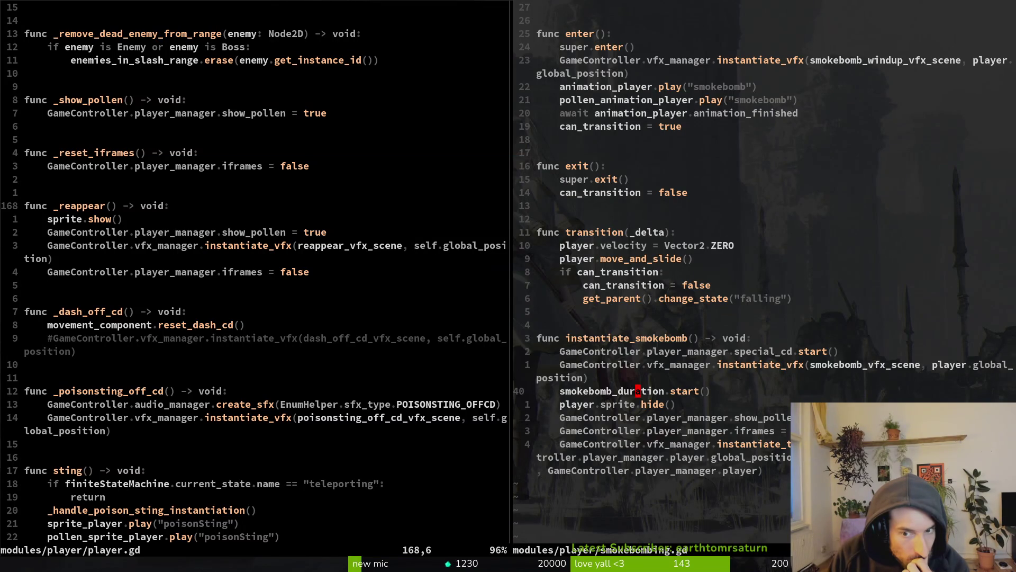
# In smokebombing.gd's hide step, change the word show_pollen to poll
pyautogui.press('k')
pyautogui.press('k')
pyautogui.press('k')
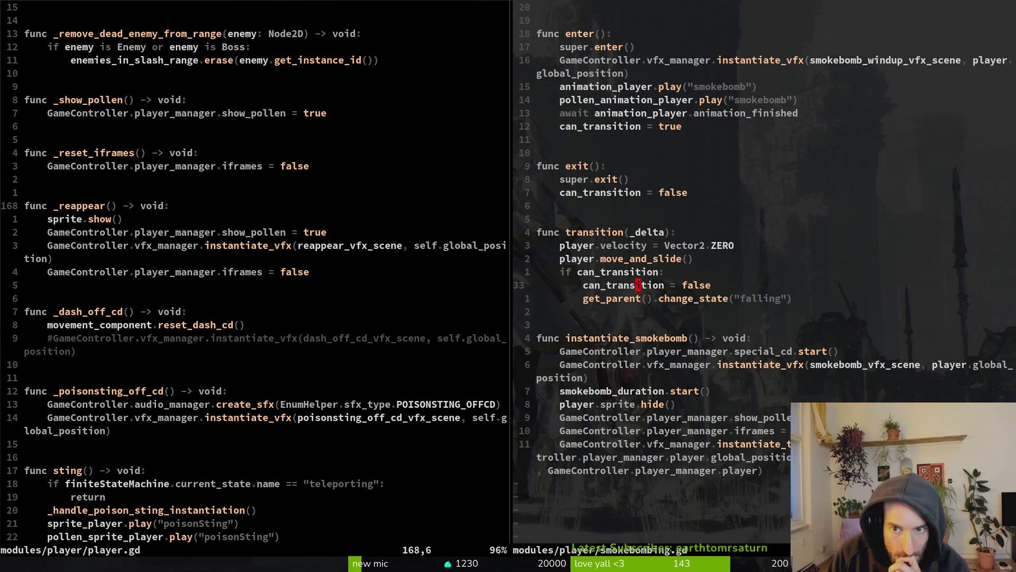
pyautogui.hotkey('ctrl', 'w')
pyautogui.press('h')
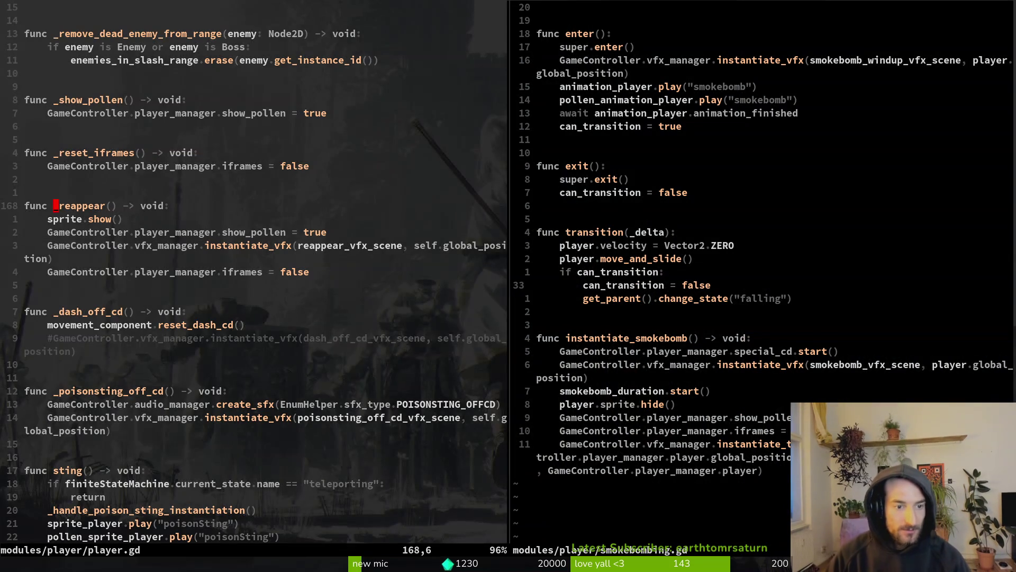
pyautogui.press('j')
pyautogui.press('j')
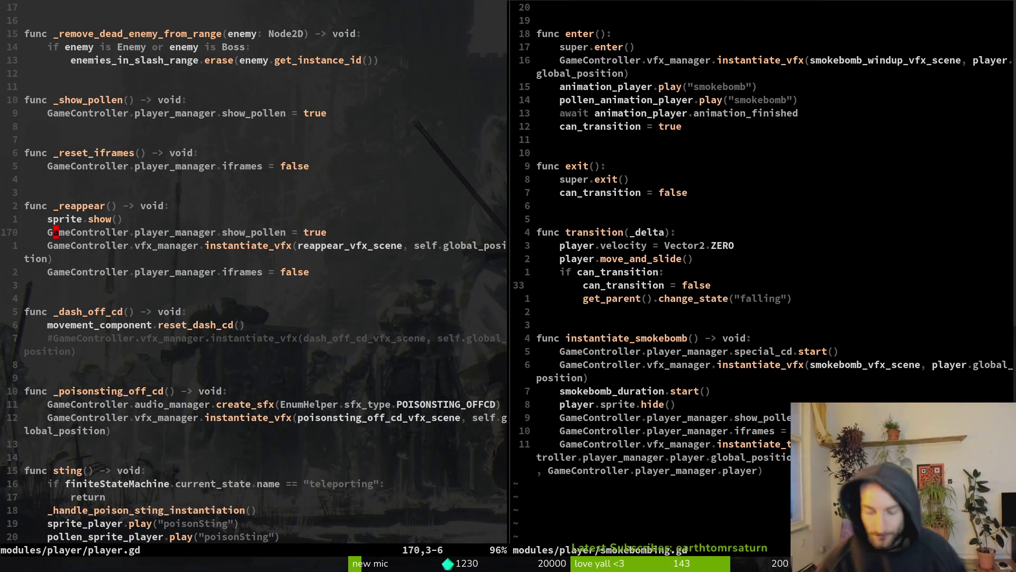
pyautogui.click(638, 285)
pyautogui.press('j')
pyautogui.press('j')
pyautogui.press('j')
pyautogui.press('w')
pyautogui.press('w')
pyautogui.press('w')
pyautogui.write('cwpoll')
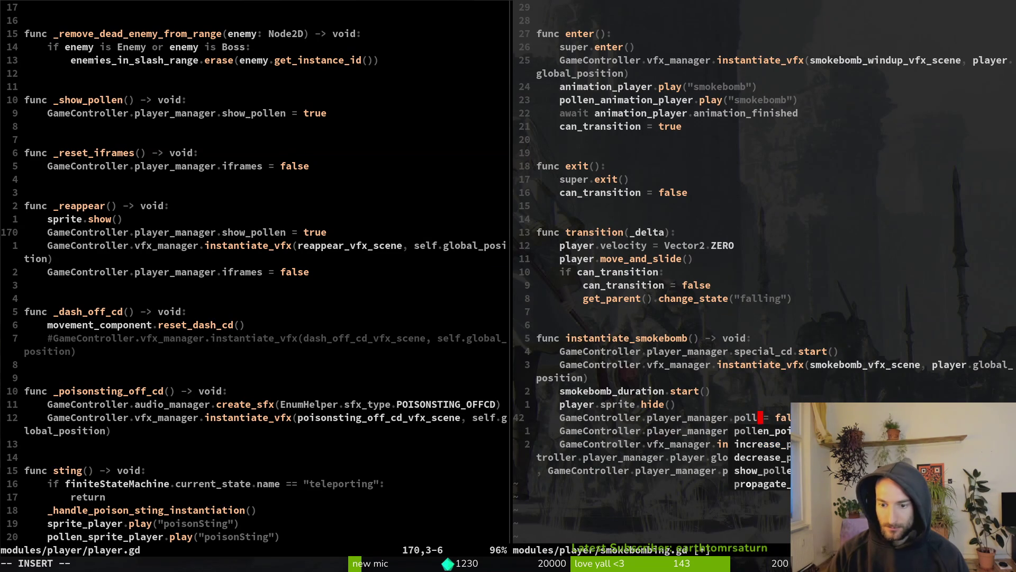
pyautogui.press('Escape')
# Reopen player.gd and go to the pollen_sprite declaration to search for it
pyautogui.hotkey('ctrl', 'w')
pyautogui.press('h')
pyautogui.press('space')
pyautogui.press('f')
pyautogui.press('f')
pyautogui.write('plpl')
pyautogui.press('Return')
pyautogui.scroll(20, 255, 265)
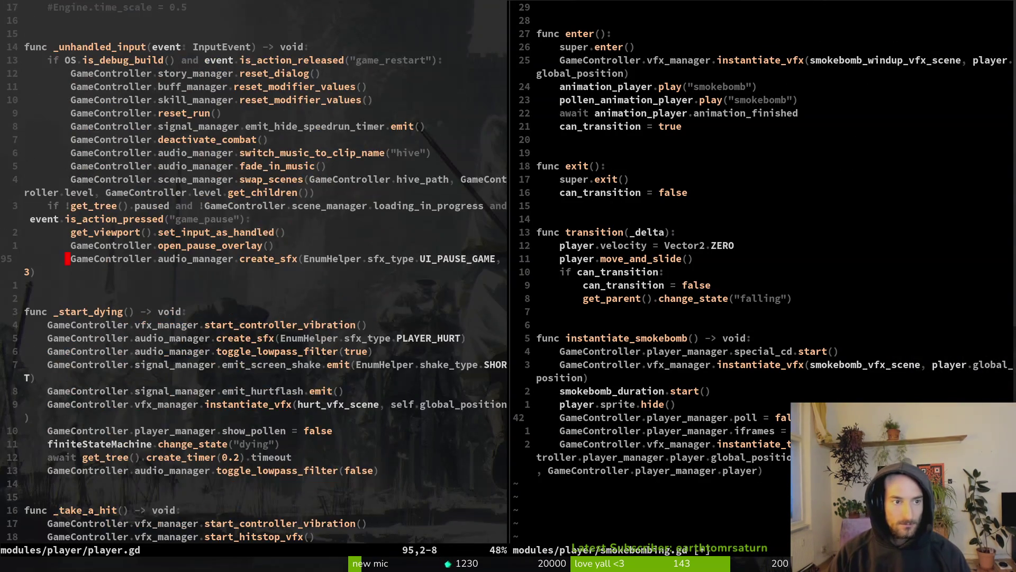
pyautogui.hotkey('ctrl', 'u')
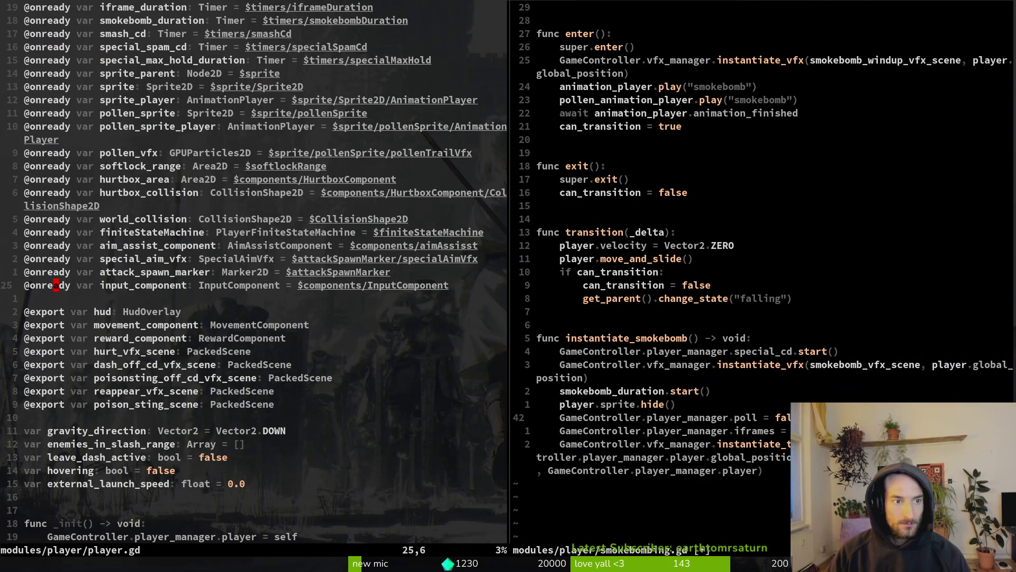
pyautogui.press('9')
pyautogui.press('k')
pyautogui.press('w')
pyautogui.press('w')
pyautogui.press('space')
# Grep pollen_sprite and preview its show() and hide() matches in player.gd
pyautogui.press('f')
pyautogui.press('w')
pyautogui.hotkey('ctrl', 'p')
pyautogui.hotkey('ctrl', 'p')
pyautogui.hotkey('ctrl', 'p')
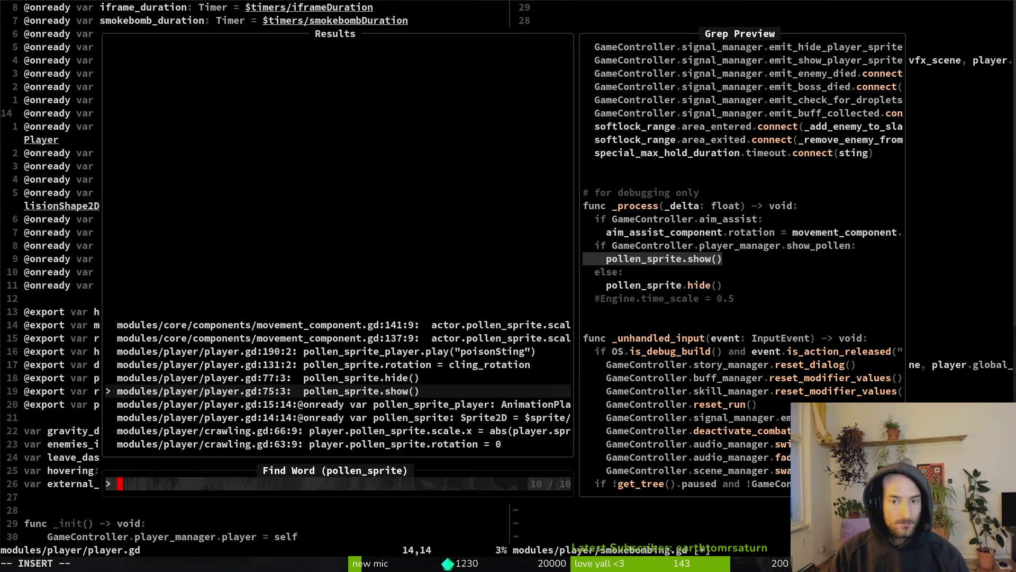
pyautogui.hotkey('ctrl', 'p')
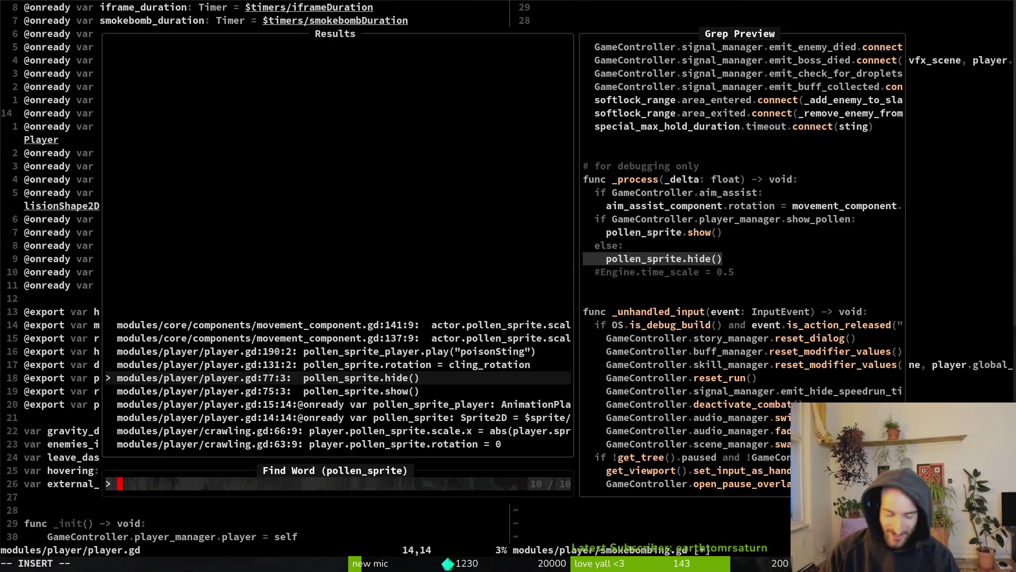
# Look through game.controller.gd, then jump back to player.gd
pyautogui.press('Escape')
pyautogui.press('space')
pyautogui.press('f')
pyautogui.press('f')
pyautogui.write('gamecont')
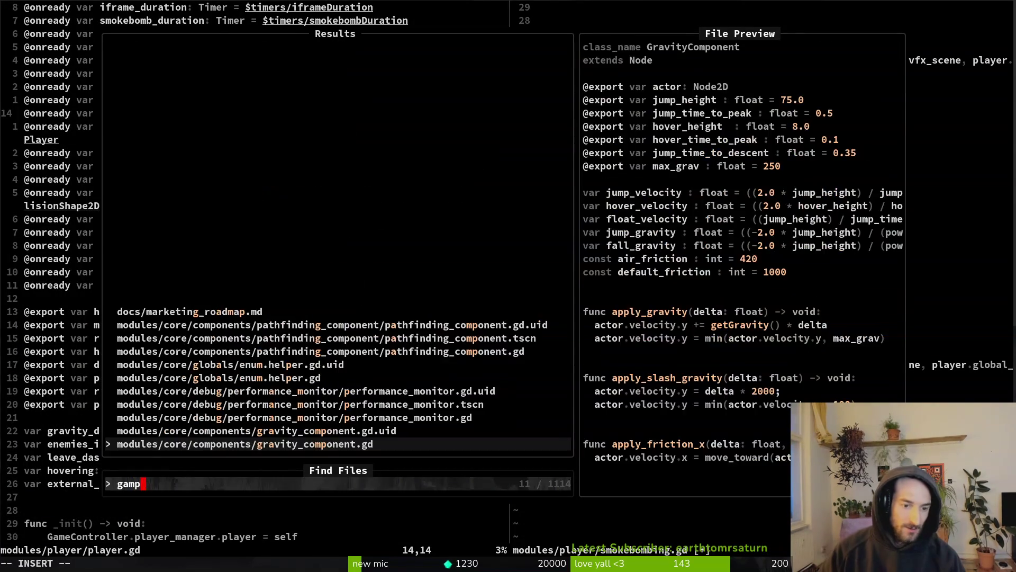
pyautogui.press('Return')
pyautogui.hotkey('ctrl', 'd')
pyautogui.hotkey('ctrl', 'd')
pyautogui.hotkey('ctrl', 'd')
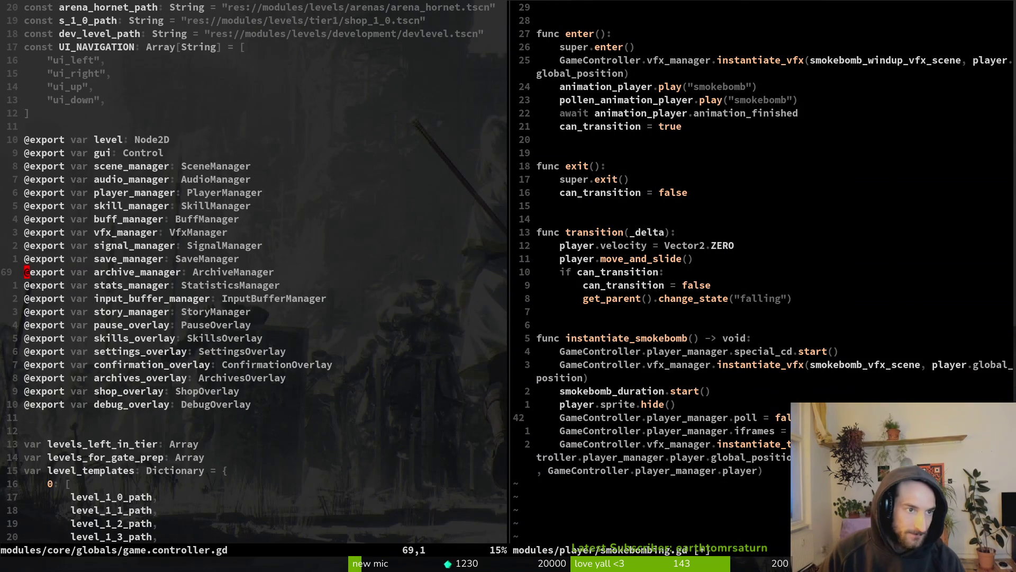
pyautogui.hotkey('ctrl', 'd')
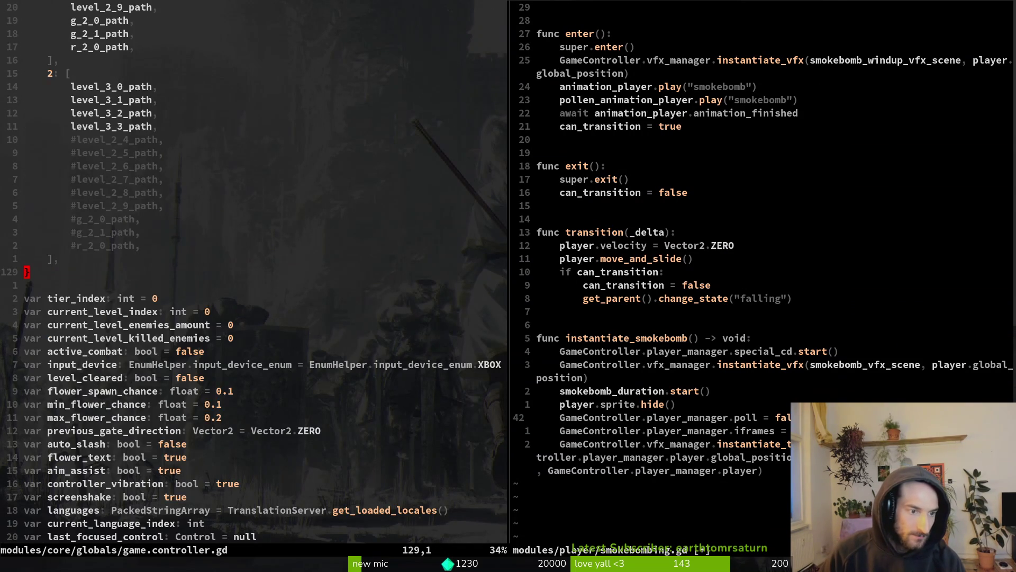
pyautogui.hotkey('ctrl', 'd')
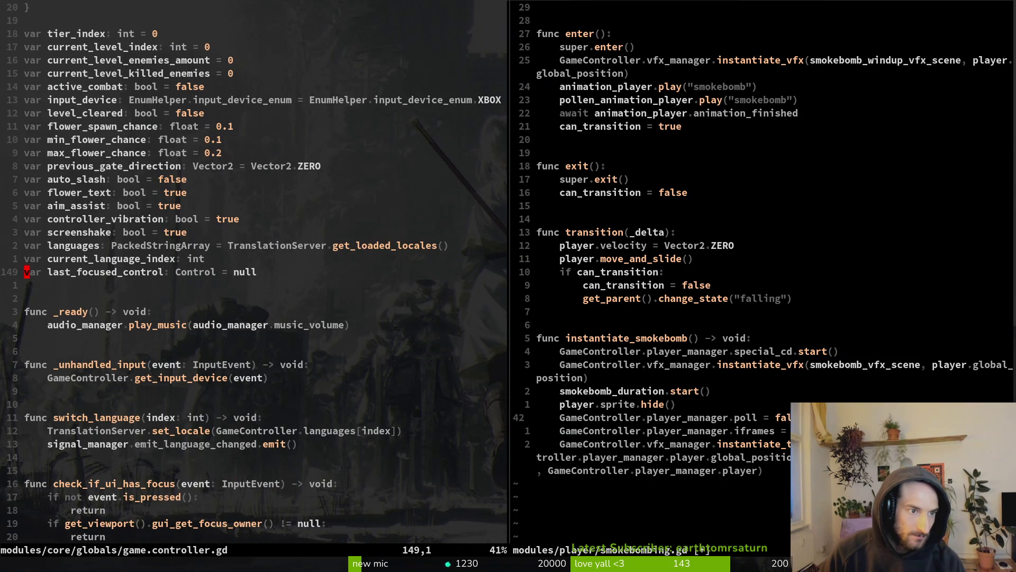
pyautogui.hotkey('ctrl', 'o')
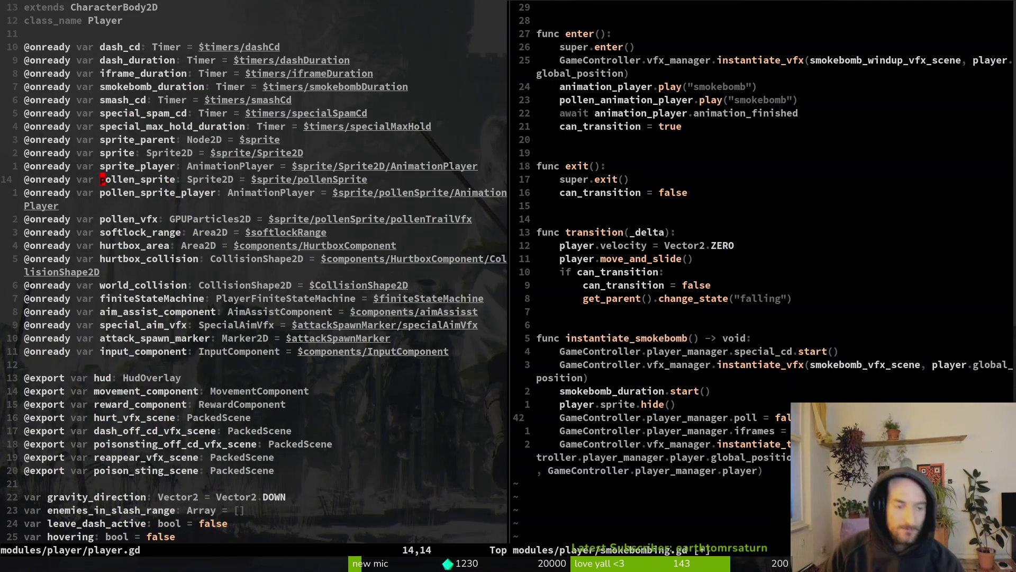
# Start extending the show_pollen condition in _process with 'and smoke'
pyautogui.press('j')
pyautogui.press('j')
pyautogui.press('j')
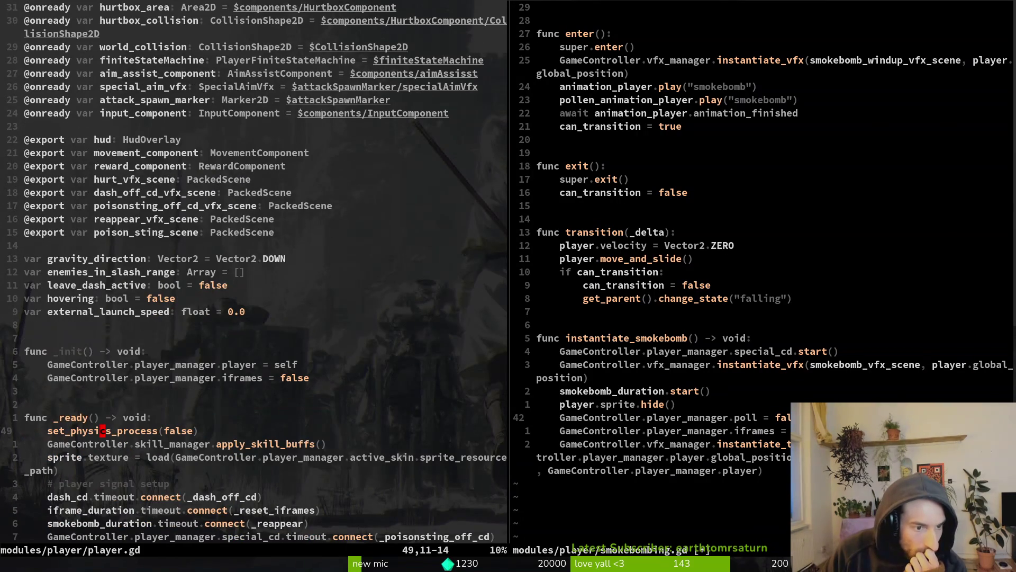
pyautogui.press('j')
pyautogui.press('j')
pyautogui.press('j')
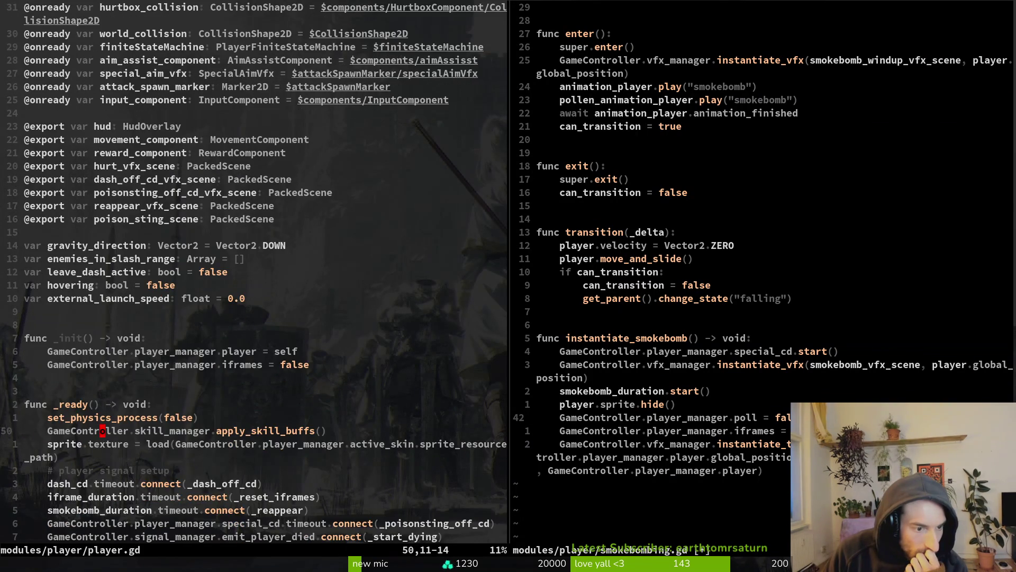
pyautogui.press('k')
pyautogui.press('k')
pyautogui.press('k')
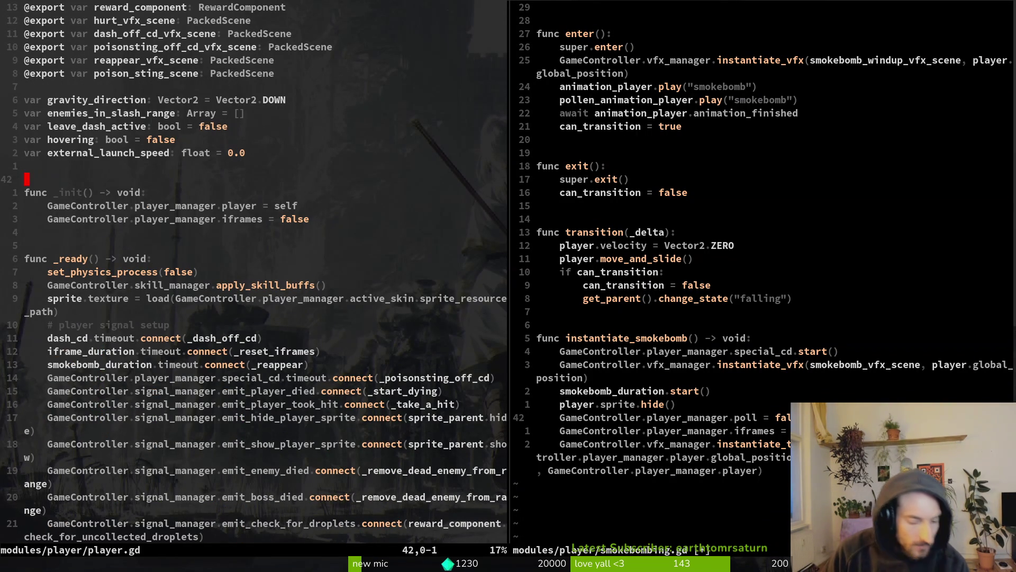
pyautogui.scroll(-10, 254, 275)
pyautogui.click(103, 298)
pyautogui.press('k')
pyautogui.press('w')
pyautogui.press('w')
pyautogui.press('w')
pyautogui.press('w')
pyautogui.press('w')
pyautogui.press('A')
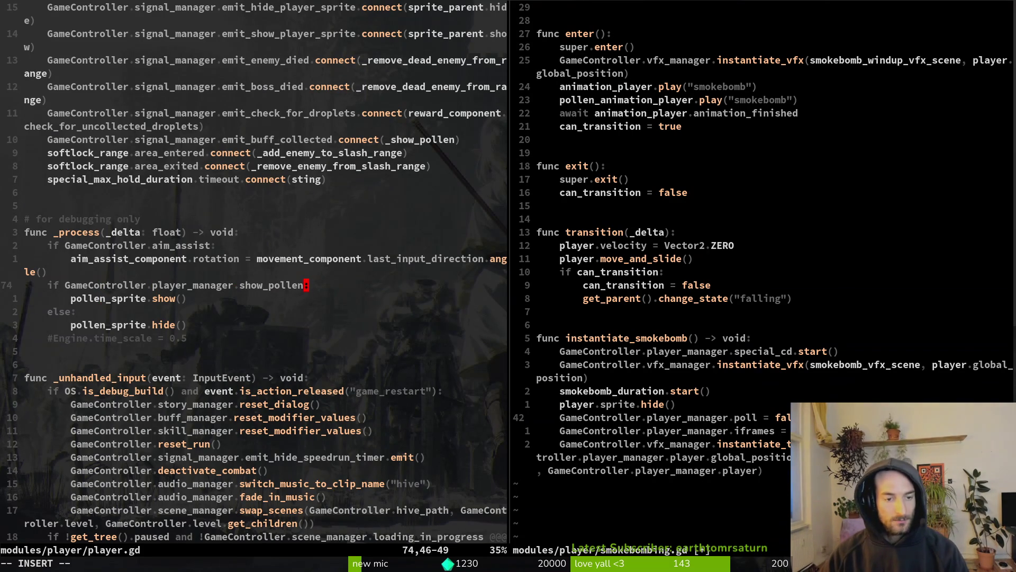
pyautogui.write('and ')
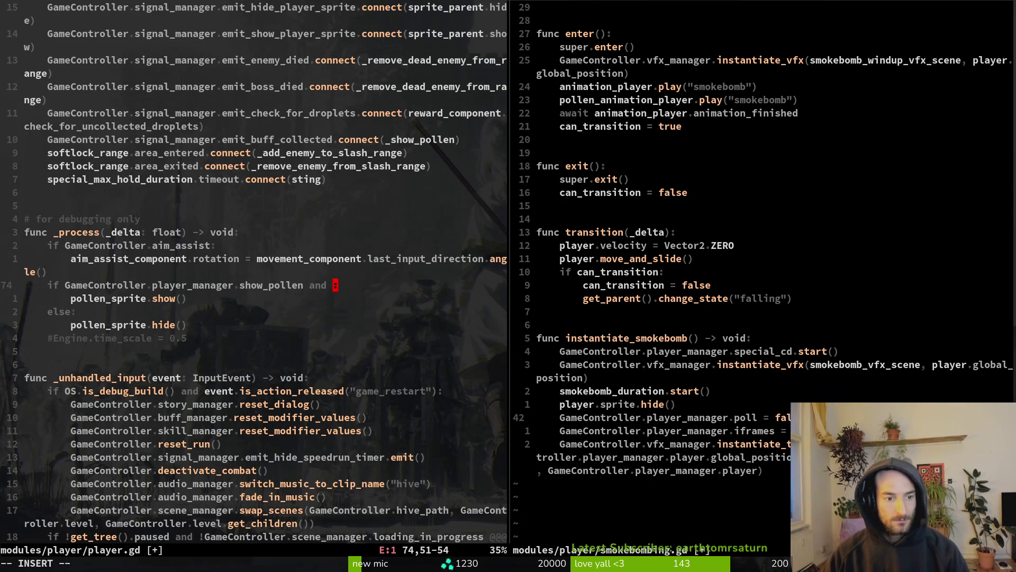
pyautogui.write('smoke')
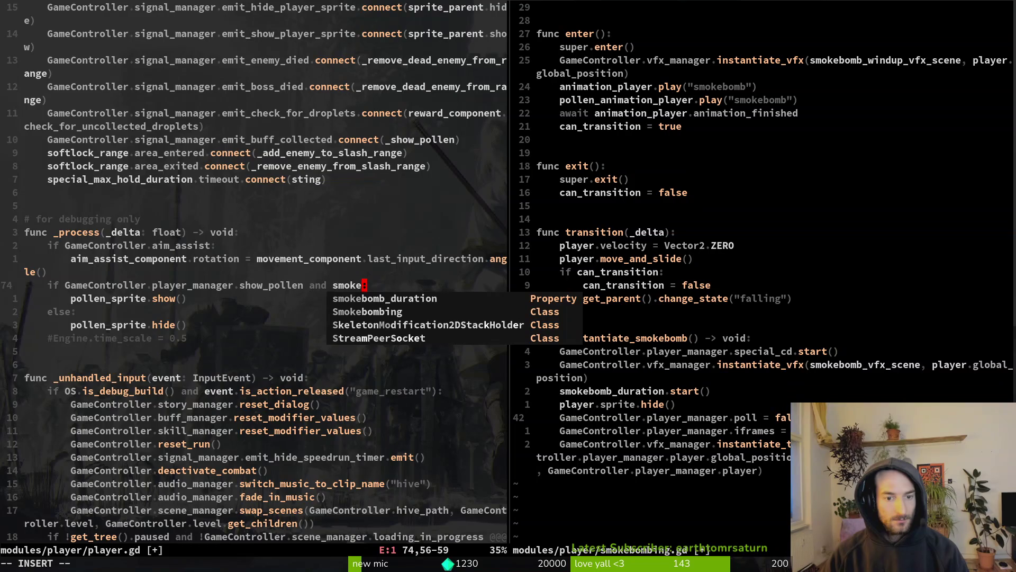
# Complete smokebomb_duration, then grep is_stopped and open its usage in input_component.gd
pyautogui.hotkey('ctrl', 'n')
pyautogui.press('Return')
pyautogui.write('.is')
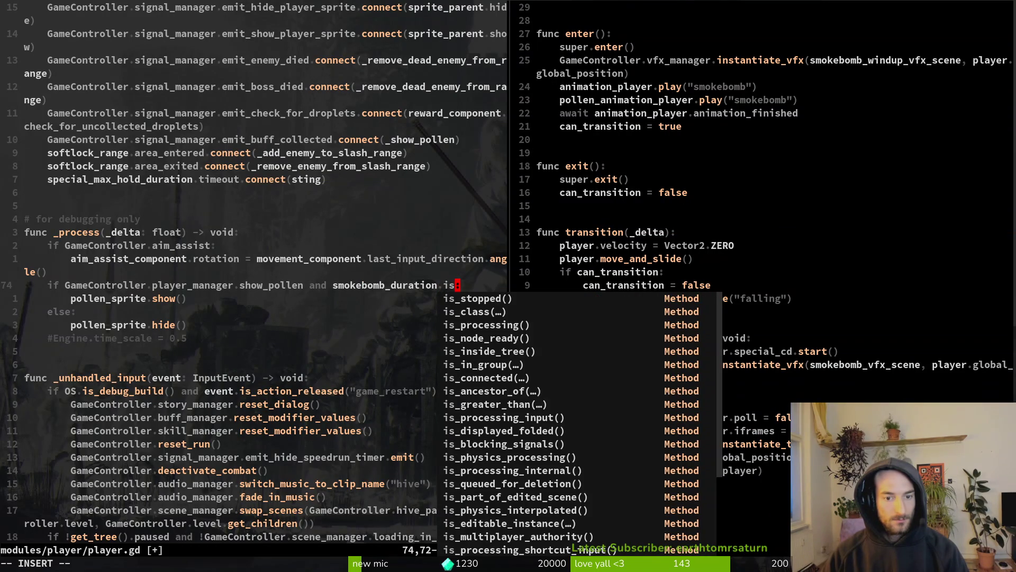
pyautogui.press('Escape')
pyautogui.press('space')
pyautogui.write('psis_stopped')
pyautogui.press('Return')
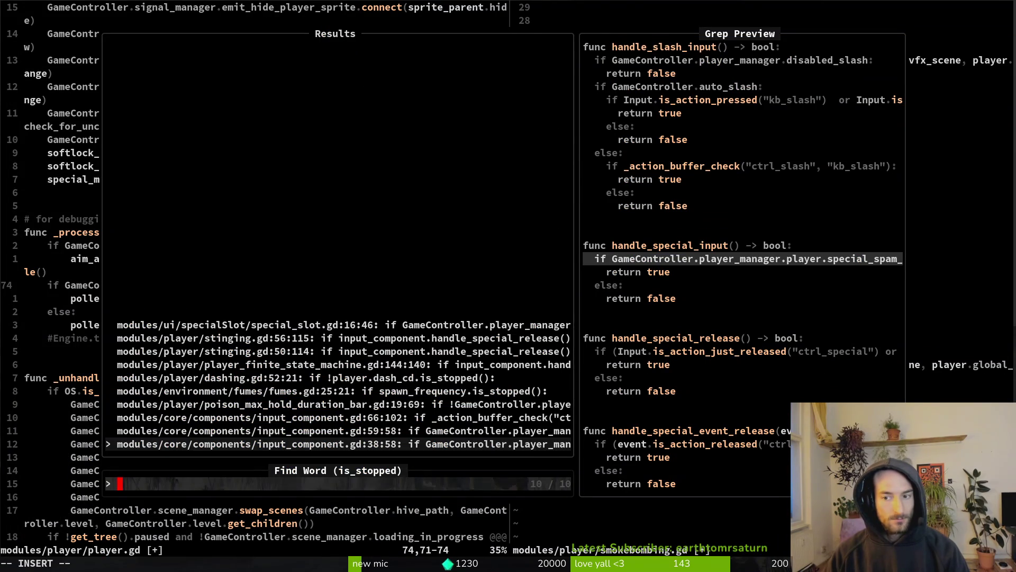
pyautogui.press('Return')
# Undo an accidental parenthesis deletion in input_component.gd
pyautogui.press('f')
pyautogui.press('(')
pyautogui.press('l')
pyautogui.press('i')
pyautogui.press('Delete')
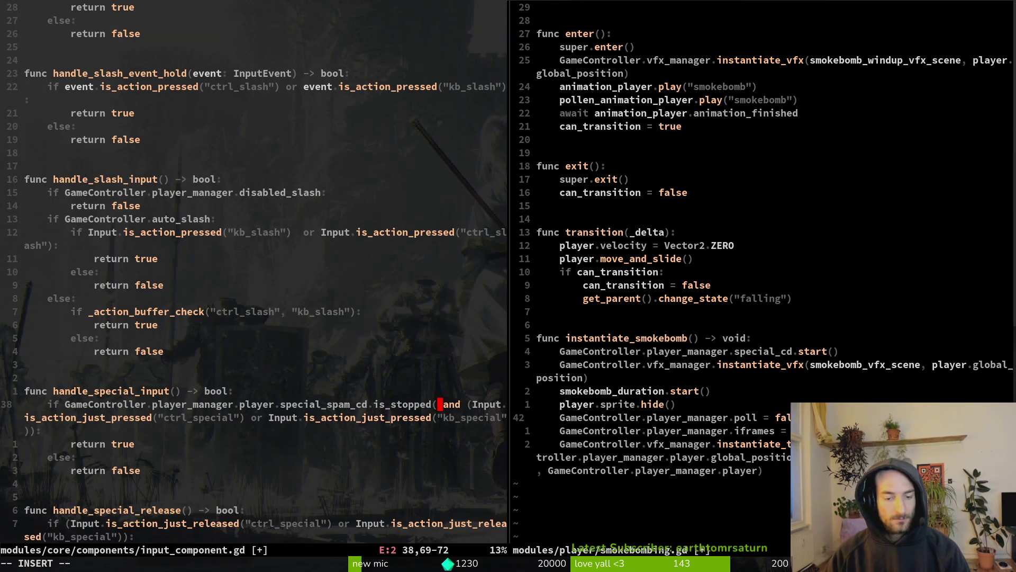
pyautogui.press('Escape')
pyautogui.press('u')
# Finish line 74 as 'smokebomb_duration.is_stopped()' and save player.gd
pyautogui.hotkey('ctrl', 'o')
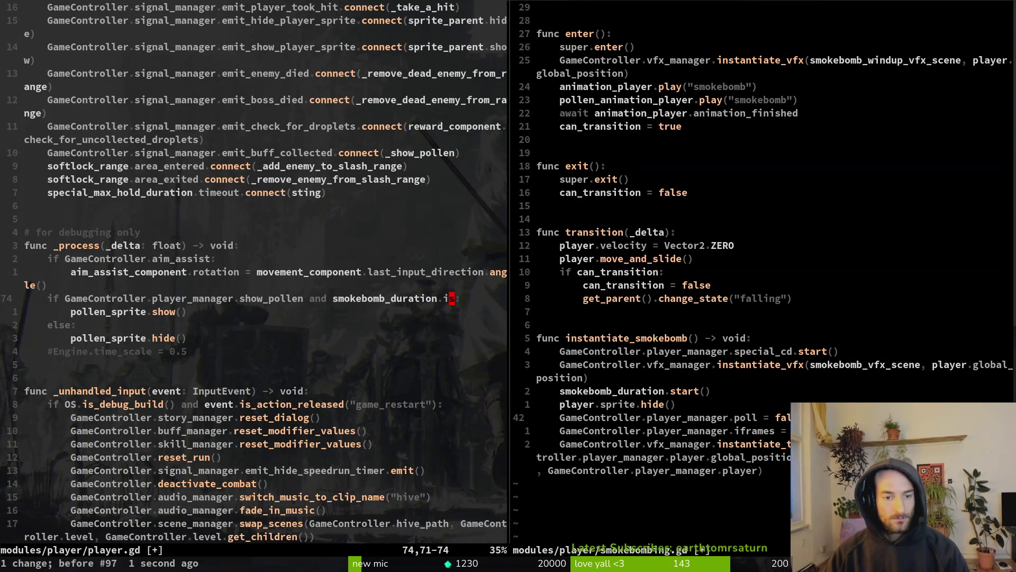
pyautogui.write('ation.is_stopped()')
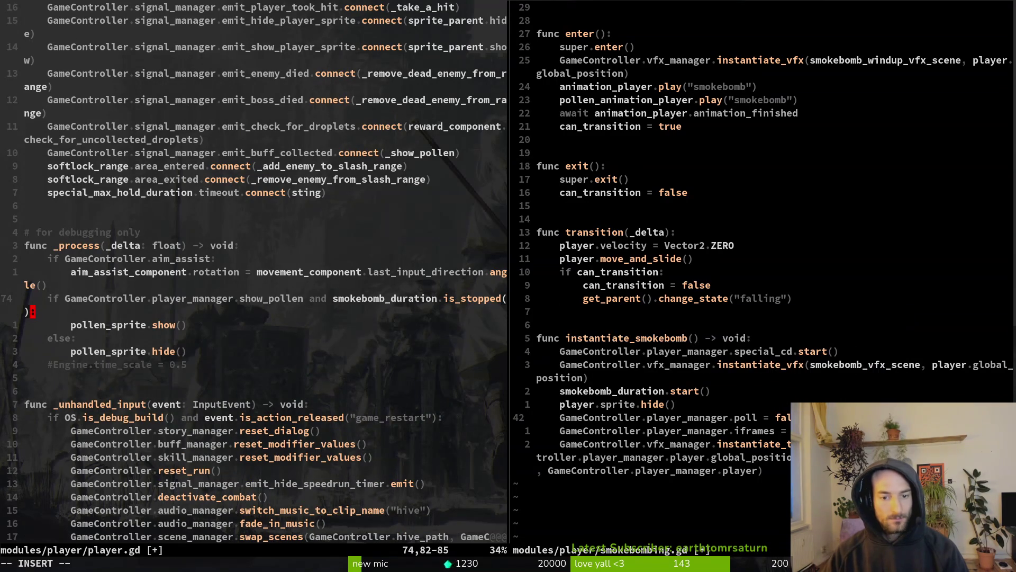
pyautogui.press('Escape')
pyautogui.write(':w')
pyautogui.press('Return')
pyautogui.press('8')
pyautogui.press('j')
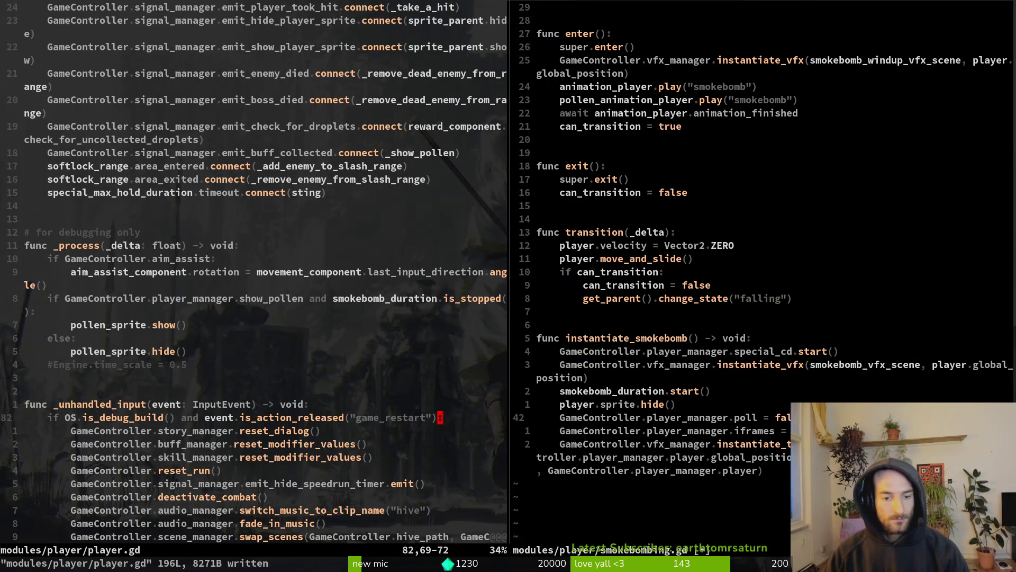
pyautogui.hotkey('ctrl', 'w')
# Save and close the smokebombing.gd split, then undo the condition change and save player.gd
pyautogui.write('lj:wq')
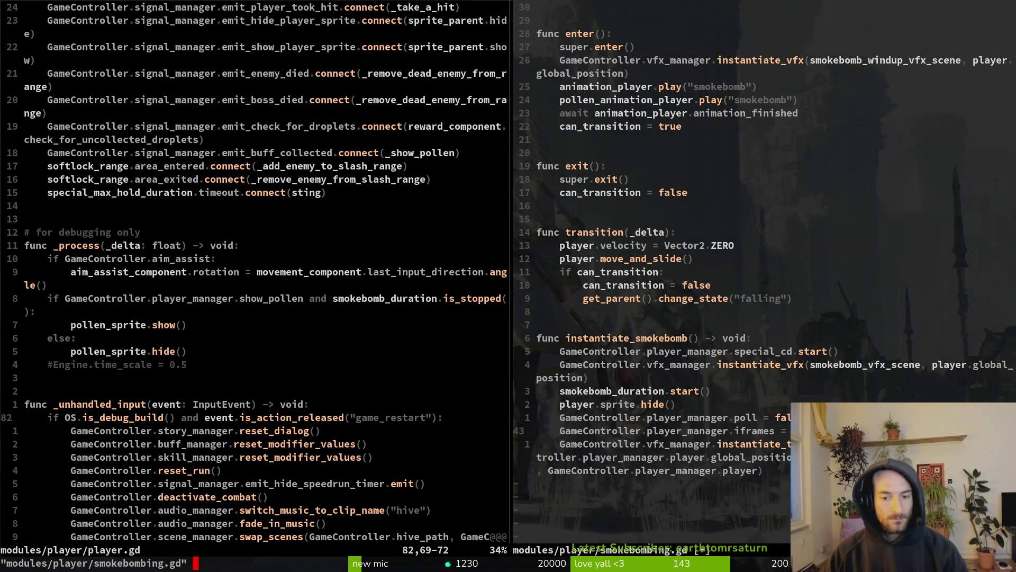
pyautogui.press('Return')
pyautogui.press('k')
pyautogui.press('k')
pyautogui.press('k')
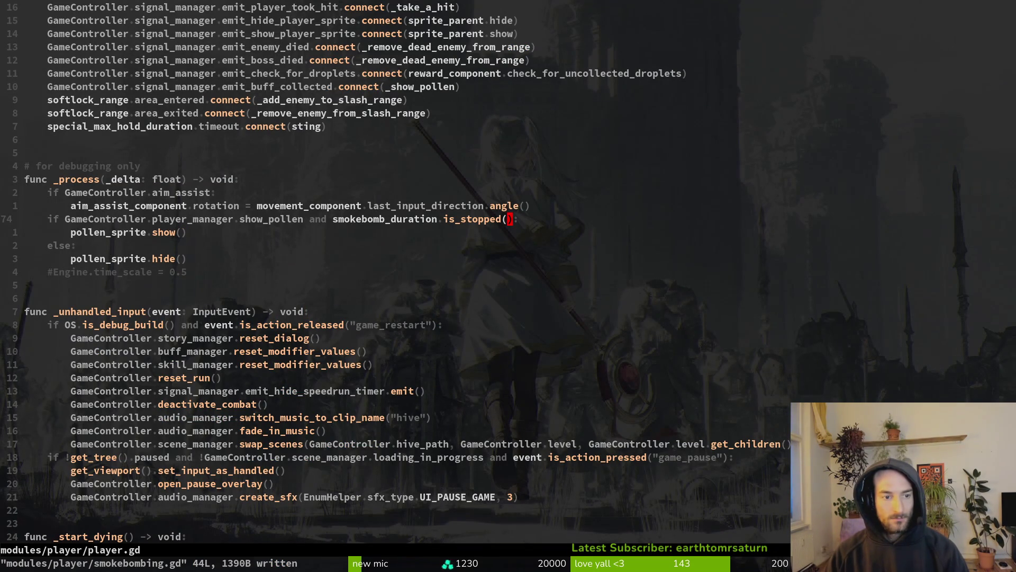
pyautogui.write('uu')
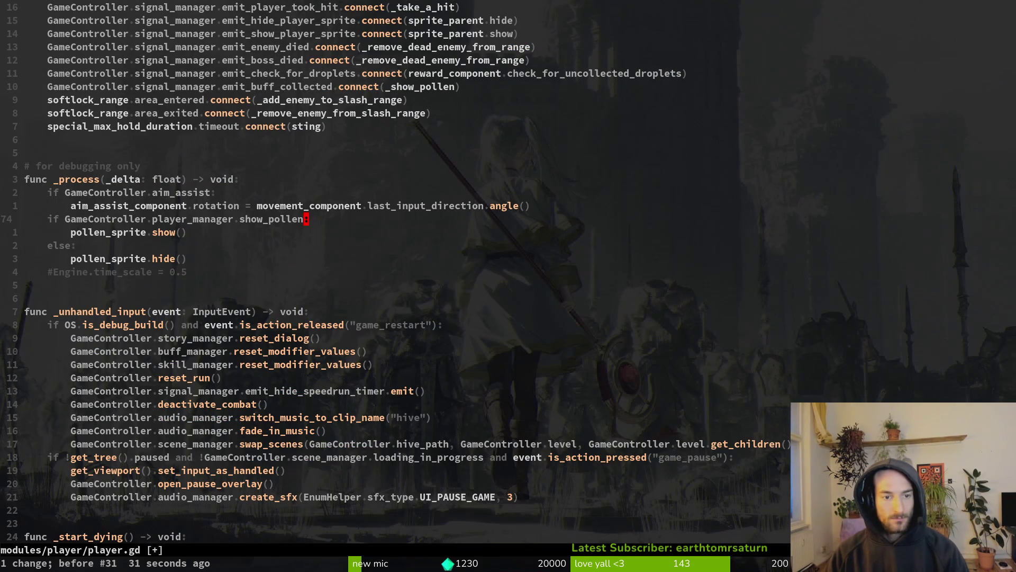
pyautogui.write(':w')
pyautogui.press('Return')
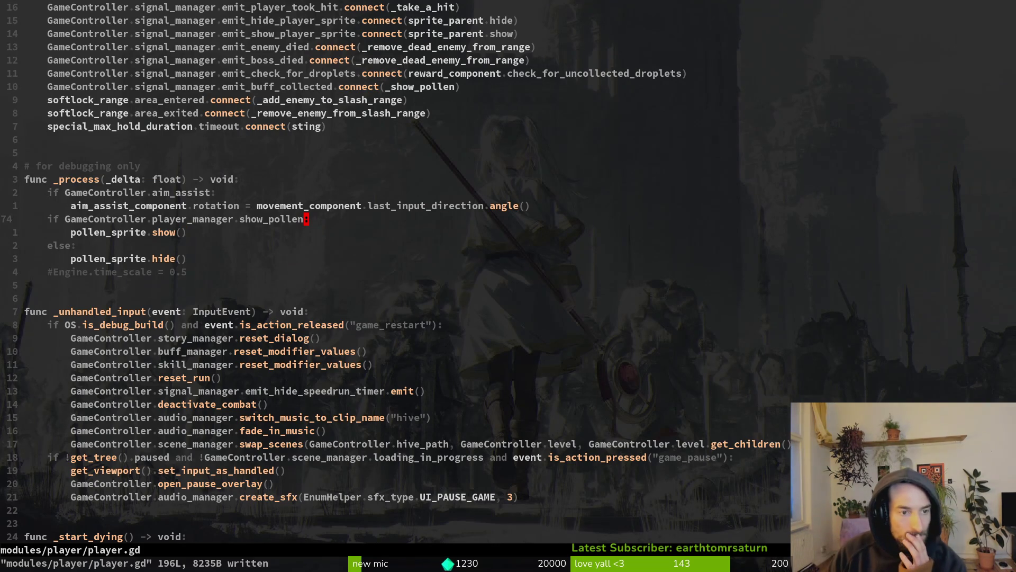
# Re-add 'and smokebomb_duration.is_stopped()' to the pollen condition with completion and save
pyautogui.press('j')
pyautogui.press('j')
pyautogui.press('k')
pyautogui.press('O')
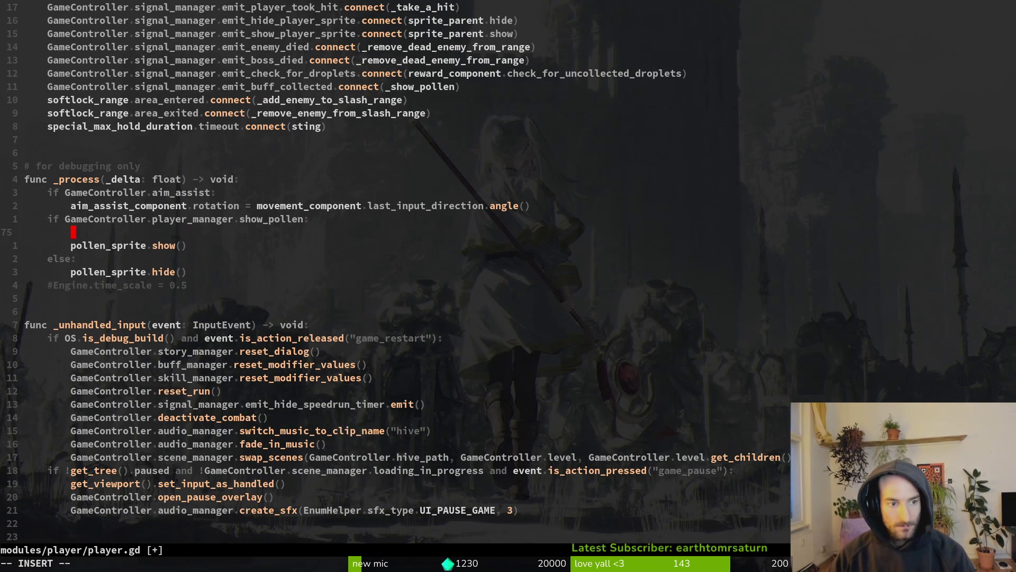
pyautogui.press('Escape')
pyautogui.write('u')
pyautogui.write('i and ')
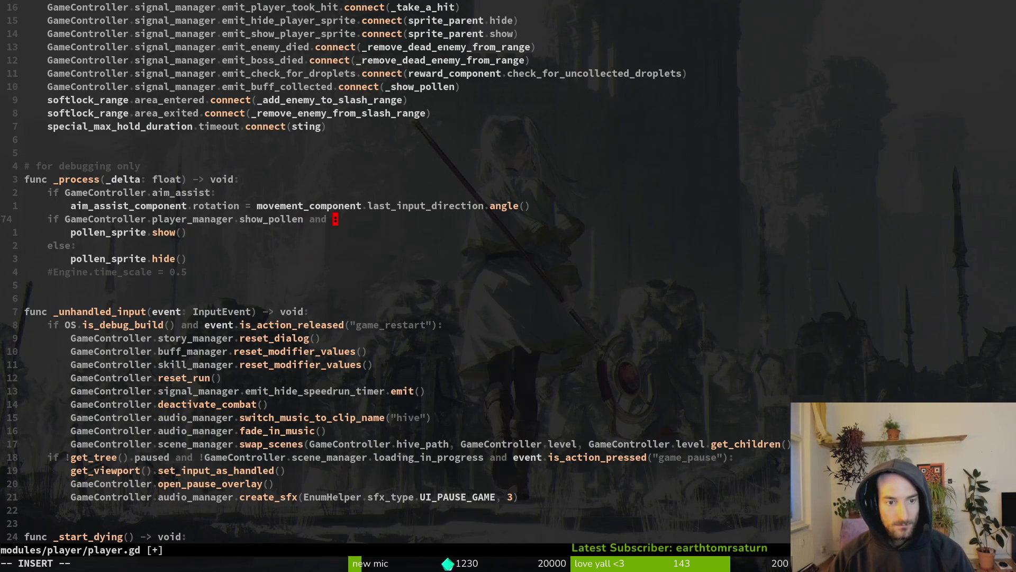
pyautogui.write('smok')
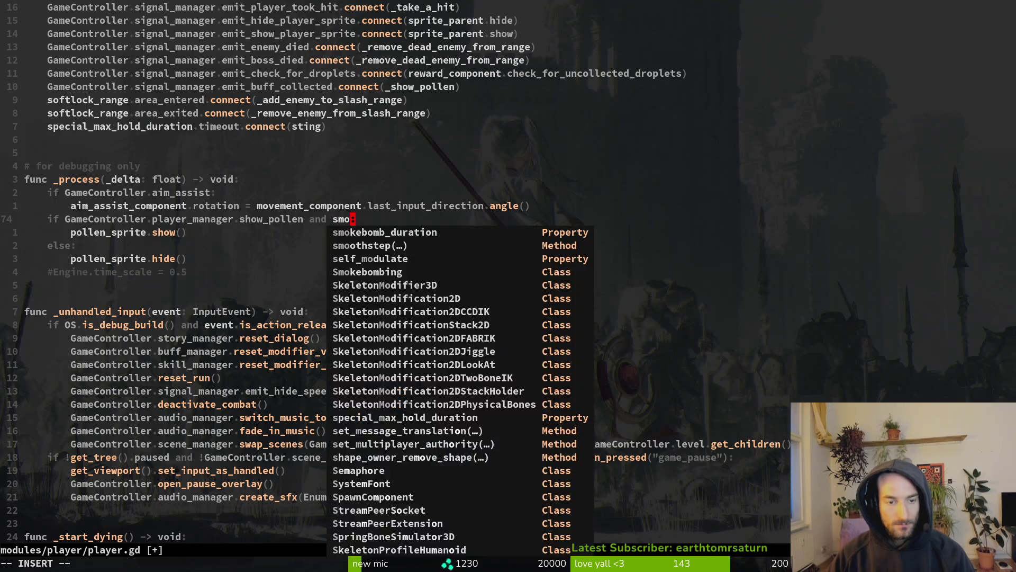
pyautogui.press('Tab')
pyautogui.write('.isst')
pyautogui.press('Tab')
pyautogui.press('Return')
pyautogui.press('Escape')
pyautogui.write(':w')
pyautogui.press('Return')
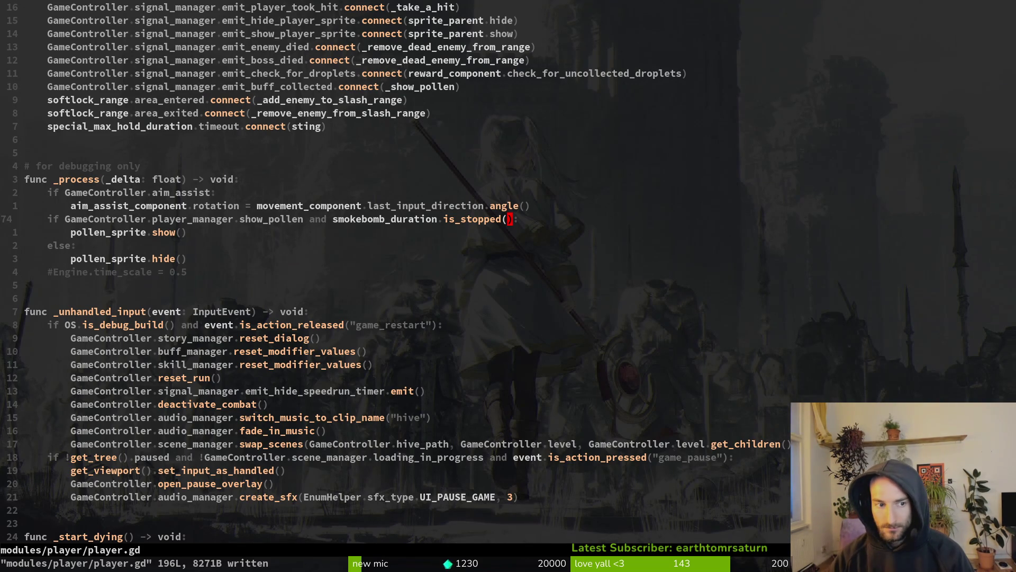
# Delete the show_pollen = true line in player.gd's _reappear and save
pyautogui.hotkey('ctrl', 'o')
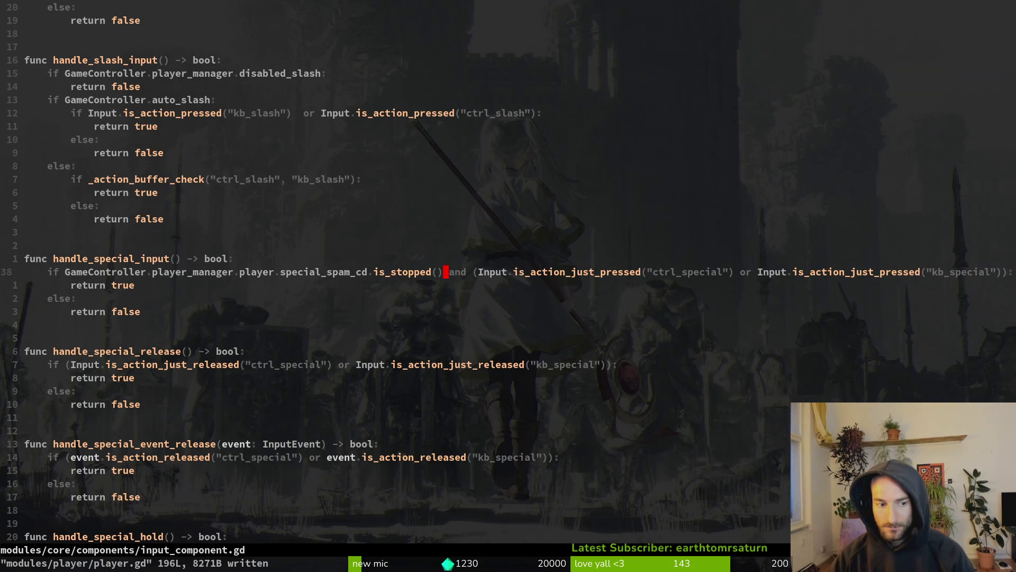
pyautogui.hotkey('ctrl', 'o')
pyautogui.hotkey('ctrl', 'o')
pyautogui.hotkey('ctrl', 'o')
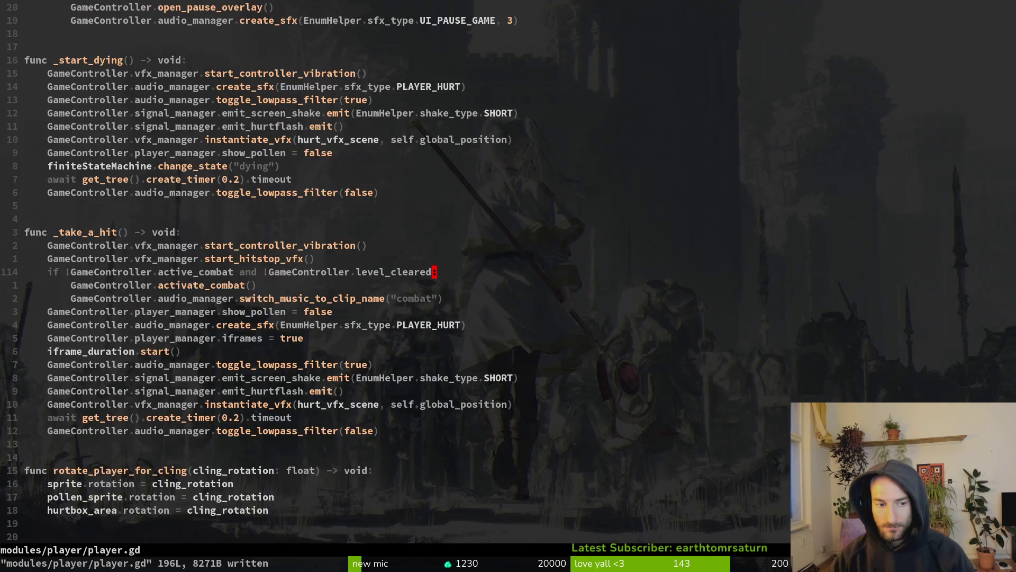
pyautogui.hotkey('ctrl', 'o')
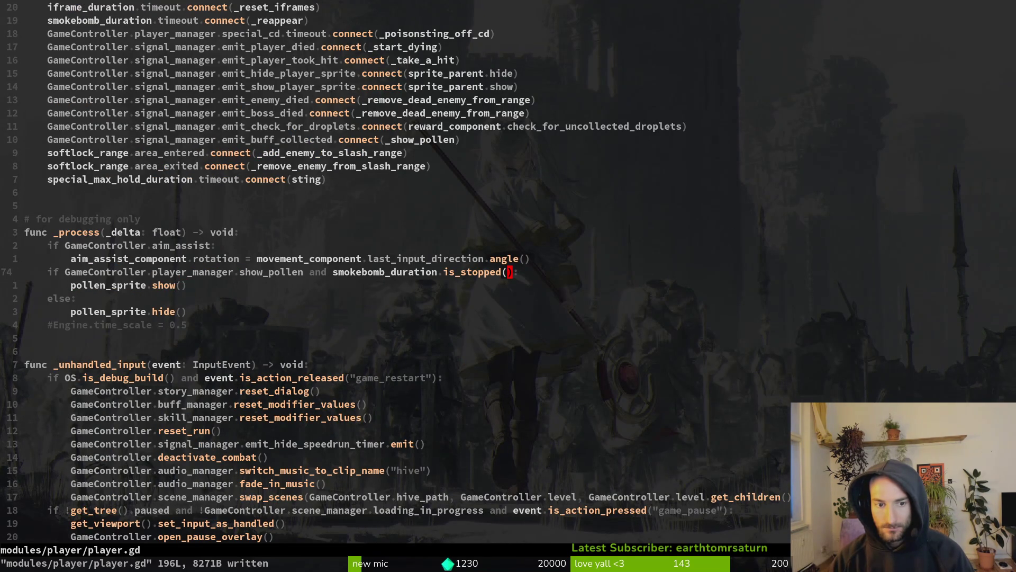
pyautogui.hotkey('ctrl', 'i')
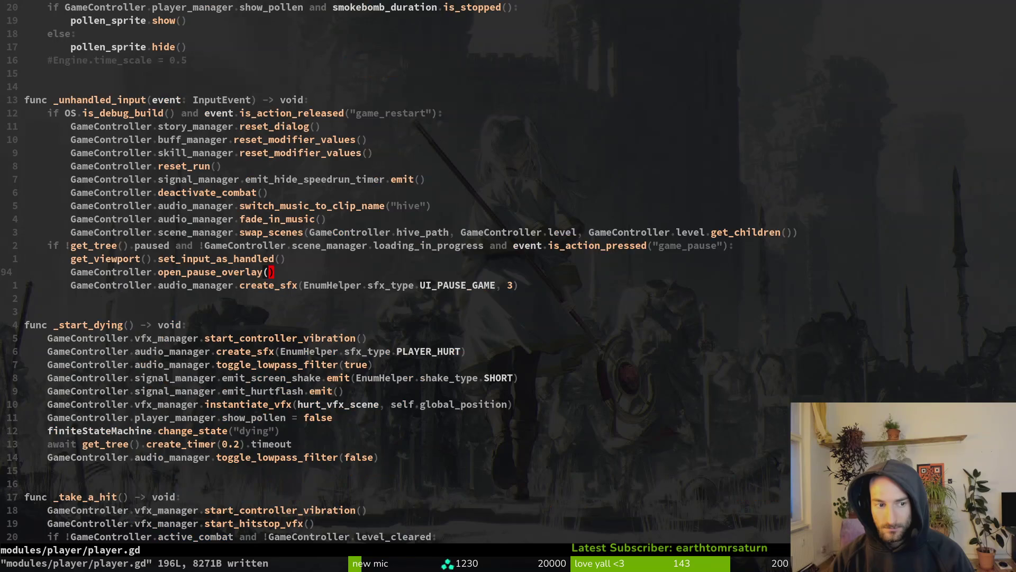
pyautogui.hotkey('ctrl', 'd')
pyautogui.hotkey('ctrl', 'd')
pyautogui.hotkey('ctrl', 'd')
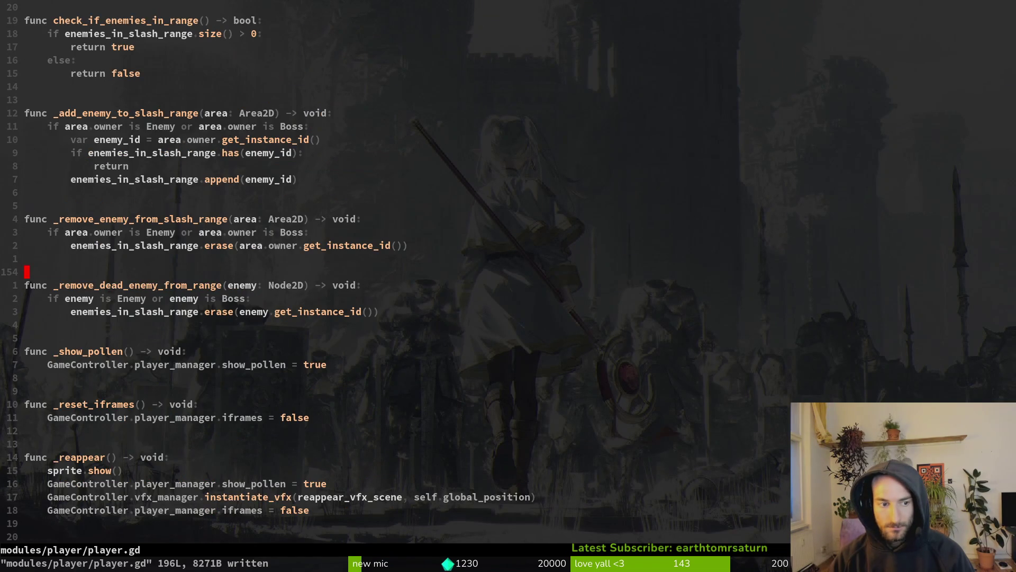
pyautogui.hotkey('ctrl', 'd')
pyautogui.hotkey('ctrl', 'd')
pyautogui.hotkey('ctrl', 'u')
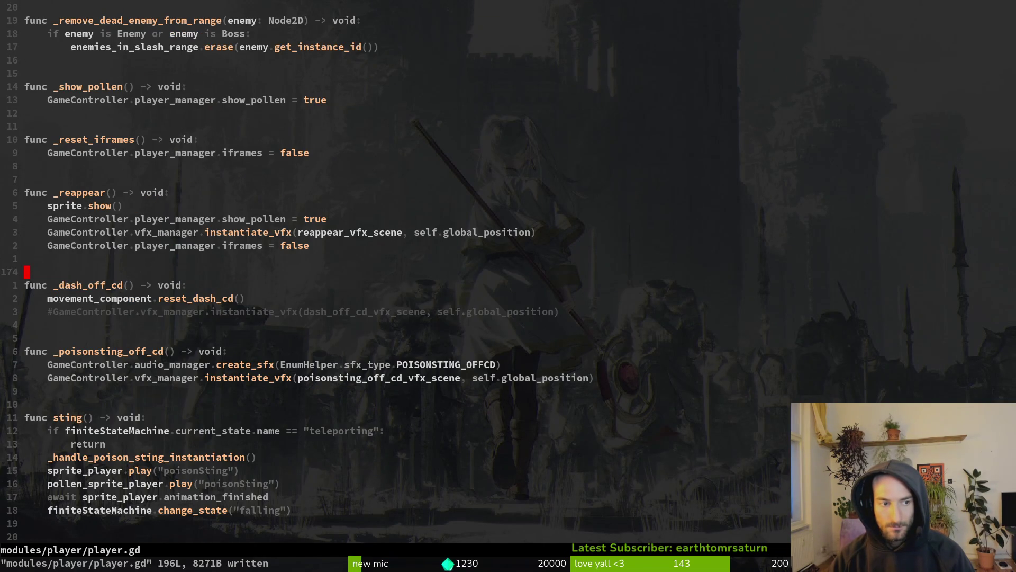
pyautogui.press('k')
pyautogui.press('k')
pyautogui.press('k')
pyautogui.press('$')
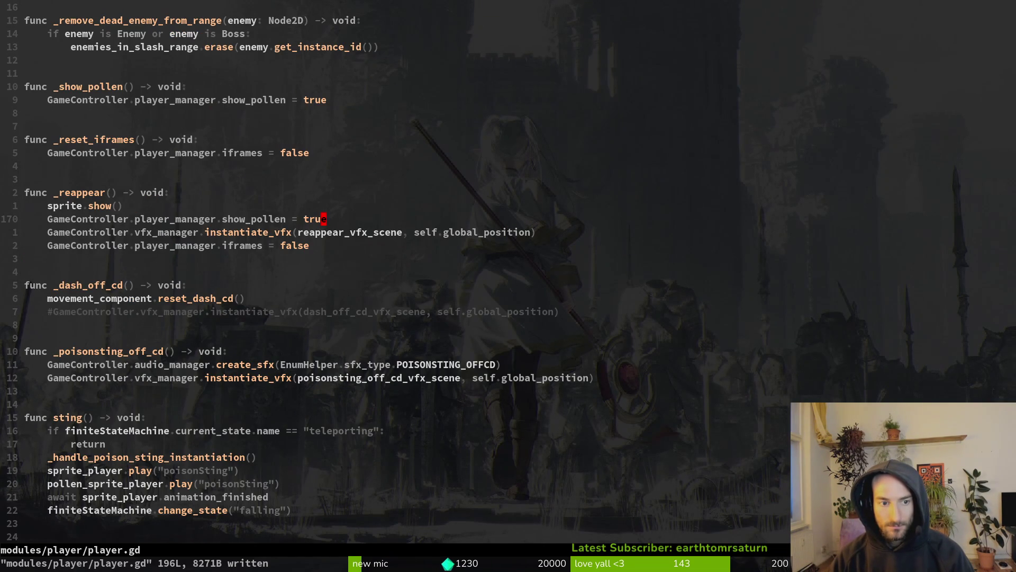
pyautogui.press('d')
pyautogui.press('d')
pyautogui.write(':w')
pyautogui.press('Return')
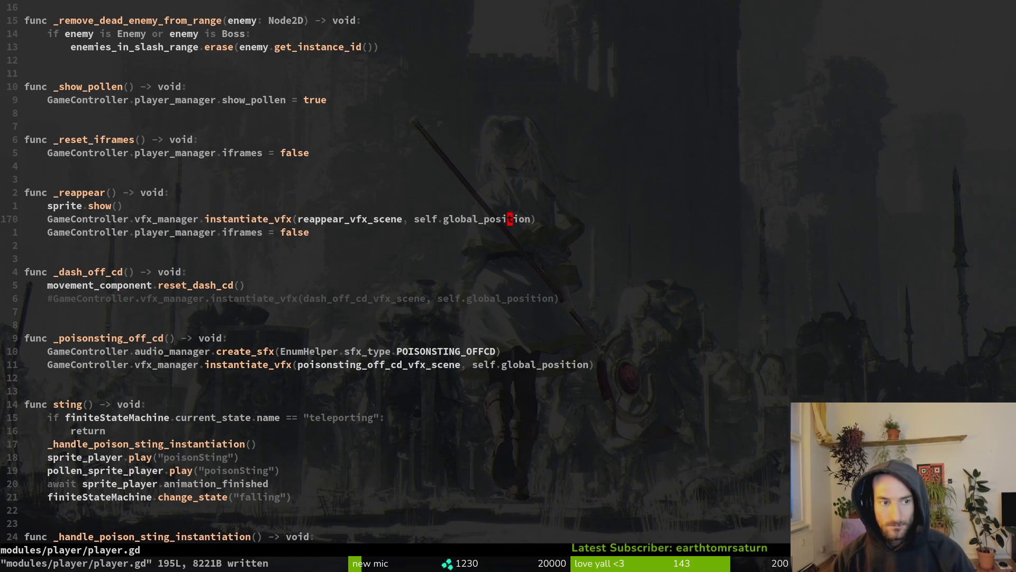
# Delete the poll = false line in smokebombing.gd, save, and run the game in Godot
pyautogui.press('space')
pyautogui.press('f')
pyautogui.press('f')
pyautogui.write('smokbom')
pyautogui.hotkey('ctrl', 'p')
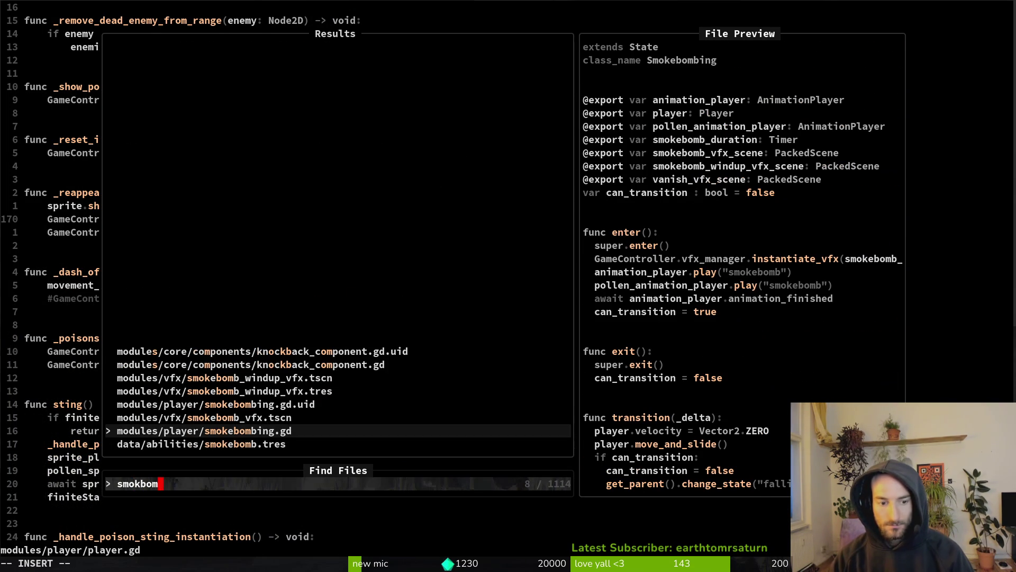
pyautogui.press('Return')
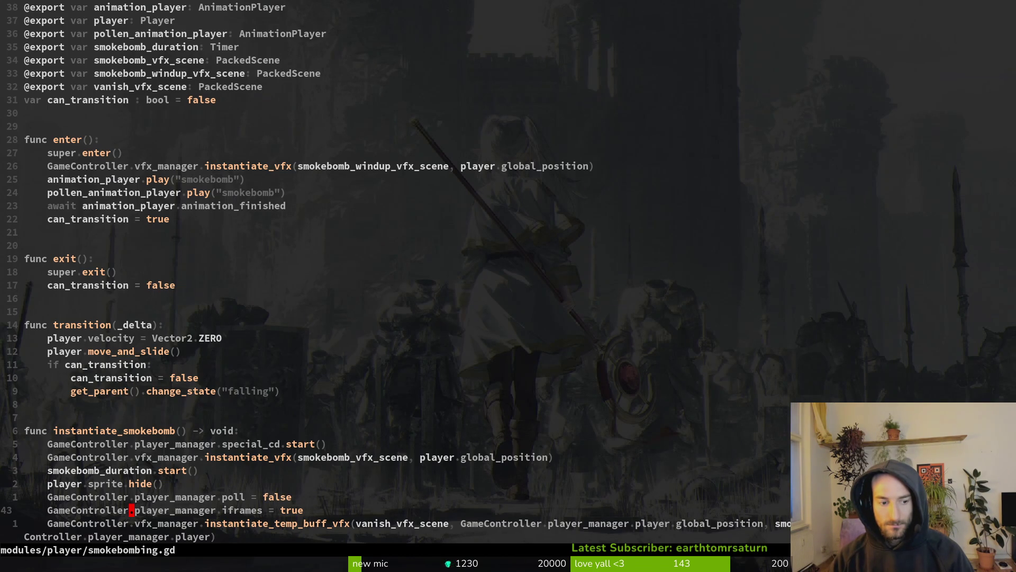
pyautogui.press('k')
pyautogui.press('d')
pyautogui.press('d')
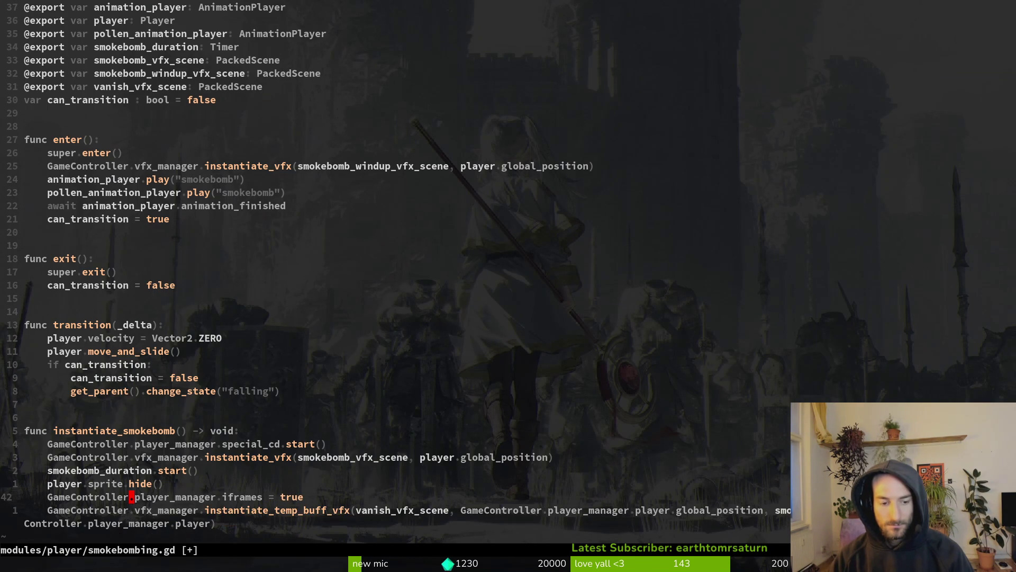
pyautogui.write(':w')
pyautogui.press('Return')
pyautogui.hotkey('alt', 'Tab')
pyautogui.press('F5')
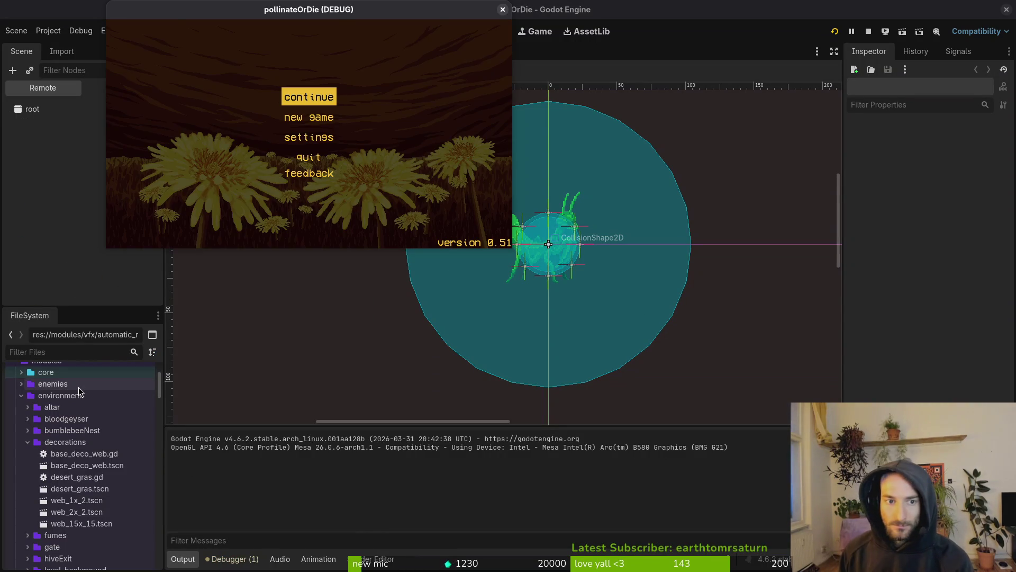
# Continue the saved game, reload the running project, and continue into the cactus room
pyautogui.press('Return')
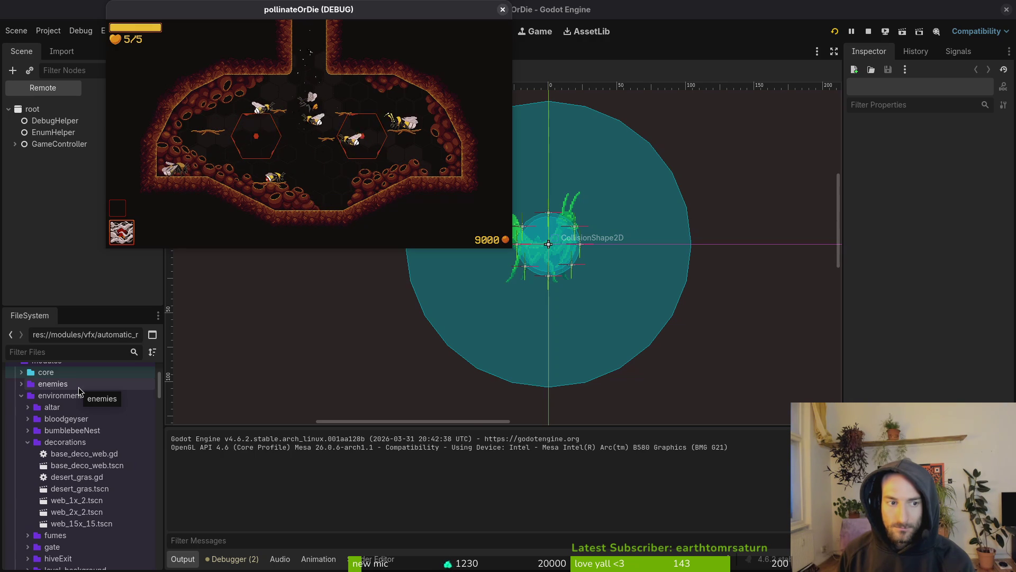
pyautogui.press('Escape')
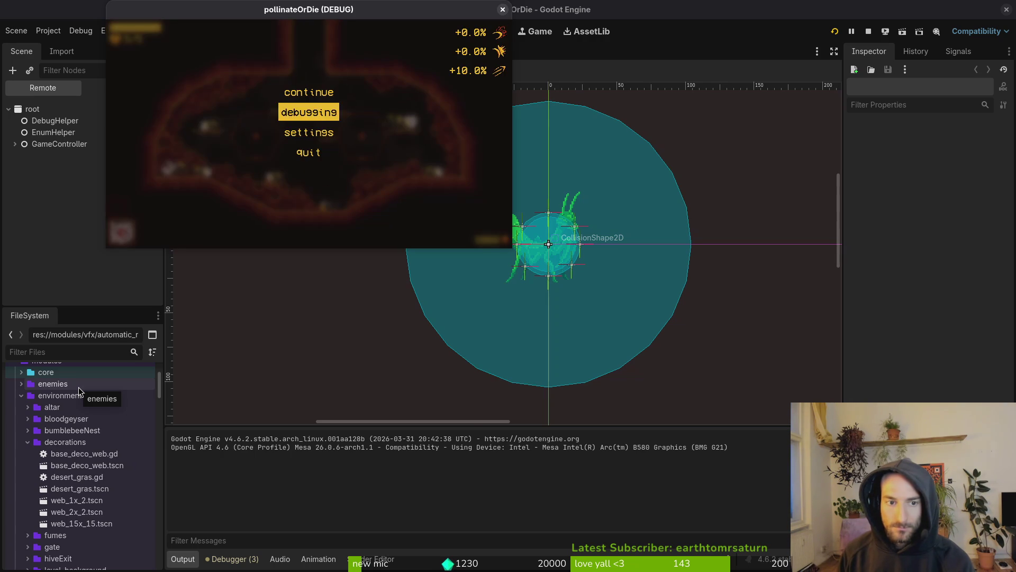
pyautogui.click(833, 32)
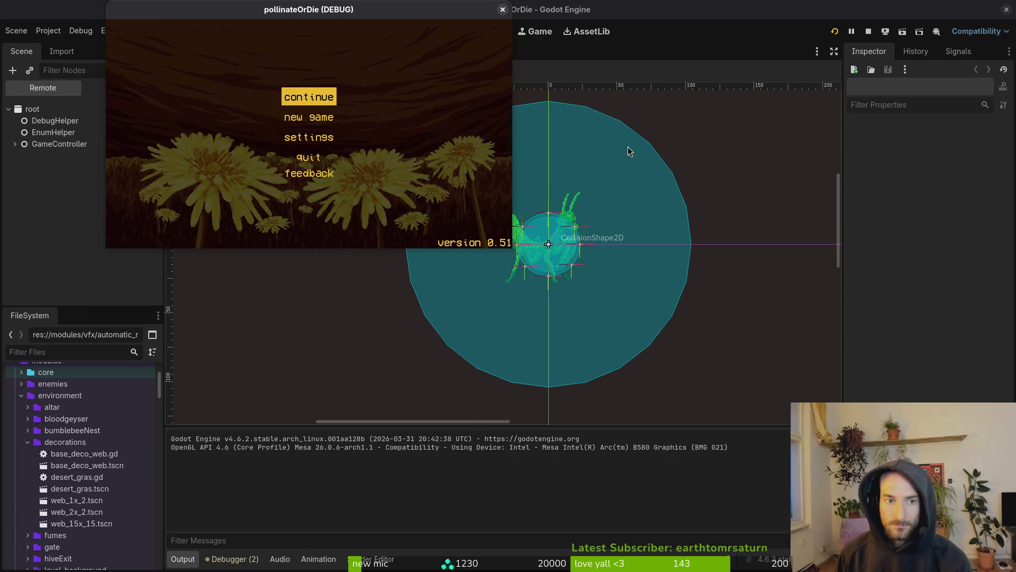
pyautogui.press('Return')
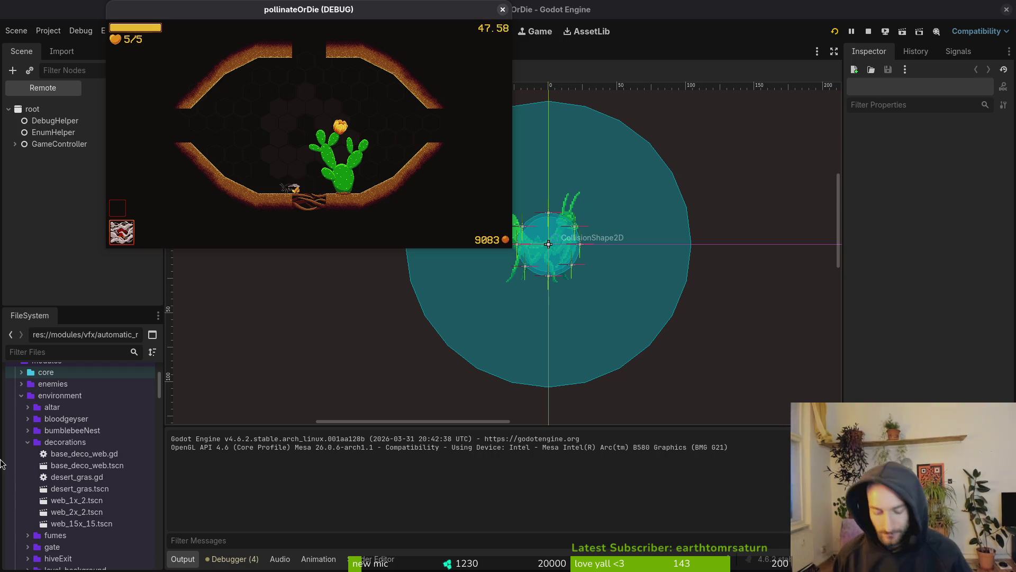
pyautogui.hotkey('alt', 'Tab')
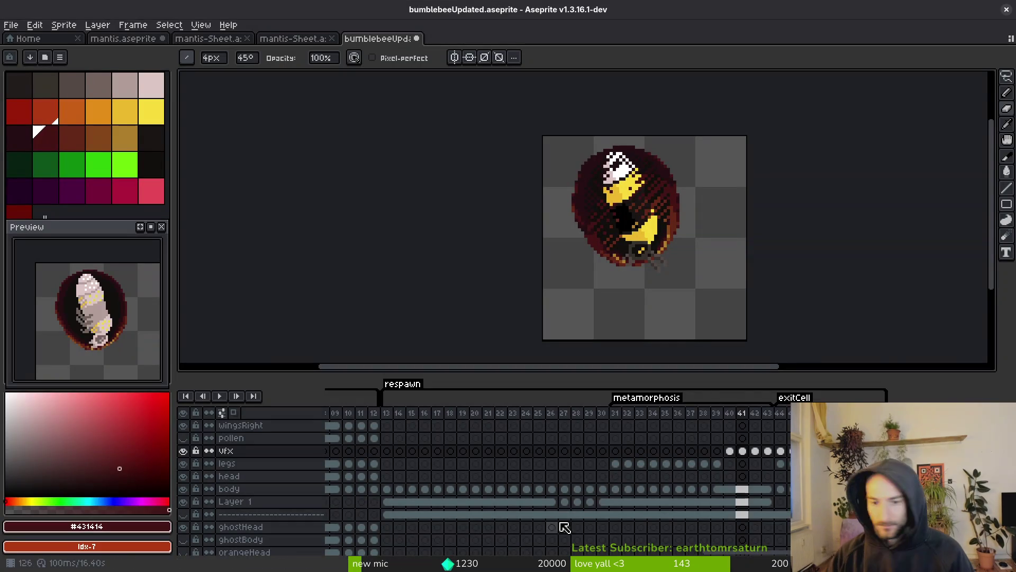
# Scroll to the smokebomb tag and make the pollen layer visible
pyautogui.hscroll(10, 545, 476)
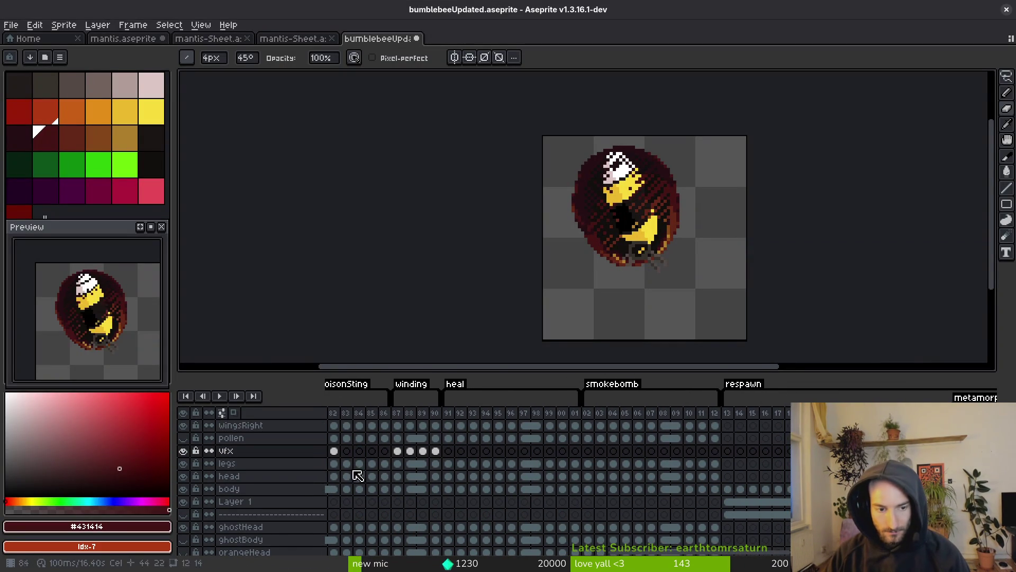
pyautogui.moveTo(587, 438); pyautogui.dragTo(448, 438)
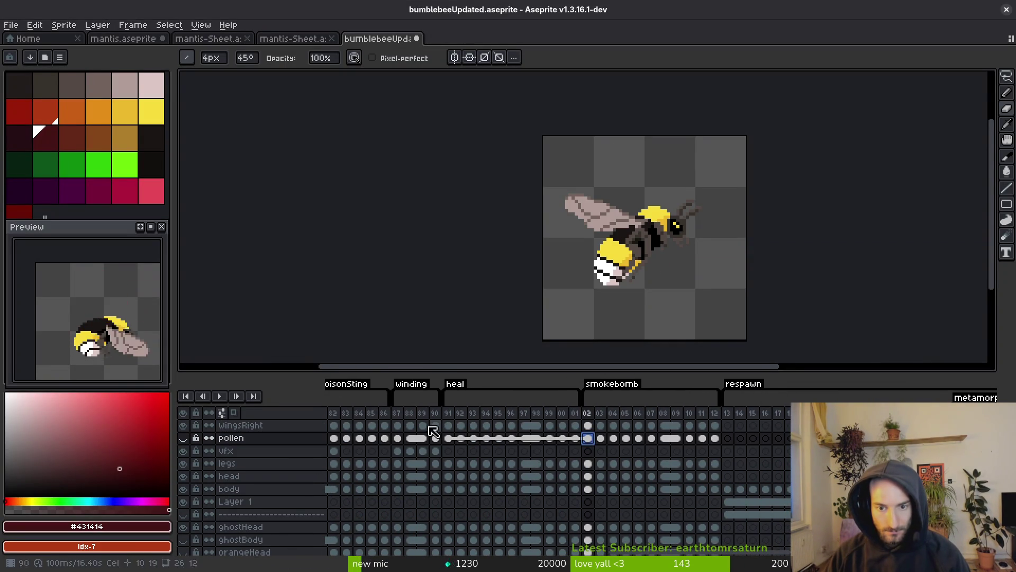
pyautogui.click(183, 438)
# Step back and forth through smokebomb frames 02 to 08 to review them
pyautogui.press('Right')
pyautogui.press('Right')
pyautogui.press('Right')
pyautogui.press('Right')
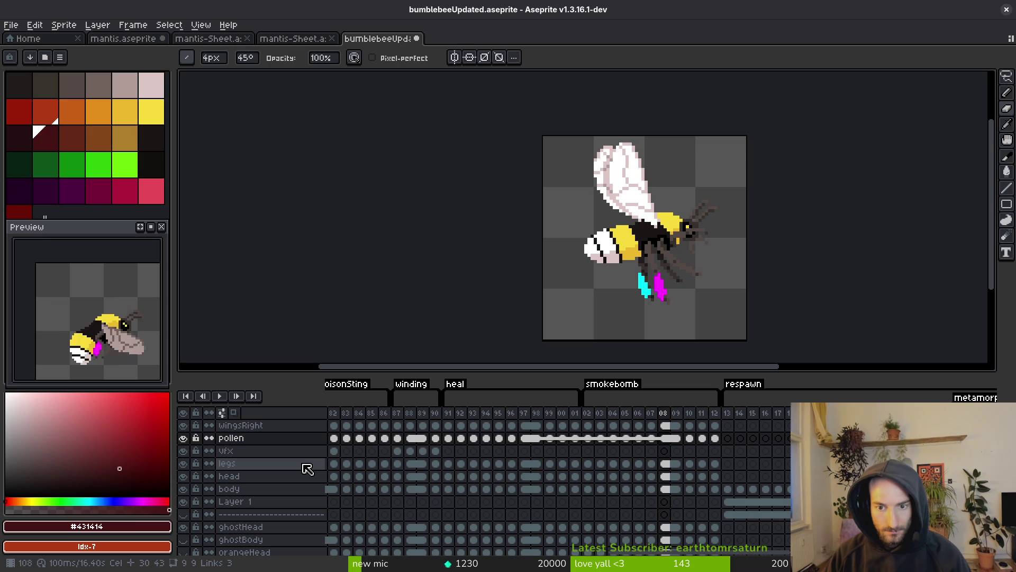
pyautogui.press('Right')
pyautogui.press('Right')
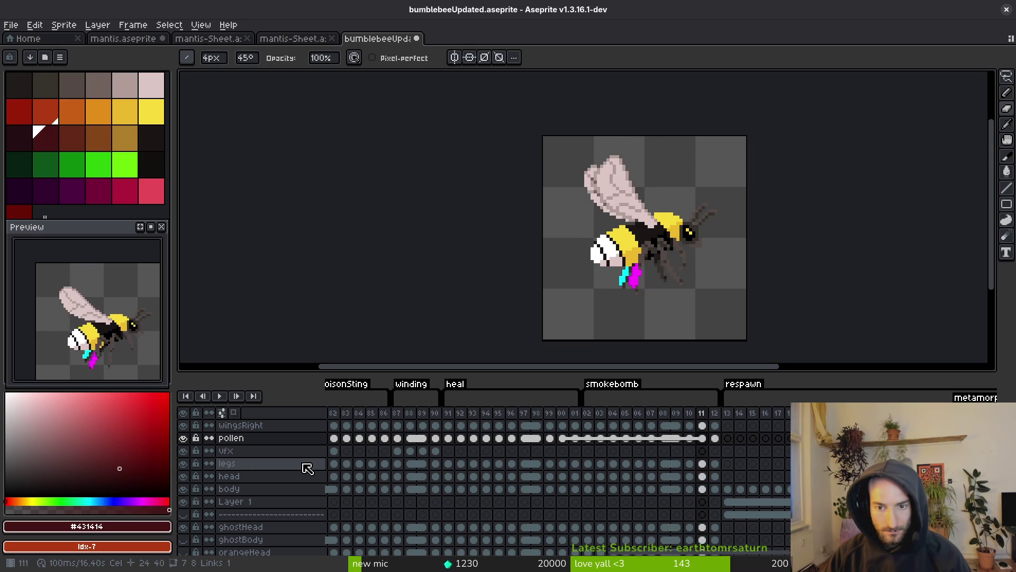
pyautogui.press('Left')
pyautogui.press('Left')
pyautogui.press('Left')
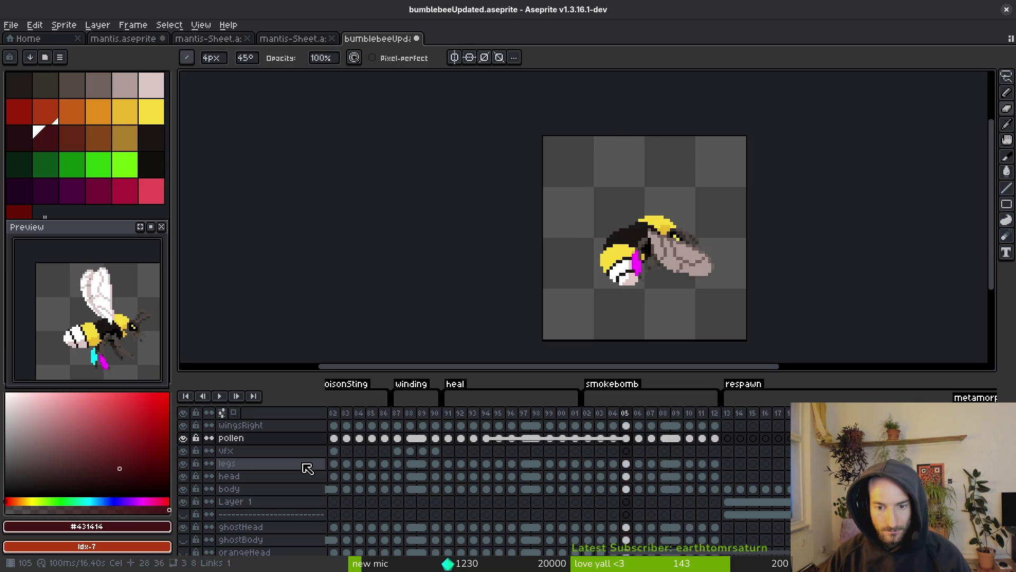
pyautogui.press('Right')
pyautogui.press('Right')
pyautogui.press('Right')
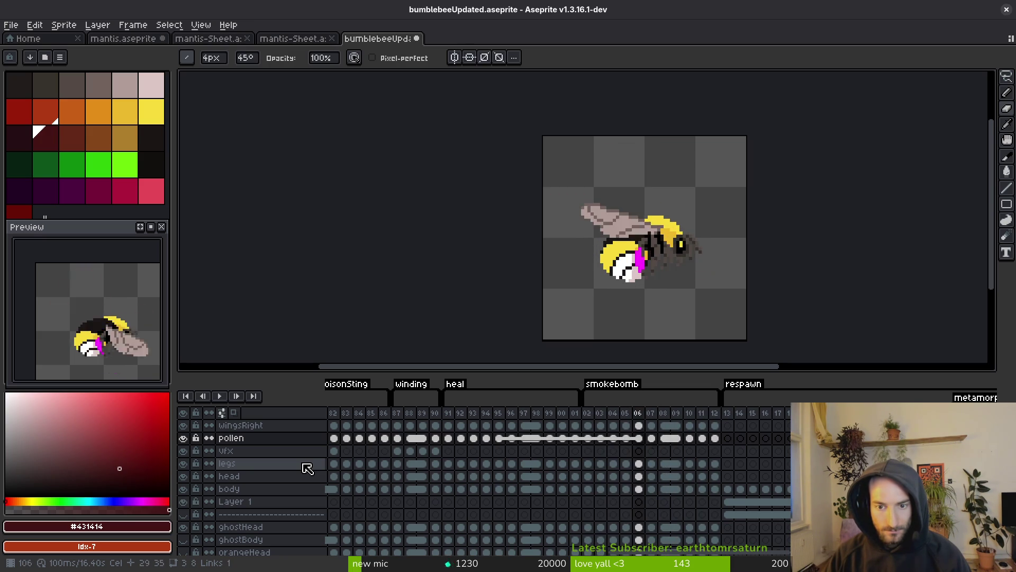
pyautogui.press('Left')
pyautogui.press('Left')
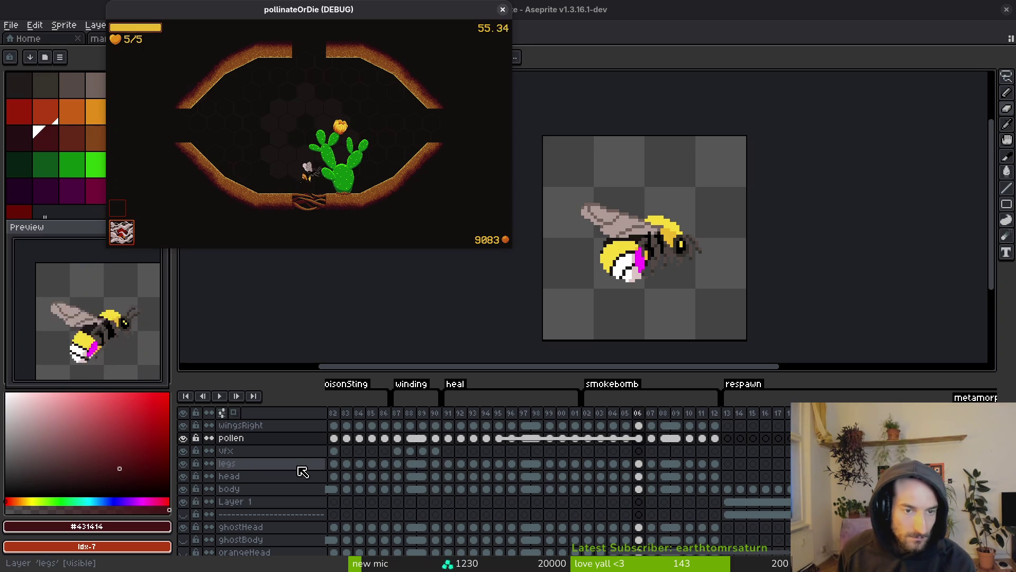
# Maximize the pollinateOrDie window, do one bee slash by the cactus, then leave the game
pyautogui.doubleClick(425, 8)
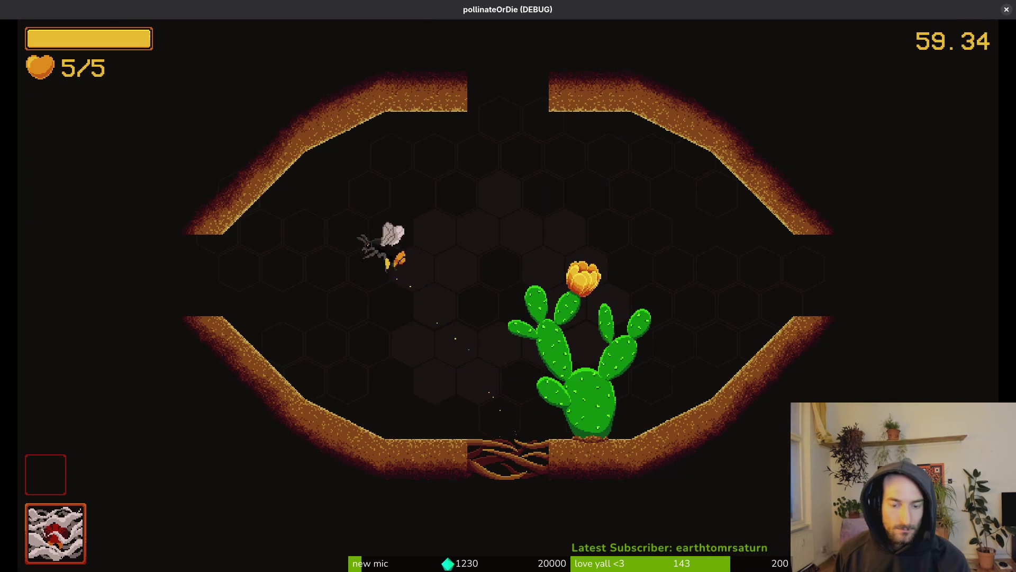
pyautogui.press('space')
pyautogui.press('space')
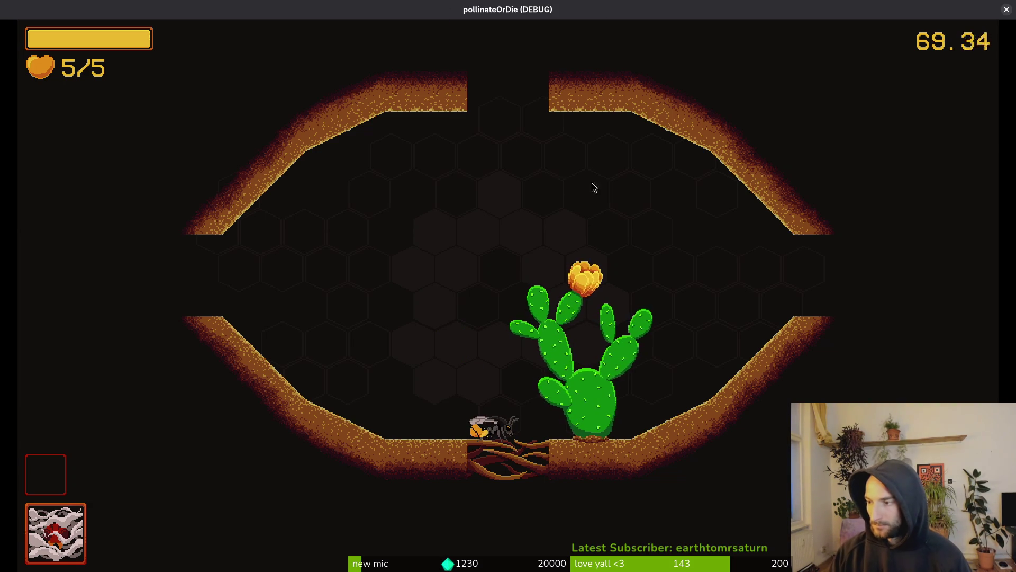
pyautogui.hotkey('alt', 'Tab')
# Expand GameController > level > gauntlet_1_1 remotely and inspect the player's 2.0 s one-shot smokebombDuration timer
pyautogui.click(121, 88)
pyautogui.click(43, 88)
pyautogui.click(14, 144)
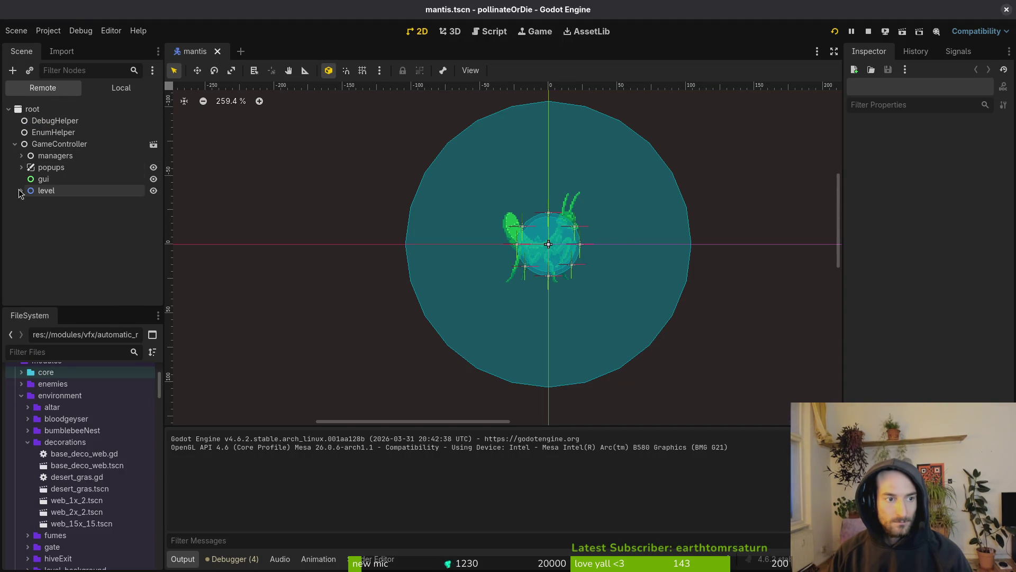
pyautogui.click(21, 191)
pyautogui.click(28, 202)
pyautogui.scroll(-1, 32, 212)
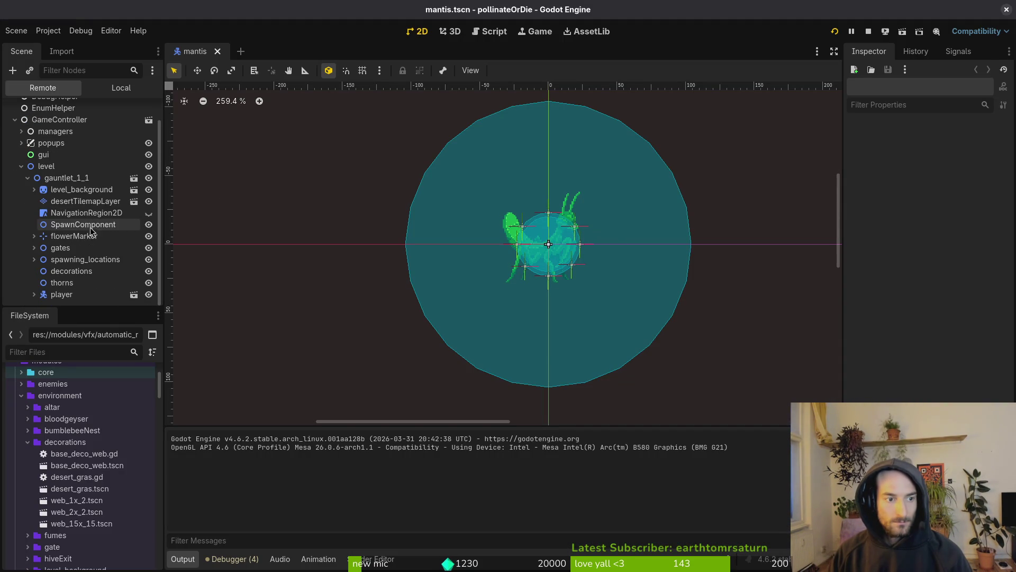
pyautogui.click(63, 295)
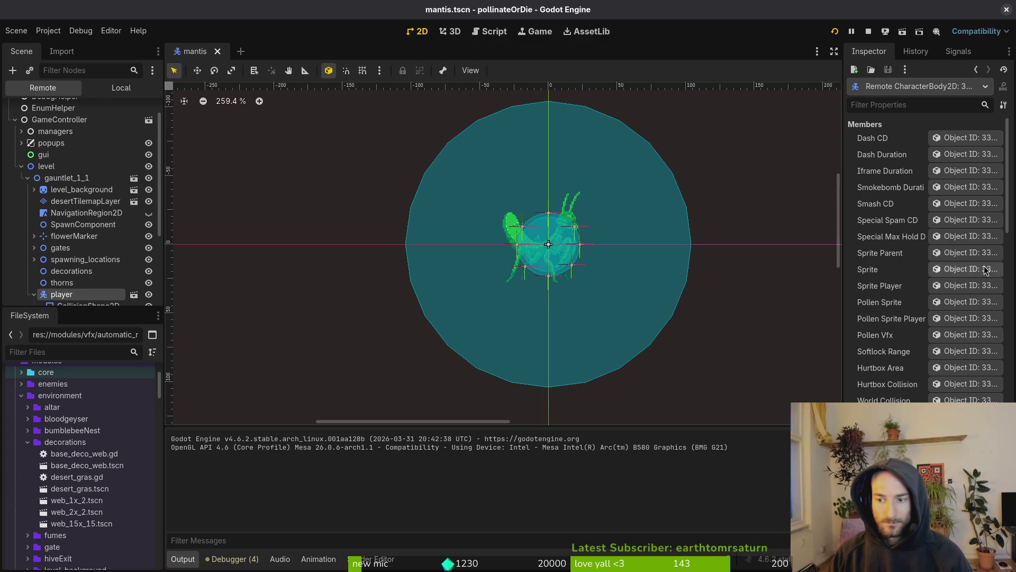
pyautogui.click(960, 192)
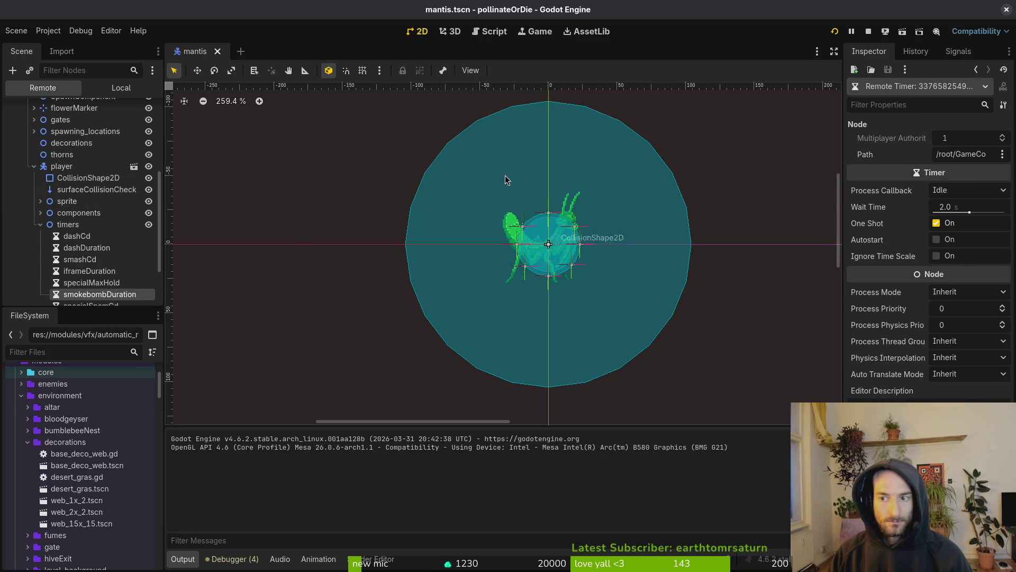
pyautogui.scroll(3, 95, 211)
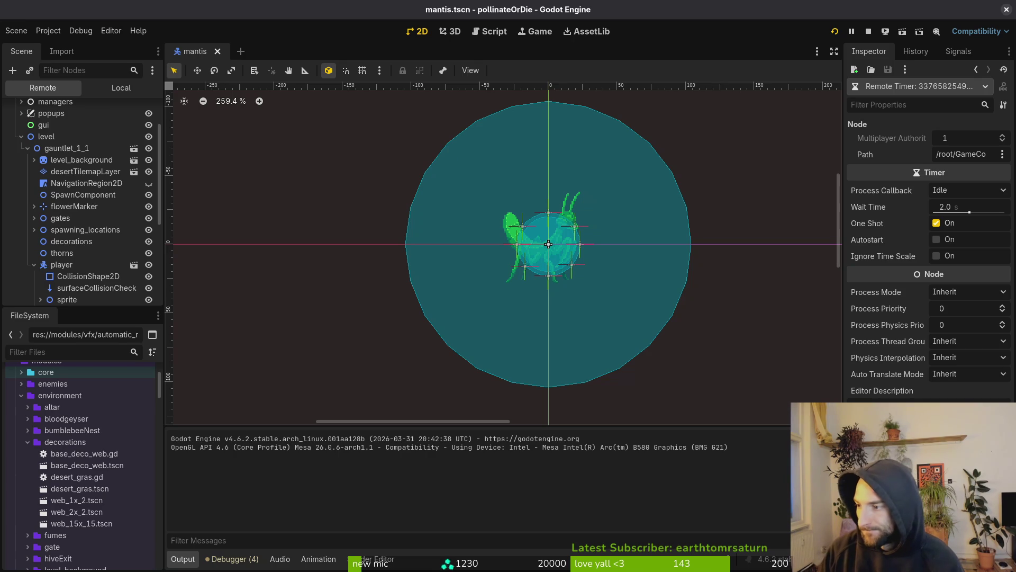
# Quit vim and stage player.gd and smokebombing.gd in tig status
pyautogui.hotkey('alt', 'Tab')
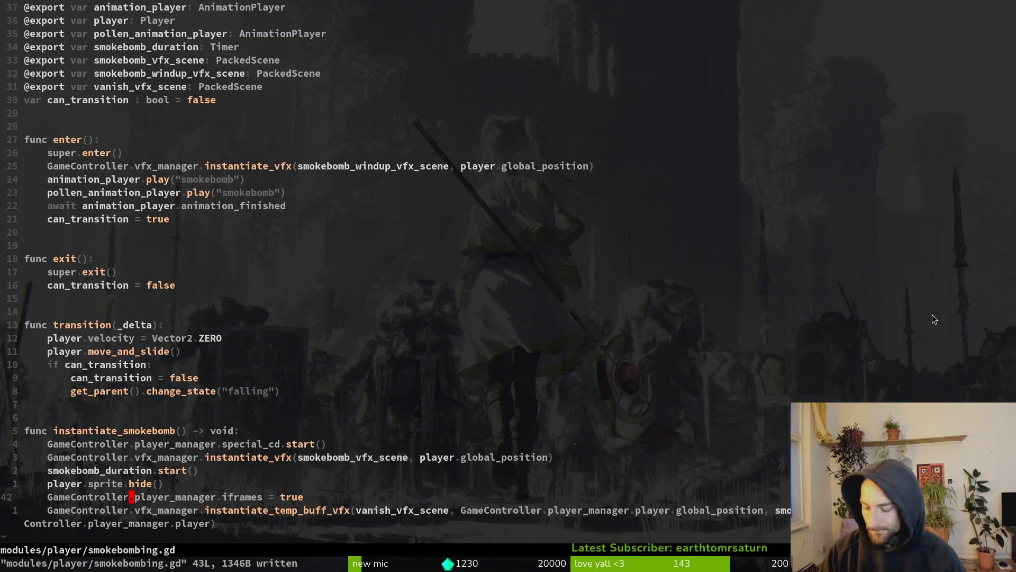
pyautogui.write(':q')
pyautogui.press('Return')
pyautogui.write('ts')
pyautogui.press('Return')
pyautogui.press('j')
pyautogui.press('j')
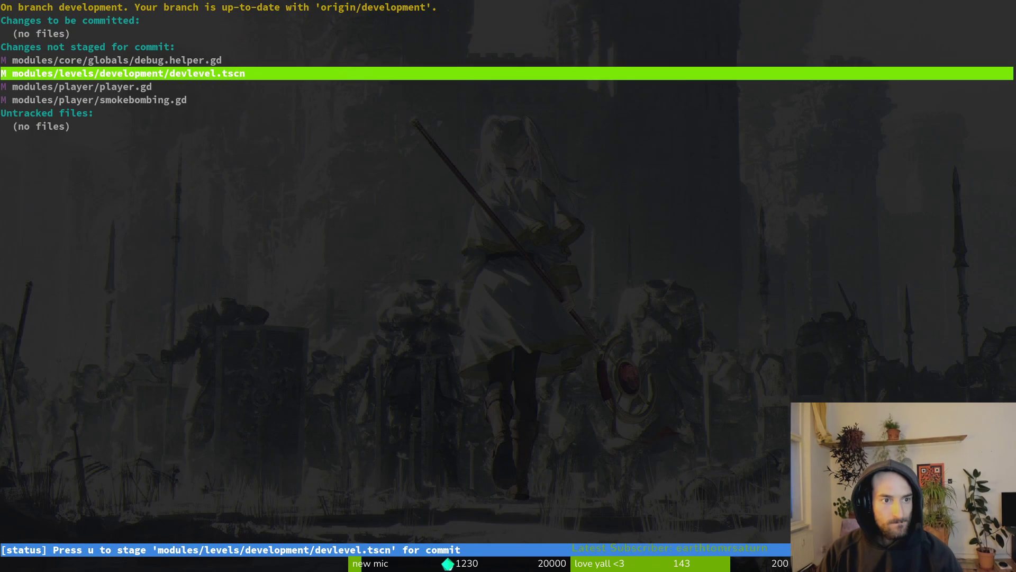
pyautogui.press('j')
pyautogui.press('Return')
pyautogui.press('u')
pyautogui.press('u')
pyautogui.press('q')
pyautogui.press('q')
pyautogui.write('git commit -m "improved hiding pollen approach to prevent it from spawning after smokebomb"')
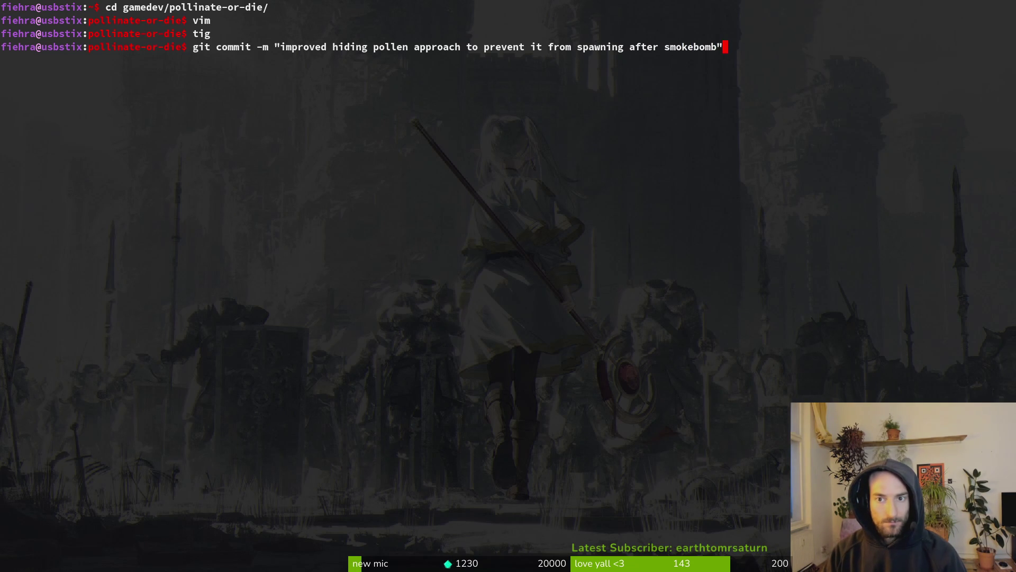
# Commit the pollen-hiding fix and git push it to the development branch
pyautogui.press('Return')
pyautogui.write('git push')
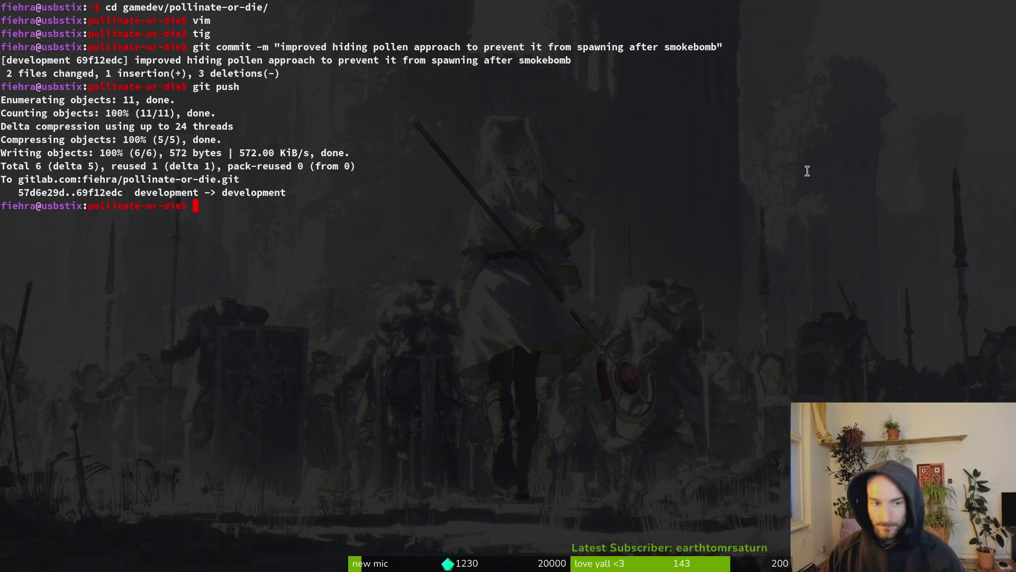
pyautogui.hotkey('alt', 'Tab')
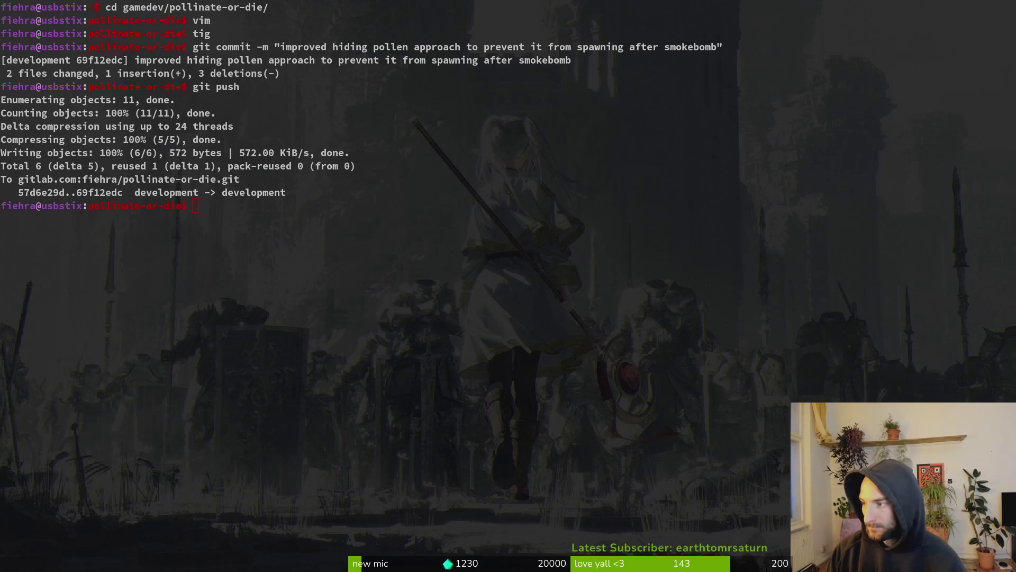
pyautogui.hotkey('alt', 'Tab')
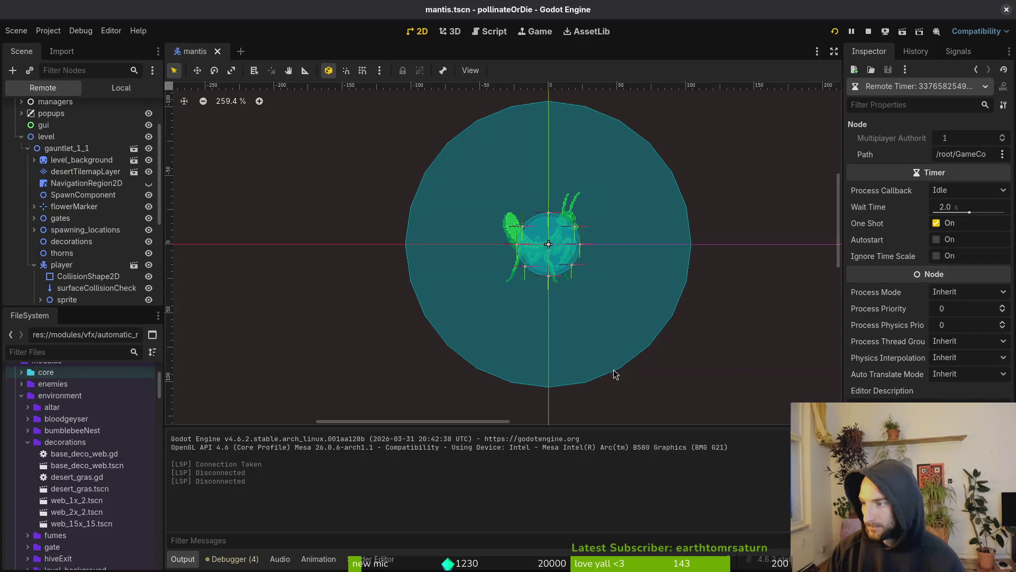
# Review the vfx layer's cels through the metamorphosis frames, from 27 up to 43
pyautogui.hotkey('alt', 'Tab')
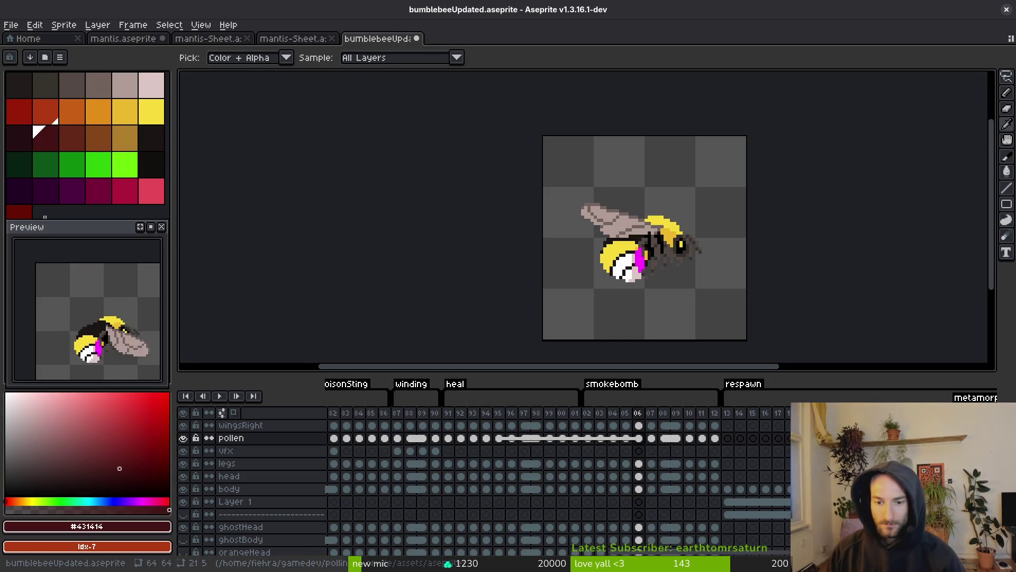
pyautogui.hscroll(5, 527, 470)
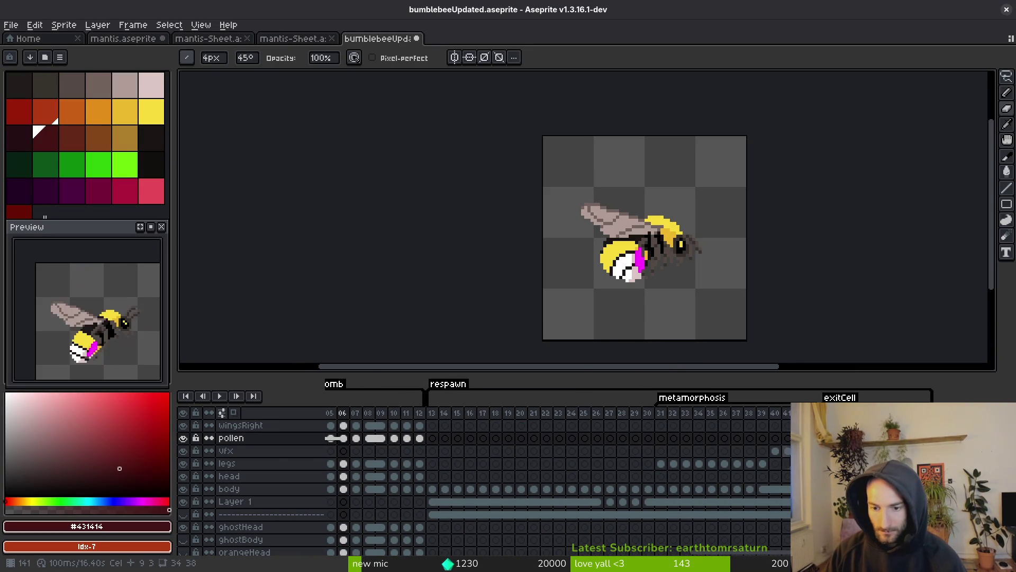
pyautogui.click(762, 450)
pyautogui.hscroll(1, 741, 476)
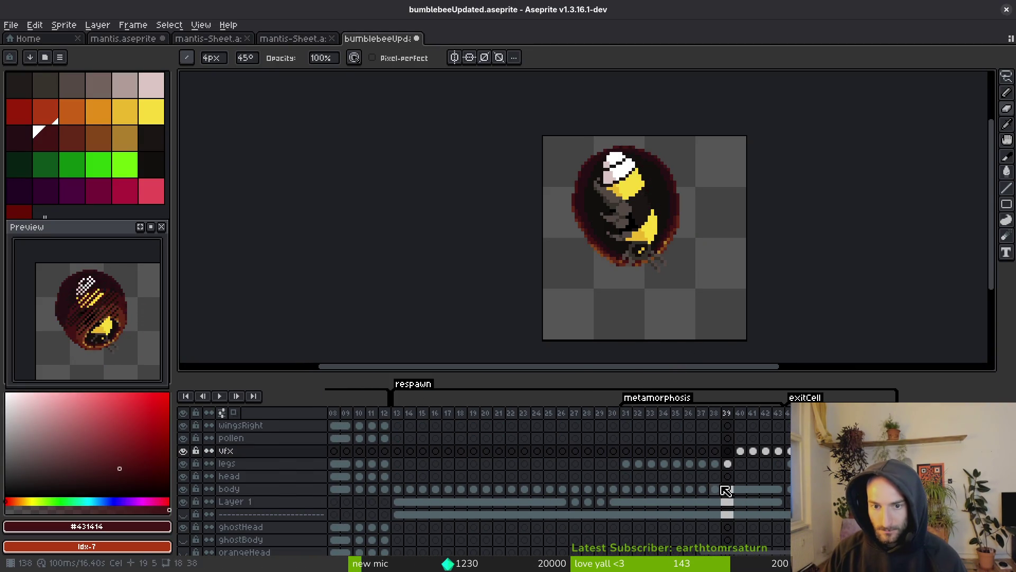
pyautogui.press('Right')
pyautogui.press('Right')
pyautogui.press('Right')
pyautogui.press('Right')
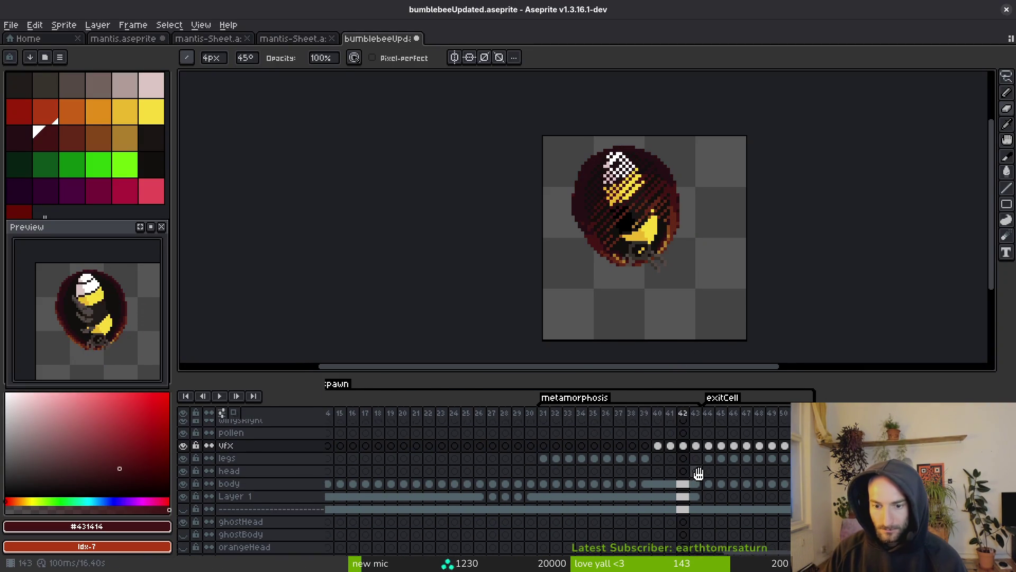
pyautogui.press('Right')
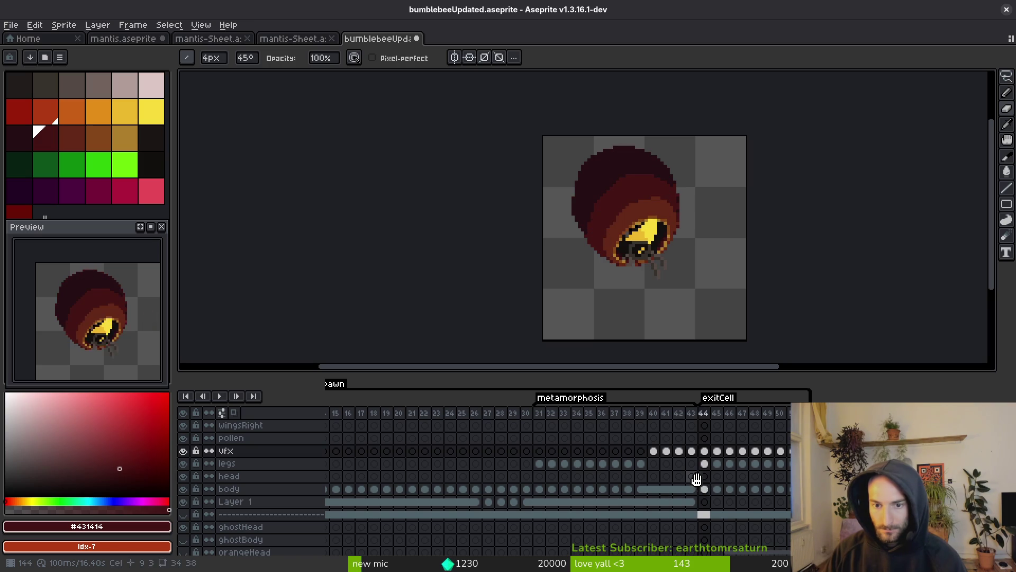
pyautogui.click(351, 450)
pyautogui.click(488, 450)
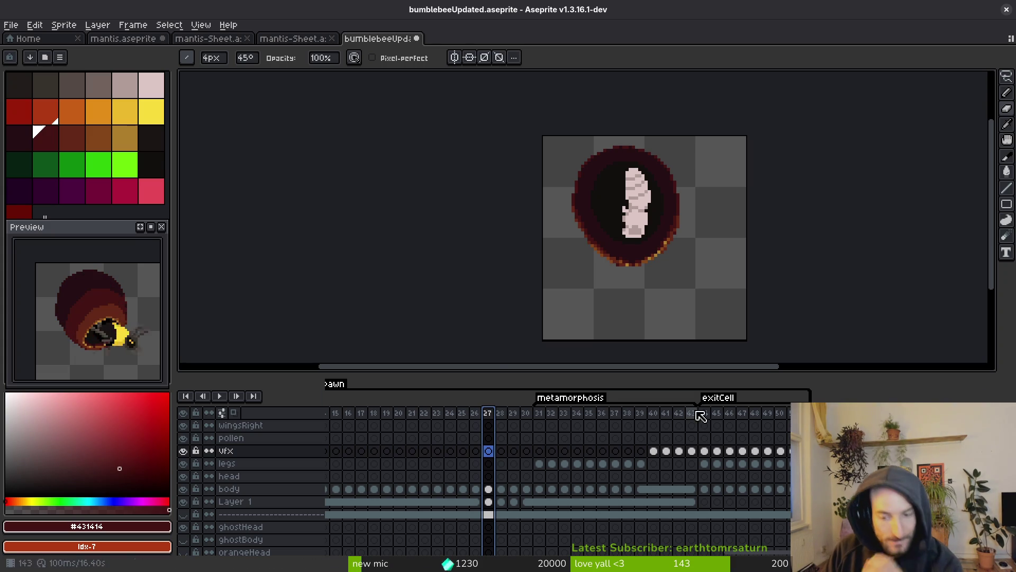
pyautogui.click(692, 451)
# Select vfx cels 39–41 and move them one frame earlier to 38–40
pyautogui.moveTo(653, 451); pyautogui.dragTo(691, 450)
pyautogui.press('Return')
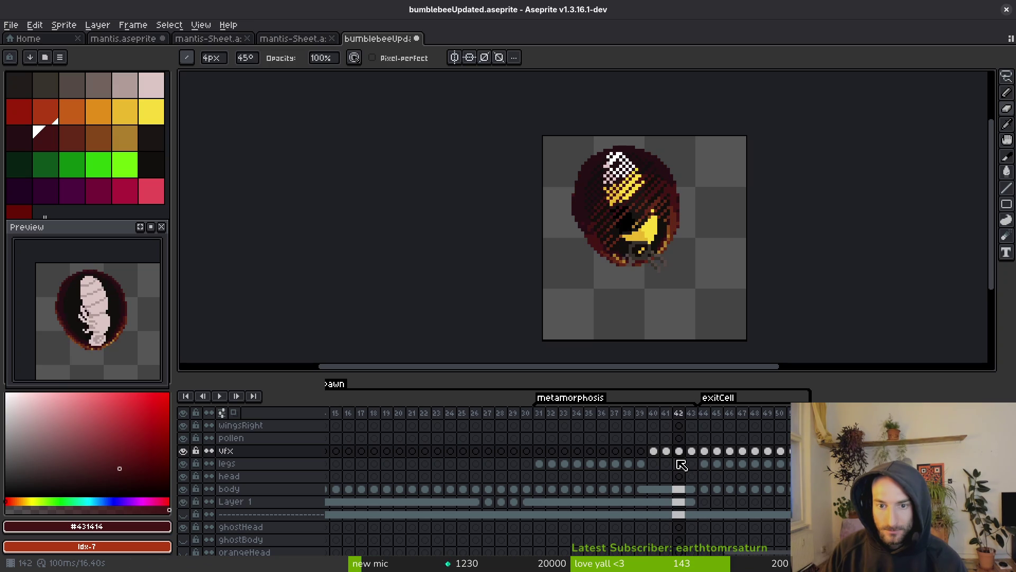
pyautogui.moveTo(679, 451); pyautogui.dragTo(647, 459)
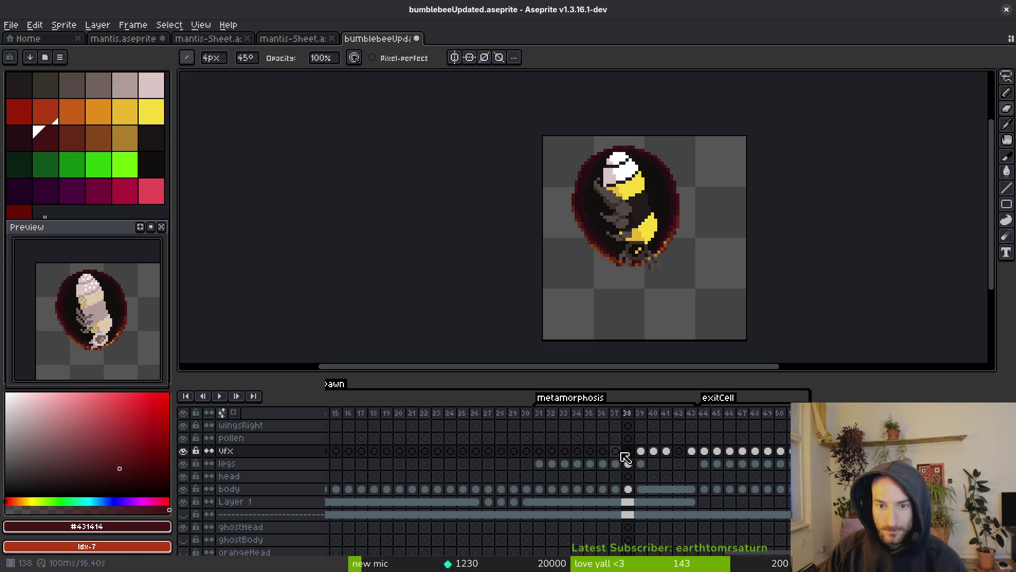
pyautogui.moveTo(640, 451)
pyautogui.mouseDown()
pyautogui.moveTo(665, 453)
pyautogui.moveTo(641, 462)
pyautogui.mouseUp()
pyautogui.click(659, 467)
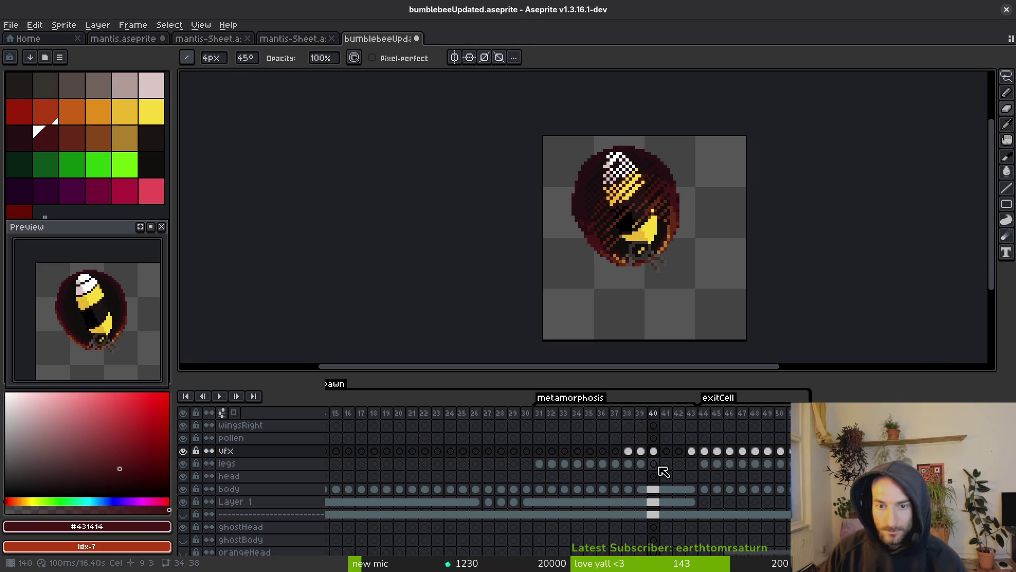
pyautogui.click(688, 454)
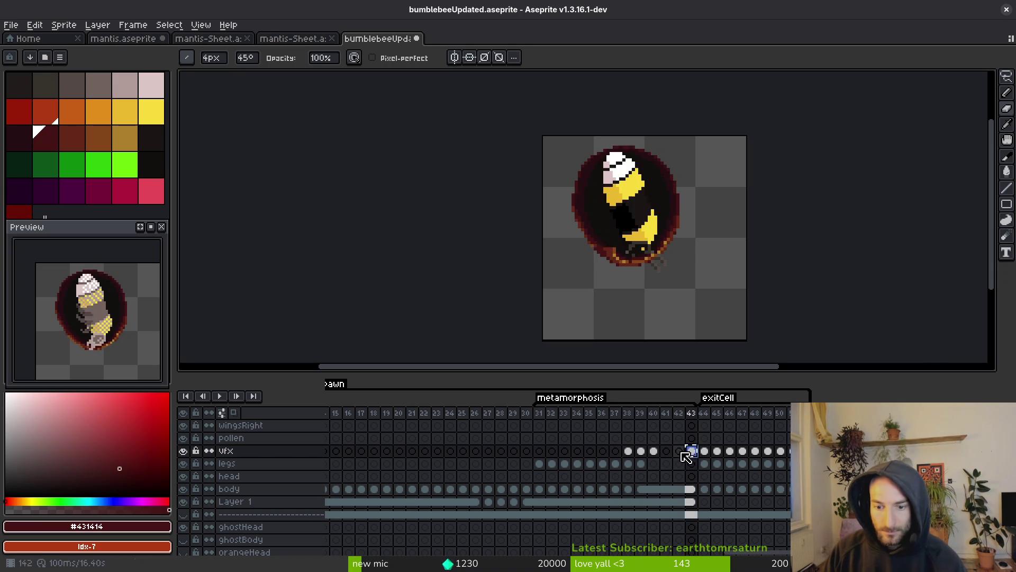
pyautogui.click(675, 453)
pyautogui.scroll(3, 644, 233)
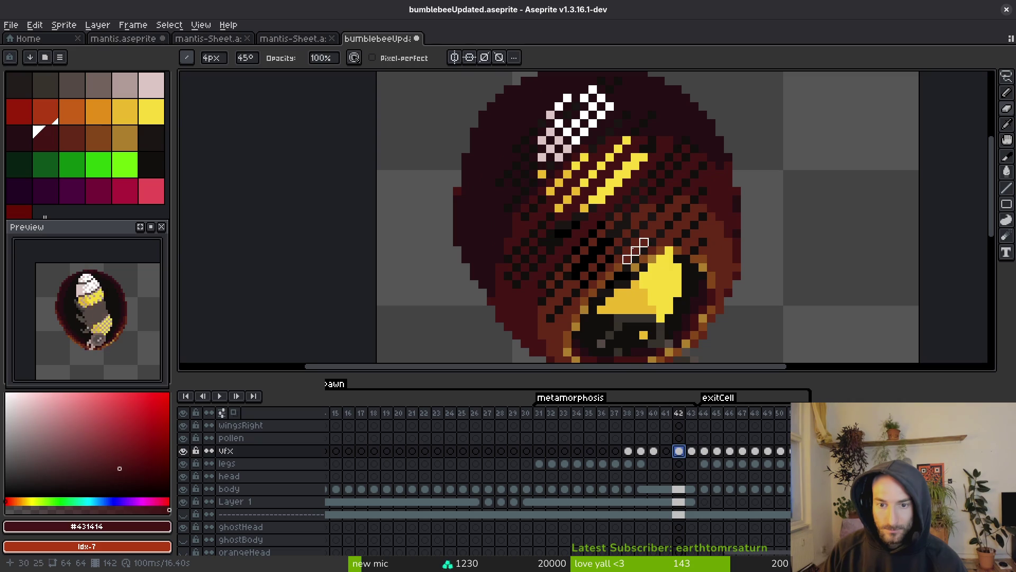
# Compare cocoon frames 40 and 43, then zoom in on frame 42 for retouching
pyautogui.press('Escape')
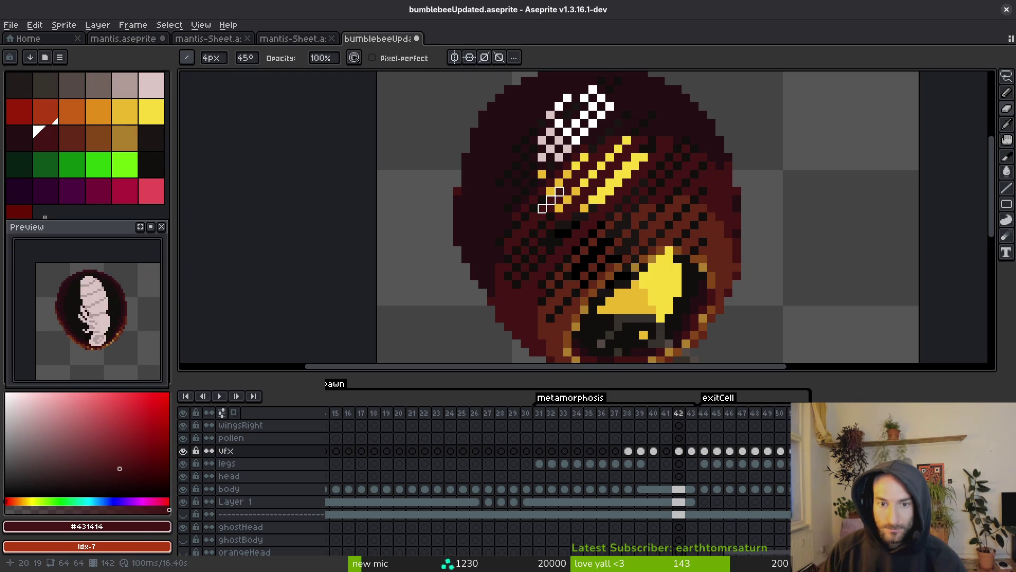
pyautogui.press('i')
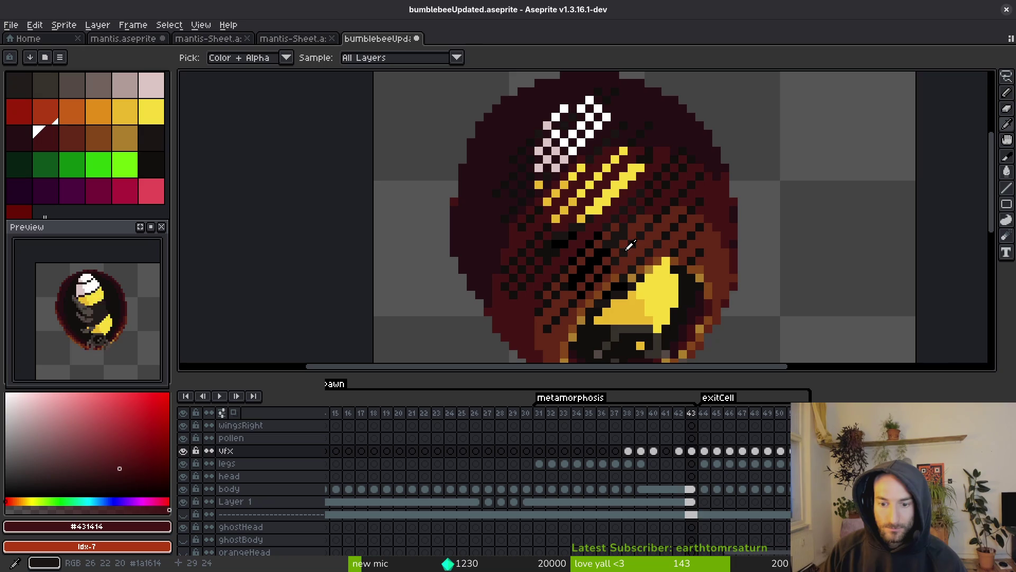
pyautogui.click(654, 450)
pyautogui.click(692, 451)
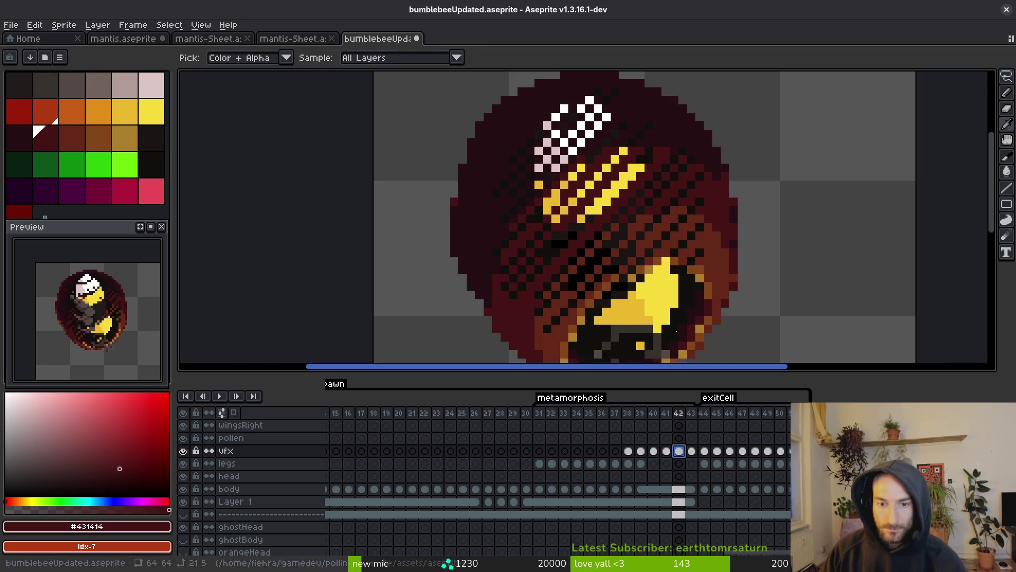
pyautogui.press('Left')
pyautogui.scroll(1, 618, 254)
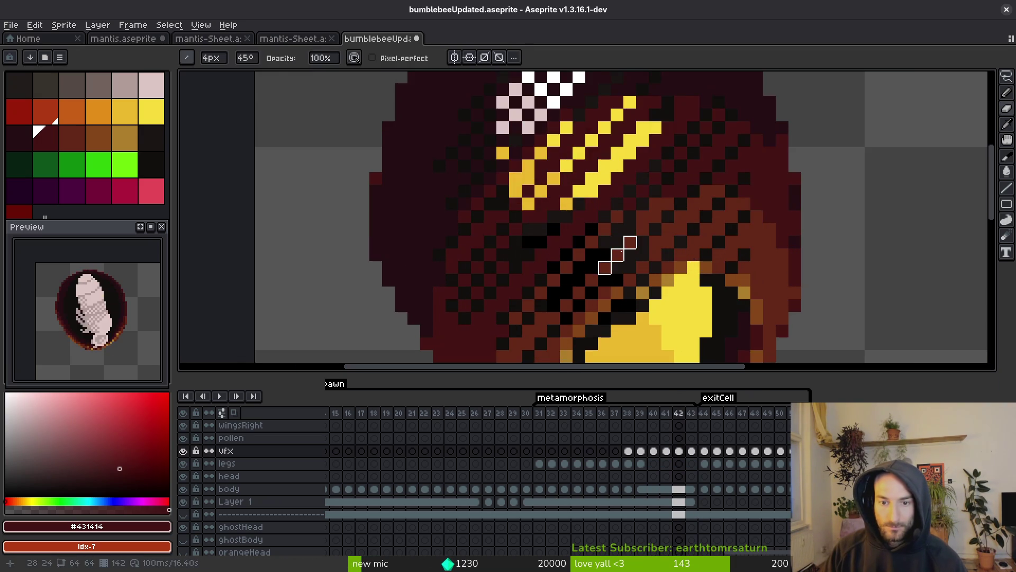
pyautogui.scroll(-2, 644, 272)
pyautogui.scroll(1, 635, 265)
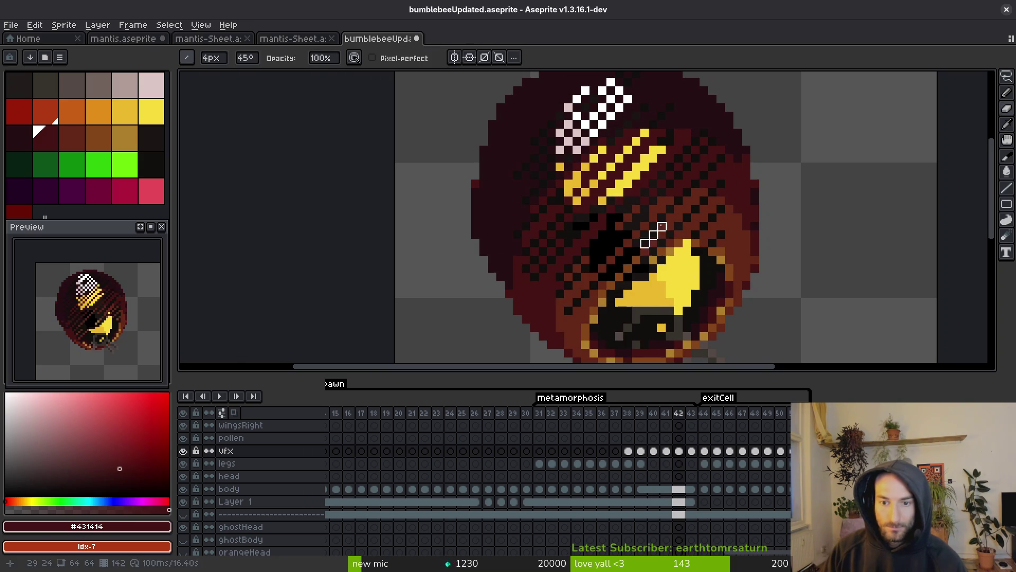
pyautogui.scroll(2, 619, 259)
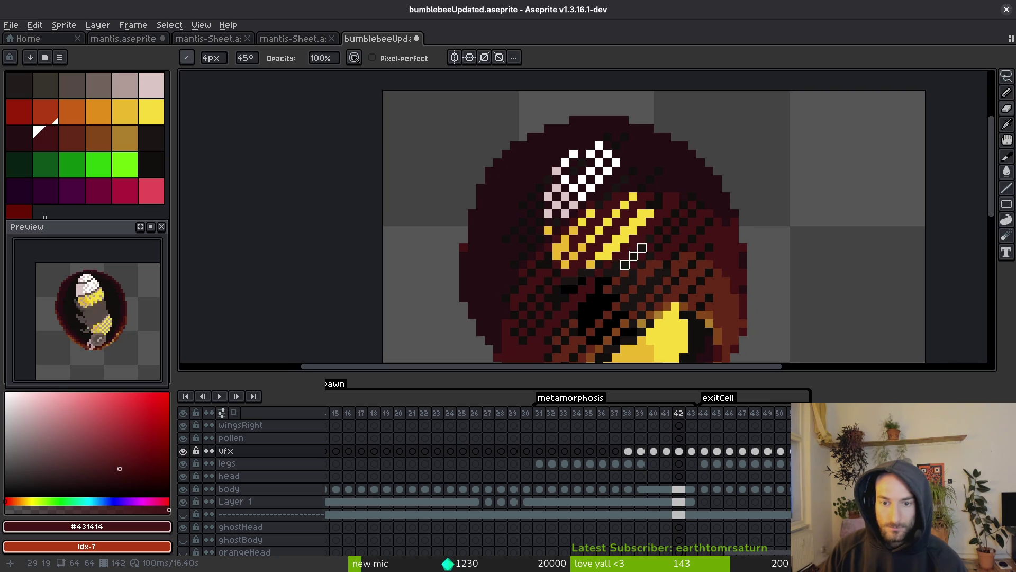
pyautogui.hscroll(-2, 609, 254)
pyautogui.scroll(-1, 609, 254)
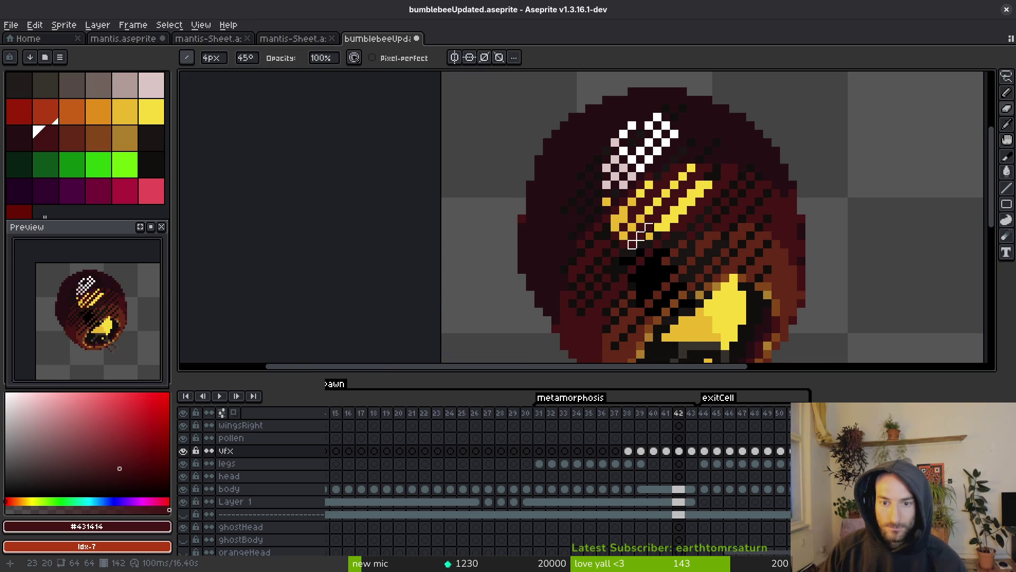
pyautogui.scroll(-2, 582, 194)
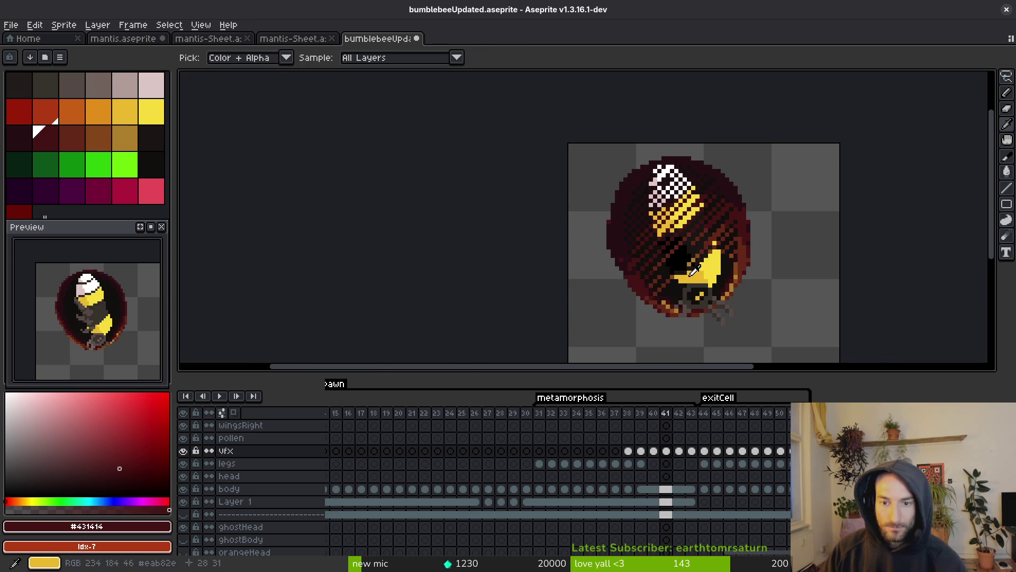
pyautogui.scroll(2, 652, 259)
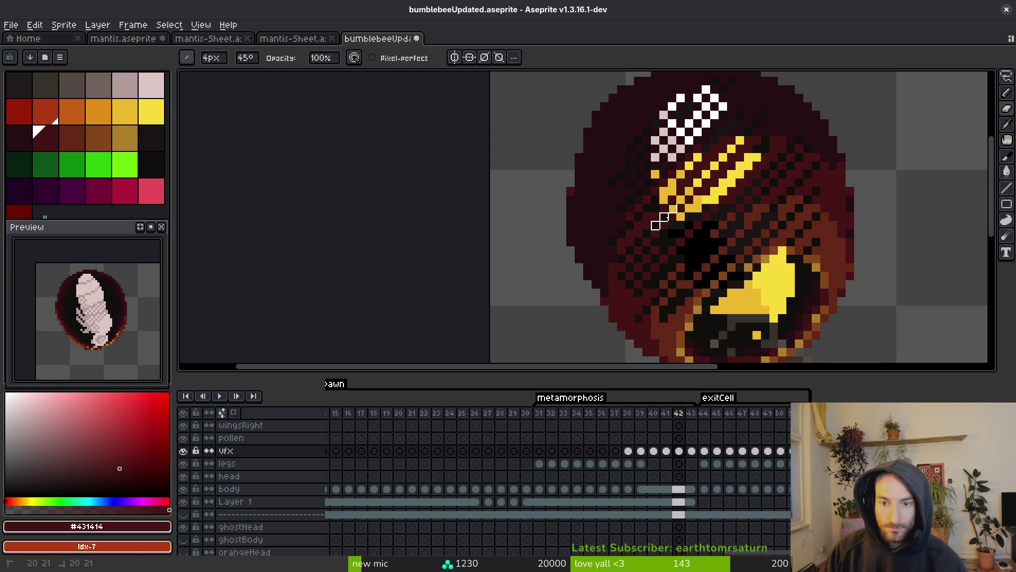
# Repaint the wing streaks on frames 41 and 42, alternating Pencil and Eyedropper
pyautogui.press('Left')
pyautogui.press('alt')
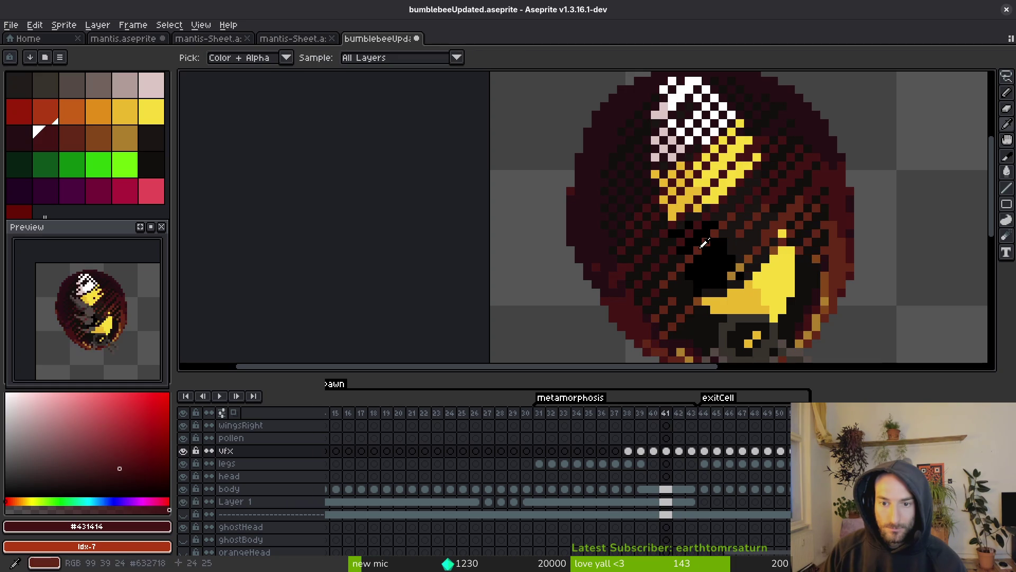
pyautogui.scroll(-2, 693, 288)
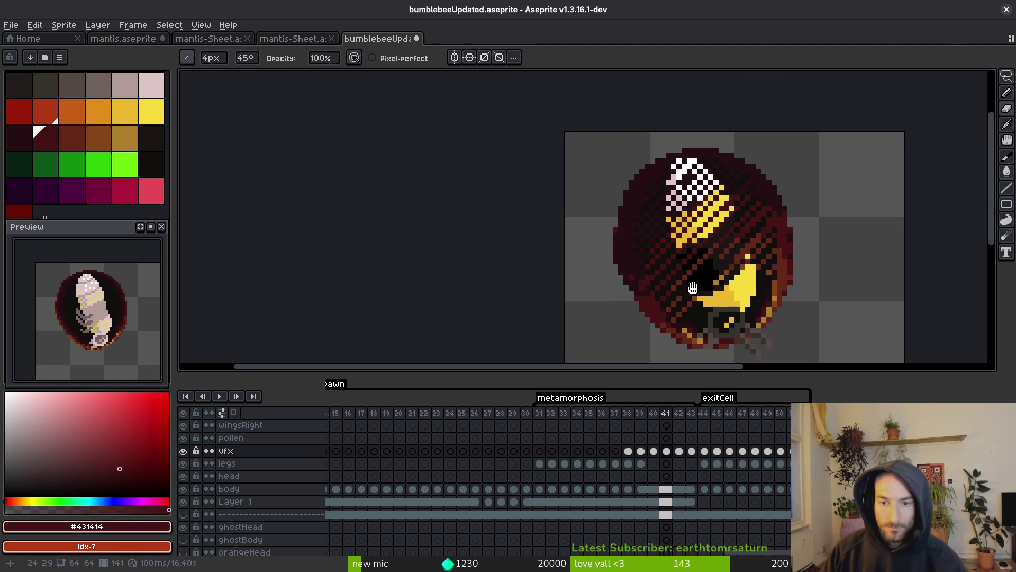
pyautogui.scroll(4, 685, 243)
pyautogui.press('Right')
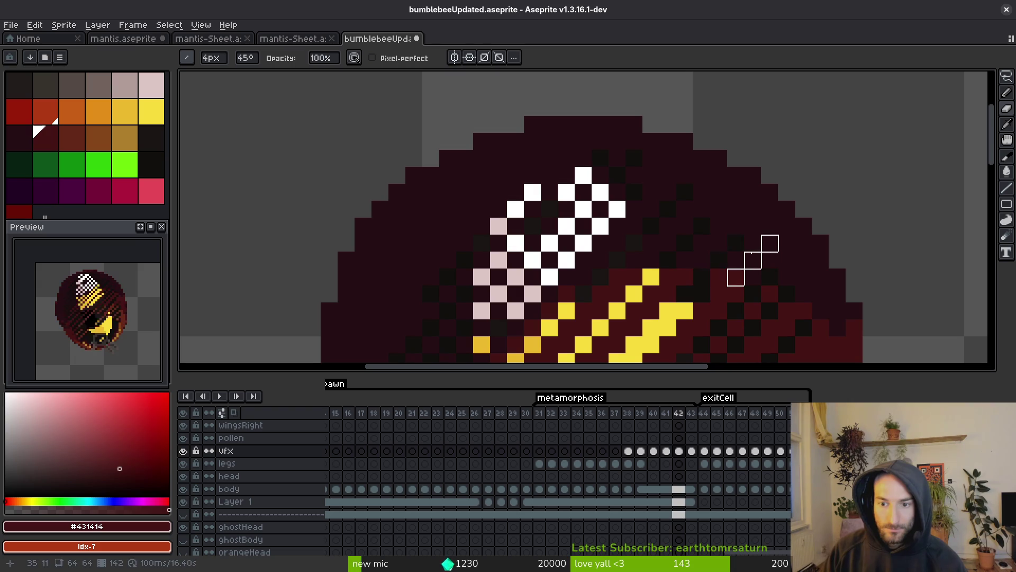
pyautogui.scroll(-5, 751, 259)
pyautogui.scroll(1, 758, 259)
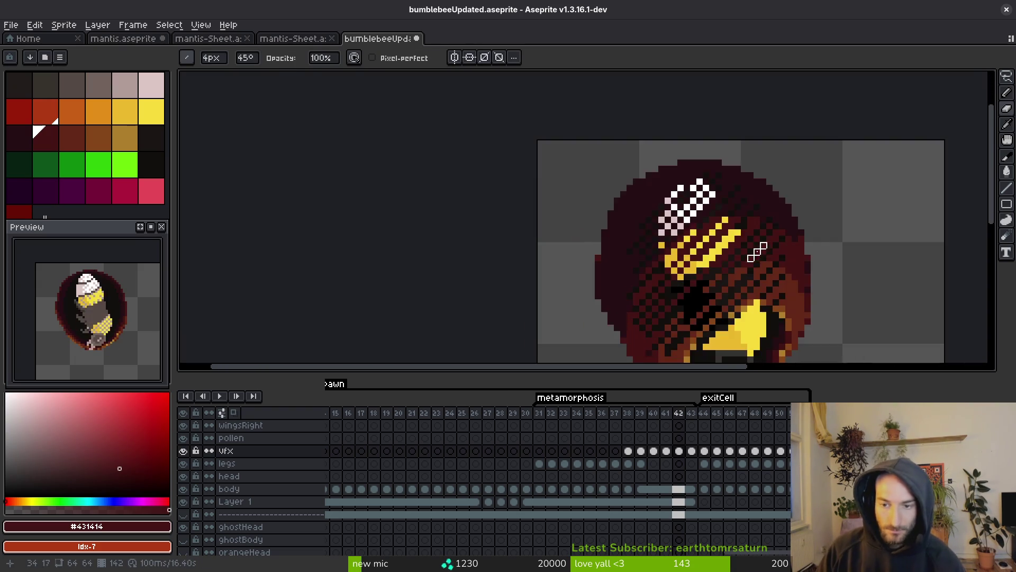
pyautogui.scroll(4, 758, 258)
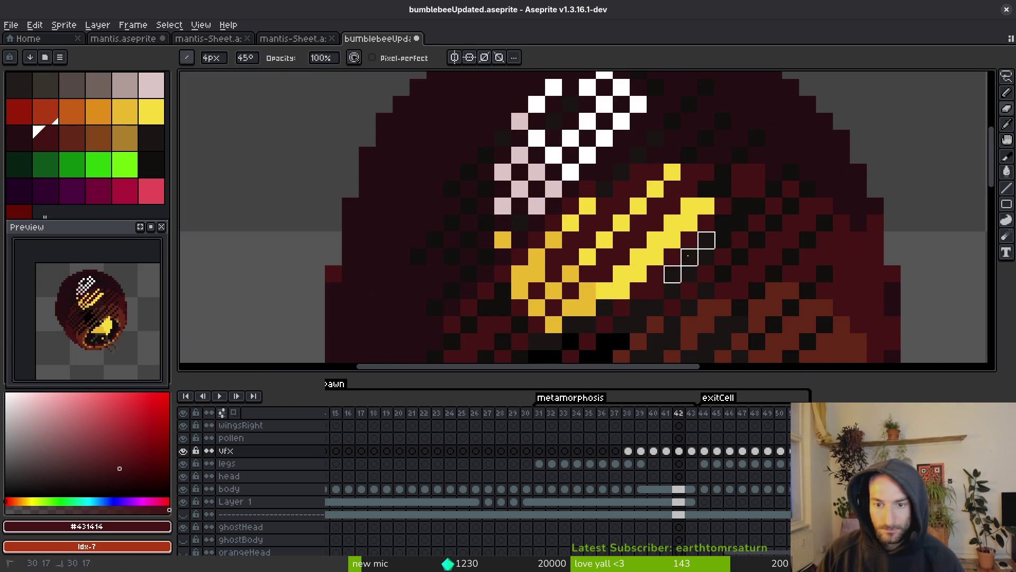
pyautogui.scroll(-4, 688, 256)
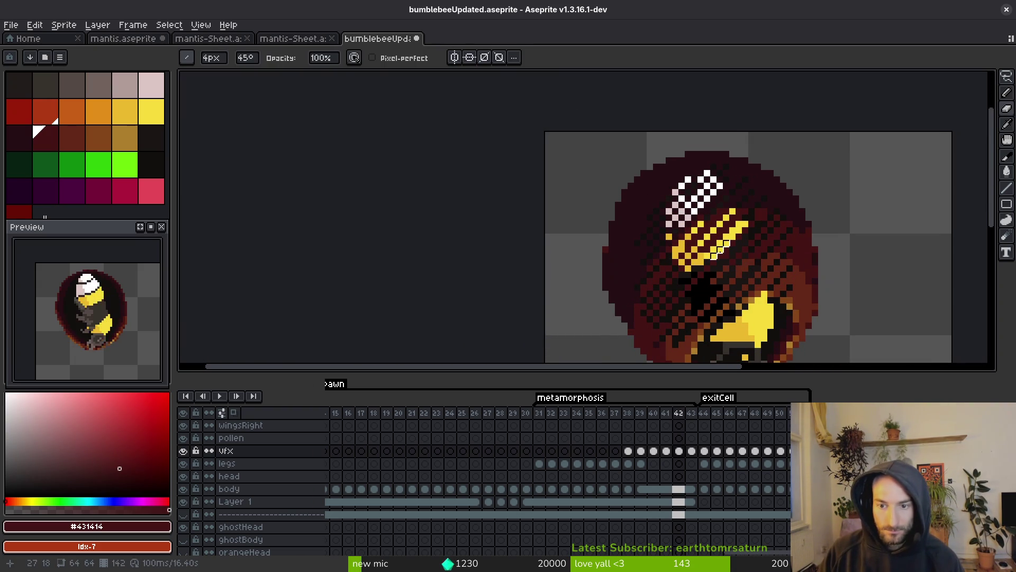
pyautogui.press('Left')
pyautogui.press('i')
pyautogui.press('Right')
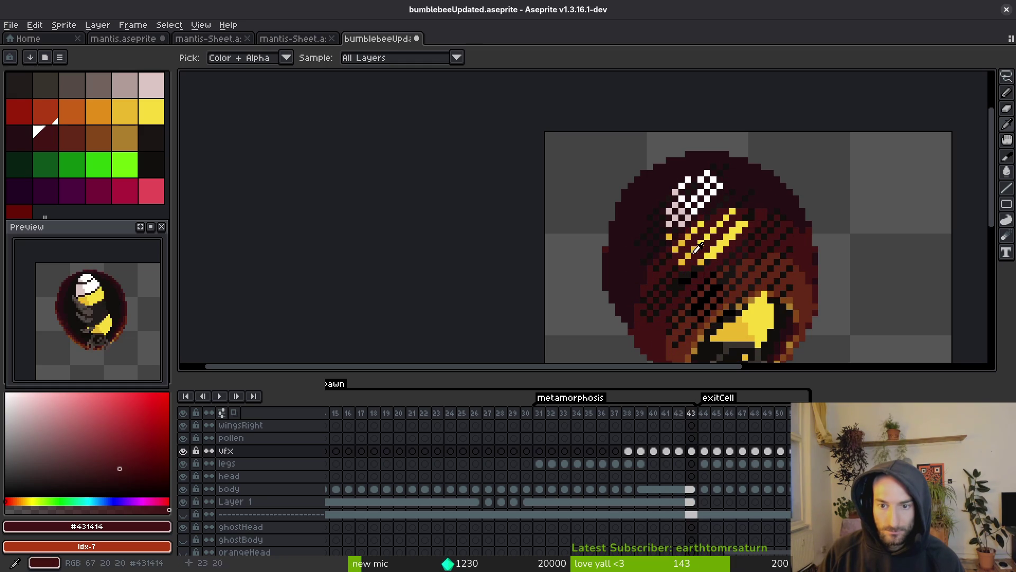
pyautogui.press('b')
pyautogui.scroll(2, 662, 190)
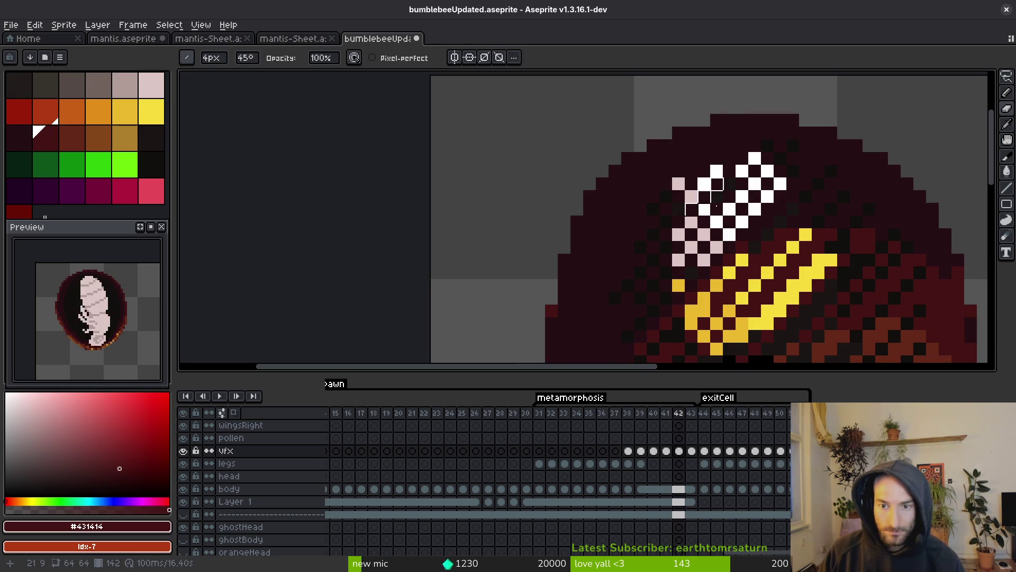
pyautogui.scroll(-3, 688, 206)
pyautogui.press('i')
pyautogui.press('Left')
pyautogui.press('Right')
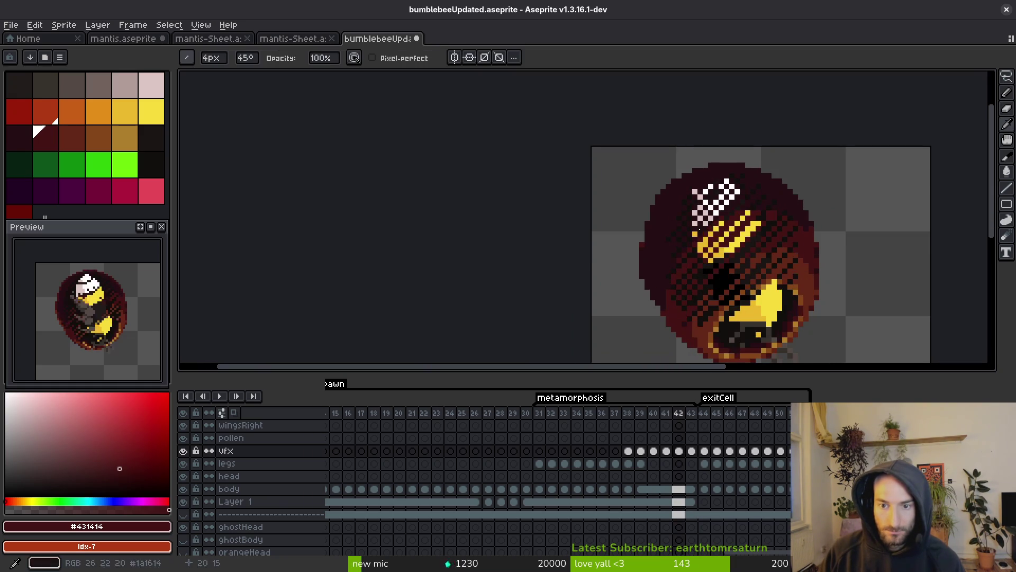
pyautogui.press('b')
pyautogui.scroll(3, 630, 242)
pyautogui.scroll(-3, 645, 239)
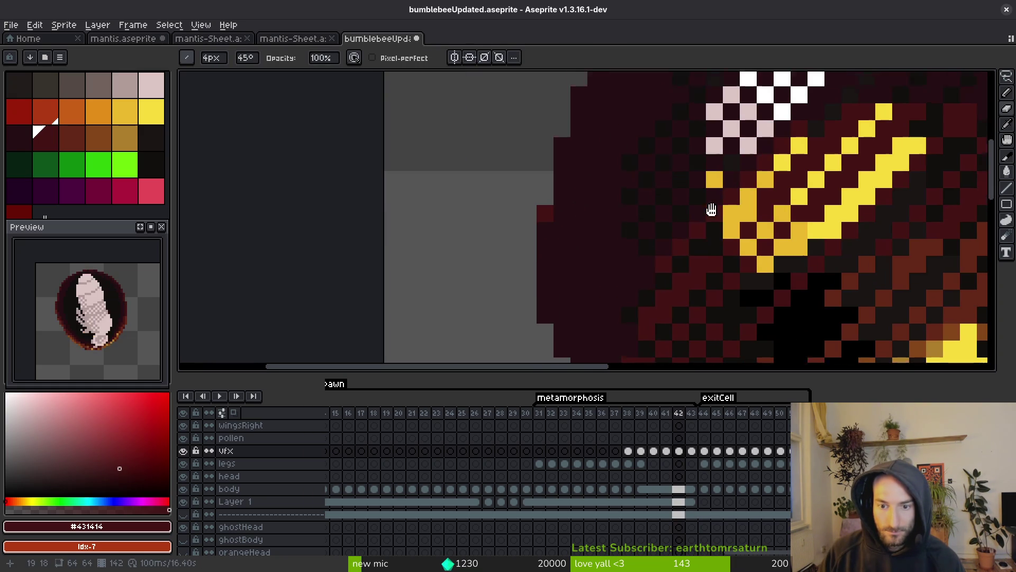
pyautogui.scroll(-3, 674, 238)
# Clean up dark patches on frames 41–43, compare against frame 39, and save the file
pyautogui.press('i')
pyautogui.press('b')
pyautogui.scroll(3, 640, 228)
pyautogui.scroll(-3, 642, 224)
pyautogui.press('i')
pyautogui.press('Right')
pyautogui.press('Left')
pyautogui.press('Left')
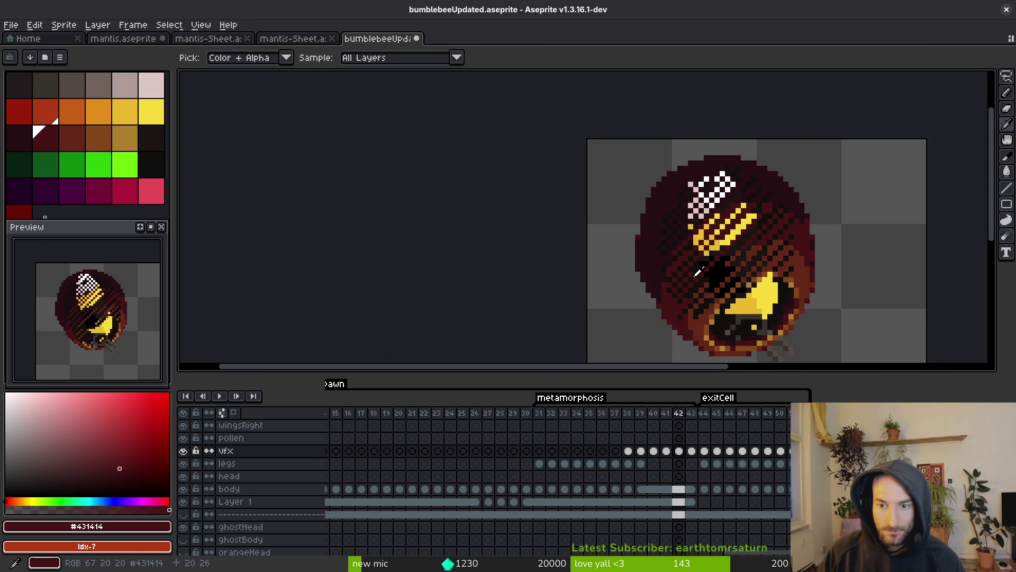
pyautogui.press('b')
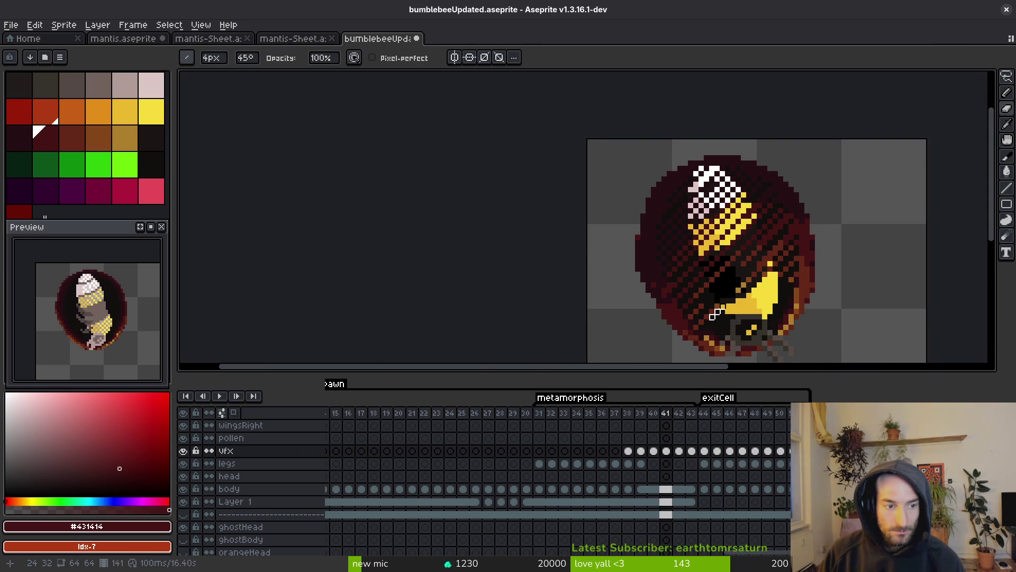
pyautogui.press('i')
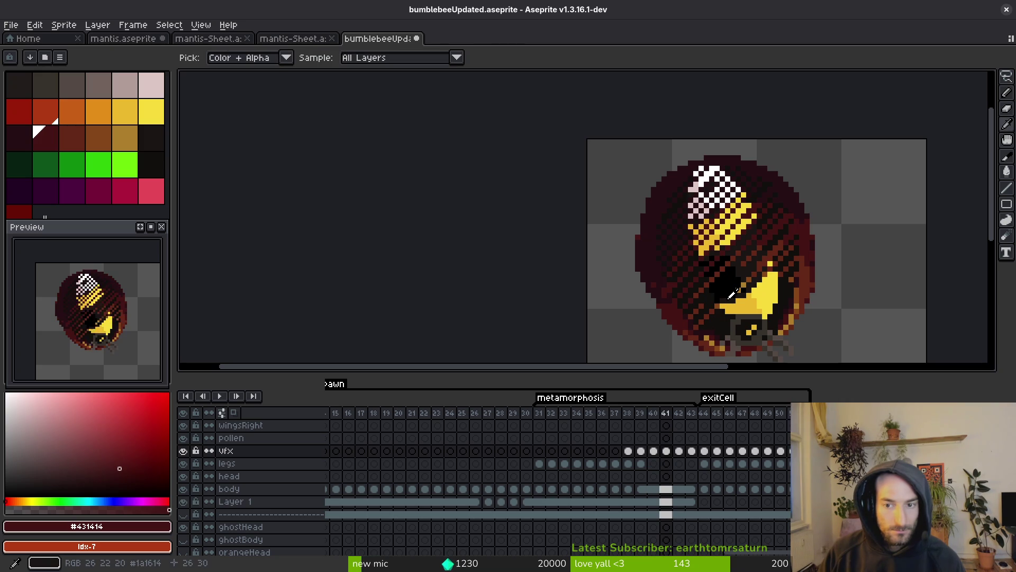
pyautogui.press('Left')
pyautogui.press('Left')
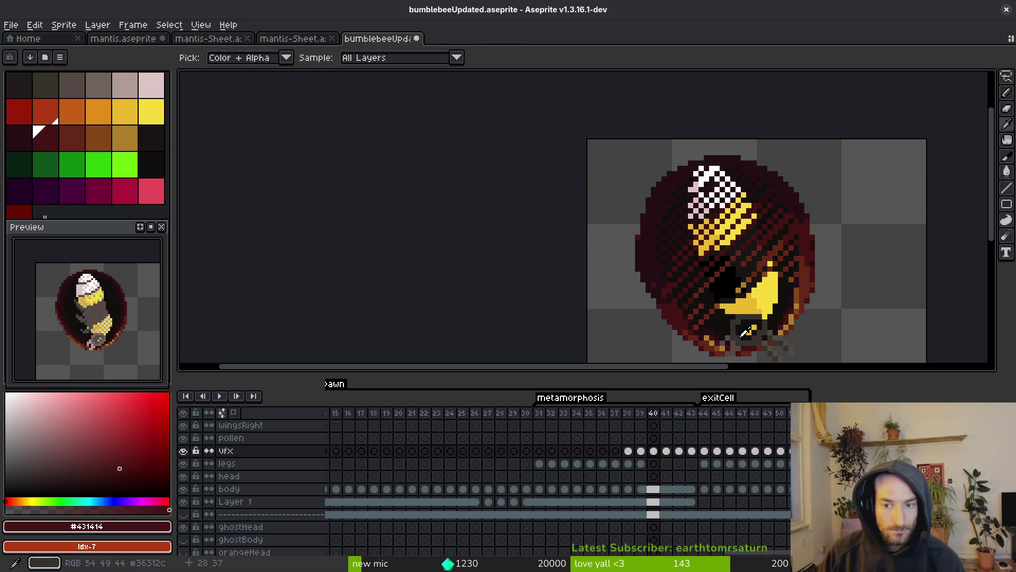
pyautogui.press('Right')
pyautogui.press('Right')
pyautogui.press('Left')
pyautogui.press('Left')
pyautogui.press('Right')
pyautogui.press('Right')
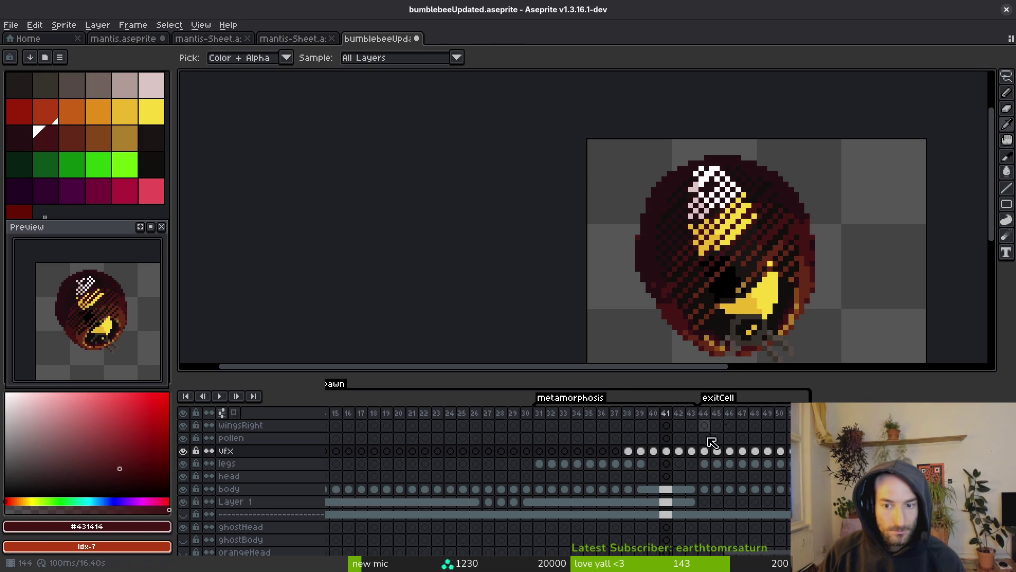
pyautogui.press('Right')
pyautogui.hotkey('ctrl', 's')
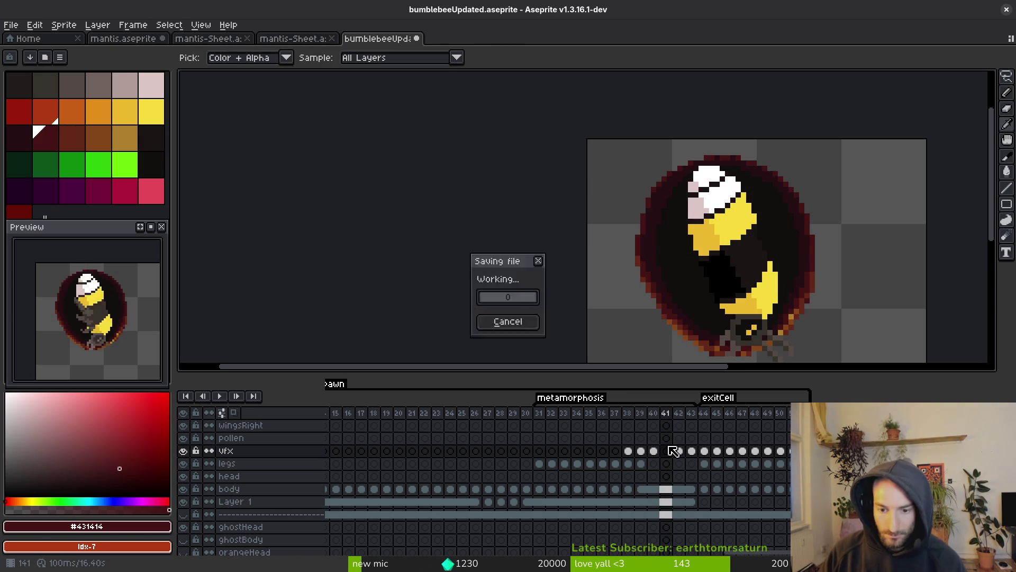
# Shift the vfx cocoon cels for frames 41–43 one frame earlier on the timeline
pyautogui.press('Right')
pyautogui.press('Right')
pyautogui.press('Left')
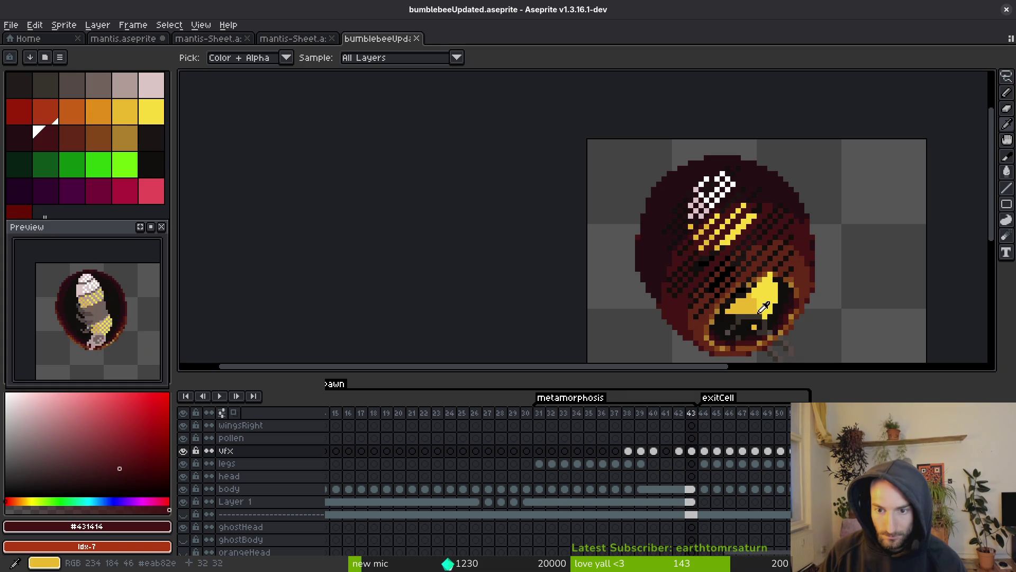
pyautogui.moveTo(691, 450); pyautogui.dragTo(666, 450)
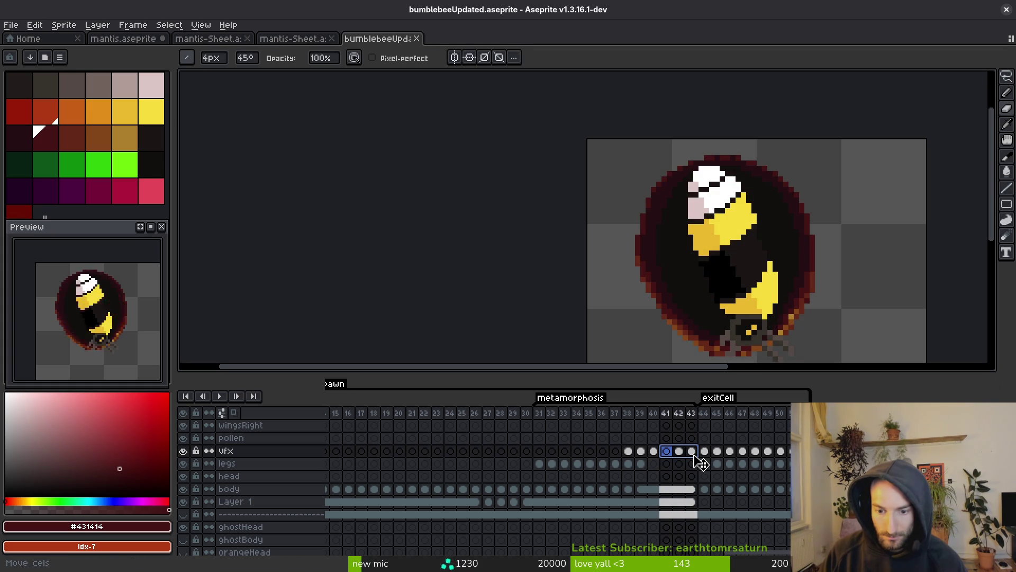
pyautogui.moveTo(679, 451)
pyautogui.mouseDown()
pyautogui.moveTo(693, 454)
pyautogui.moveTo(679, 453)
pyautogui.mouseUp()
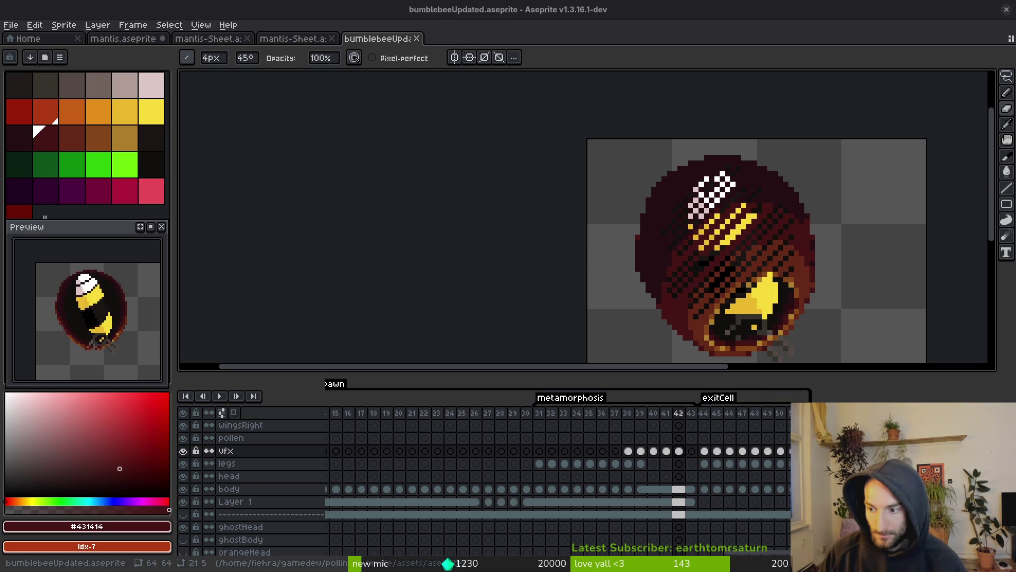
# Pan the canvas to show the whole cocoon sprite, then bring up the running pollinateOrDie game
pyautogui.moveTo(759, 294); pyautogui.dragTo(691, 279)
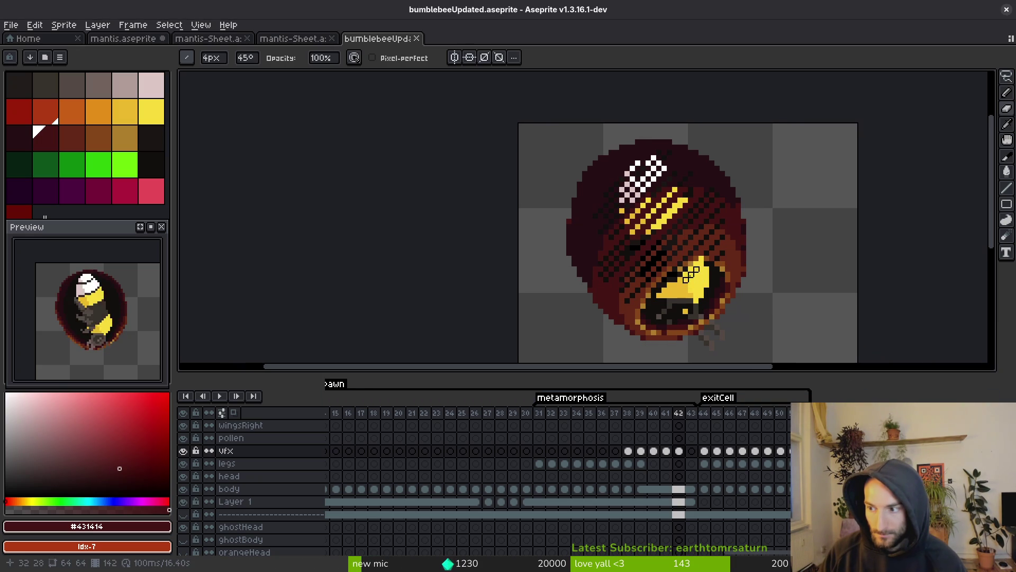
pyautogui.press('i')
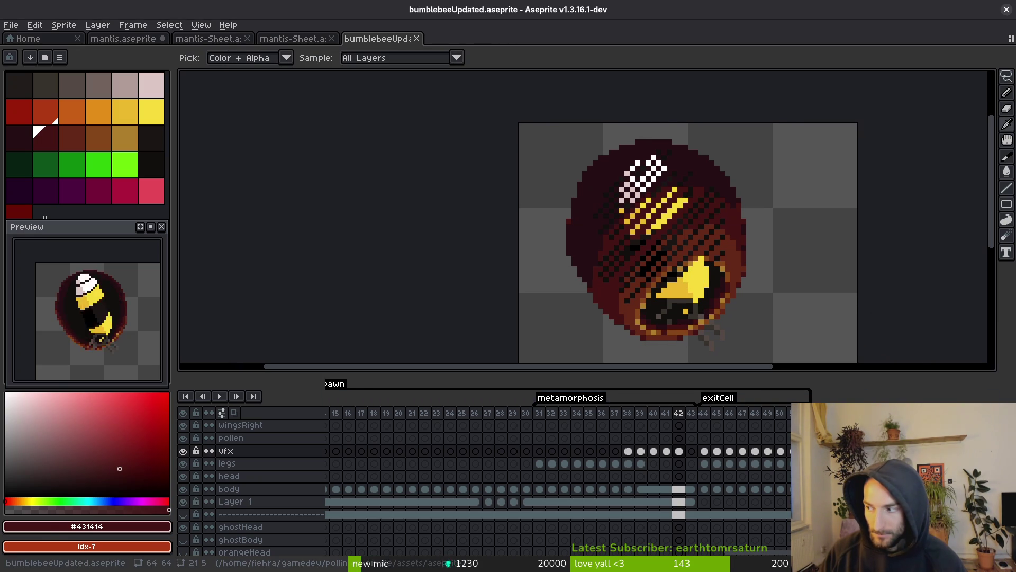
pyautogui.hotkey('alt', 'Tab')
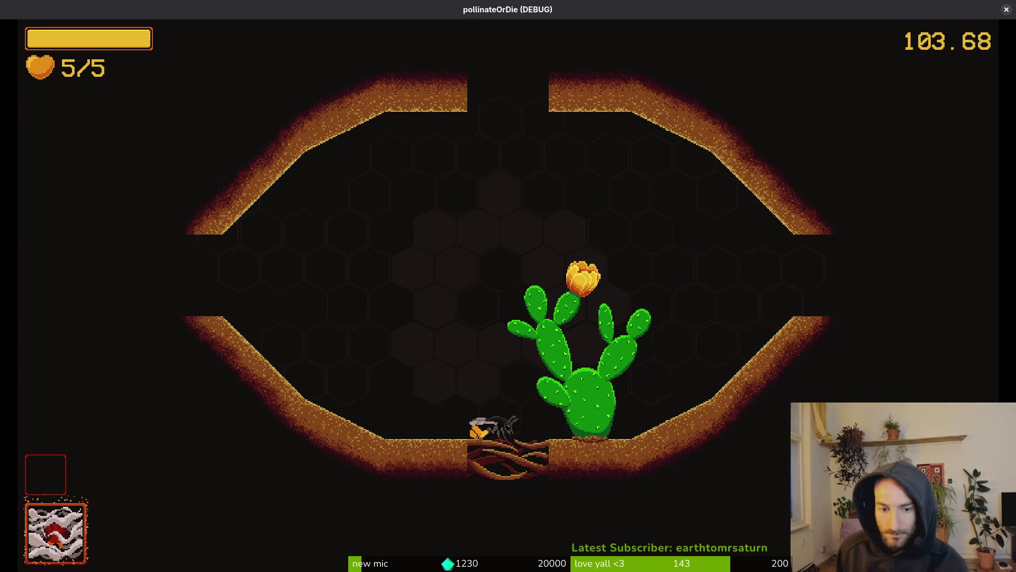
# Fly the bee up from the roots with W, then return to Aseprite
pyautogui.press('w')
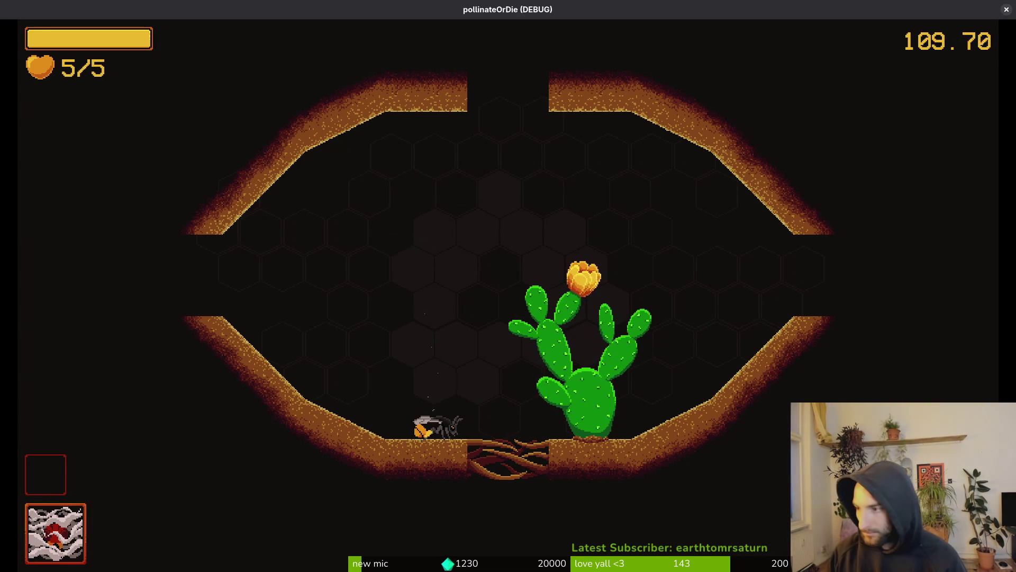
pyautogui.hotkey('alt', 'Tab')
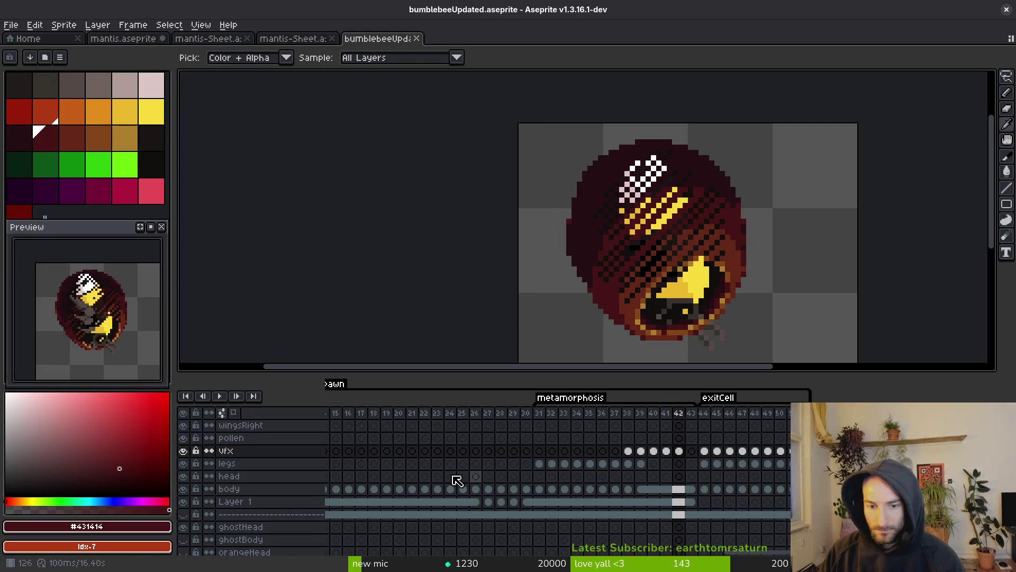
# Inspect the pollen and vfx cels at frame 102, then save bumblebeeUpdated.aseprite
pyautogui.hscroll(10, 728, 469)
pyautogui.click(492, 436)
pyautogui.keyDown('shift'); pyautogui.click(556, 435); pyautogui.keyUp('shift')
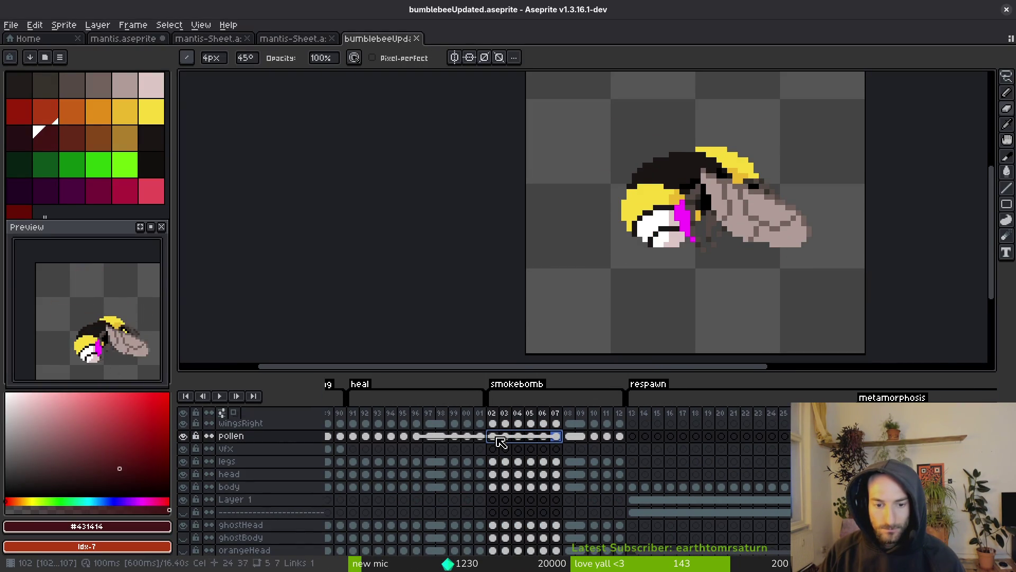
pyautogui.click(492, 435)
pyautogui.moveTo(497, 441); pyautogui.dragTo(558, 437)
pyautogui.click(493, 448)
pyautogui.hotkey('ctrl', 's')
# Step through vfx cocoon frames 142–145 and back to review them
pyautogui.hscroll(6, 531, 453)
pyautogui.click(653, 450)
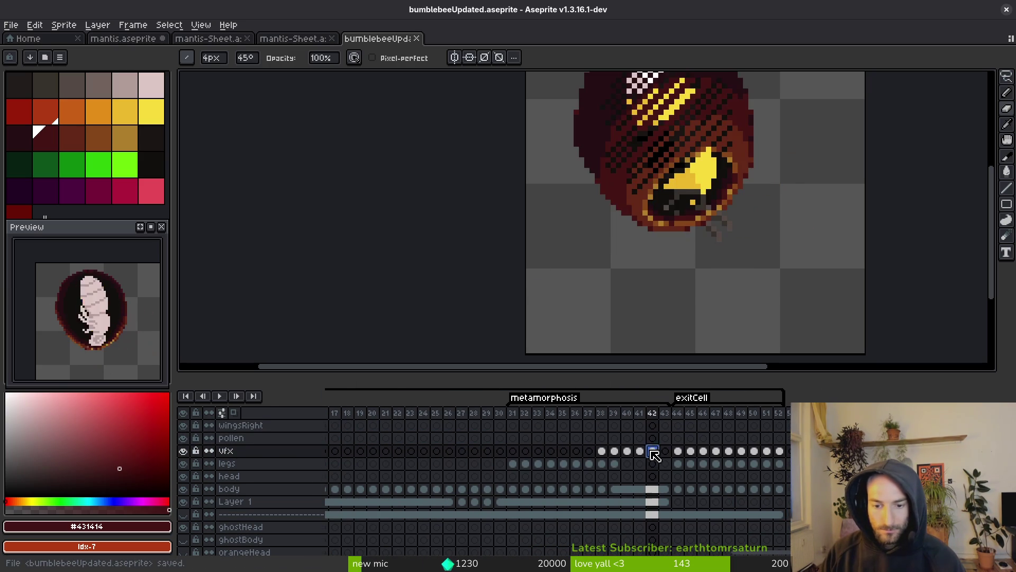
pyautogui.press('-')
pyautogui.click(678, 450)
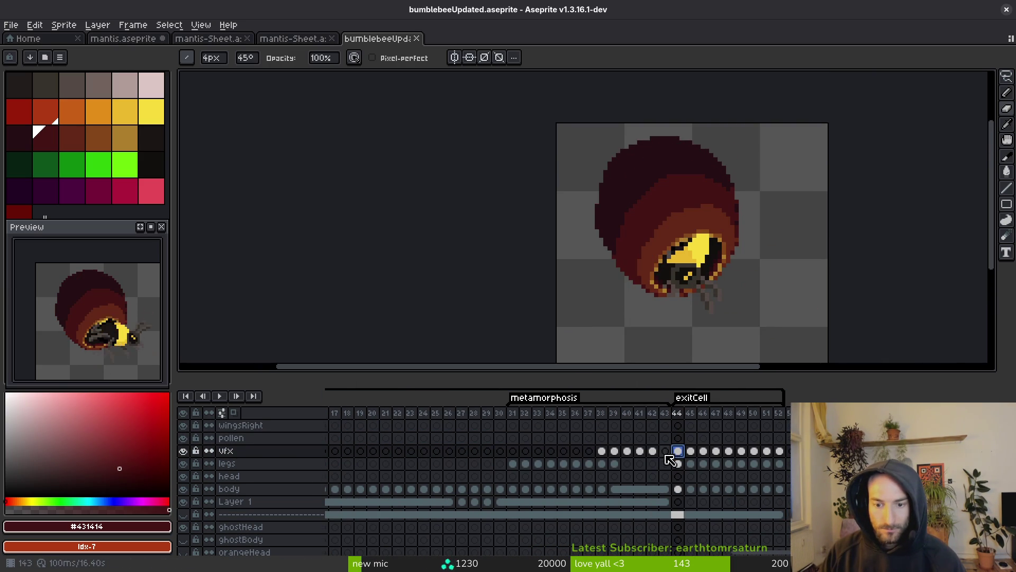
pyautogui.scroll(1, 681, 246)
pyautogui.press('.')
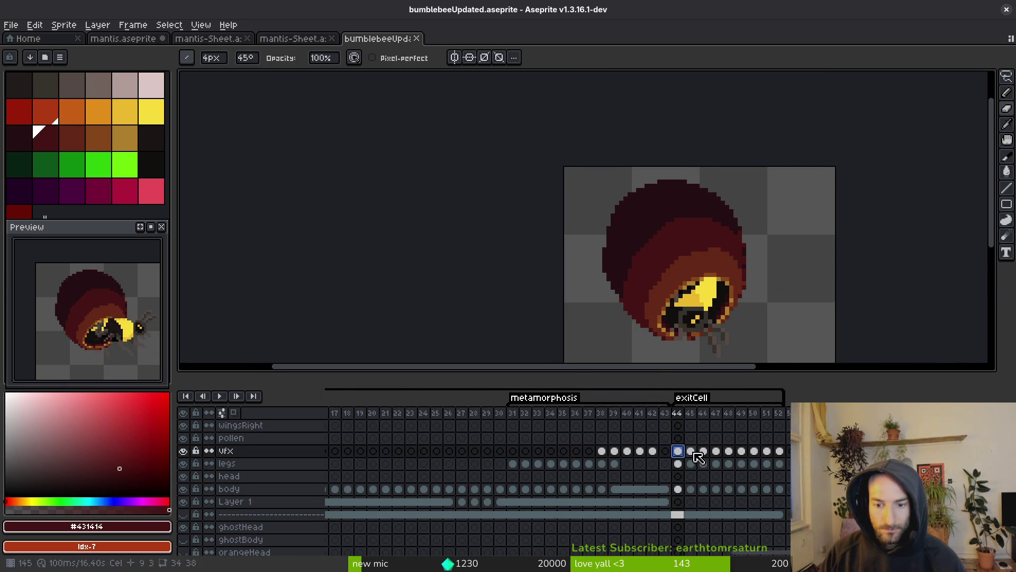
pyautogui.press('i')
pyautogui.press('-')
pyautogui.press(',')
pyautogui.press(',')
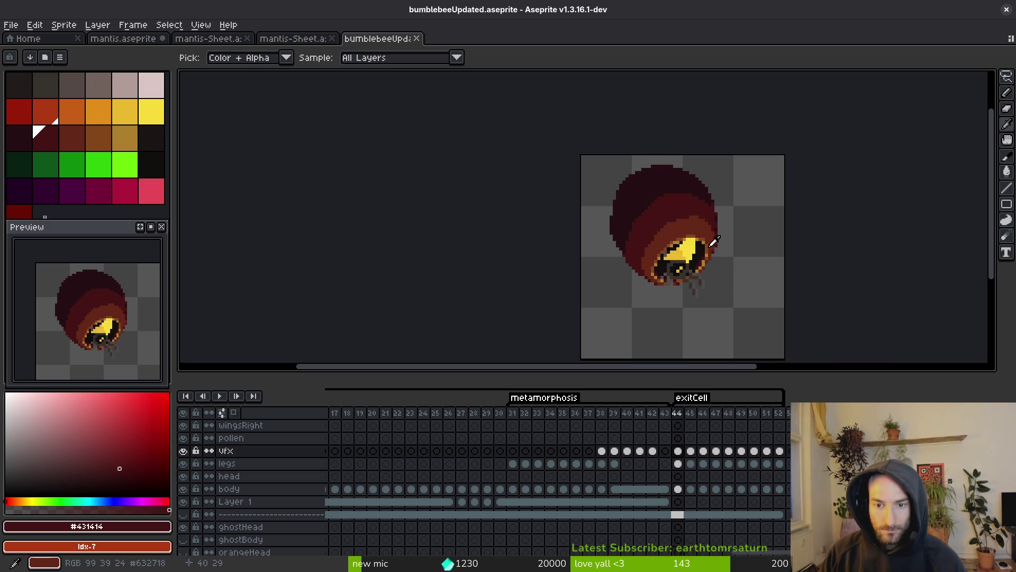
pyautogui.press('b')
pyautogui.press('i')
pyautogui.press(',')
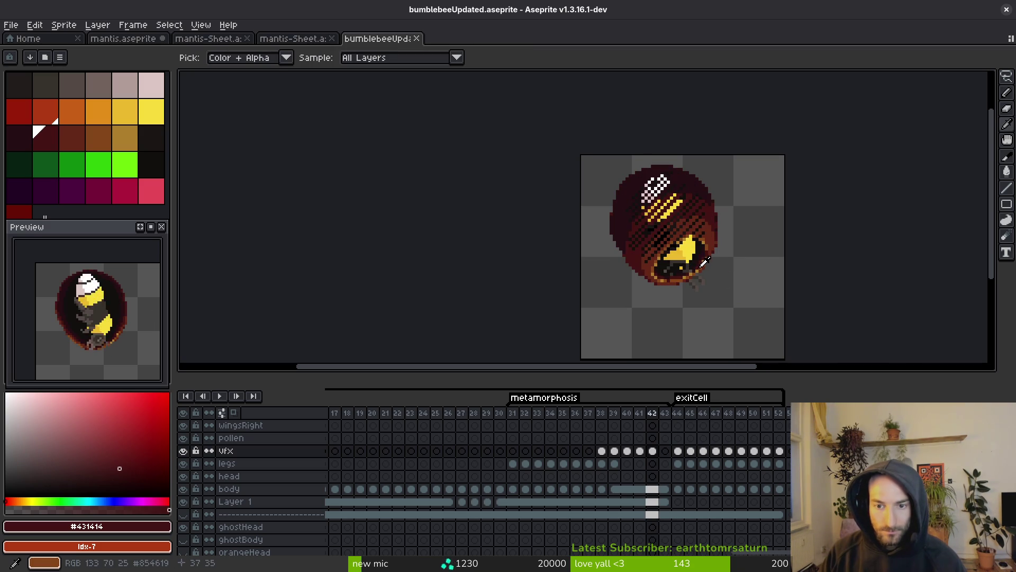
pyautogui.press(',')
pyautogui.press(',')
pyautogui.press(',')
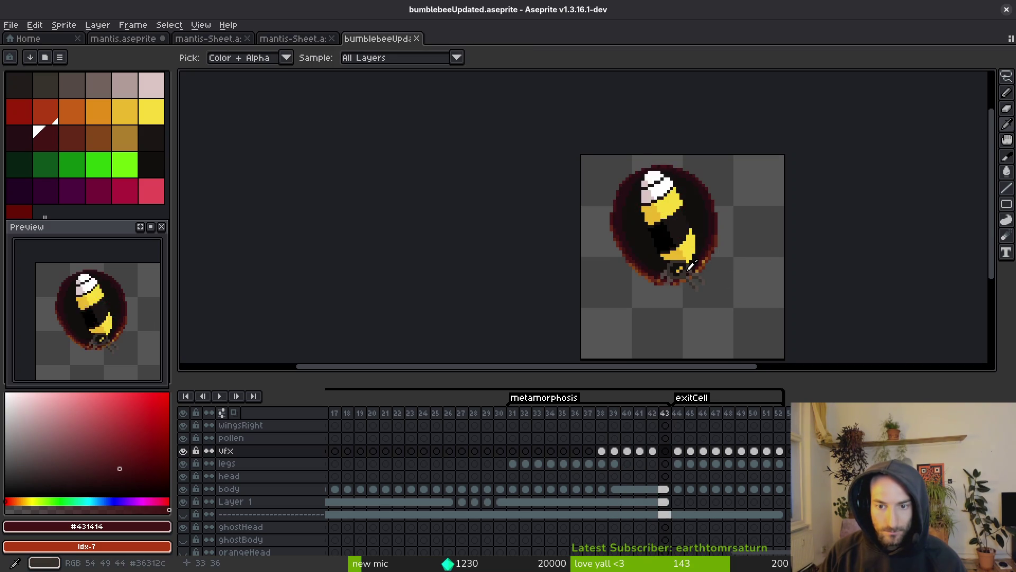
# Extend the black patch up and to the left on cocoon frame 40 with the brush
pyautogui.press('b')
pyautogui.scroll(1, 656, 239)
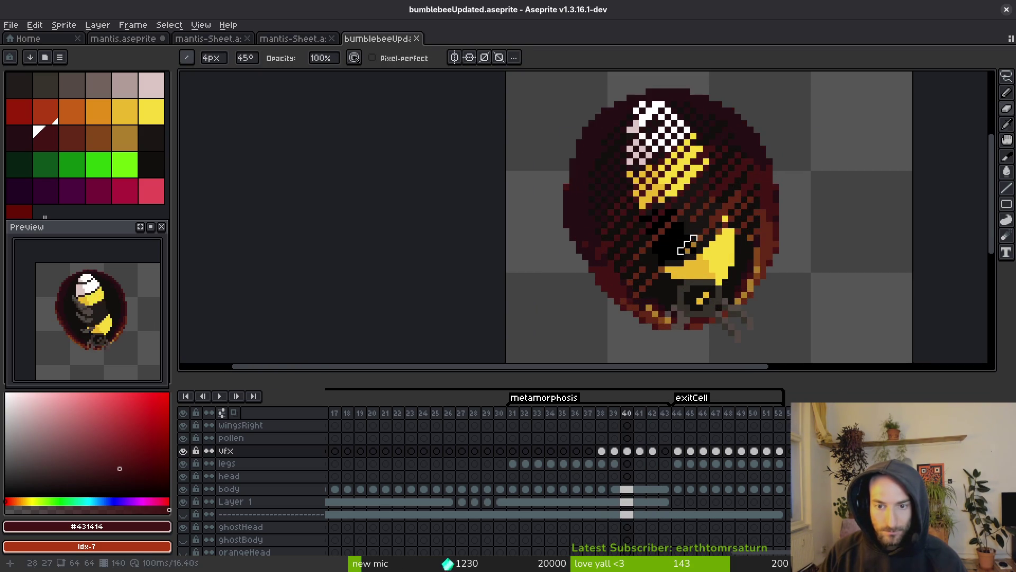
pyautogui.press('i')
pyautogui.press('.')
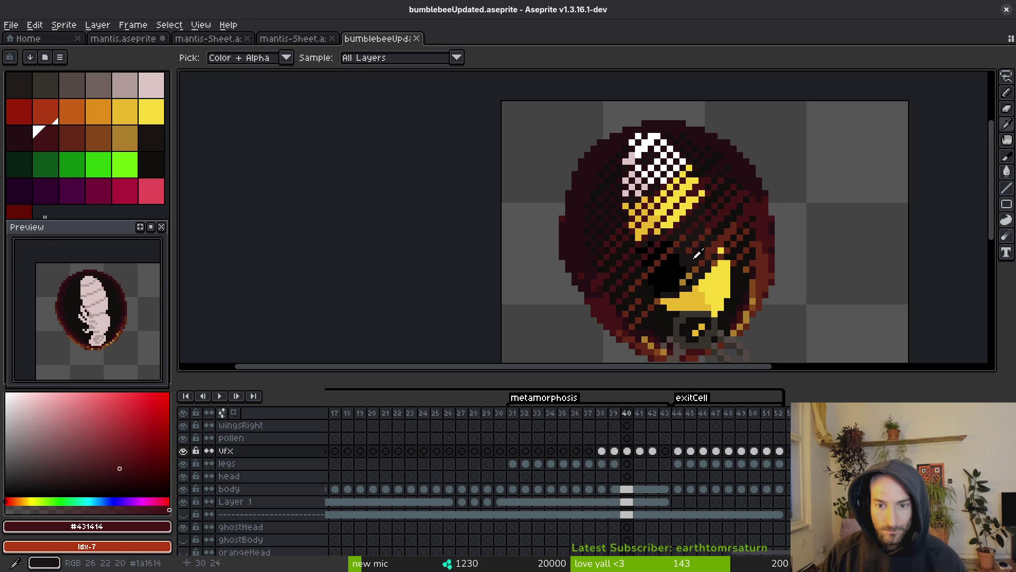
pyautogui.press(',')
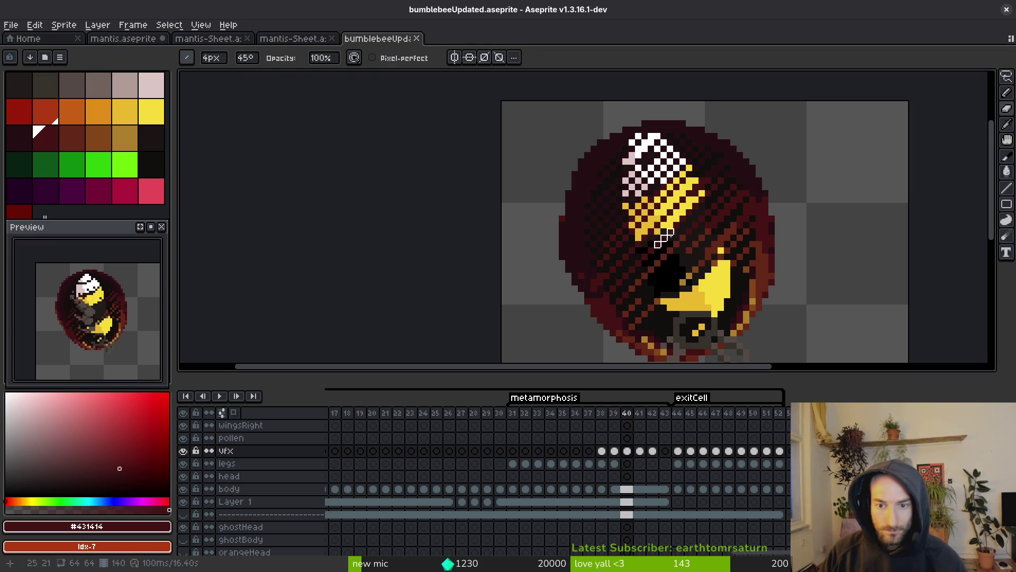
pyautogui.press('.')
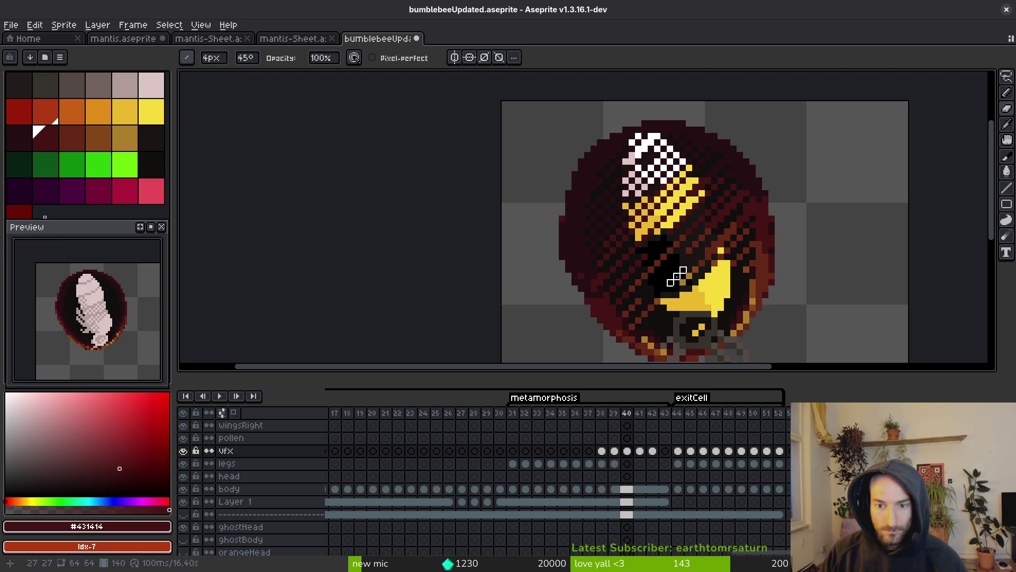
pyautogui.moveTo(672, 275); pyautogui.dragTo(657, 263)
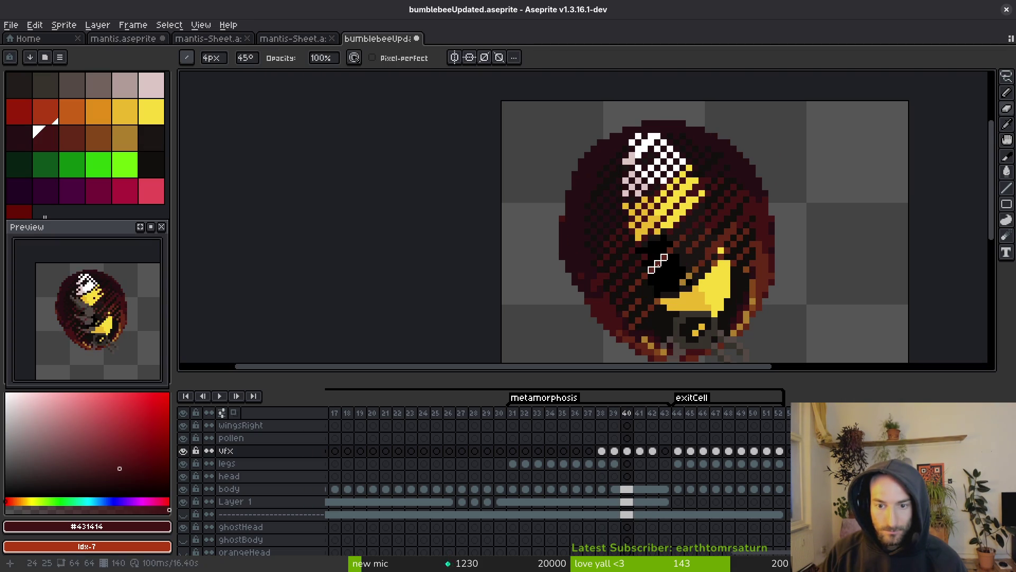
# Flick between frames 39 and 40 to compare the enlarged patch, sampling a colour on frame 40
pyautogui.press(',')
pyautogui.press('.')
pyautogui.press(',')
pyautogui.press('.')
pyautogui.press(',')
pyautogui.press('.')
pyautogui.press(',')
pyautogui.press('.')
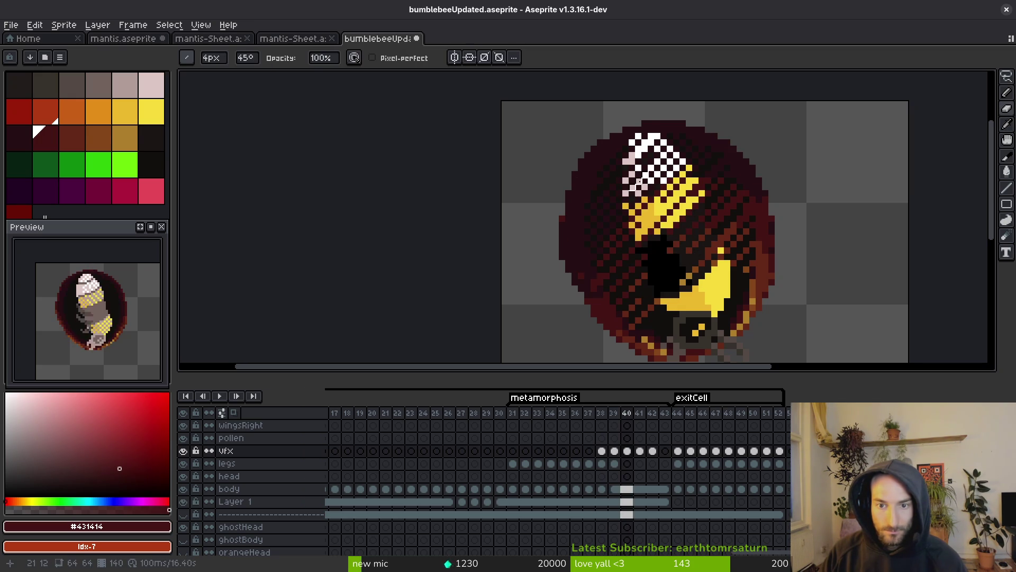
pyautogui.scroll(-1, 654, 191)
pyautogui.scroll(1, 657, 194)
pyautogui.scroll(-3, 693, 254)
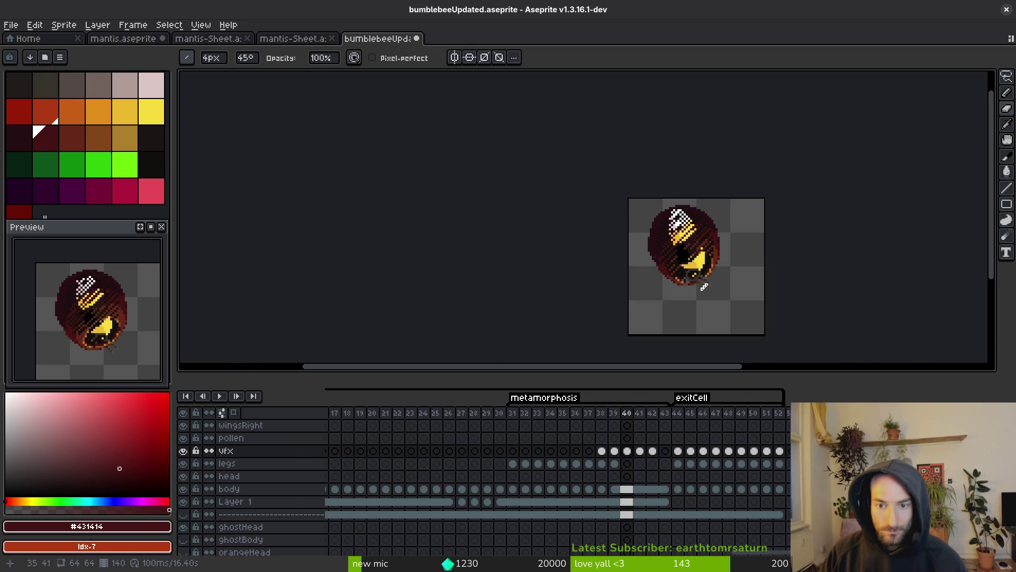
pyautogui.scroll(3, 703, 283)
pyautogui.press(',')
pyautogui.scroll(-3, 715, 288)
pyautogui.press('i')
pyautogui.press(',')
pyautogui.press('.')
pyautogui.press('.')
pyautogui.press('.')
pyautogui.press(',')
pyautogui.press(',')
pyautogui.press('.')
pyautogui.press('.')
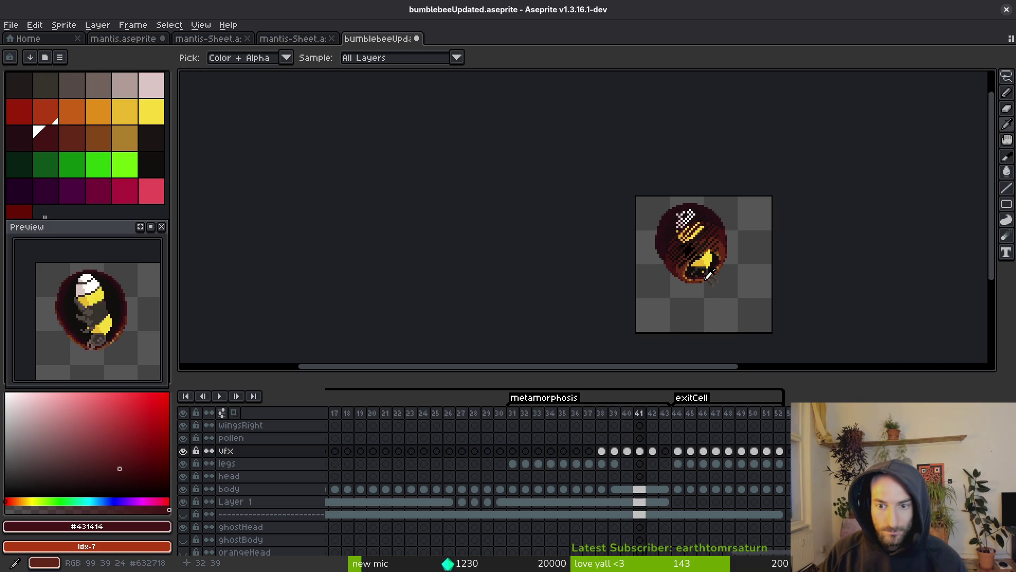
# Lengthen the yellow diagonal wing streak on frame 41 by one pixel
pyautogui.press(',')
pyautogui.press(',')
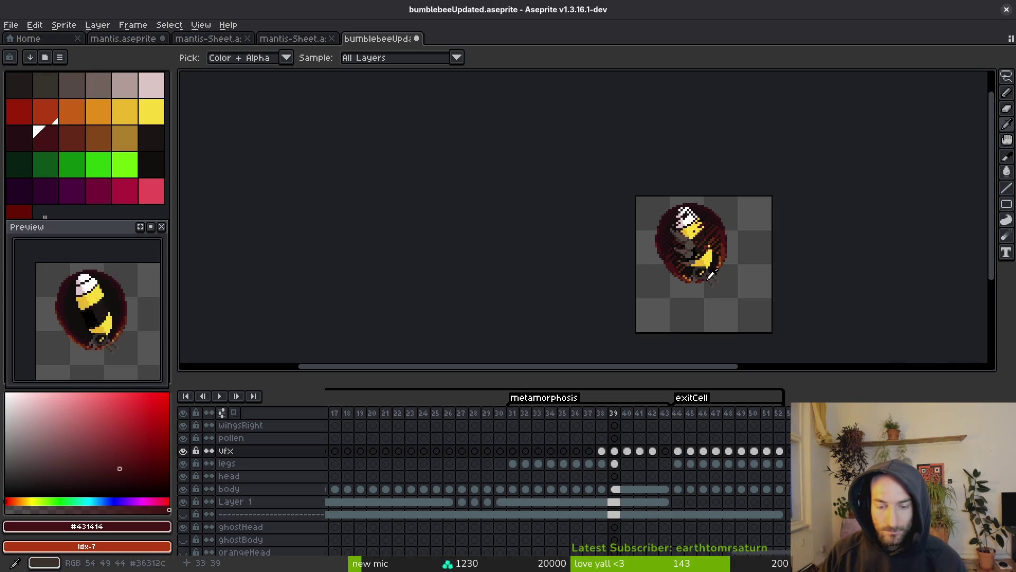
pyautogui.press('.')
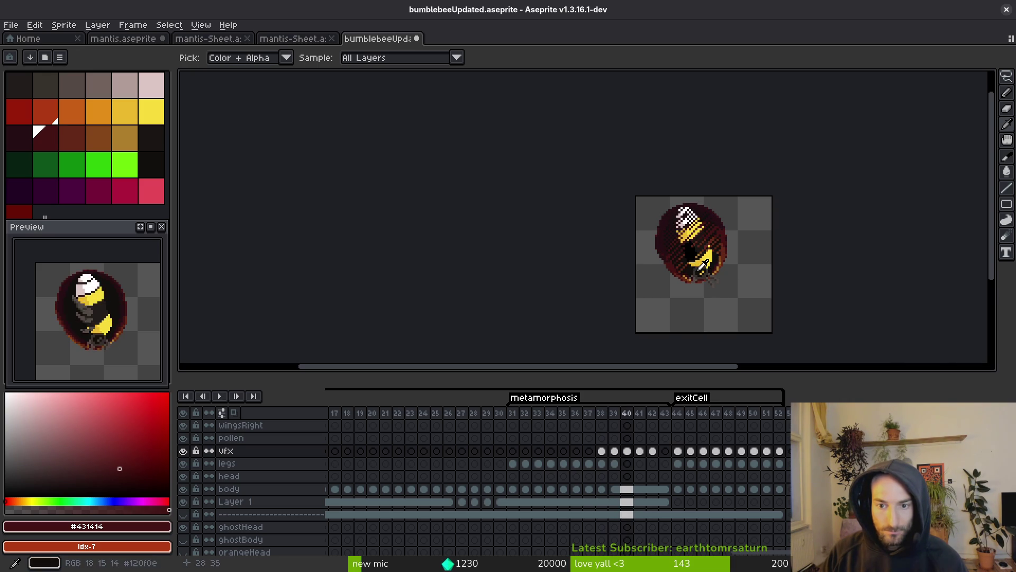
pyautogui.press(',')
pyautogui.press('.')
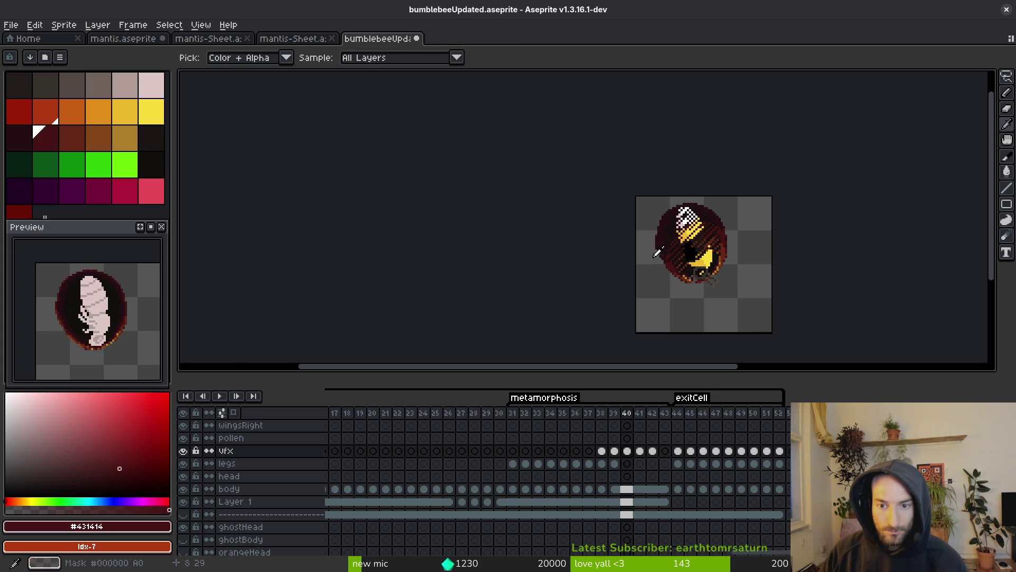
pyautogui.scroll(4, 659, 253)
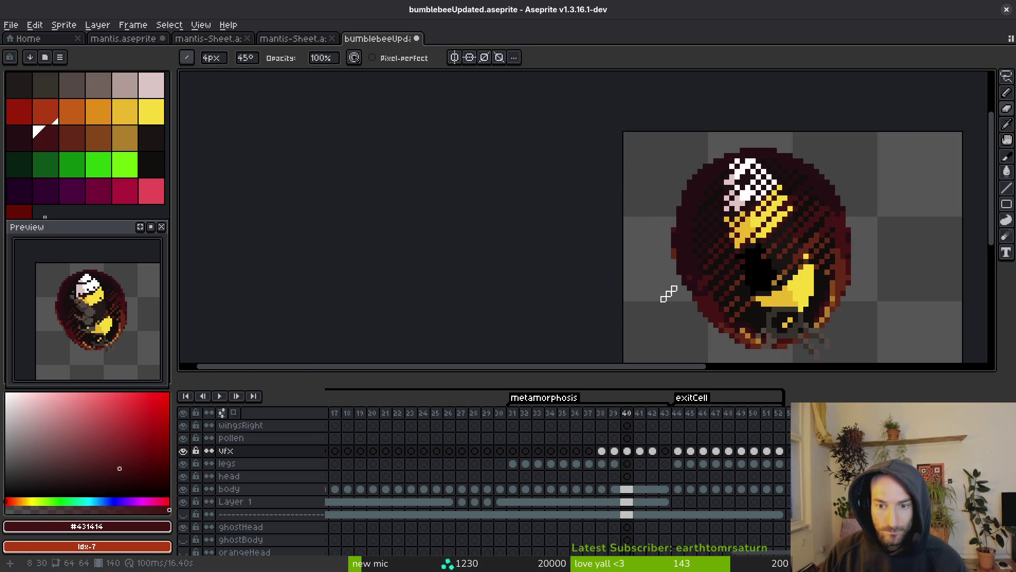
pyautogui.scroll(-4, 743, 280)
pyautogui.press('.')
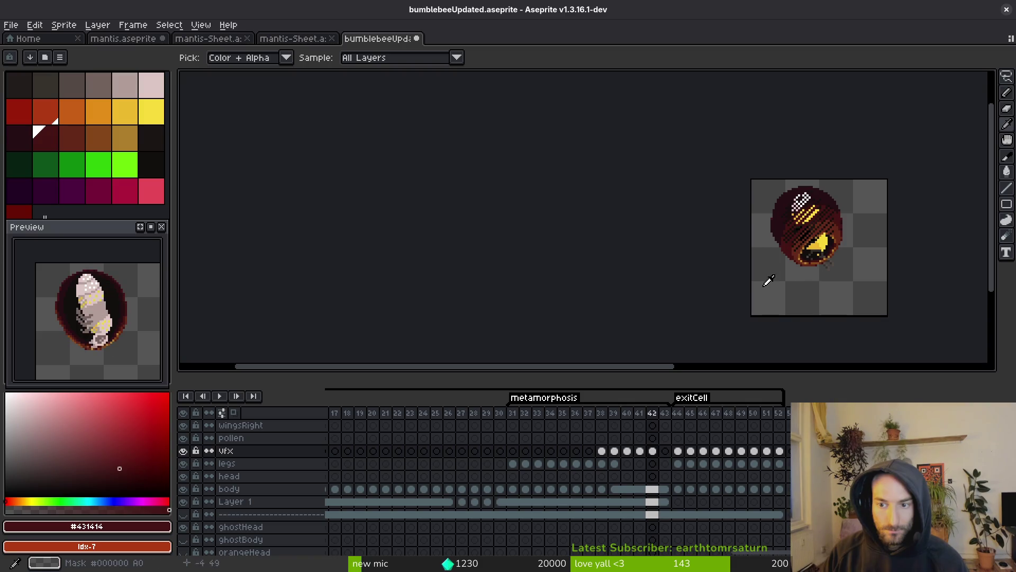
pyautogui.press(',')
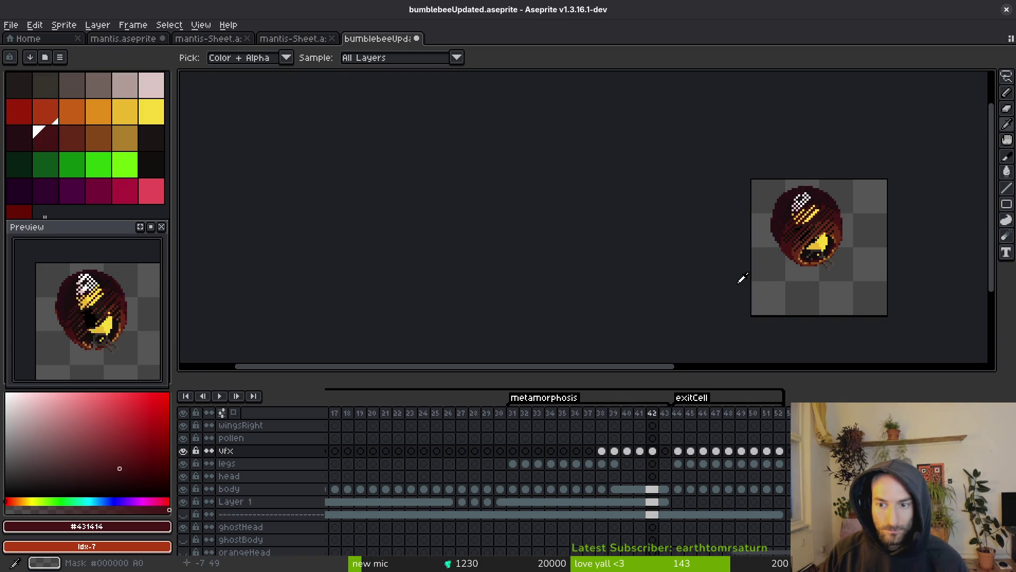
pyautogui.scroll(4, 808, 243)
pyautogui.press('.')
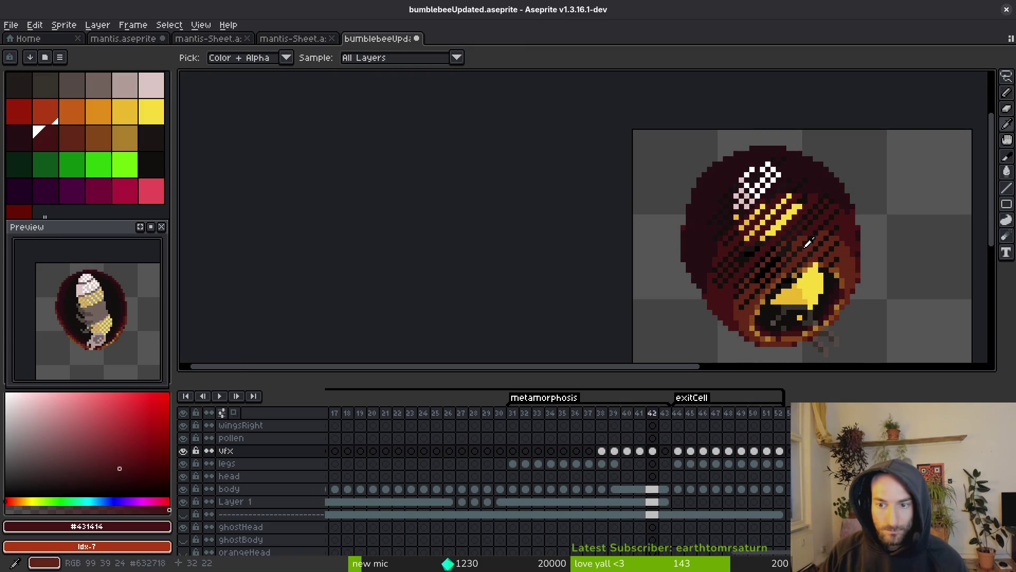
pyautogui.press('b')
pyautogui.scroll(4, 765, 222)
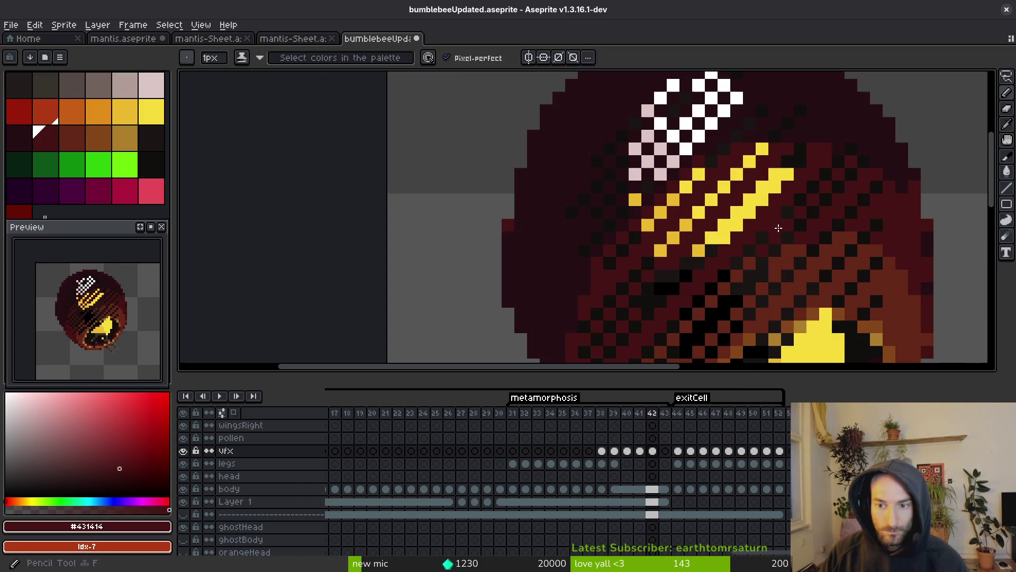
pyautogui.click(762, 200)
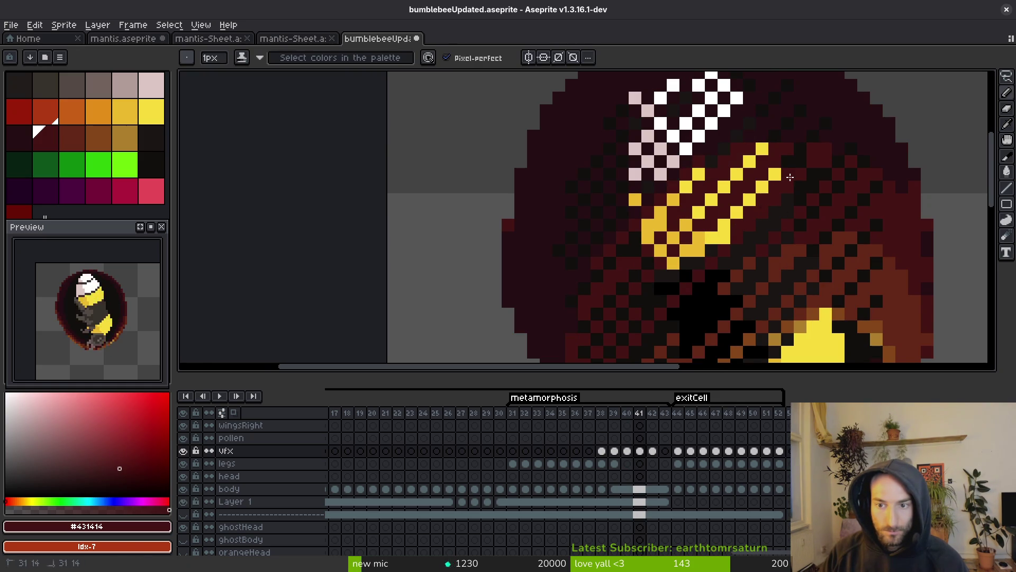
# Look at frame 42, then return to frame 41, trying the eraser and eyedropper
pyautogui.scroll(-4, 789, 176)
pyautogui.scroll(3, 762, 249)
pyautogui.scroll(-3, 762, 249)
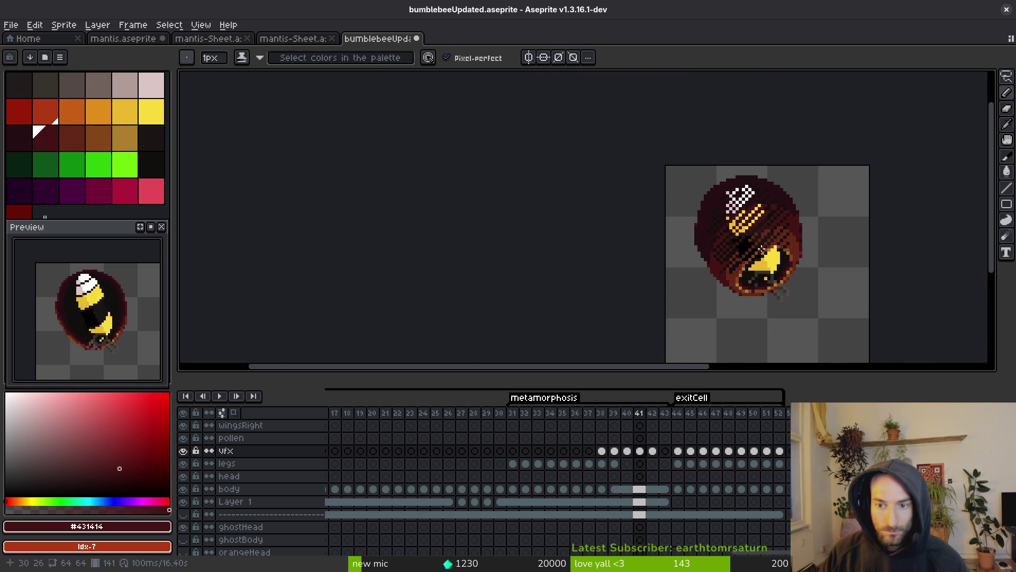
pyautogui.press('i')
pyautogui.press('Right')
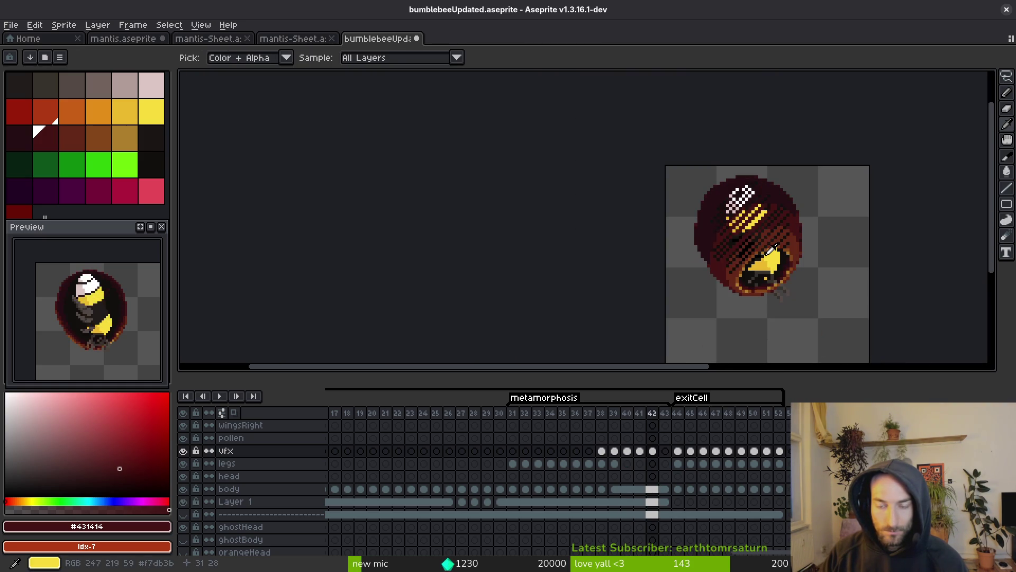
pyautogui.press('e')
pyautogui.scroll(2, 762, 217)
pyautogui.press('i')
pyautogui.press('Left')
pyautogui.press('Right')
pyautogui.press('Left')
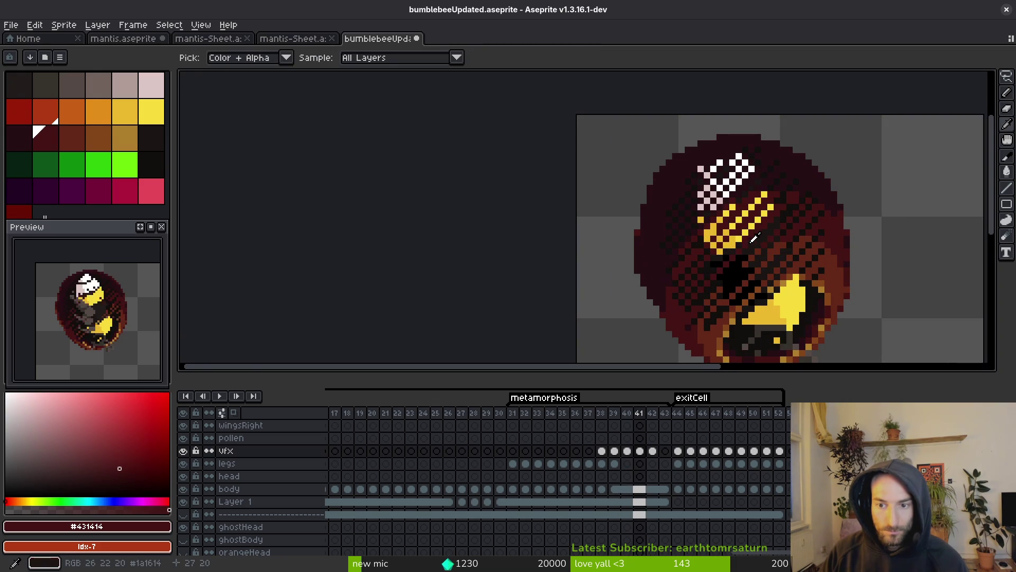
# Flick between neighbouring frames to compare the wing streak, ending on frame 41
pyautogui.press('b')
pyautogui.scroll(-3, 770, 252)
pyautogui.press('i')
pyautogui.press('Right')
pyautogui.press('Left')
pyautogui.press('Right')
pyautogui.press('Left')
pyautogui.press('Right')
pyautogui.press('Left')
pyautogui.press('Right')
pyautogui.press('Left')
pyautogui.press('b')
pyautogui.press('i')
pyautogui.press('Left')
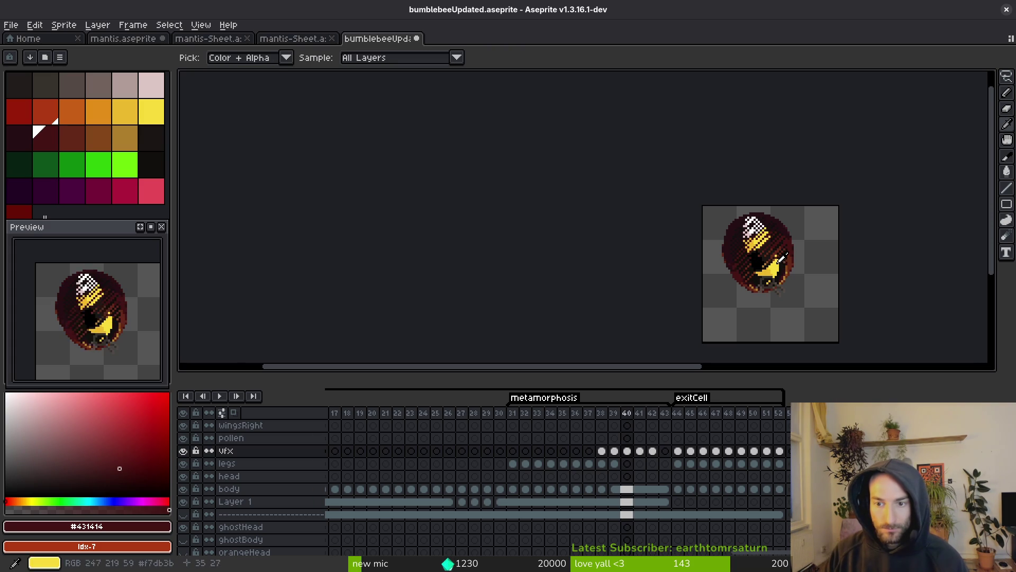
pyautogui.press('Right')
pyautogui.press('b')
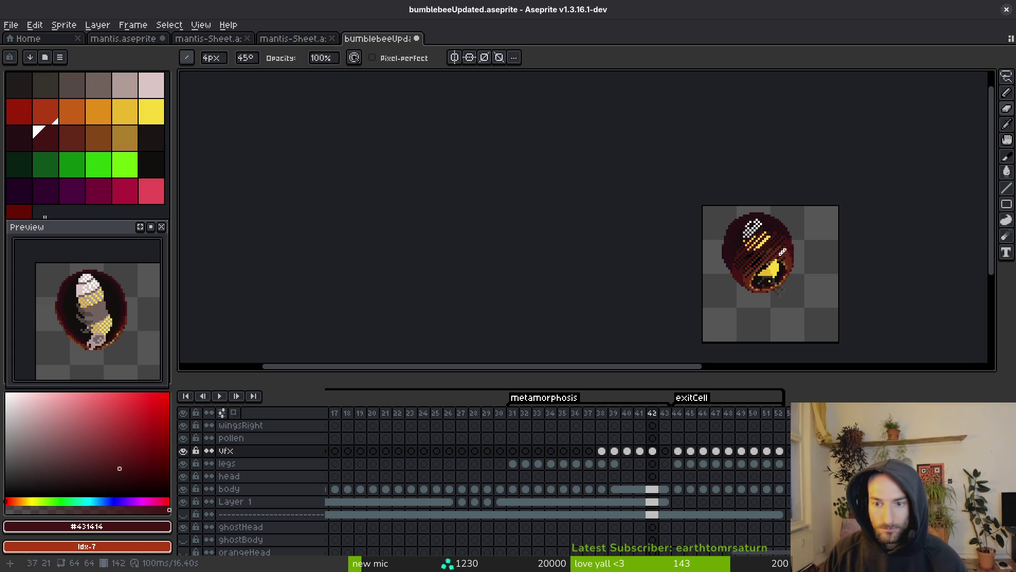
# Move to frame 42 and set up the pixel-perfect pencil, checking a colour with Alt
pyautogui.scroll(4, 780, 257)
pyautogui.press('i')
pyautogui.press('Right')
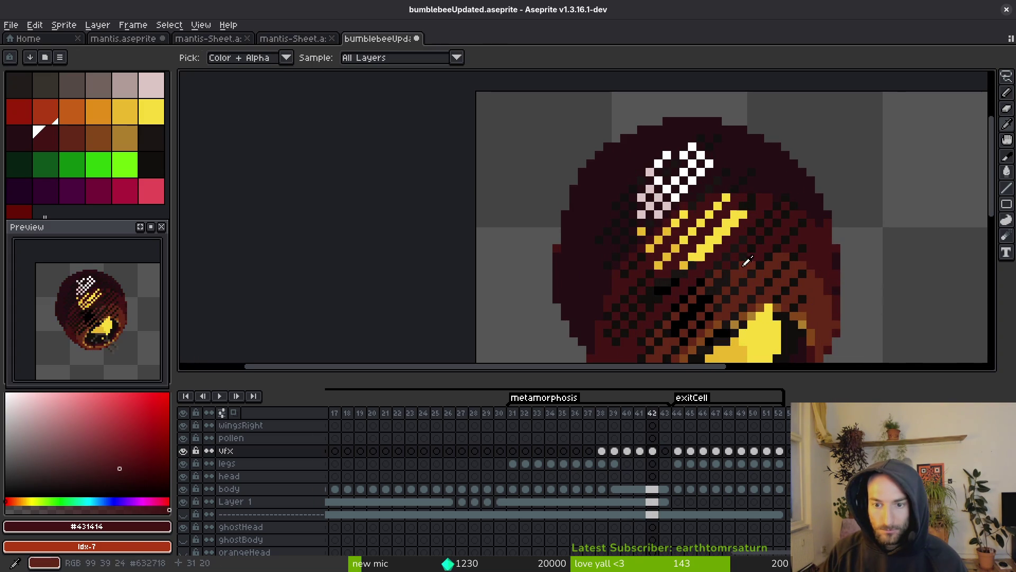
pyautogui.press('b')
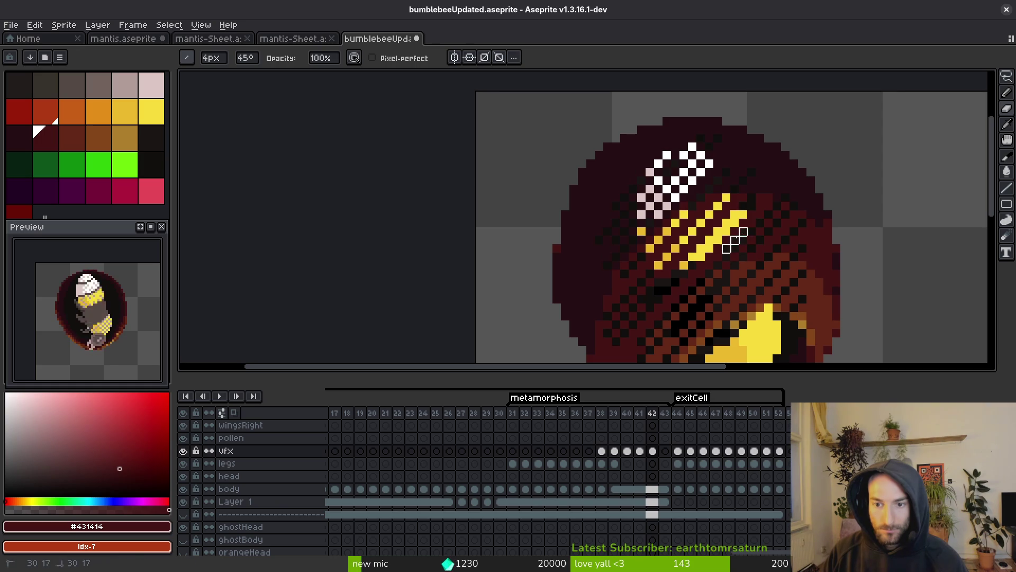
pyautogui.press('b')
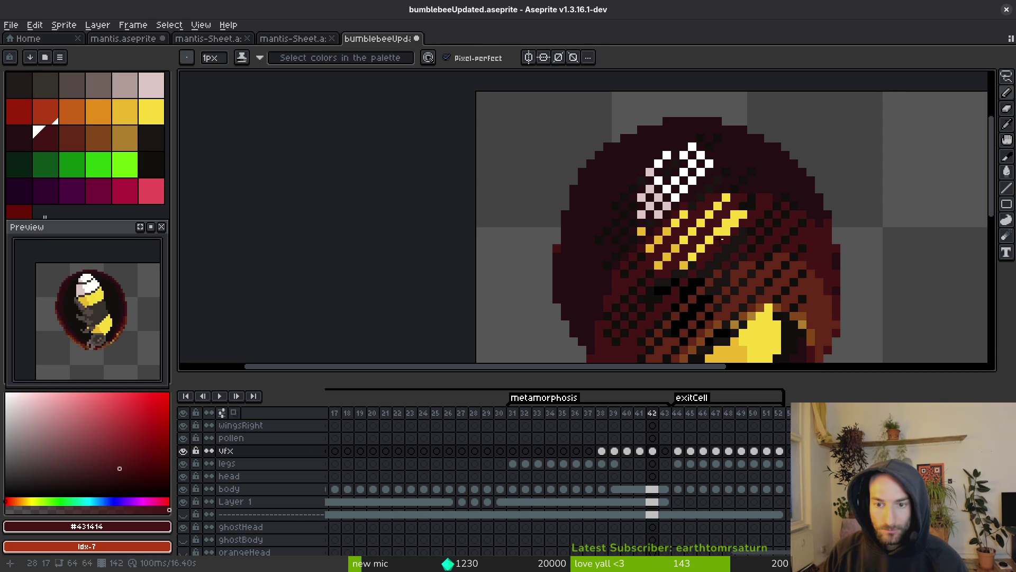
pyautogui.scroll(-7, 738, 222)
pyautogui.press('alt')
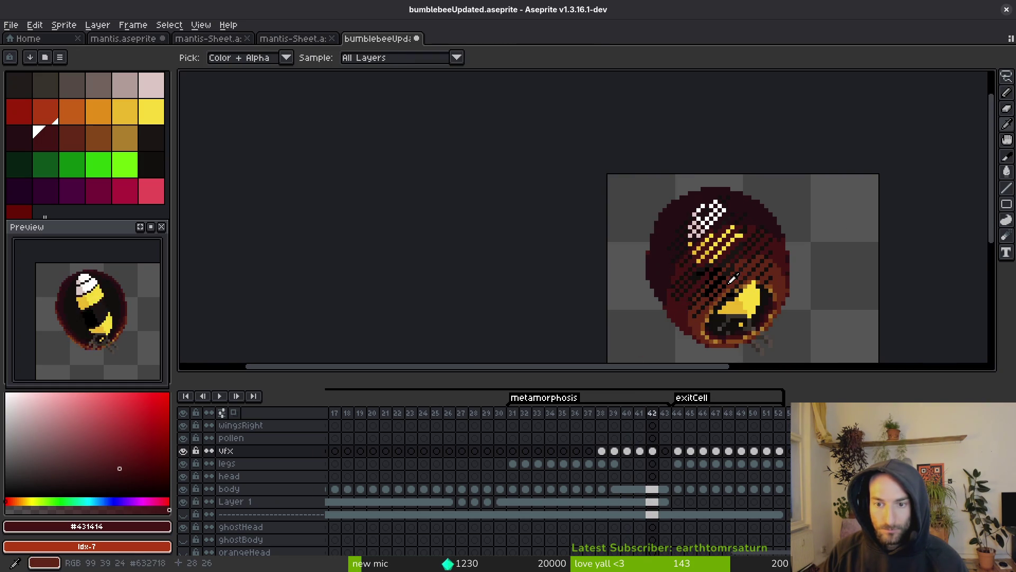
pyautogui.press('alt')
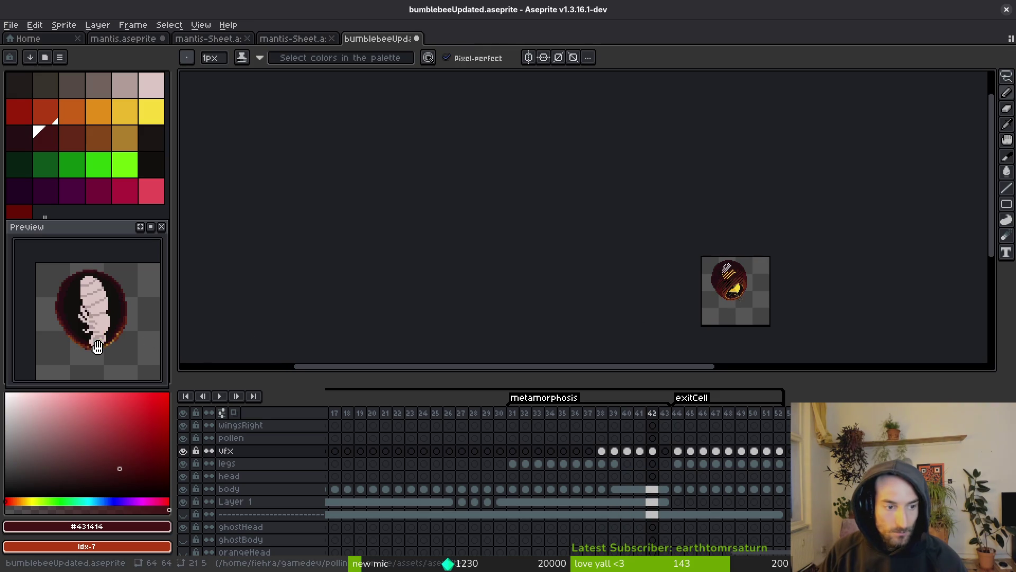
pyautogui.scroll(7, 624, 276)
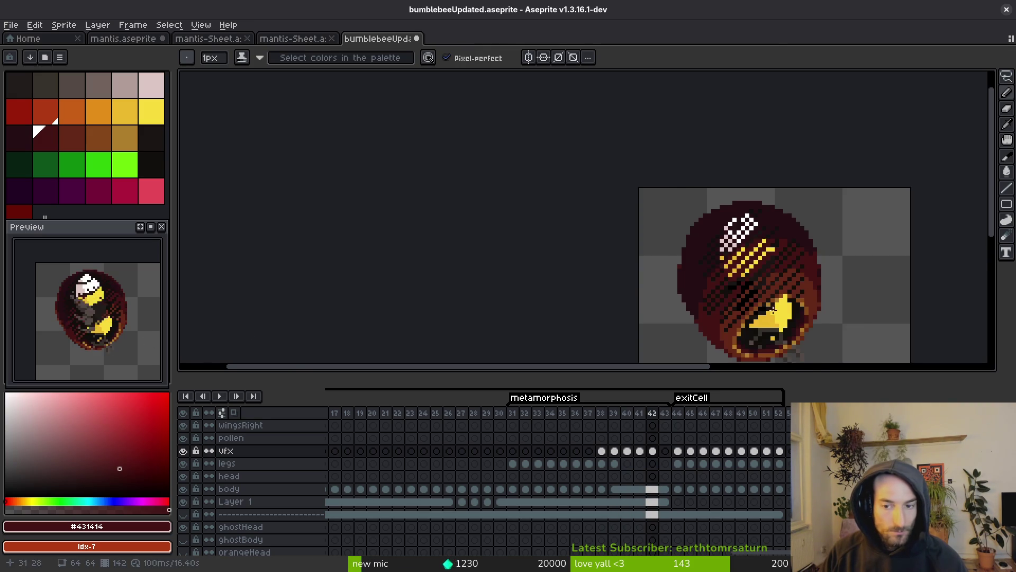
pyautogui.press('.')
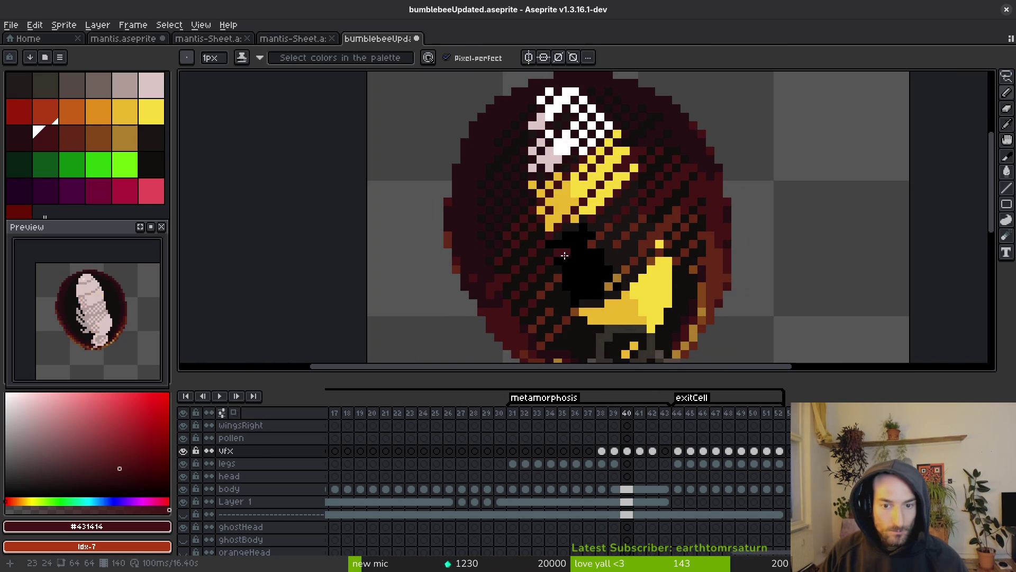
# Flip among frames 39, 40 and 41 to compare their dark patches
pyautogui.press(',')
pyautogui.press(',')
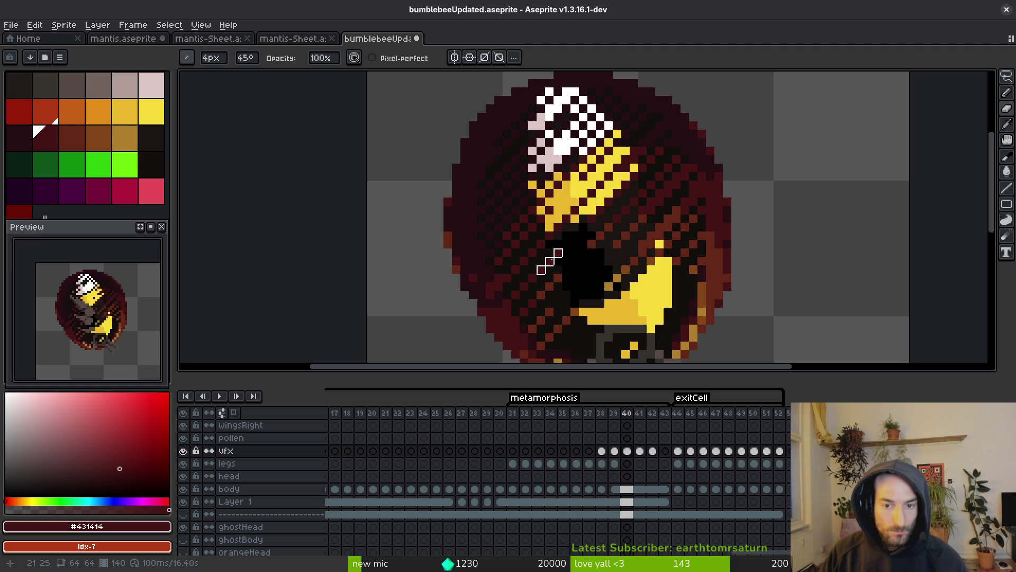
pyautogui.press(',')
pyautogui.press('.')
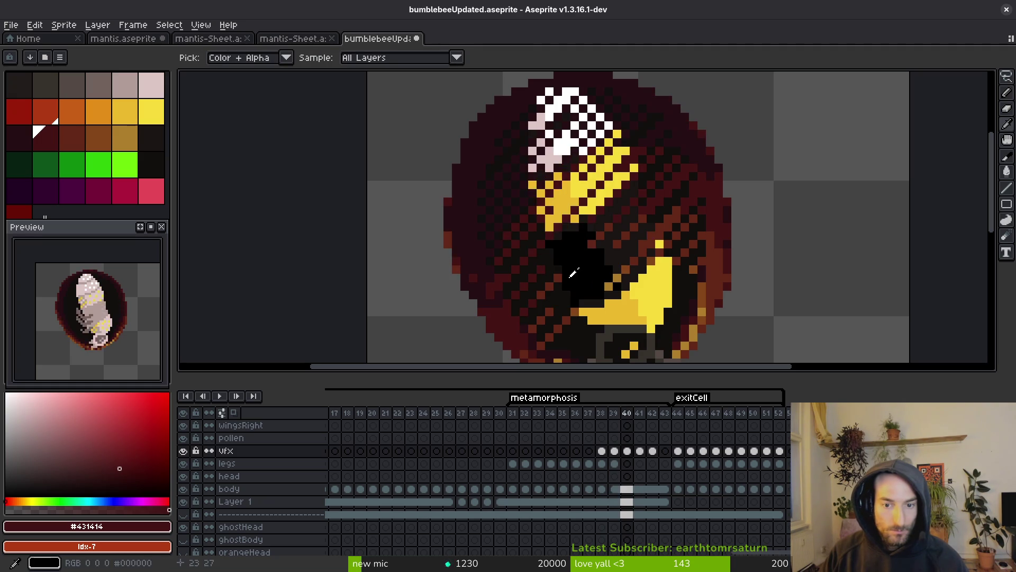
pyautogui.press(',')
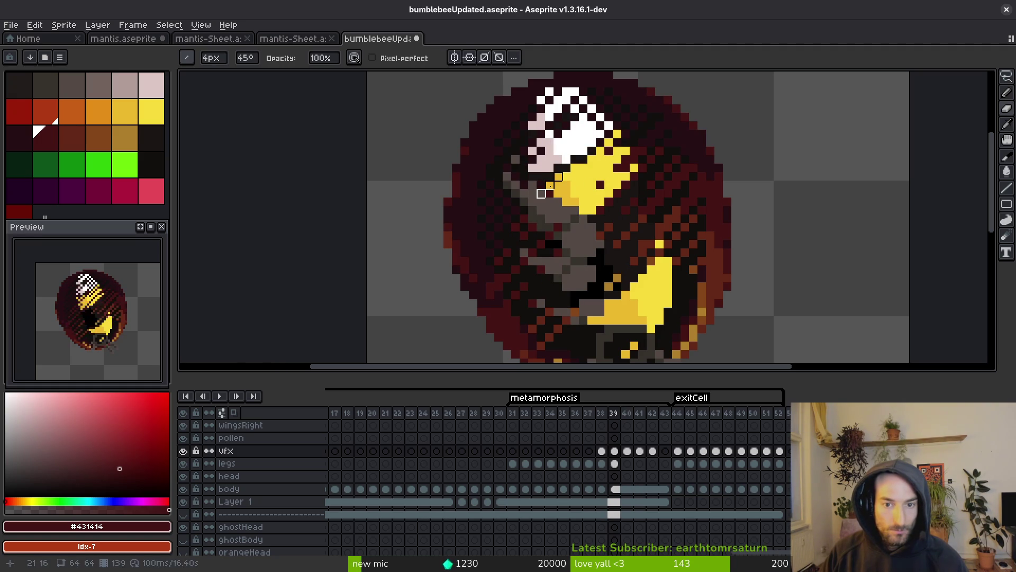
pyautogui.press('.')
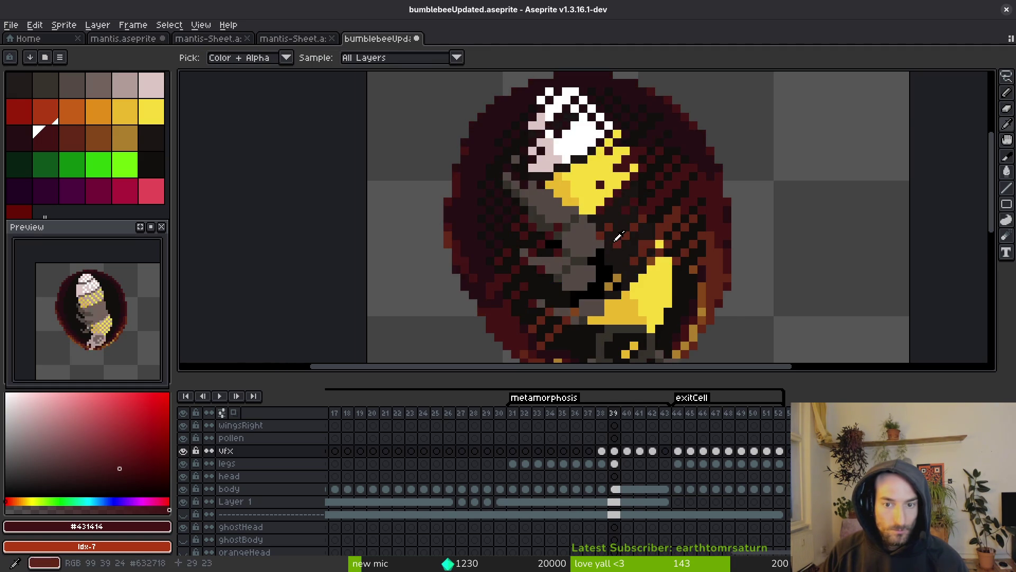
pyautogui.scroll(-2, 628, 292)
pyautogui.press(',')
pyautogui.press('.')
pyautogui.press('.')
pyautogui.press(',')
pyautogui.press(',')
pyautogui.press('.')
pyautogui.press('.')
pyautogui.press(',')
pyautogui.press(',')
# Advance to frame 42 and set the pencil colour to #250c13
pyautogui.scroll(-1, 617, 301)
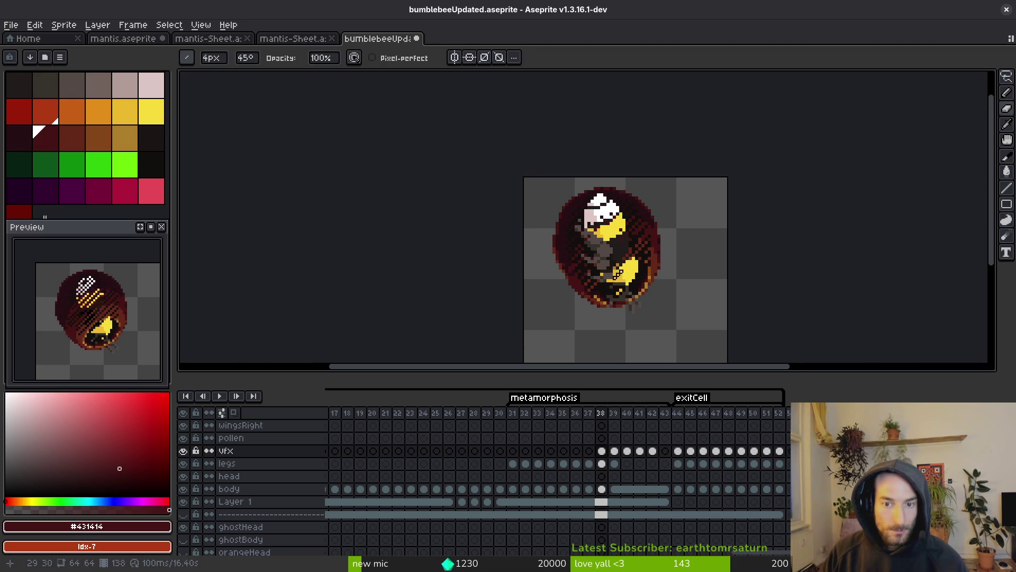
pyautogui.press('.')
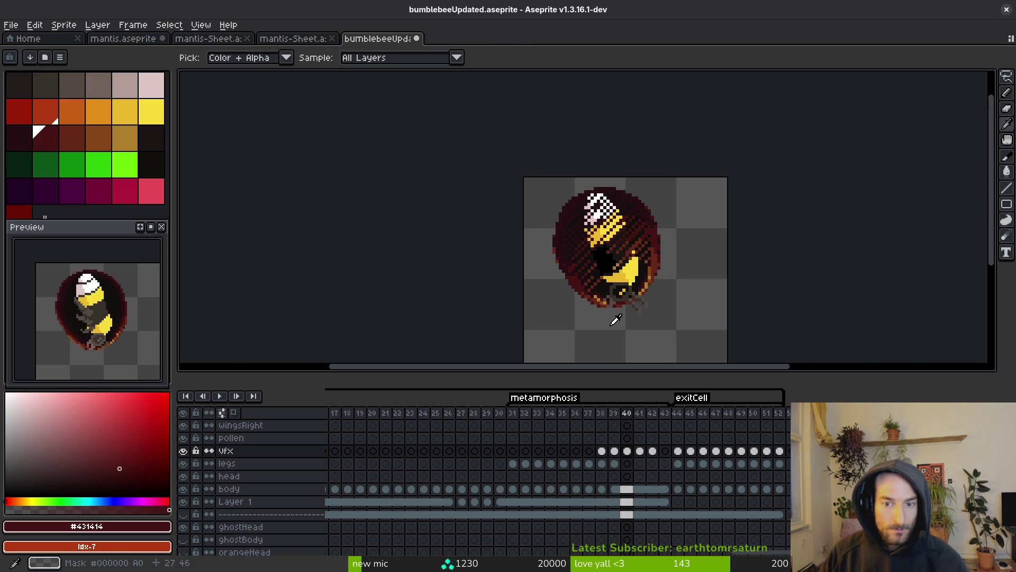
pyautogui.press('.')
pyautogui.press(',')
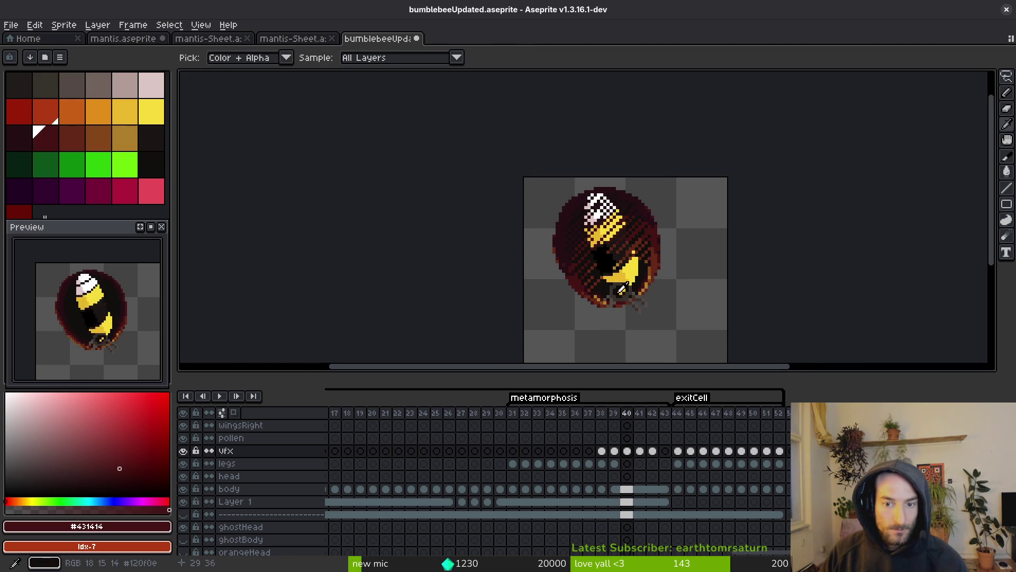
pyautogui.scroll(2, 603, 270)
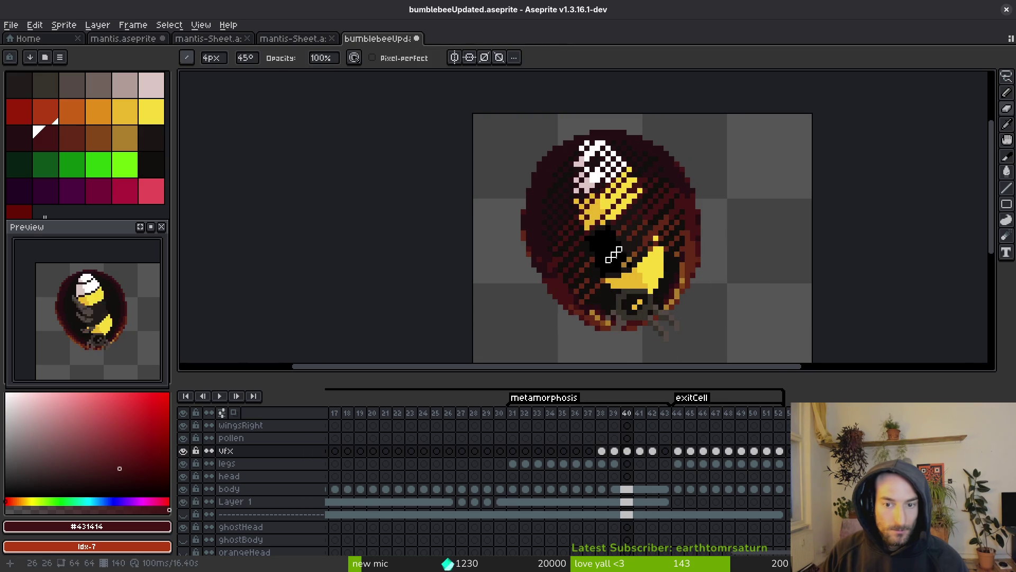
pyautogui.press('.')
pyautogui.scroll(-2, 623, 290)
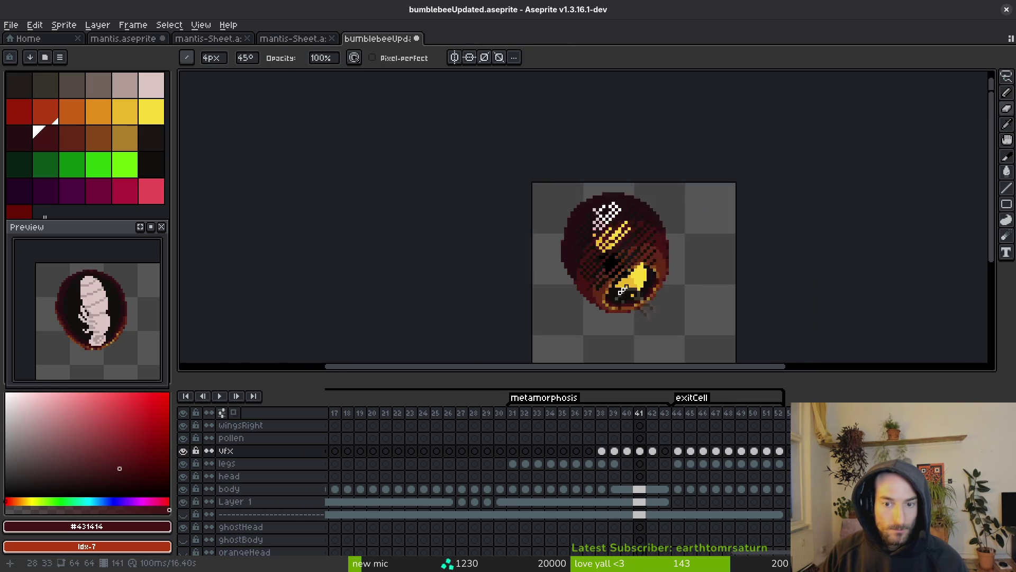
pyautogui.scroll(-2, 622, 290)
pyautogui.press('.')
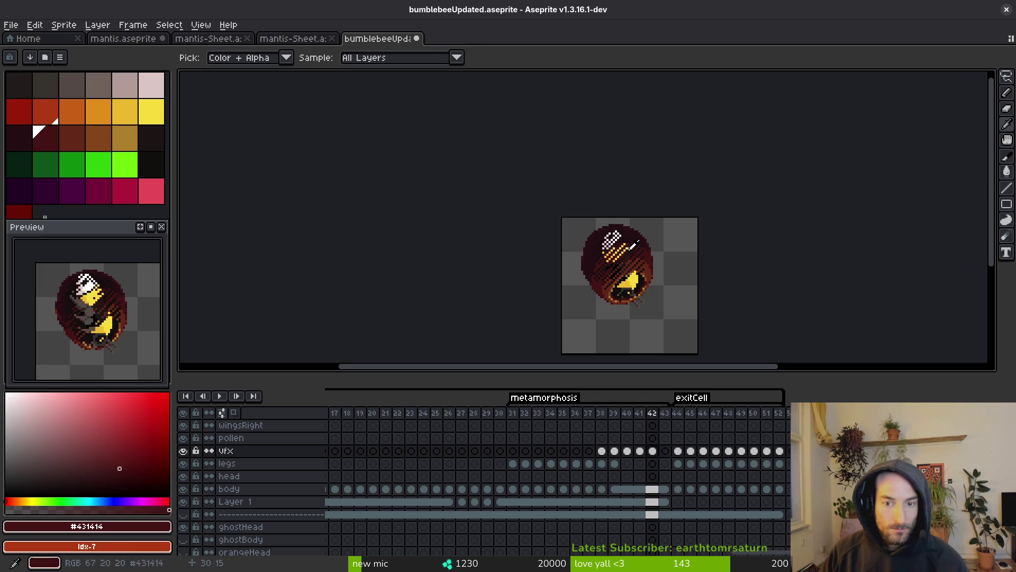
pyautogui.press(',')
pyautogui.press(',')
pyautogui.press('.')
pyautogui.press('.')
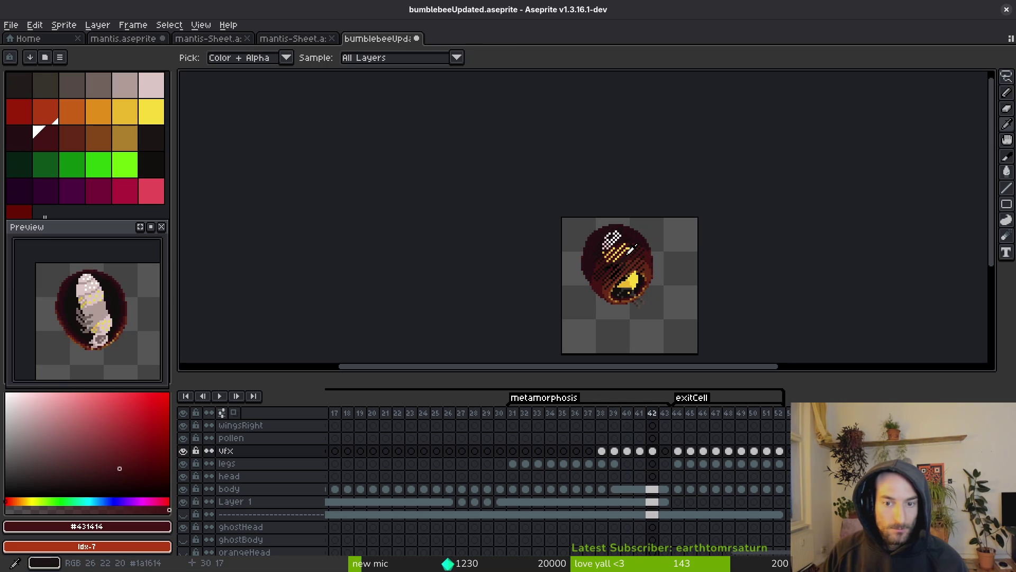
pyautogui.press('b')
pyautogui.scroll(3, 616, 244)
pyautogui.keyDown('alt'); pyautogui.click(616, 244); pyautogui.keyUp('alt')
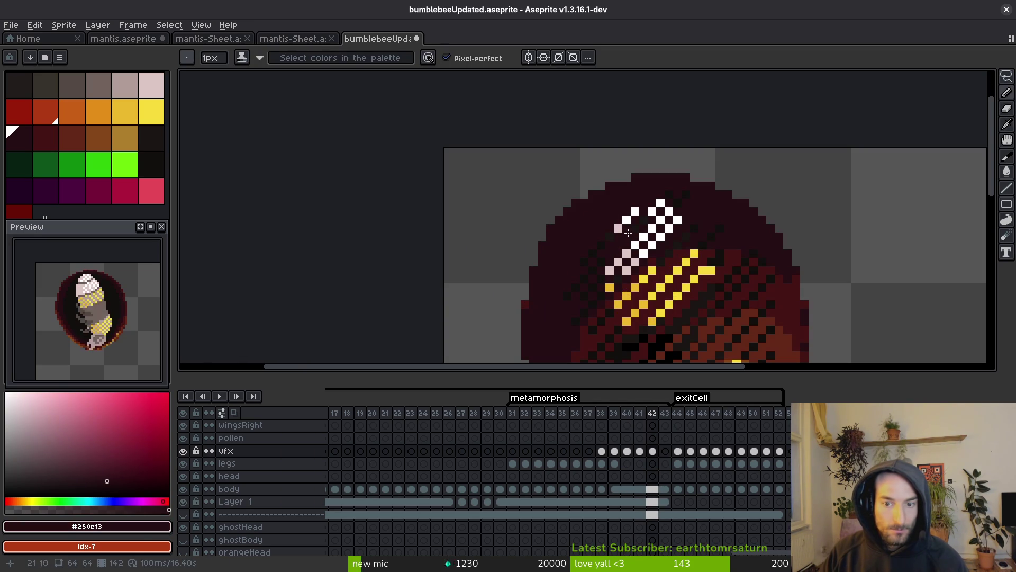
# Sample colours from the canvas and check the frame against its neighbours
pyautogui.scroll(-3, 616, 226)
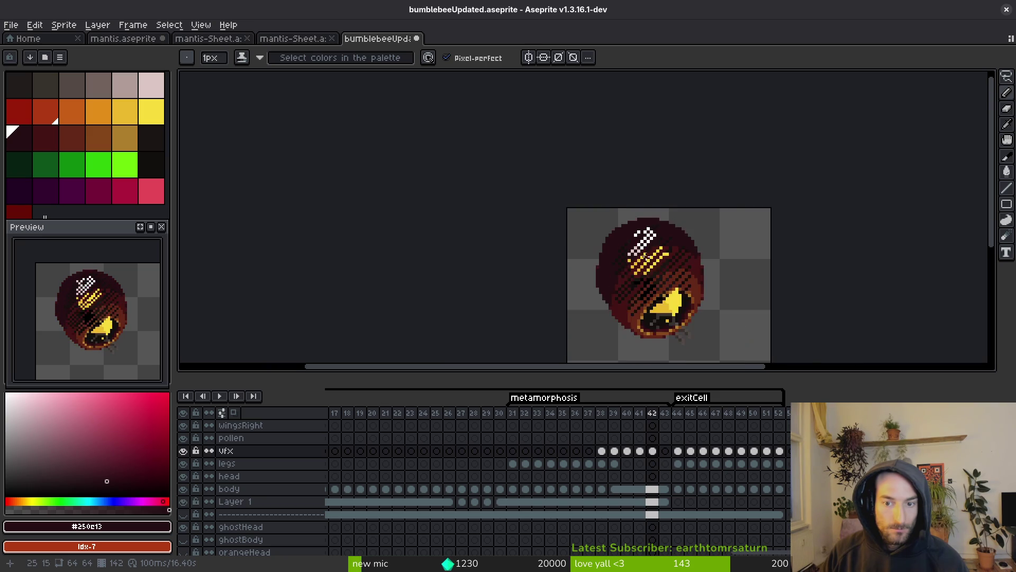
pyautogui.scroll(3, 602, 250)
pyautogui.scroll(-2, 604, 254)
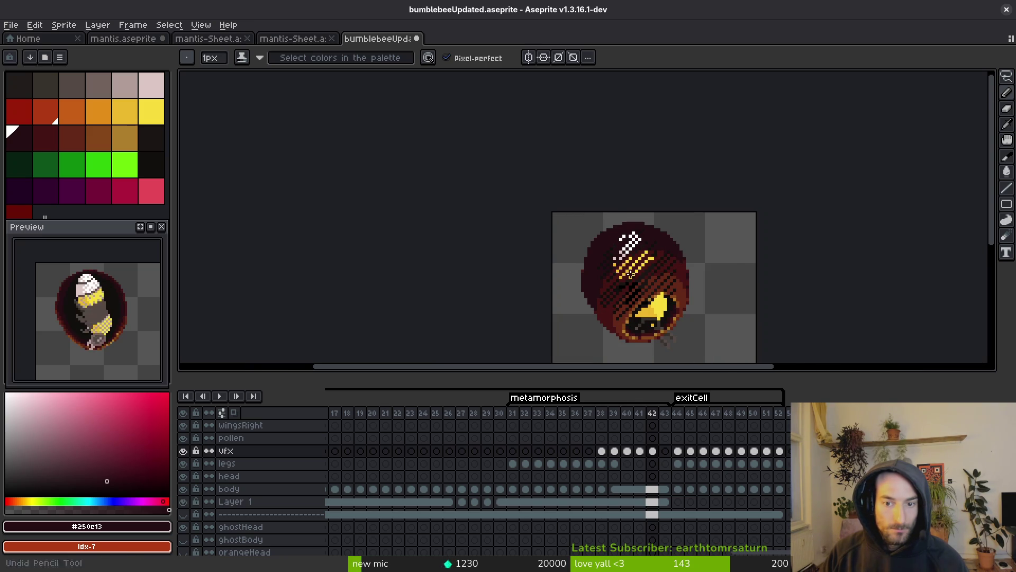
pyautogui.scroll(2, 631, 273)
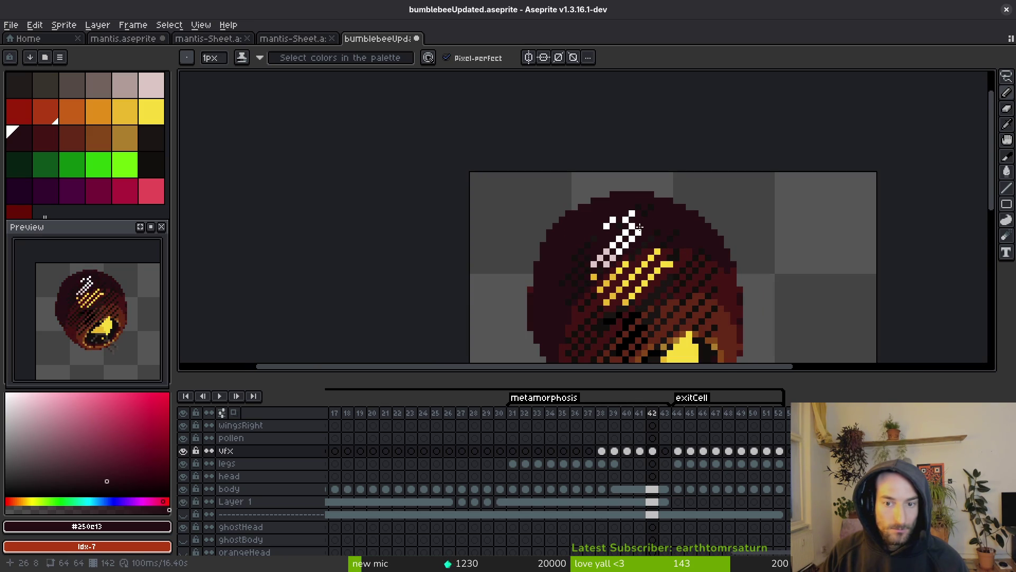
pyautogui.scroll(-3, 647, 246)
pyautogui.press('alt')
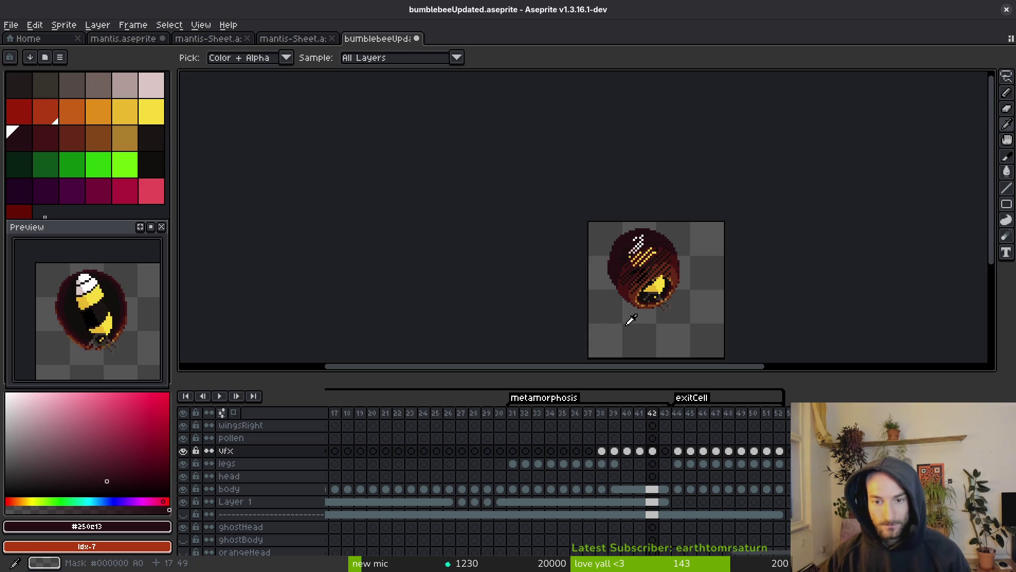
pyautogui.press('Right')
pyautogui.press('Right')
pyautogui.press('Left')
pyautogui.press('Left')
pyautogui.press('Right')
pyautogui.press('Right')
# Save bumblebeeUpdated.aseprite and jump to frame 29 on the vfx layer
pyautogui.hotkey('ctrl', 's')
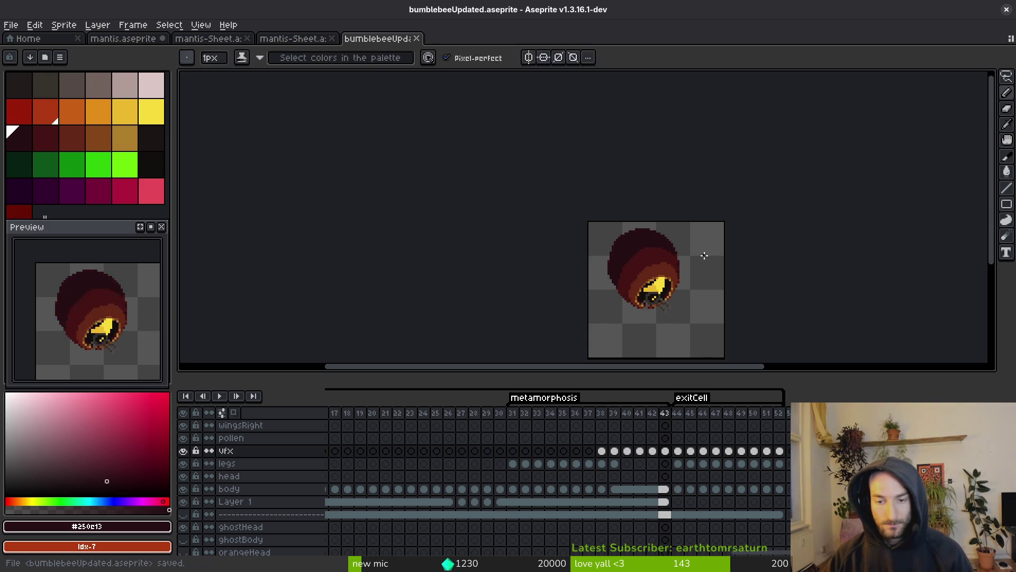
pyautogui.press('b')
pyautogui.press('i')
pyautogui.press('Left')
pyautogui.press('Left')
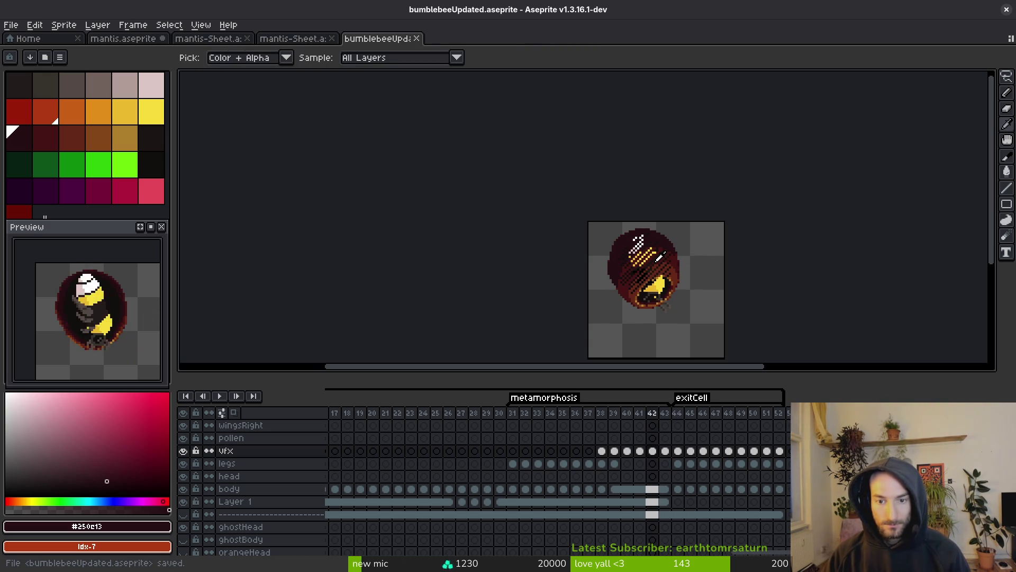
pyautogui.press('Left')
pyautogui.press('Left')
pyautogui.press('Left')
pyautogui.press('Left')
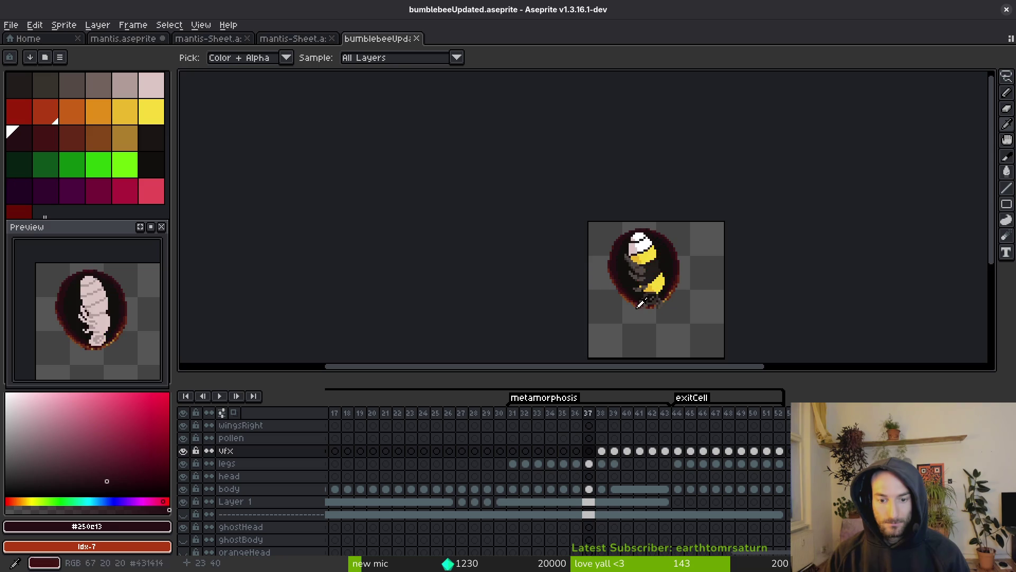
pyautogui.click(488, 451)
pyautogui.press('b')
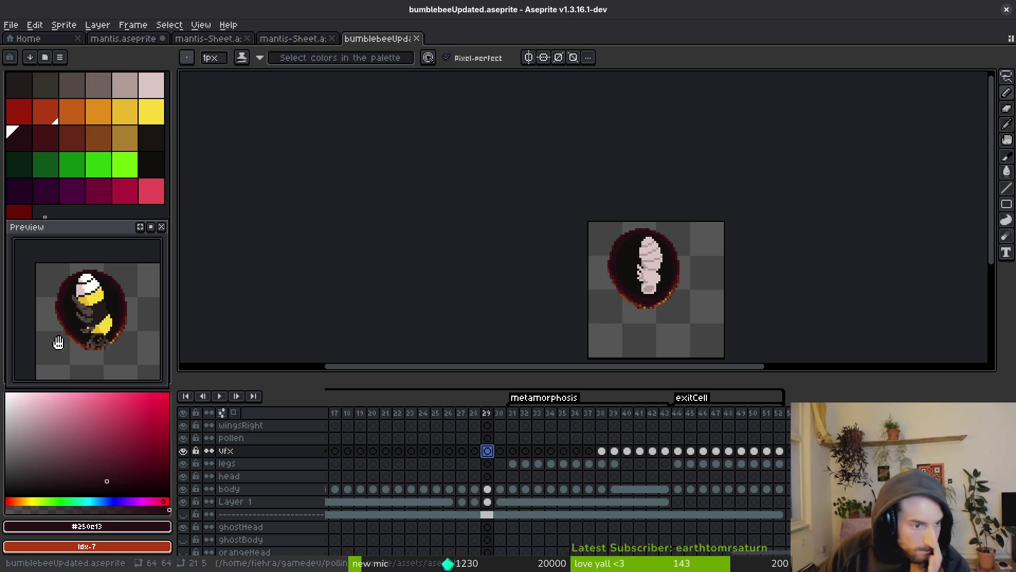
pyautogui.scroll(-3, 101, 358)
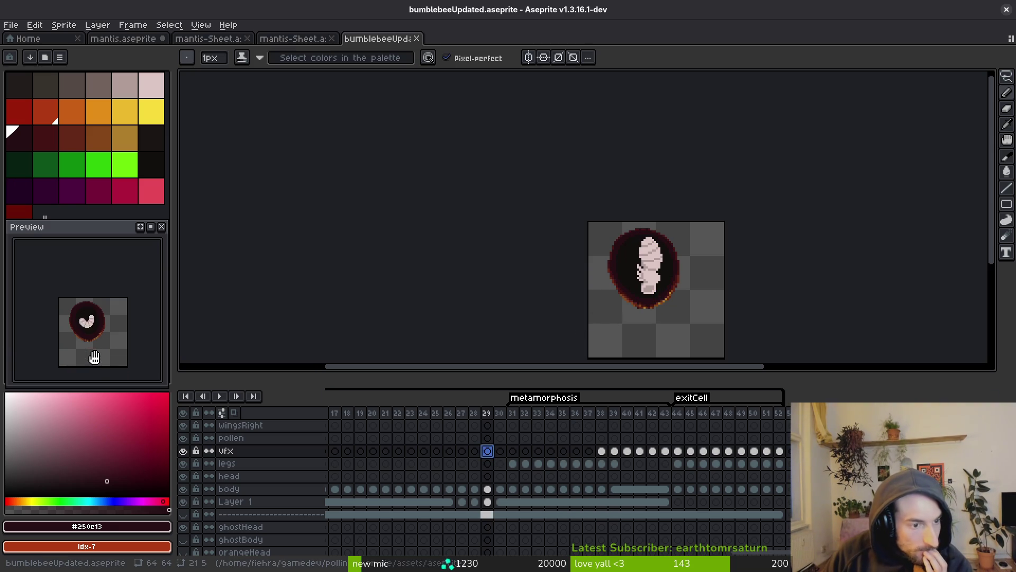
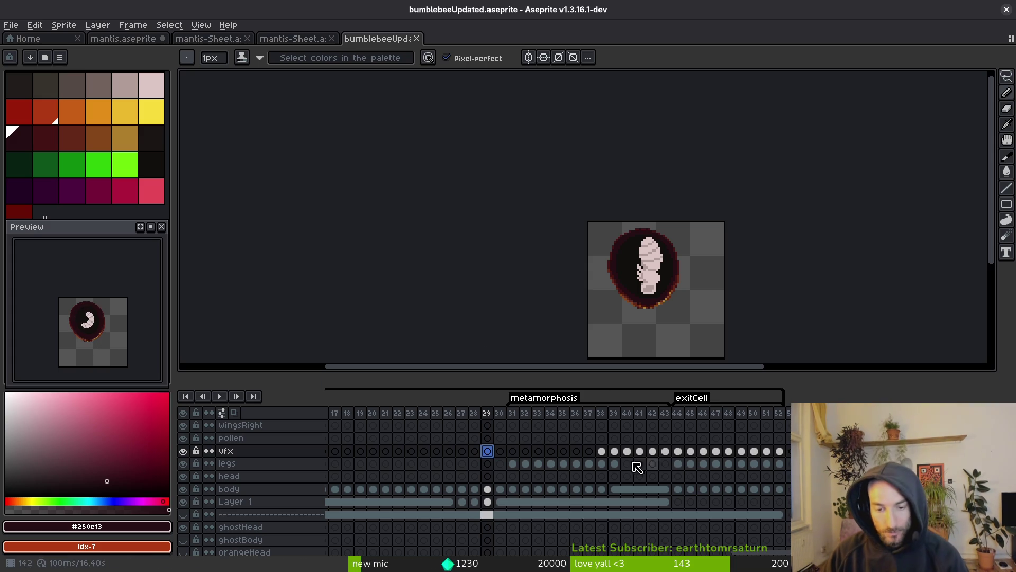
# Go to frame 38 on the VFX layer and compare it with the neighbouring frames up to 43
pyautogui.click(610, 456)
pyautogui.scroll(2, 676, 291)
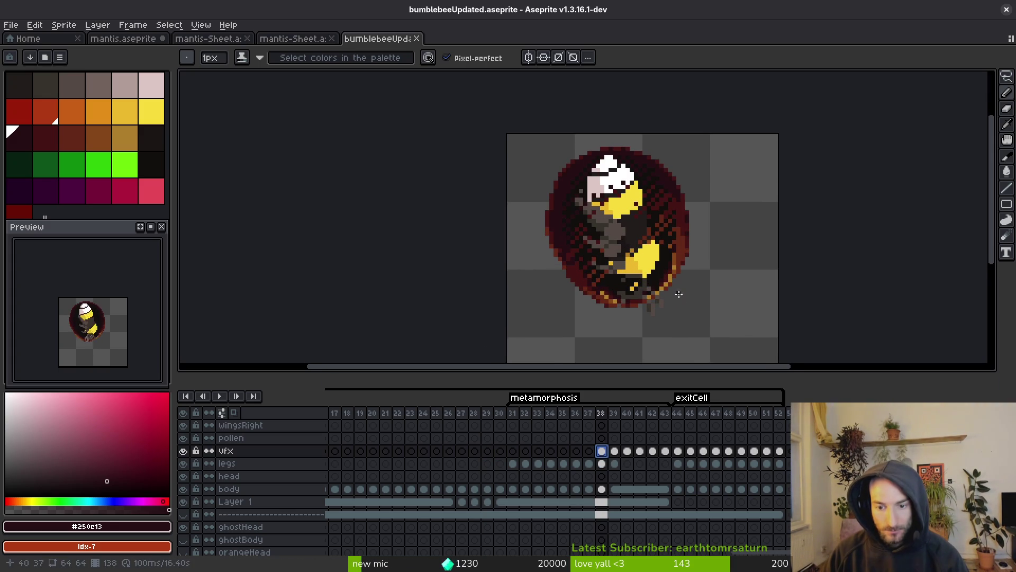
pyautogui.press('i')
pyautogui.press('Right')
pyautogui.press('Right')
pyautogui.press('Right')
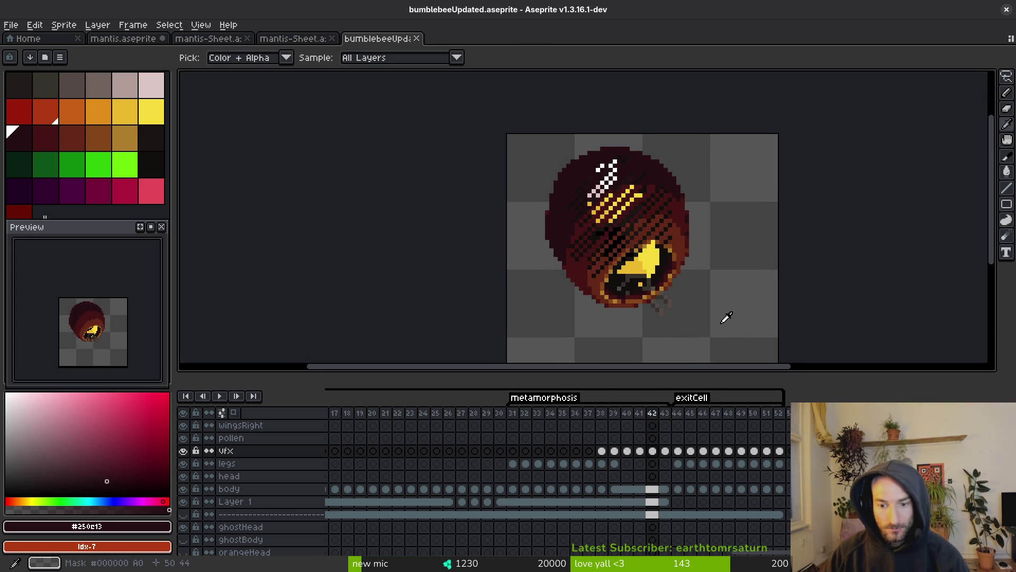
pyautogui.press('Left')
pyautogui.press('Left')
pyautogui.press('Right')
pyautogui.press('Right')
# Touch up the pixels along the lower edge of the cocoon opening on frame 41
pyautogui.press('Left')
pyautogui.press('Left')
pyautogui.press('Left')
pyautogui.press('Right')
pyautogui.press('e')
pyautogui.scroll(2, 639, 284)
pyautogui.moveTo(622, 284); pyautogui.dragTo(628, 273)
pyautogui.press('Left')
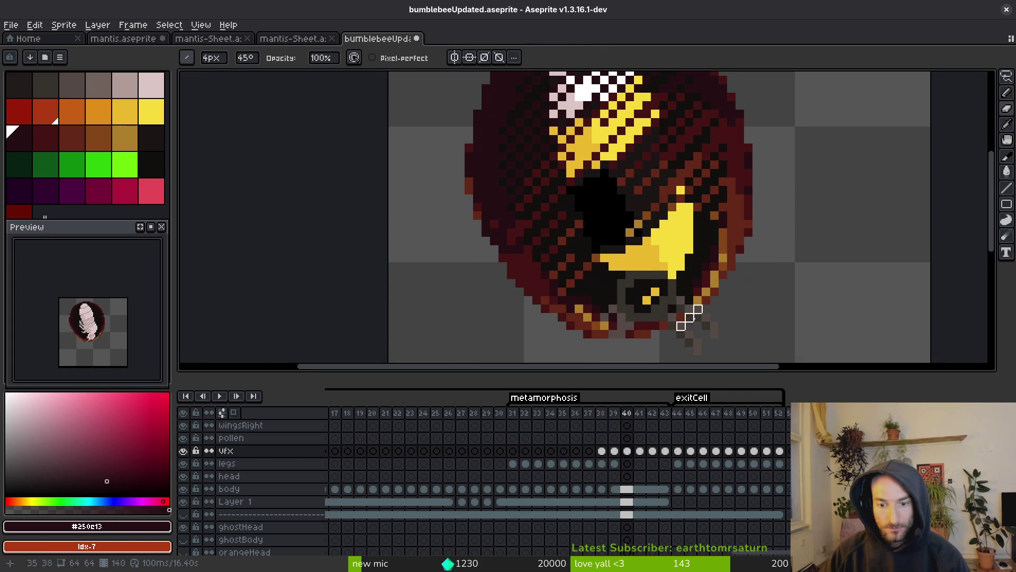
pyautogui.press('Right')
pyautogui.press('Right')
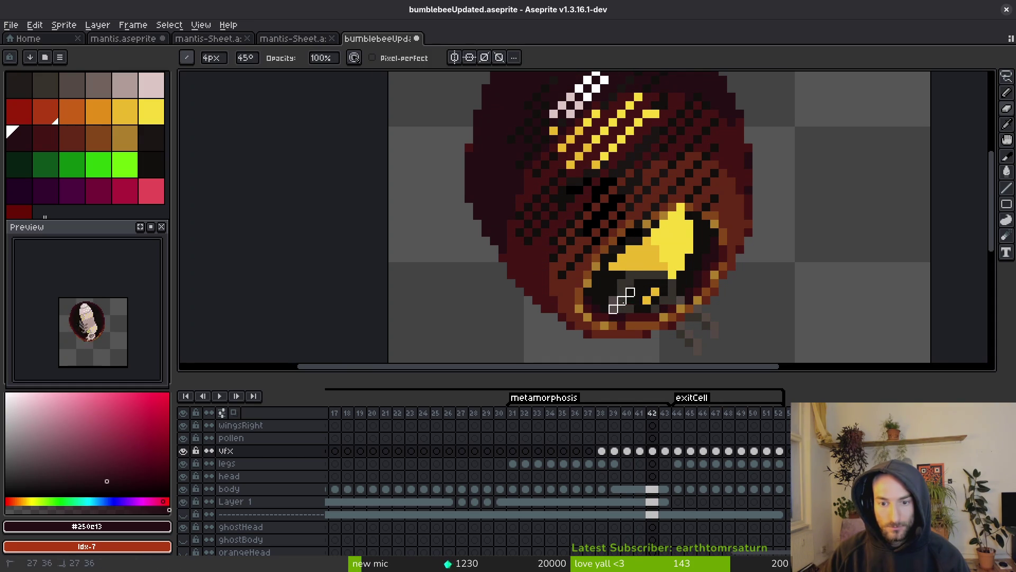
pyautogui.scroll(-4, 699, 337)
# Sample the dark #250c13 colour and review the opening on frames 41 and 42 with the 4px Pencil
pyautogui.press('i')
pyautogui.press('Left')
pyautogui.press('b')
pyautogui.scroll(2, 662, 306)
pyautogui.scroll(3, 635, 283)
pyautogui.scroll(-3, 692, 285)
pyautogui.press('Right')
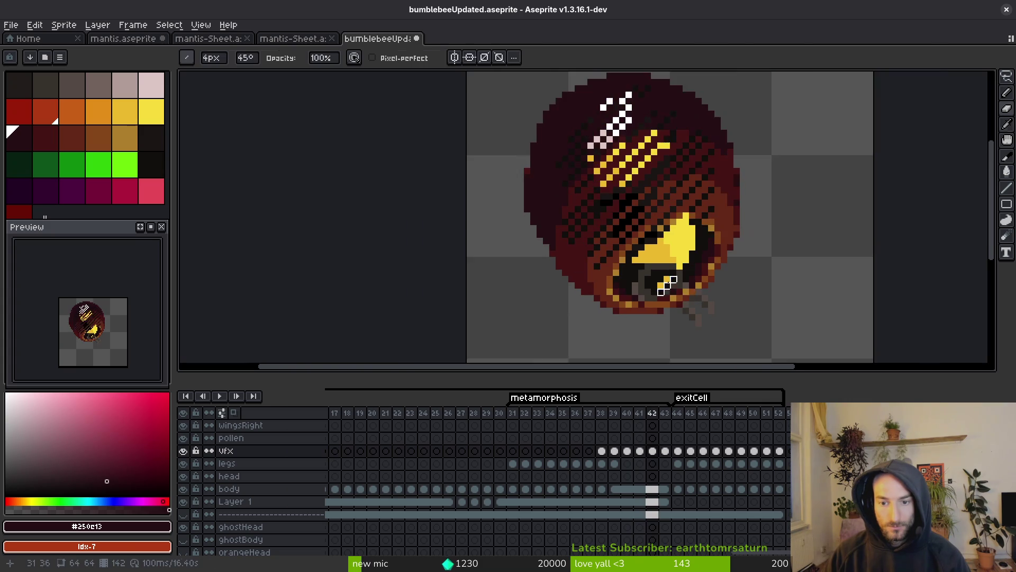
pyautogui.scroll(3, 665, 291)
pyautogui.scroll(-2, 733, 300)
pyautogui.scroll(4, 715, 273)
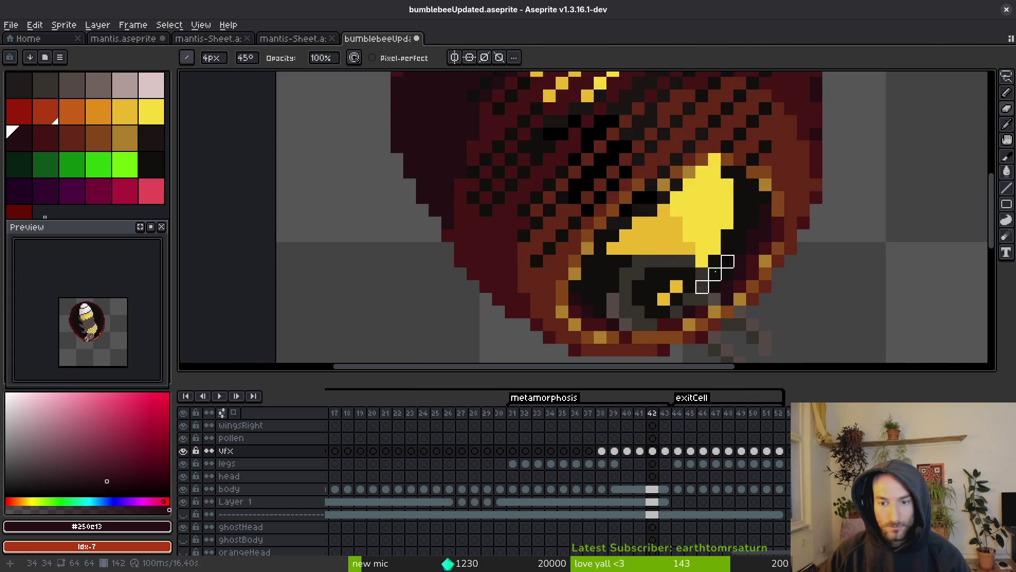
pyautogui.scroll(-4, 727, 273)
# Compare frames 40 and 41 and reposition the view on the cocoon
pyautogui.press('i')
pyautogui.press('Left')
pyautogui.press('Left')
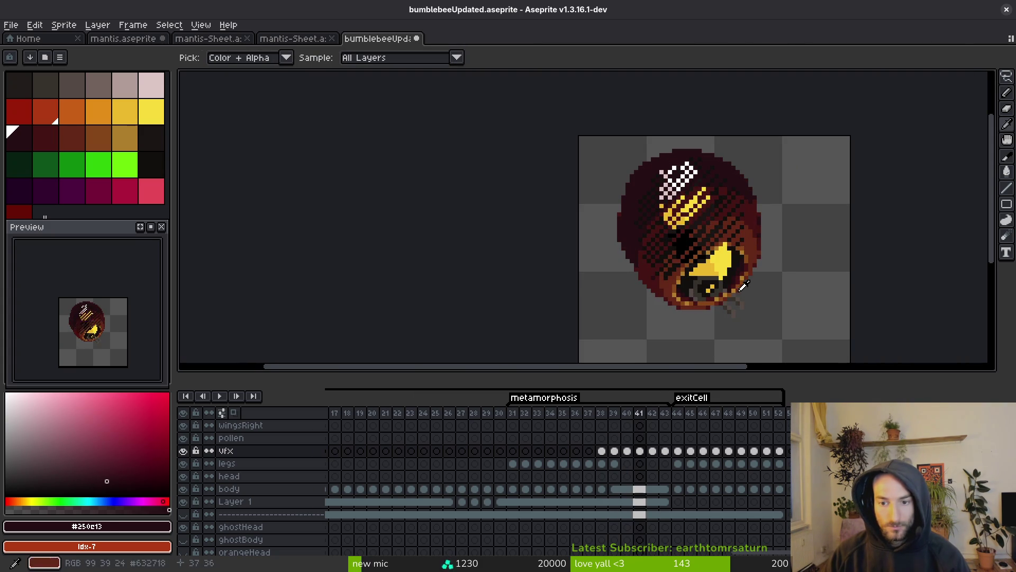
pyautogui.press('Right')
pyautogui.press('Right')
pyautogui.press('Left')
pyautogui.press('Left')
pyautogui.press('Right')
pyautogui.press('b')
pyautogui.moveTo(711, 288); pyautogui.dragTo(693, 277)
pyautogui.press('i')
# Flip through frames 38 to 39 to preview the cocoon-opening motion
pyautogui.press('Left')
pyautogui.press('Left')
pyautogui.press('Left')
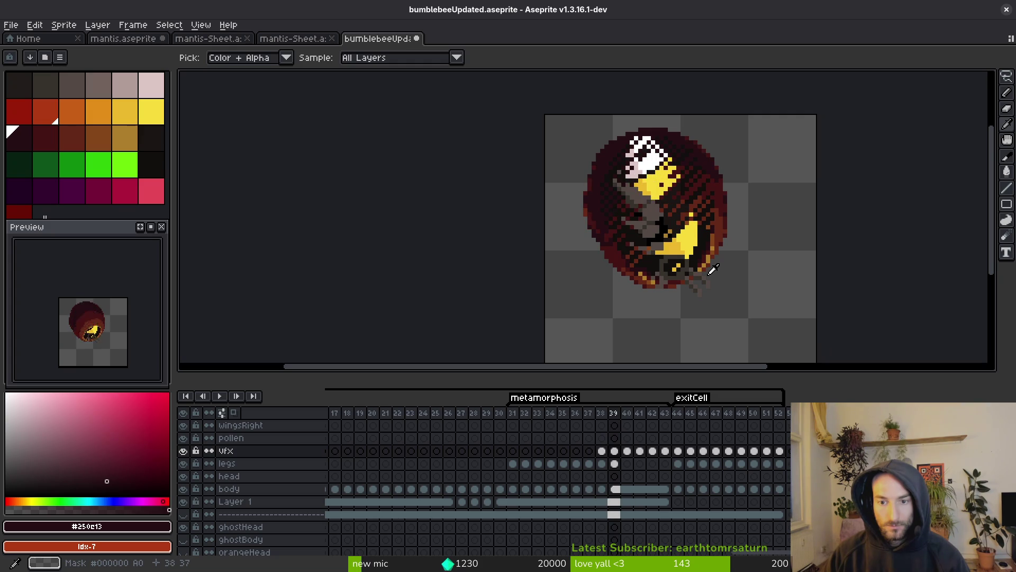
pyautogui.press('Right')
pyautogui.press('Right')
pyautogui.press('Left')
pyautogui.press('Left')
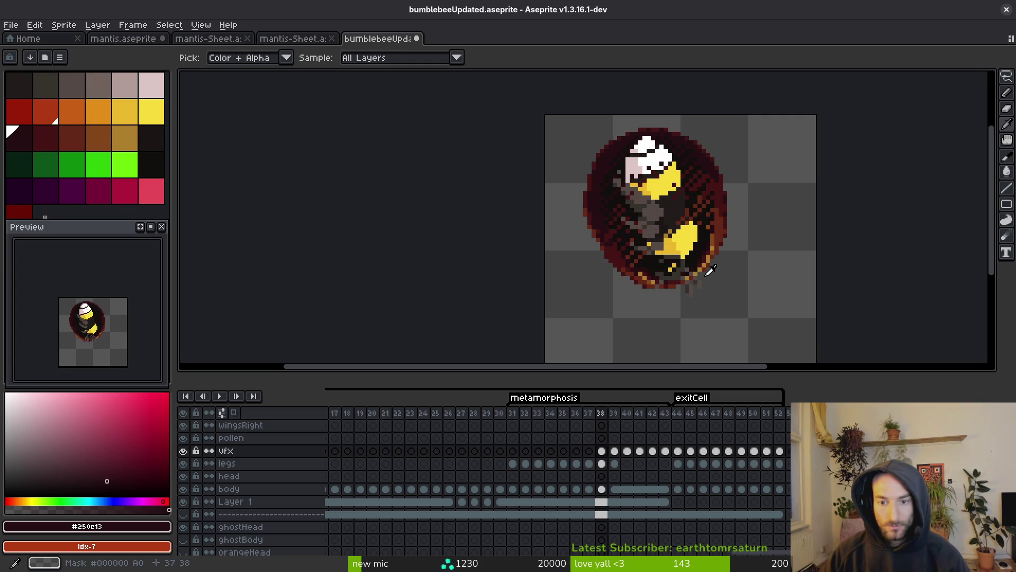
pyautogui.press('Right')
pyautogui.press('Right')
pyautogui.press('Left')
pyautogui.press('Right')
# On frame 41, draw a freehand selection around the lower part of the opening
pyautogui.press('b')
pyautogui.scroll(3, 696, 281)
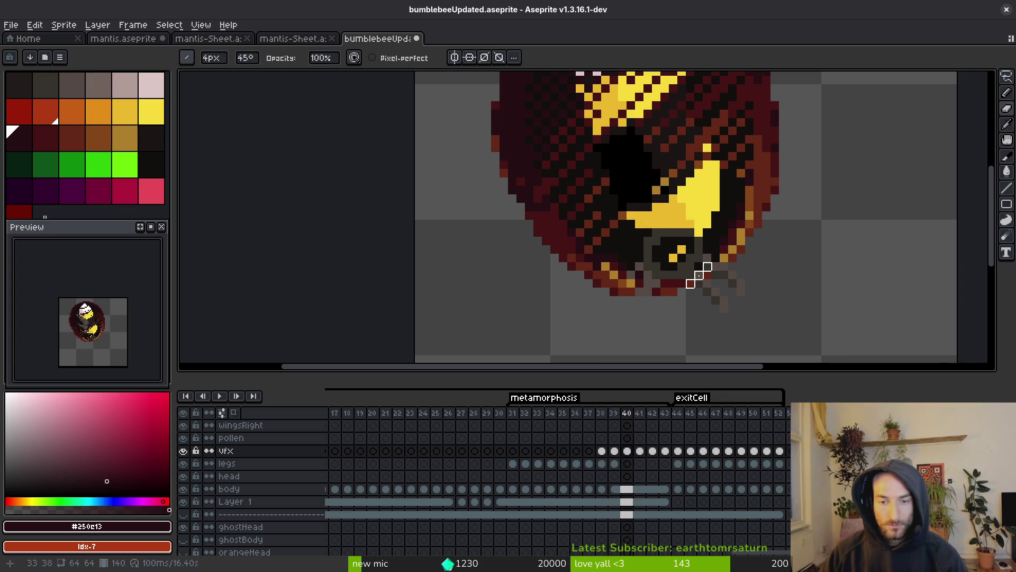
pyautogui.press('Right')
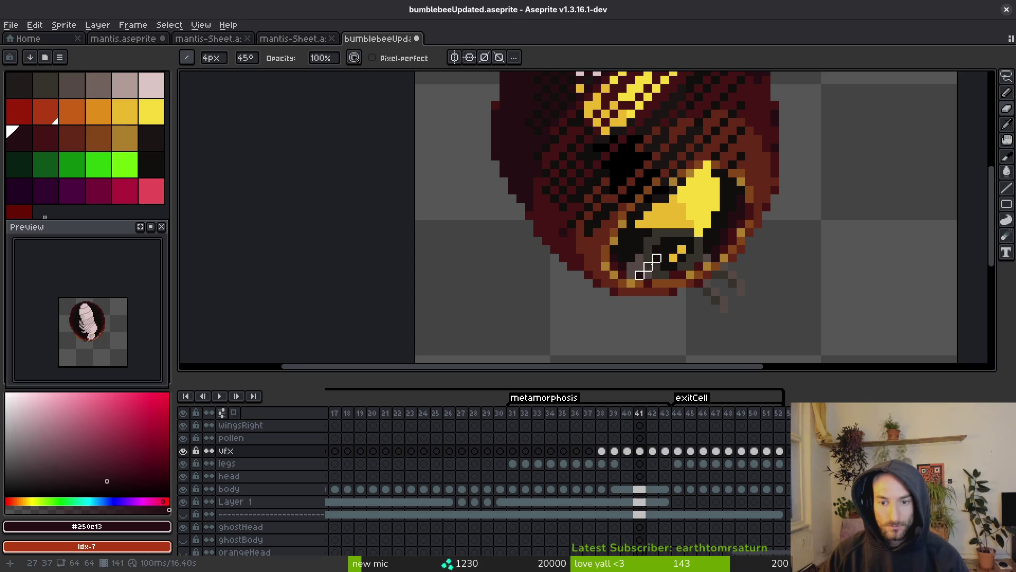
pyautogui.press('q')
pyautogui.moveTo(792, 215)
pyautogui.mouseDown()
pyautogui.moveTo(755, 189)
pyautogui.moveTo(599, 249)
pyautogui.moveTo(817, 203)
pyautogui.moveTo(810, 214)
pyautogui.mouseUp()
# Clear the freehand selection on frame 40 and return to the 4px Pencil
pyautogui.press('Left')
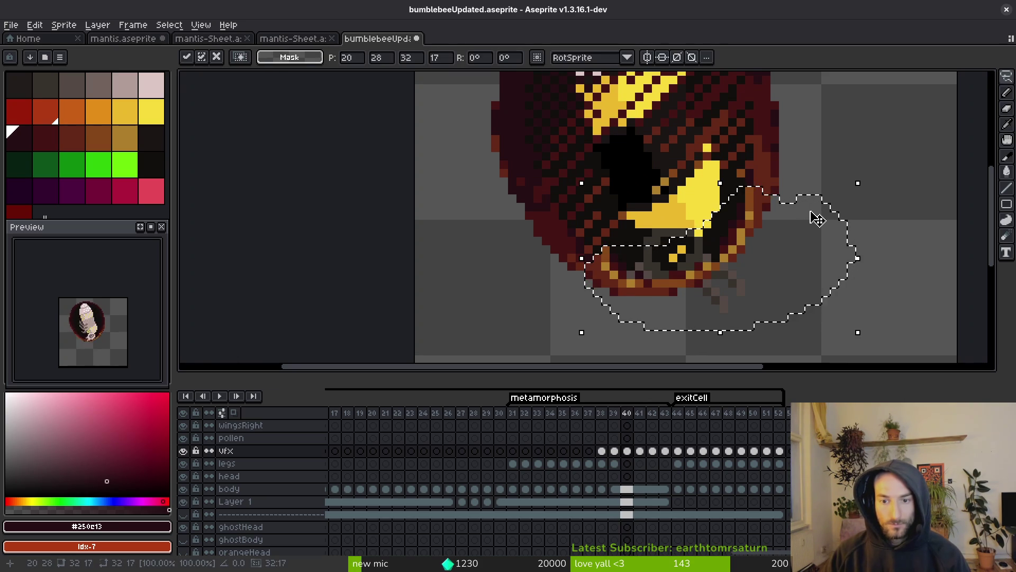
pyautogui.hotkey('ctrl', 'd')
pyautogui.press('b')
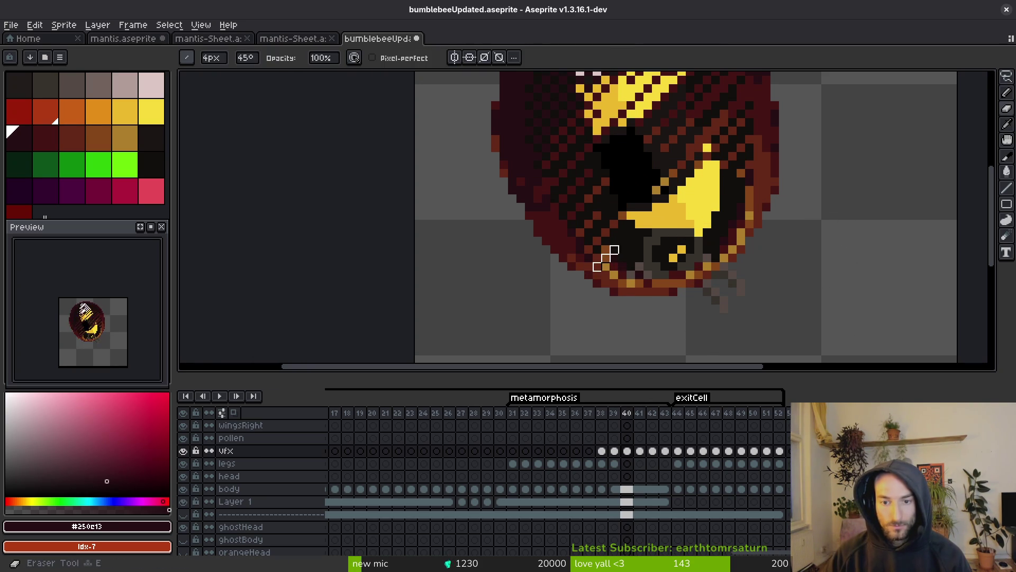
pyautogui.hscroll(-1, 660, 255)
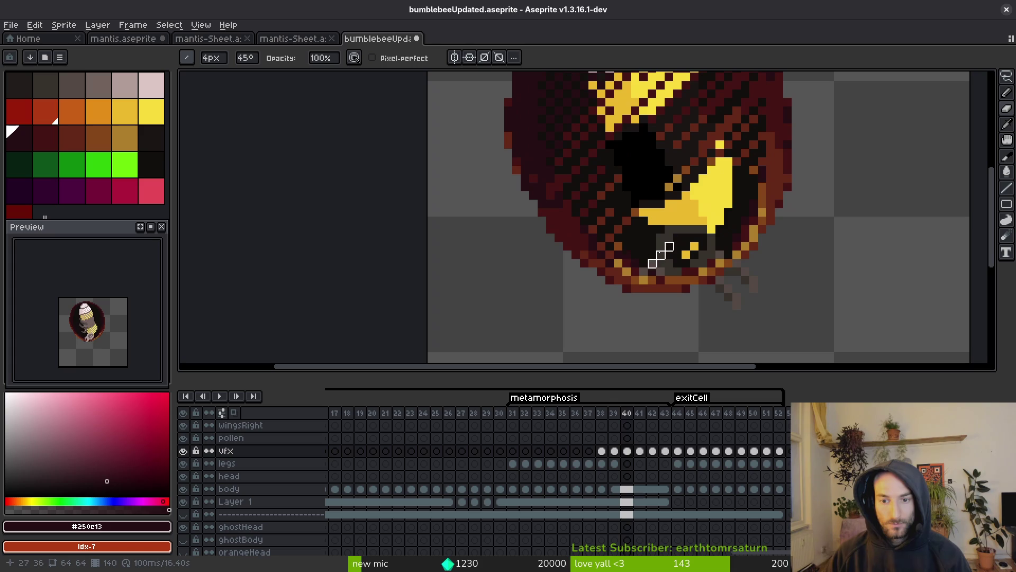
pyautogui.scroll(-3, 714, 267)
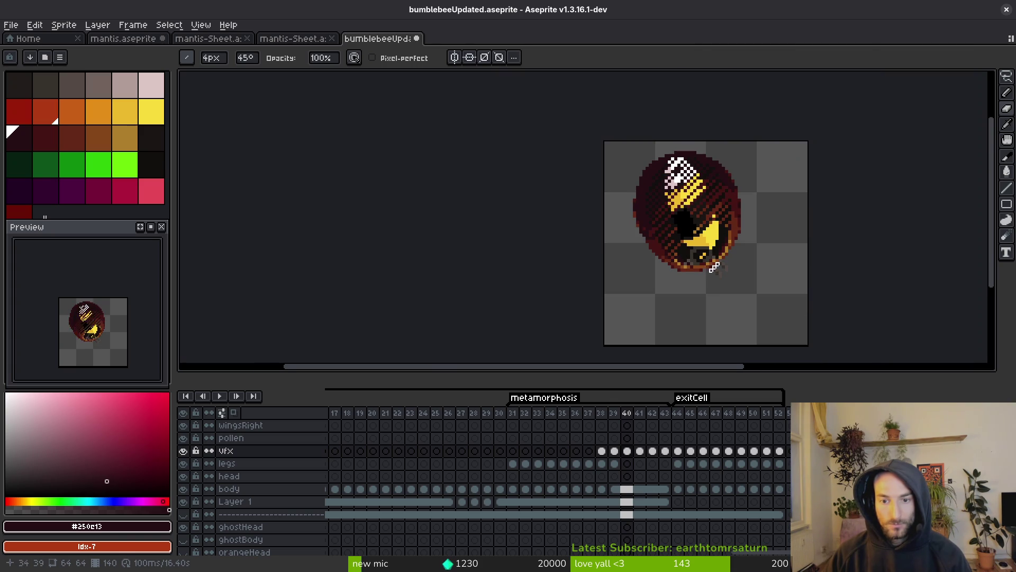
# Sample the dark colour and shade the opening's lower edge on frames 39 and 38
pyautogui.press('i')
pyautogui.press(',')
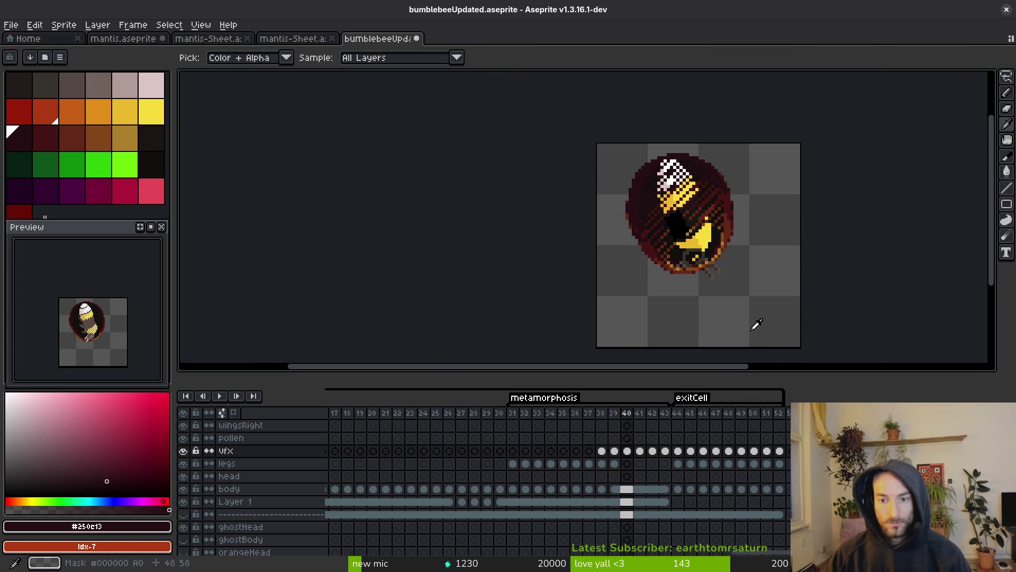
pyautogui.press('b')
pyautogui.scroll(3, 702, 262)
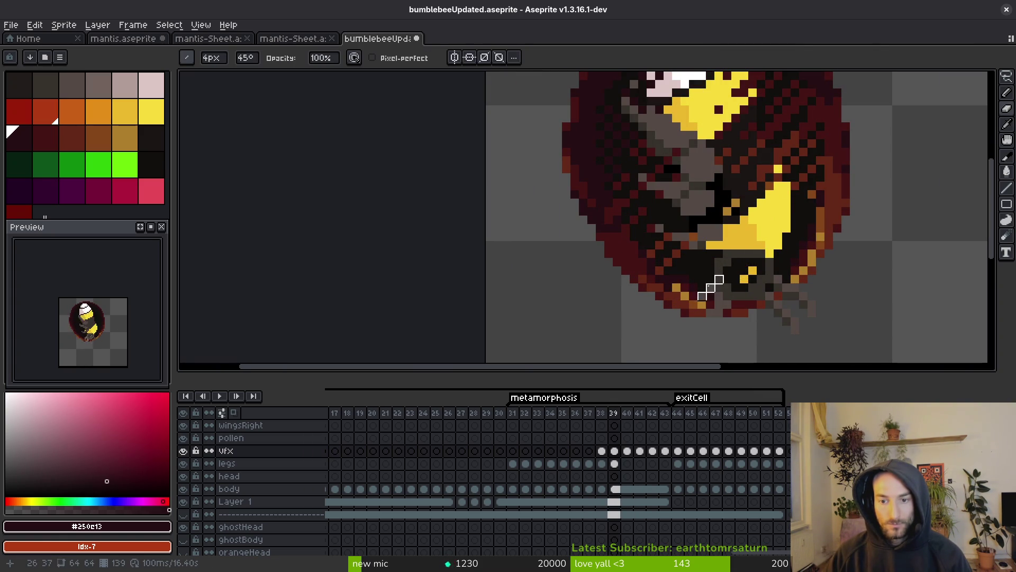
pyautogui.scroll(-4, 752, 313)
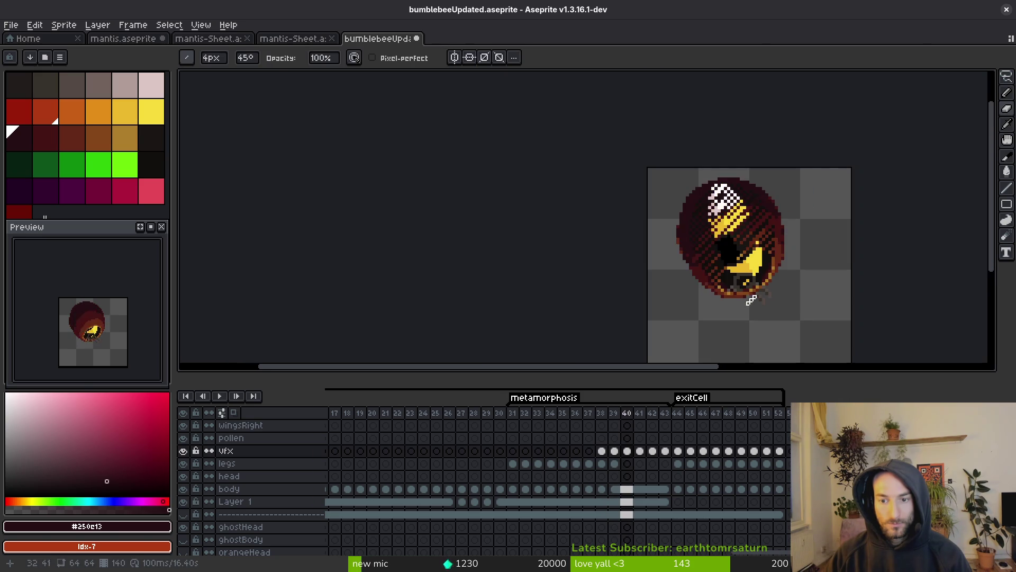
pyautogui.press('i')
pyautogui.press(',')
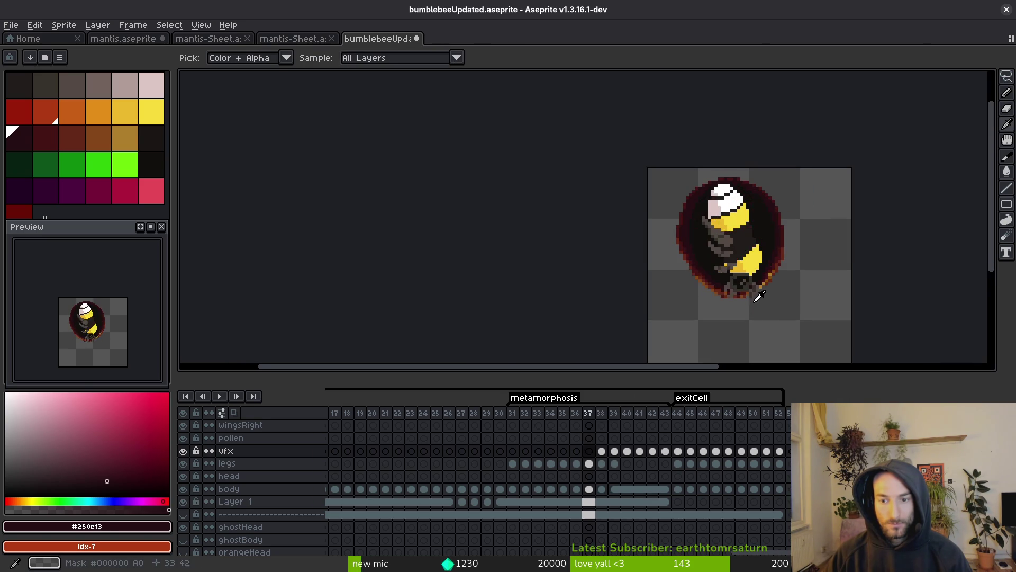
pyautogui.press('b')
pyautogui.scroll(3, 727, 279)
pyautogui.scroll(-3, 762, 298)
# Advance through frames 40 to 42 with the cocoon recentred, ready to paint with the Pencil
pyautogui.press('i')
pyautogui.press('.')
pyautogui.press('.')
pyautogui.moveTo(777, 326); pyautogui.dragTo(666, 320)
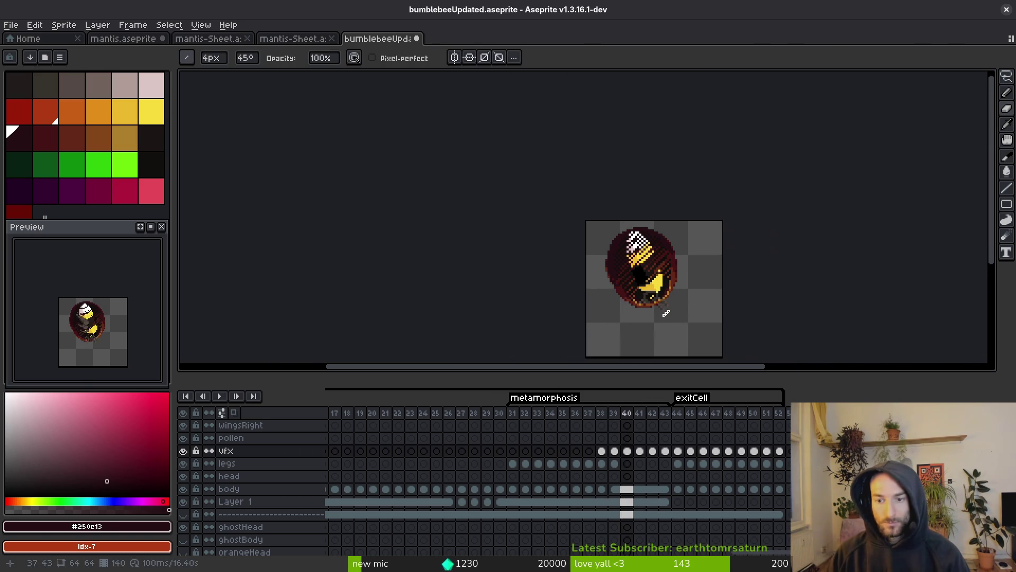
pyautogui.press('.')
pyautogui.press('.')
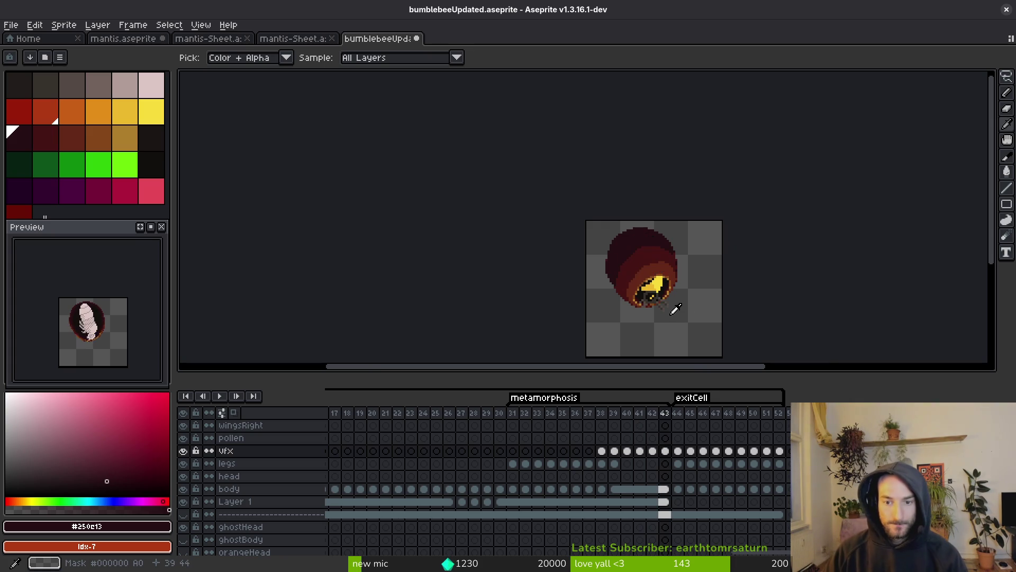
pyautogui.press('b')
pyautogui.scroll(3, 631, 326)
# Sample the ochre rim colour and paint an ochre pixel at the cocoon opening's edge on frame 42
pyautogui.press('i')
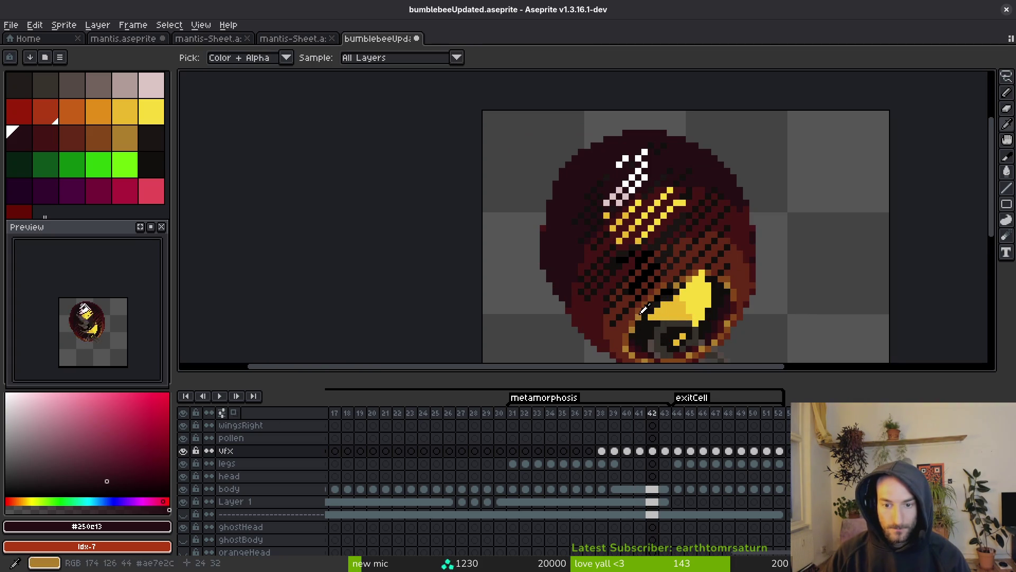
pyautogui.click(632, 327)
pyautogui.press('.')
pyautogui.press(',')
pyautogui.press('b')
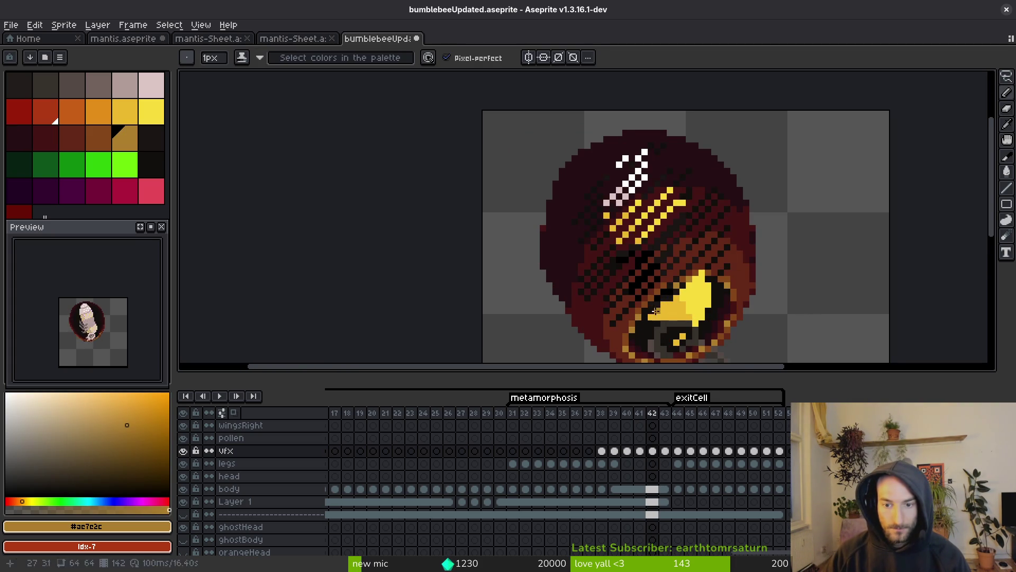
pyautogui.scroll(3, 640, 305)
pyautogui.click(668, 268)
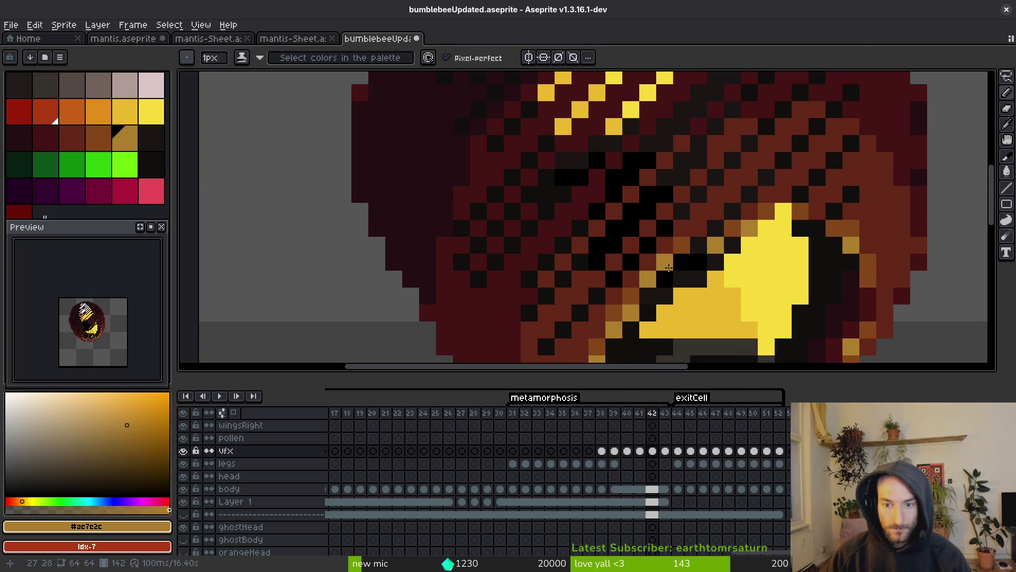
pyautogui.scroll(-5, 699, 244)
# Flip back through the frames to frame 40 to check the new shading
pyautogui.press('i')
pyautogui.press('.')
pyautogui.press(',')
pyautogui.press('b')
pyautogui.scroll(-4, 768, 322)
pyautogui.press('i')
pyautogui.press('.')
pyautogui.press(',')
pyautogui.moveTo(767, 319); pyautogui.dragTo(662, 298)
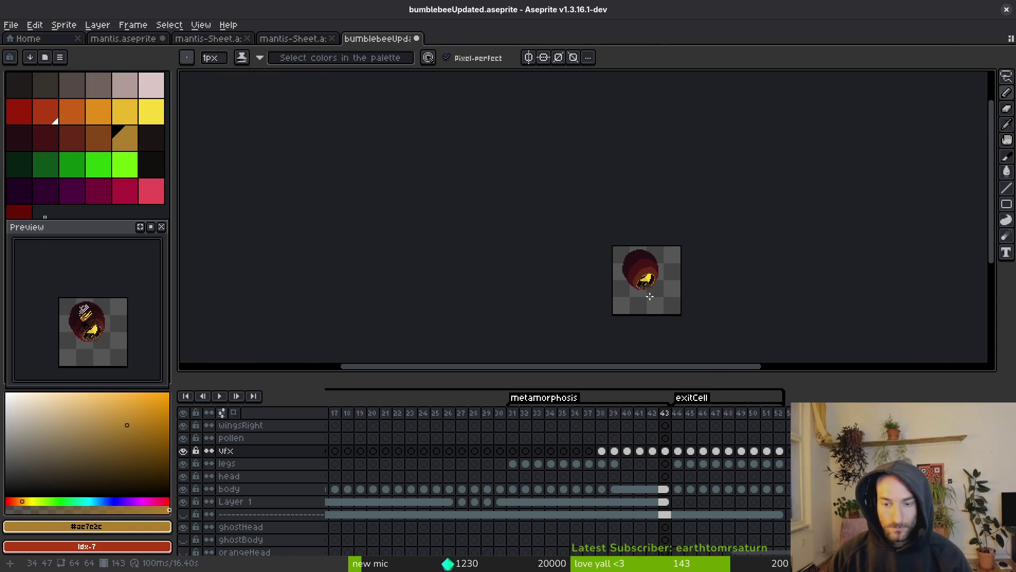
pyautogui.press(',')
pyautogui.press(',')
# Play the animation briefly from frame 40, then return to frame 42
pyautogui.press('Return')
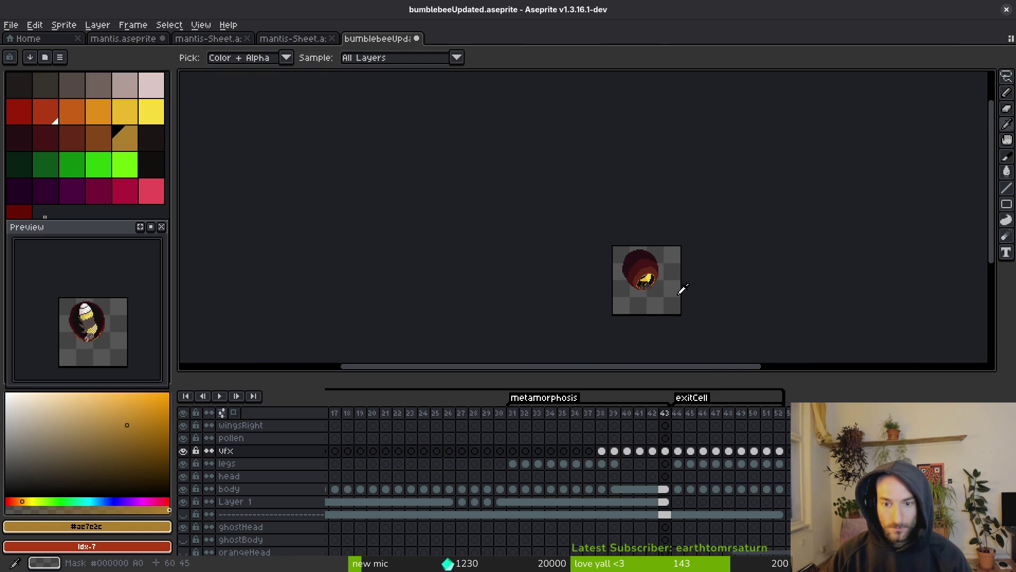
pyautogui.press('Return')
pyautogui.press('.')
pyautogui.scroll(3, 667, 282)
pyautogui.press('.')
pyautogui.press('.')
pyautogui.press(',')
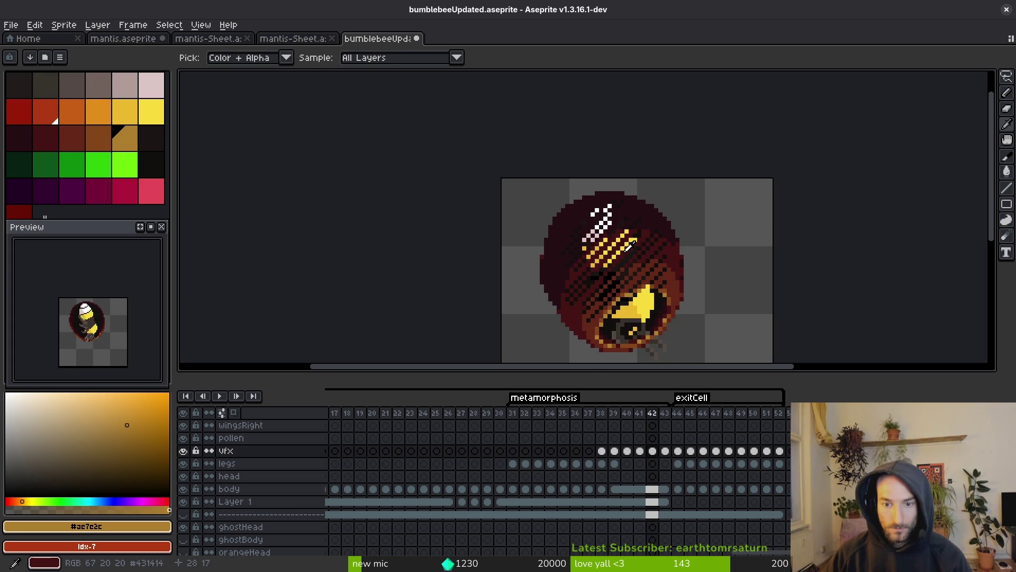
# Eyedrop the cocoon's dark reds #431414, #632718 and near-black maroon #250e13 on frame 42
pyautogui.keyDown('alt'); pyautogui.click(630, 246); pyautogui.keyUp('alt')
pyautogui.scroll(1, 625, 261)
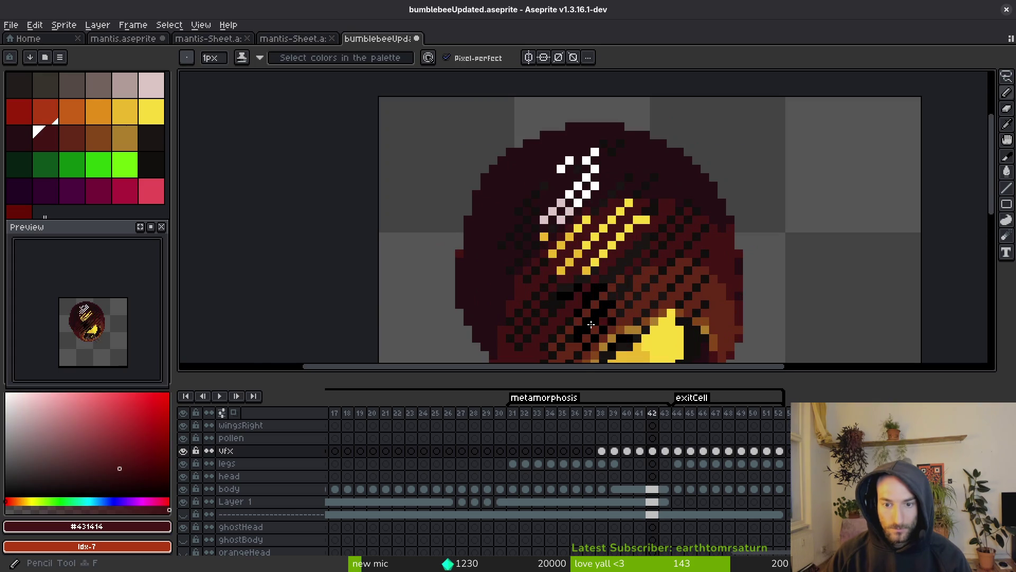
pyautogui.keyDown('alt'); pyautogui.click(604, 291); pyautogui.keyUp('alt')
pyautogui.scroll(1, 603, 289)
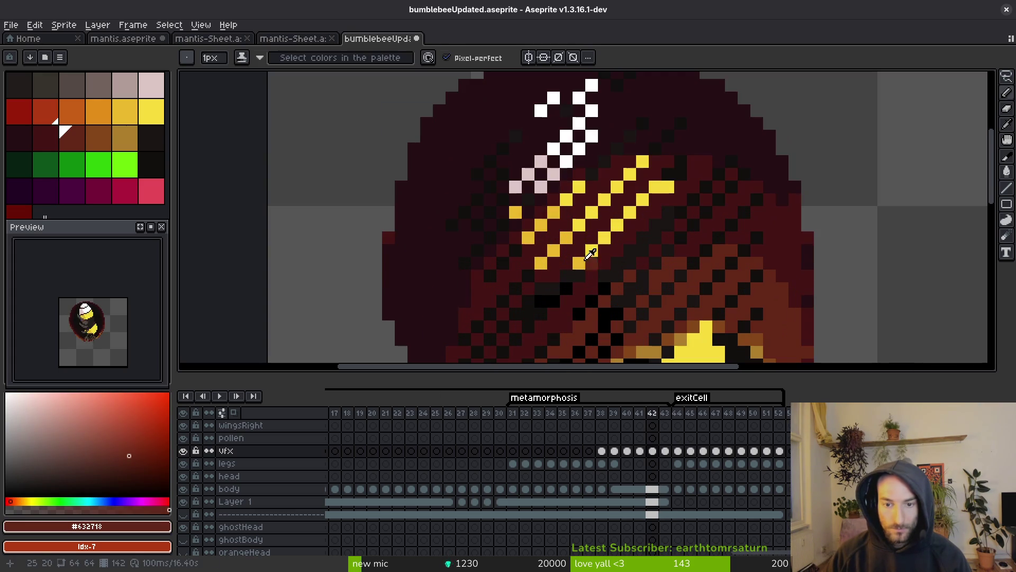
pyautogui.keyDown('alt'); pyautogui.click(576, 186); pyautogui.keyUp('alt')
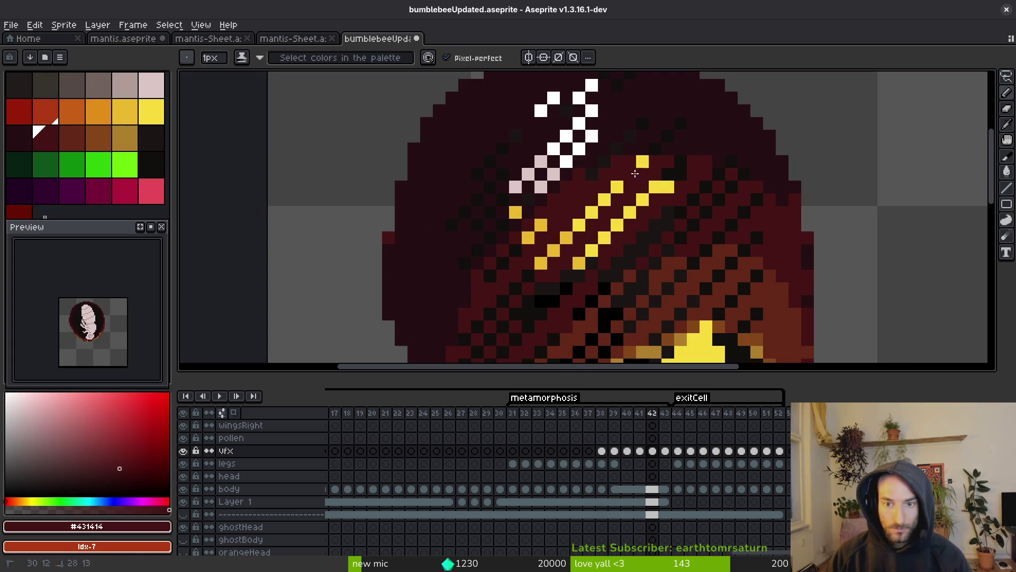
pyautogui.scroll(2, 674, 171)
pyautogui.hscroll(1, 673, 171)
pyautogui.keyDown('alt'); pyautogui.click(676, 173); pyautogui.keyUp('alt')
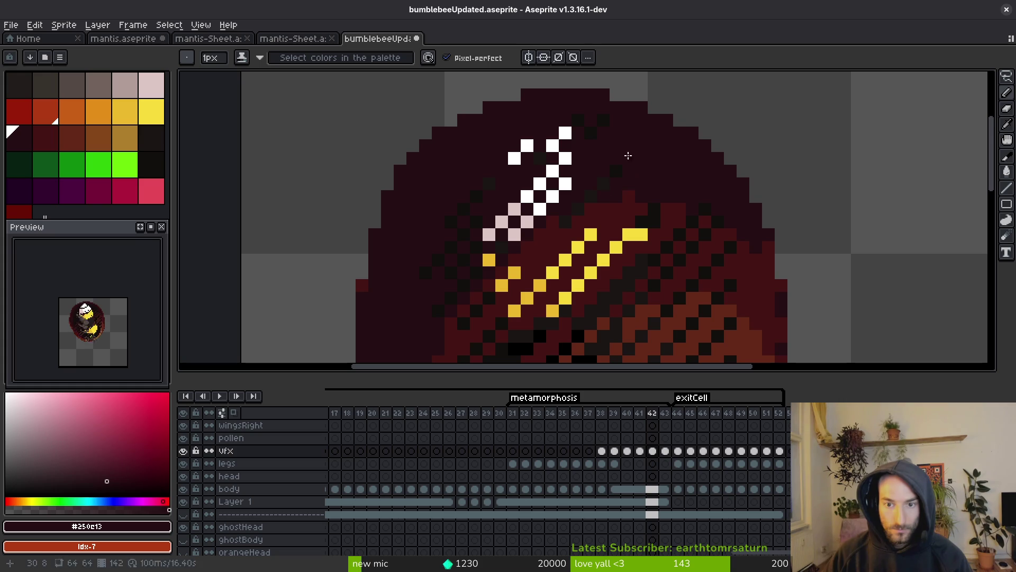
pyautogui.scroll(-6, 630, 287)
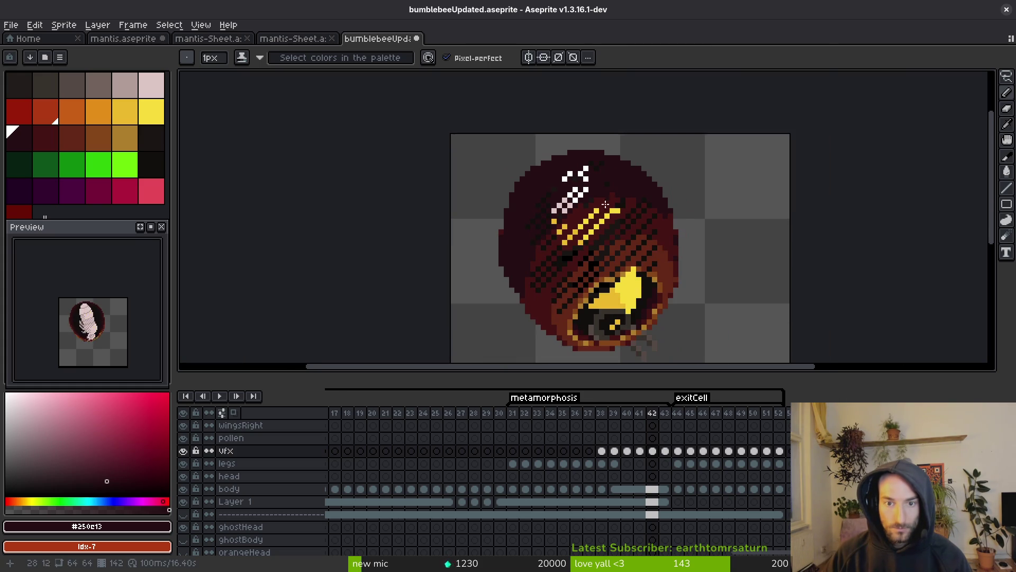
# Compare against frame 41, then eyedrop #632718, #431414 and near-black maroon #250c13 on frame 42
pyautogui.press('Left')
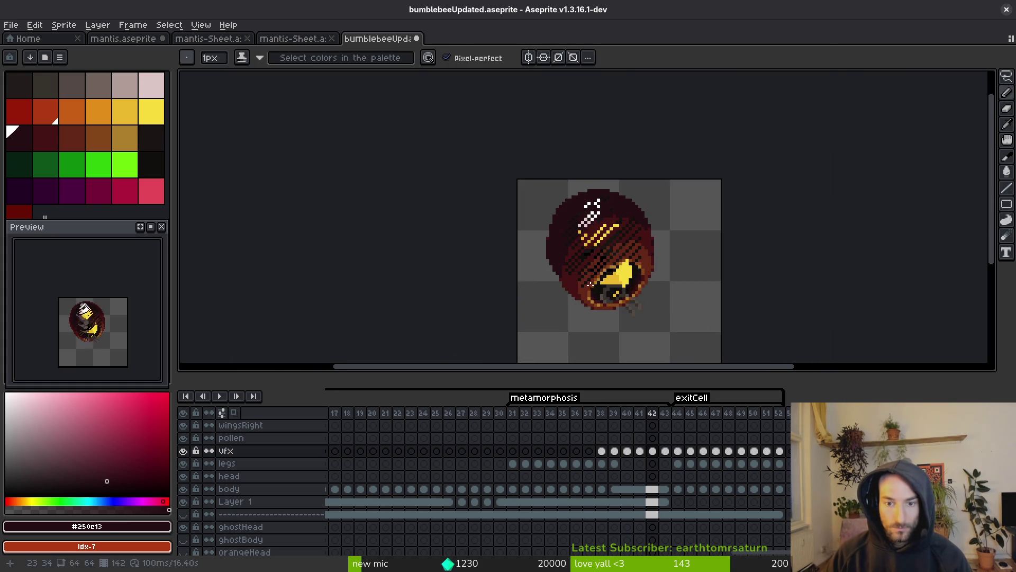
pyautogui.scroll(3, 631, 286)
pyautogui.press('Right')
pyautogui.click(59, 132)
pyautogui.scroll(3, 577, 283)
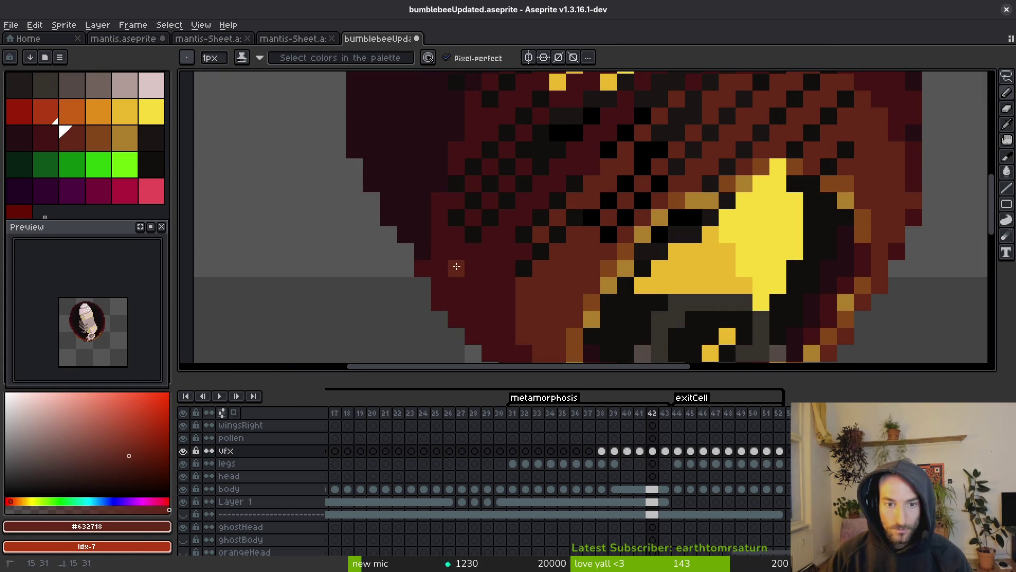
pyautogui.keyDown('alt'); pyautogui.click(475, 278); pyautogui.keyUp('alt')
pyautogui.scroll(2, 478, 240)
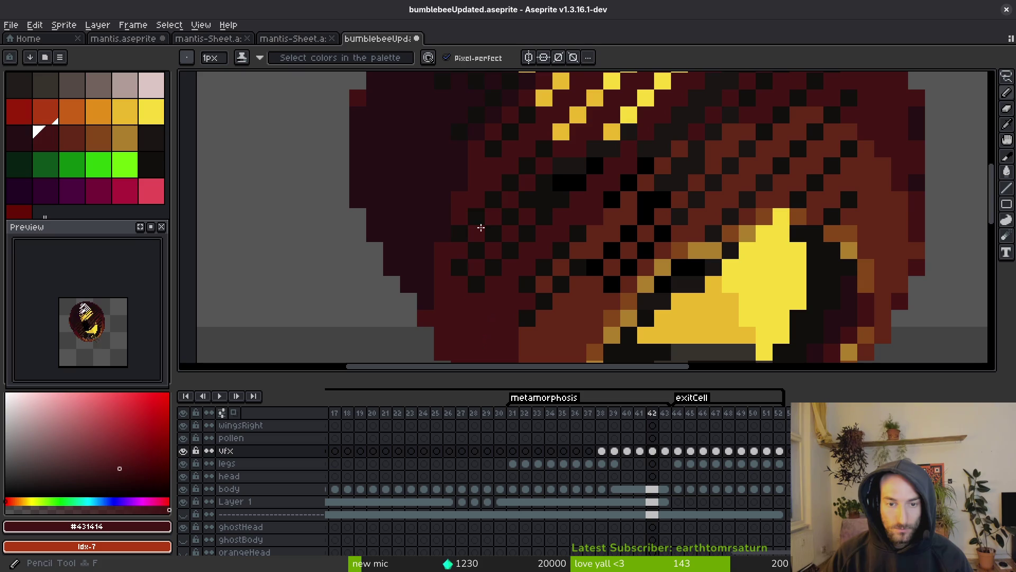
pyautogui.scroll(-3, 521, 251)
pyautogui.scroll(2, 675, 226)
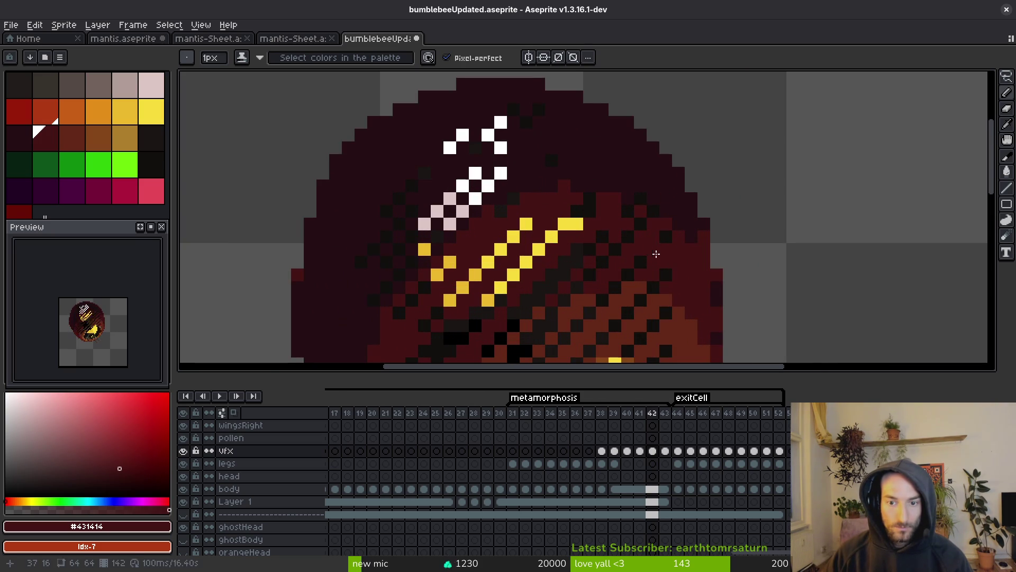
pyautogui.keyDown('alt'); pyautogui.click(651, 203); pyautogui.keyUp('alt')
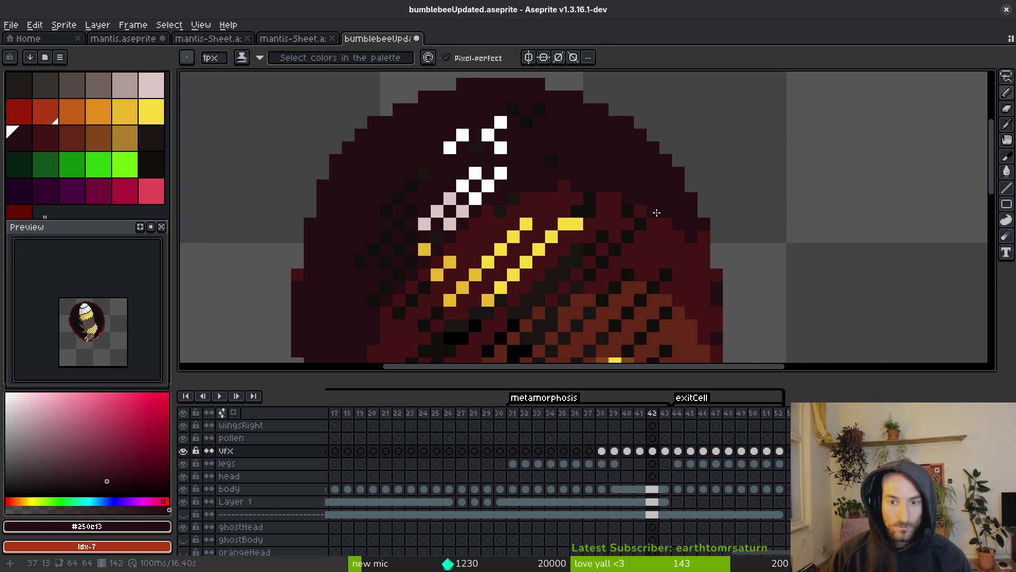
pyautogui.keyDown('alt'); pyautogui.click(648, 215); pyautogui.keyUp('alt')
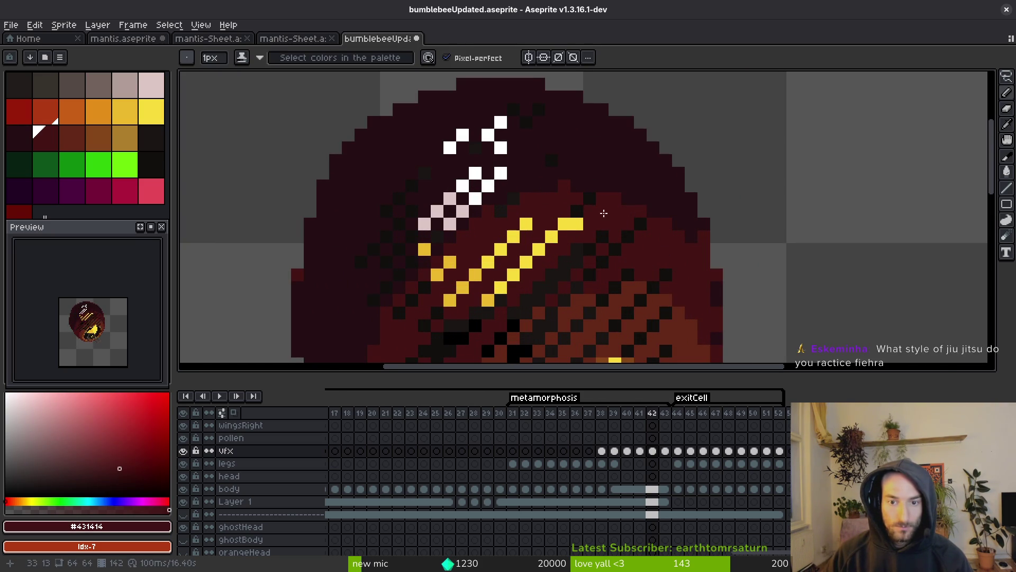
pyautogui.scroll(-3, 604, 210)
pyautogui.keyDown('alt'); pyautogui.click(641, 257); pyautogui.keyUp('alt')
pyautogui.scroll(2, 585, 181)
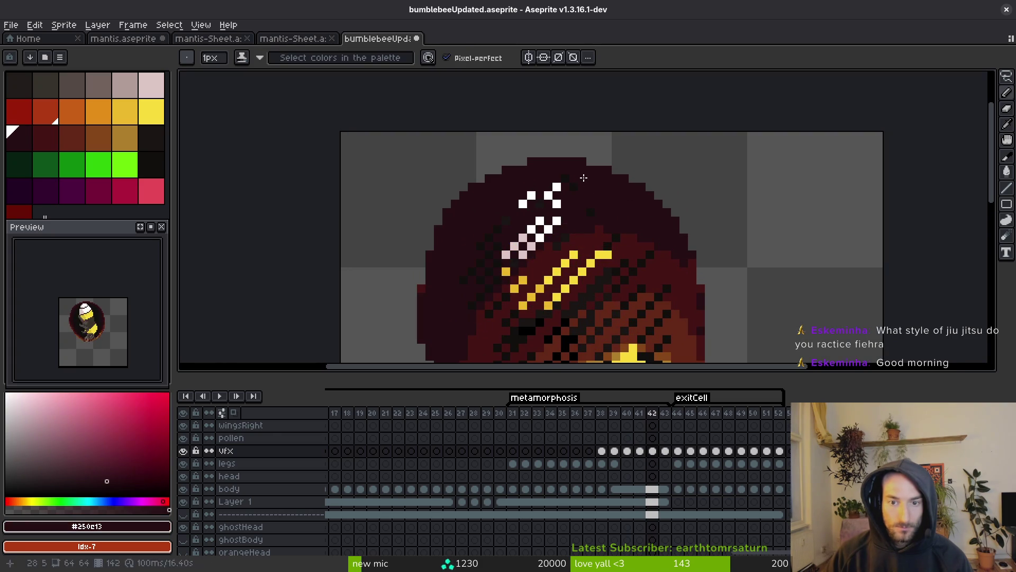
# Add three near-black maroon pixels on the cocoon's top in frame 42
pyautogui.keyDown('alt'); pyautogui.click(569, 178); pyautogui.keyUp('alt')
pyautogui.click(601, 202)
pyautogui.click(577, 183)
pyautogui.scroll(-2, 534, 221)
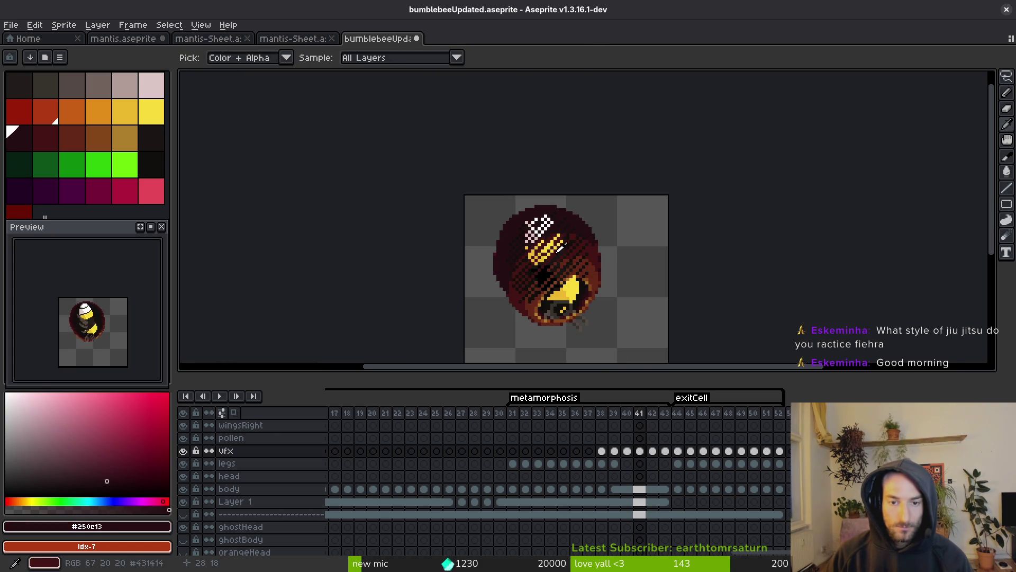
pyautogui.scroll(3, 475, 254)
pyautogui.scroll(-4, 456, 263)
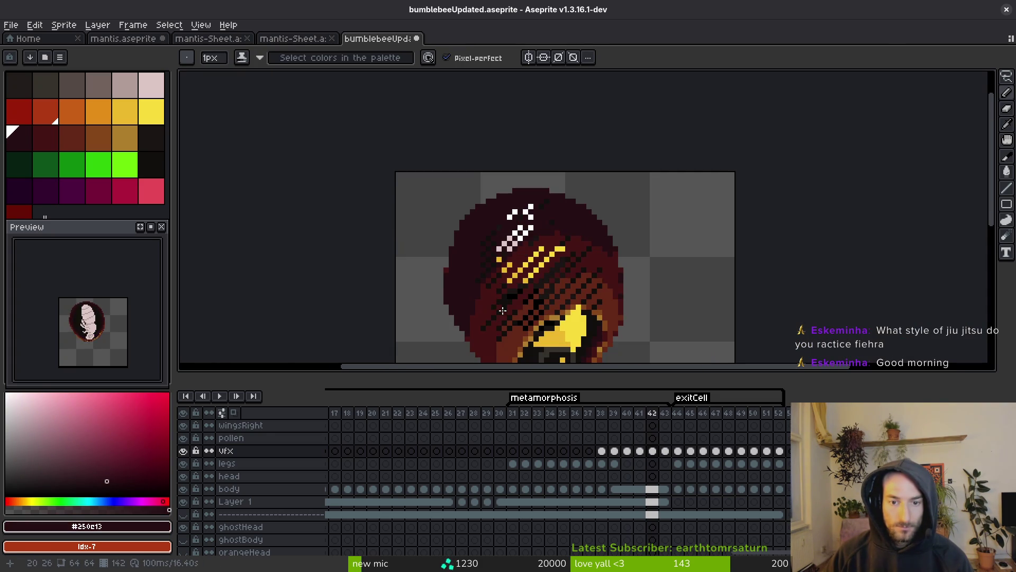
pyautogui.scroll(4, 491, 269)
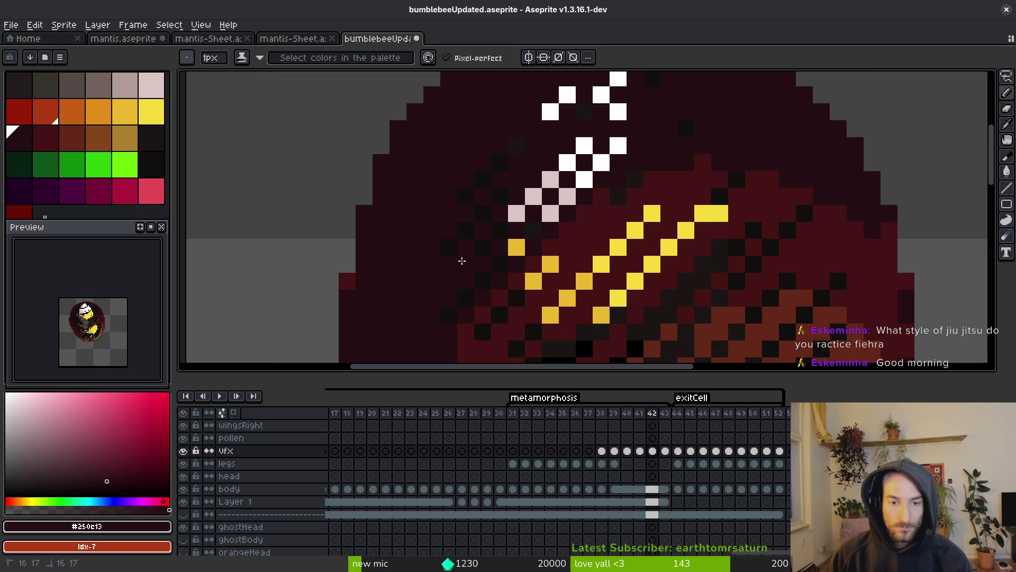
pyautogui.scroll(-4, 461, 260)
# Compare with frame 41 and eyedrop the brown-red #632718 on frame 42
pyautogui.press('Left')
pyautogui.press('alt')
pyautogui.press('Right')
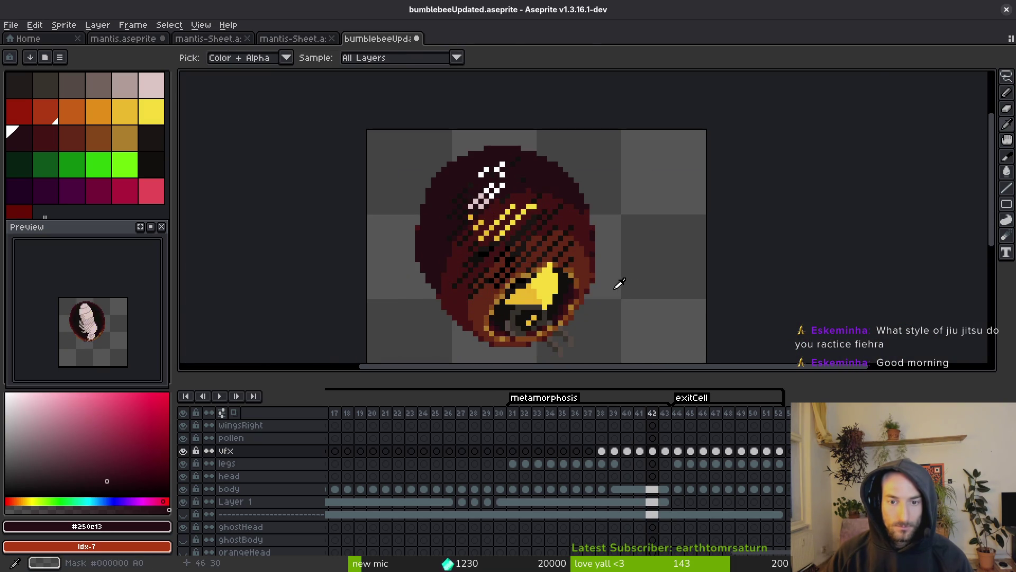
pyautogui.scroll(3, 553, 239)
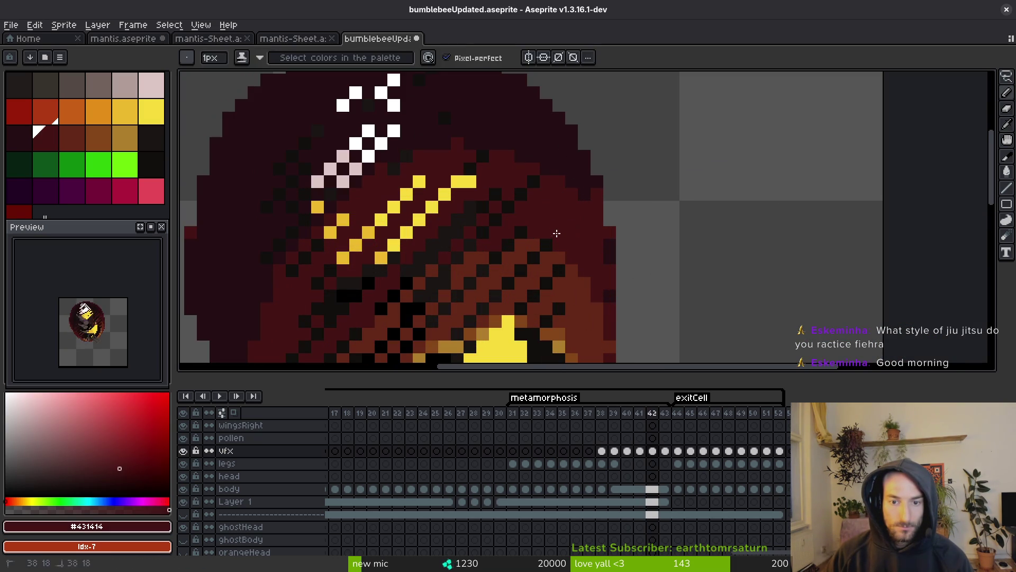
pyautogui.keyDown('alt'); pyautogui.click(543, 247); pyautogui.keyUp('alt')
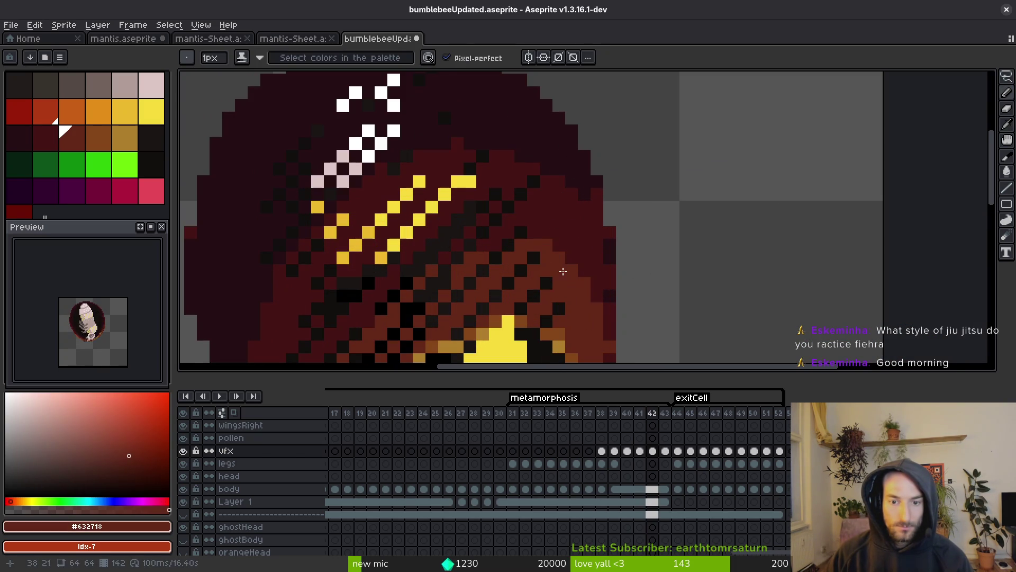
pyautogui.scroll(-3, 563, 271)
pyautogui.press('alt')
pyautogui.press('Left')
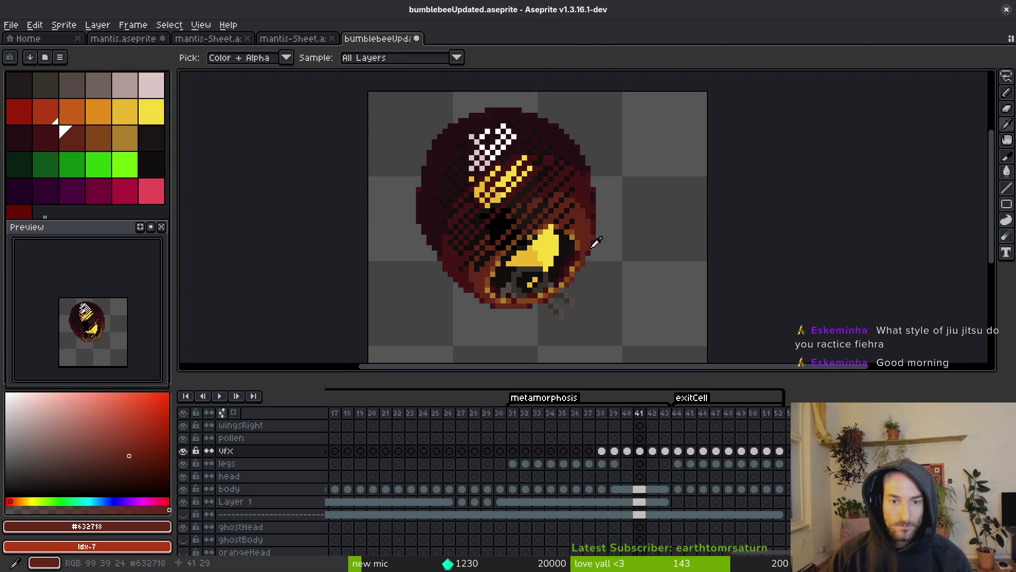
pyautogui.scroll(-2, 580, 231)
pyautogui.press('Right')
# Flip repeatedly between frames 41 and 42 to compare the cocoon shading
pyautogui.press('Left')
pyautogui.press('Right')
pyautogui.press('Left')
pyautogui.press('Right')
pyautogui.press('Left')
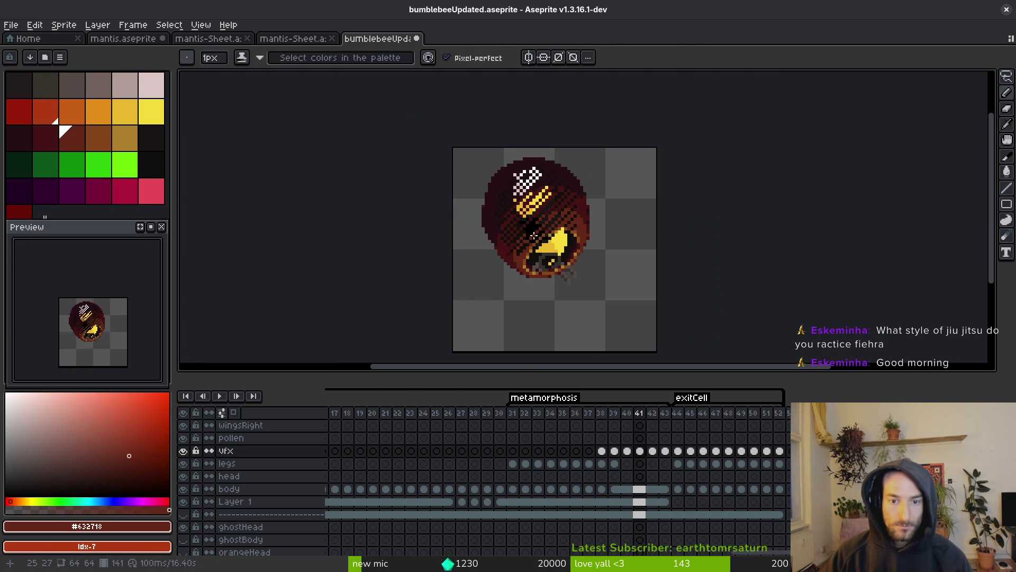
pyautogui.scroll(4, 533, 236)
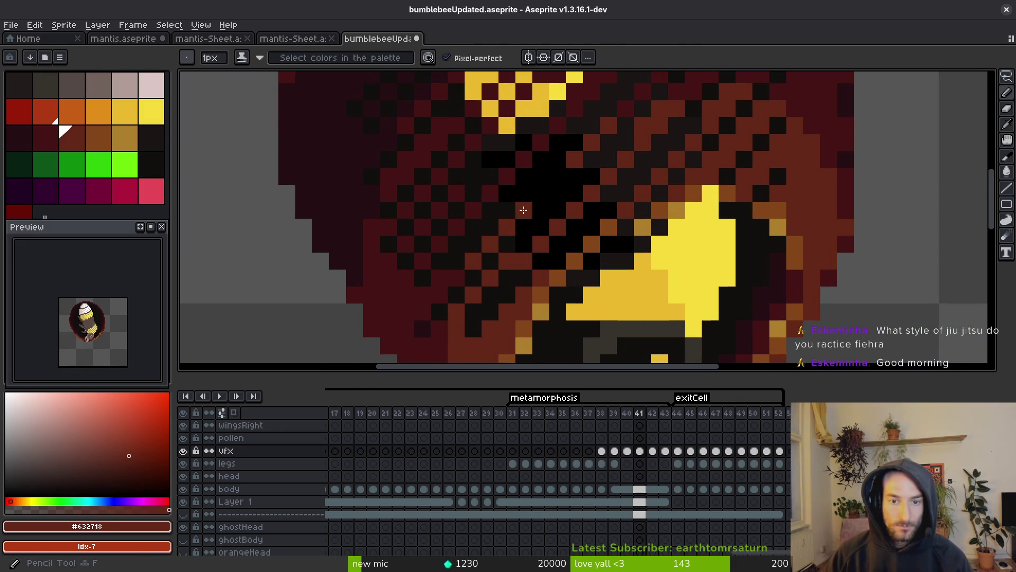
pyautogui.press('Right')
pyautogui.press('Left')
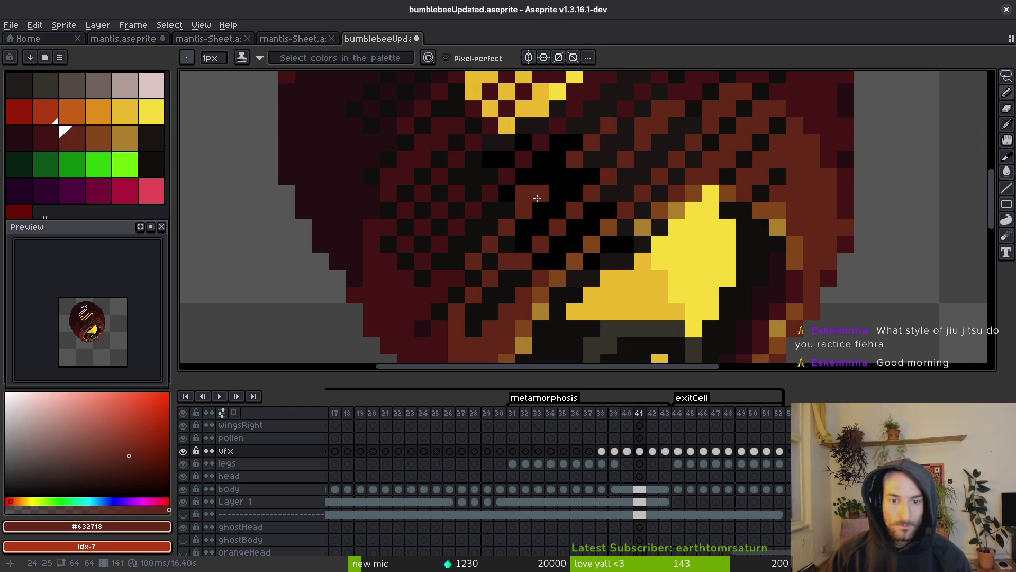
pyautogui.scroll(-5, 526, 218)
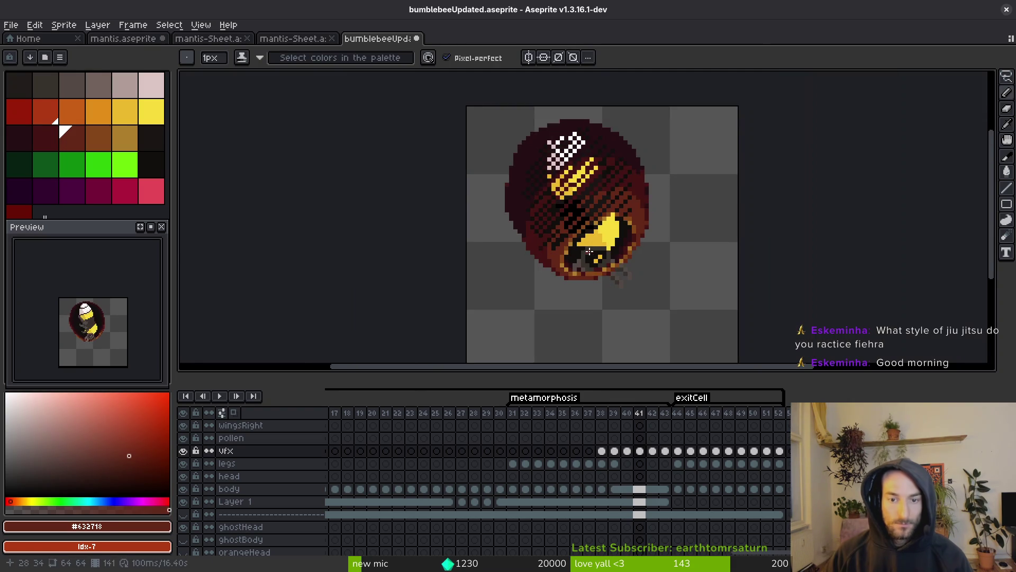
pyautogui.press('Right')
pyautogui.scroll(4, 592, 265)
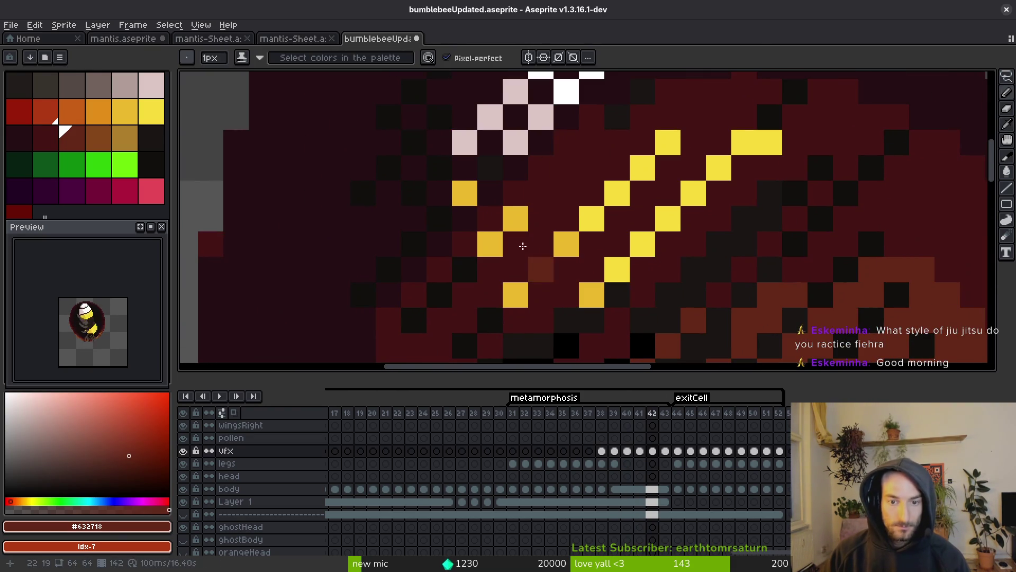
# Eyedrop the dark red #431414 on frame 42 and step back to frame 41
pyautogui.keyDown('alt'); pyautogui.click(526, 230); pyautogui.keyUp('alt')
pyautogui.scroll(-4, 593, 240)
pyautogui.scroll(4, 593, 241)
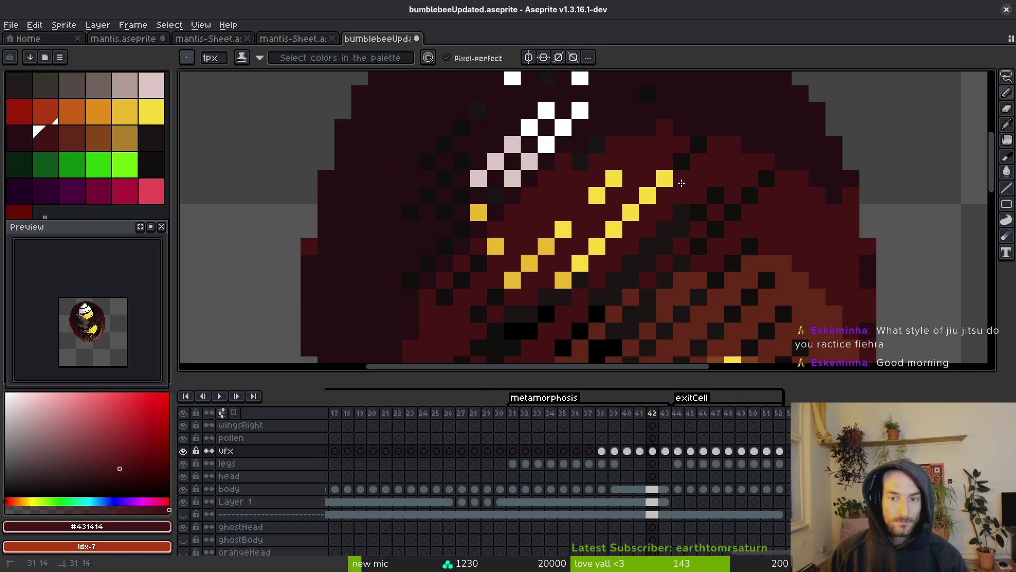
pyautogui.scroll(-5, 635, 212)
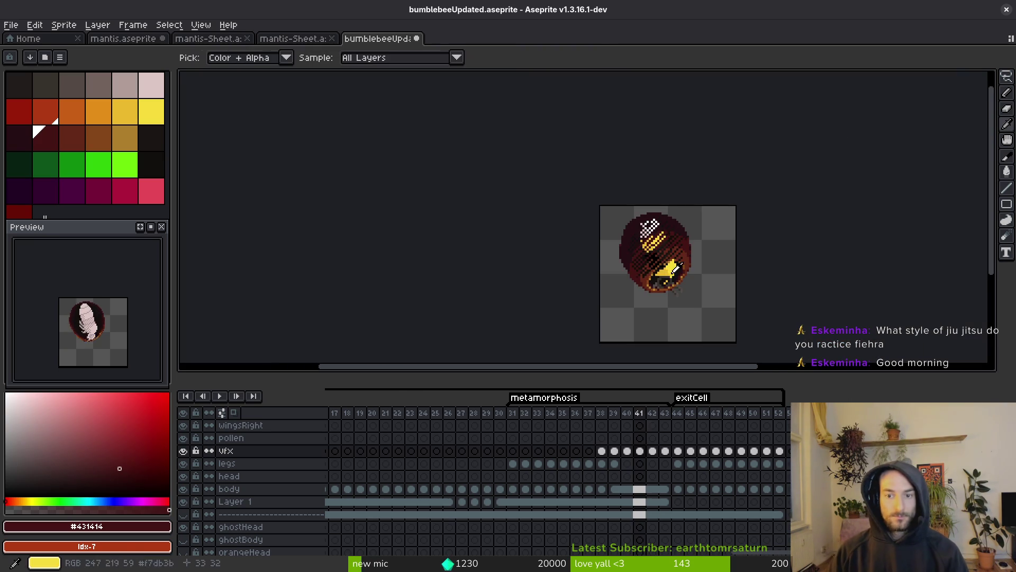
pyautogui.press(',')
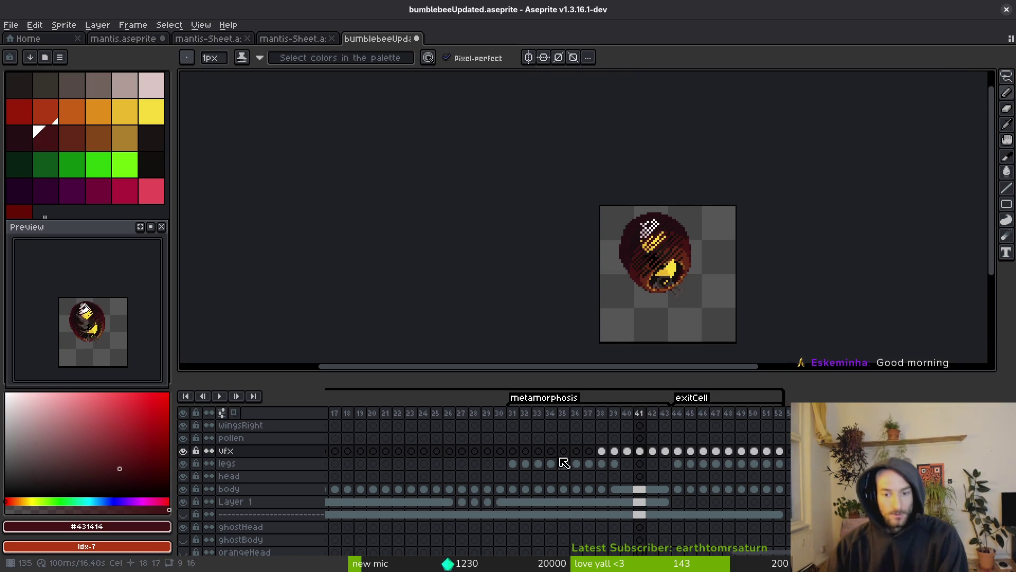
pyautogui.scroll(2, 125, 363)
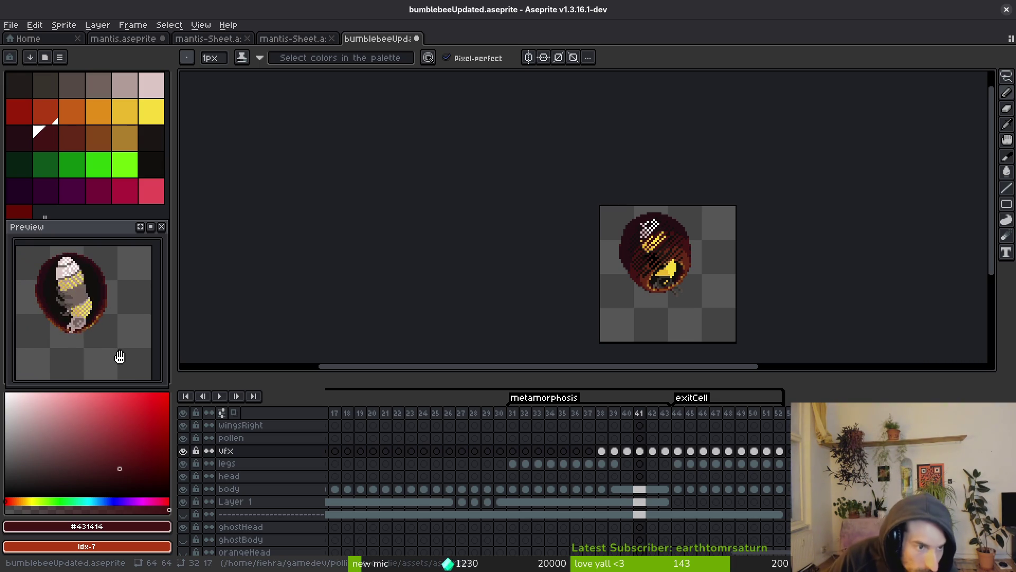
# Check frame 40, eyedrop near-black maroon #250c13 on frame 41, then step back toward frame 38
pyautogui.press(',')
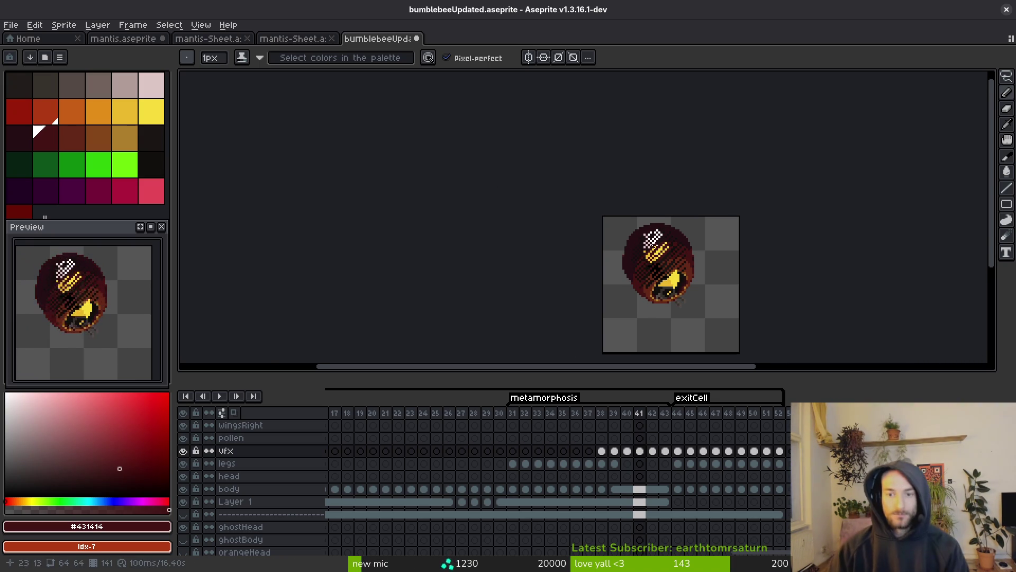
pyautogui.scroll(3, 648, 227)
pyautogui.press('.')
pyautogui.scroll(3, 626, 218)
pyautogui.keyDown('alt'); pyautogui.click(626, 218); pyautogui.keyUp('alt')
pyautogui.scroll(-3, 671, 261)
pyautogui.press('alt')
pyautogui.press(',')
pyautogui.press(',')
pyautogui.press(',')
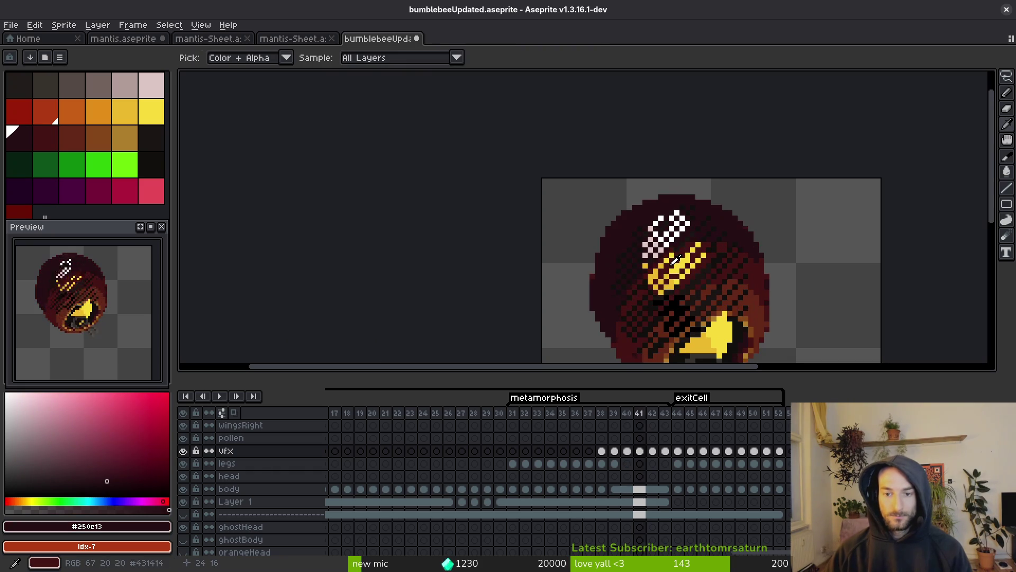
# Step forward to frame 40 and undo the last stroke on the cocoon
pyautogui.press('.')
pyautogui.scroll(3, 652, 196)
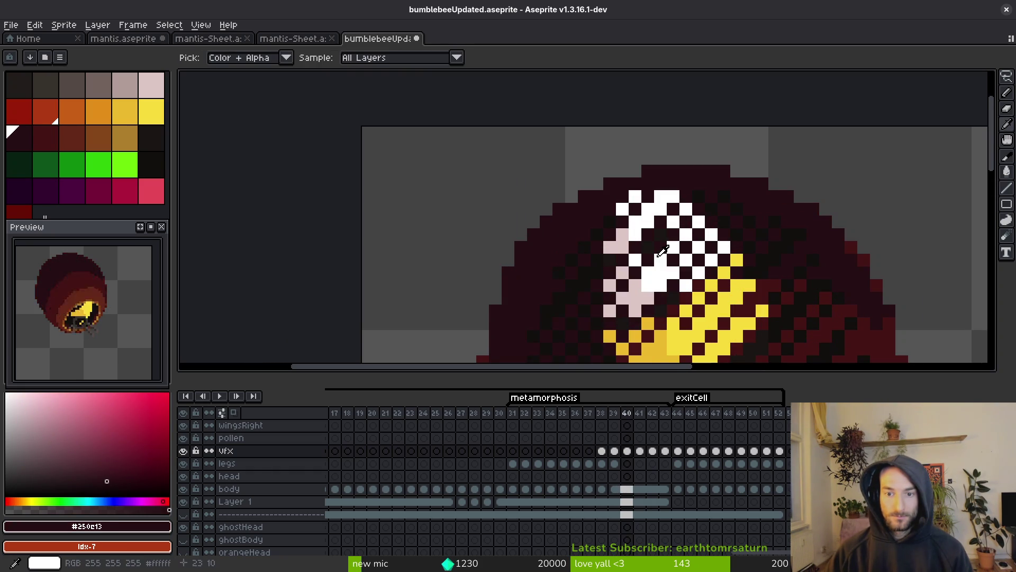
pyautogui.press('.')
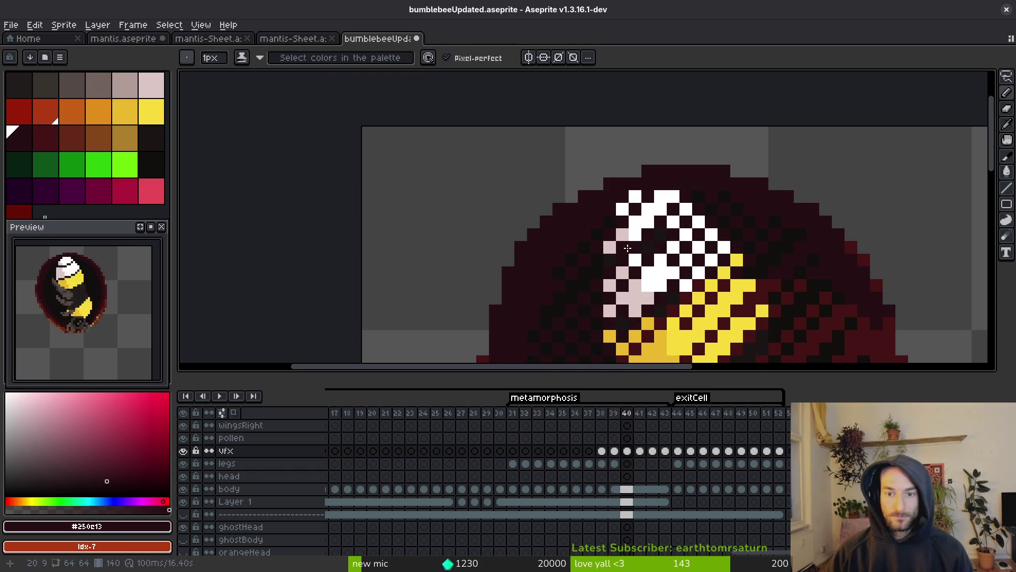
pyautogui.scroll(-4, 671, 219)
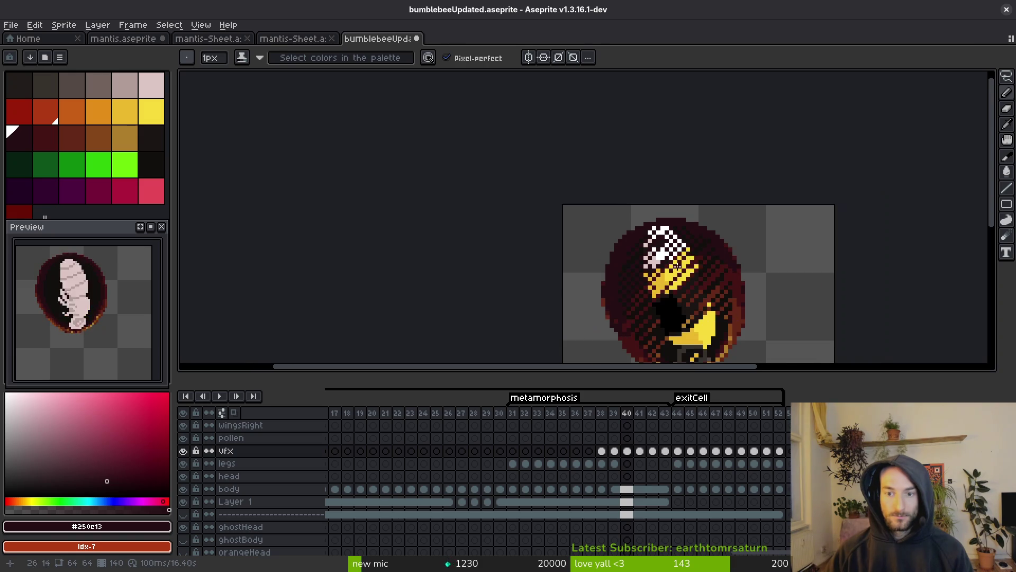
pyautogui.scroll(5, 613, 240)
pyautogui.hotkey('ctrl', 'z')
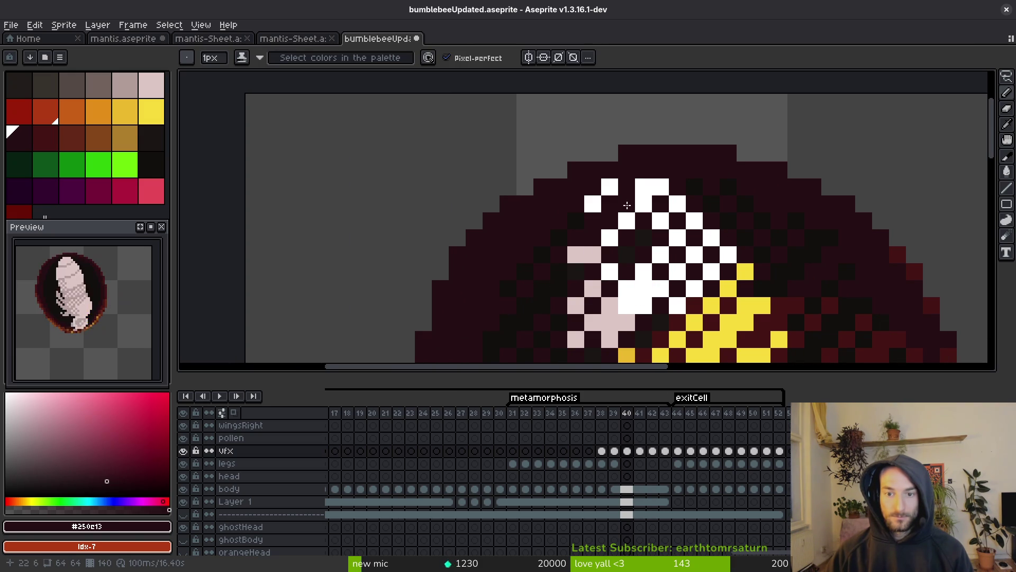
# Eyedrop the yellow sparkle colour and move to frame 41 with the Pencil
pyautogui.scroll(-5, 594, 266)
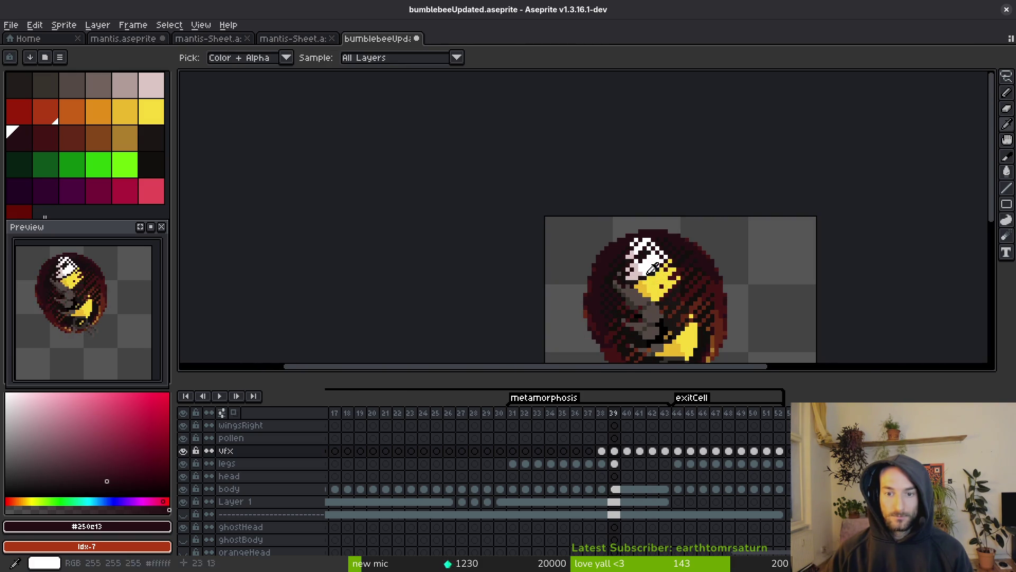
pyautogui.scroll(4, 629, 257)
pyautogui.scroll(-3, 629, 248)
pyautogui.scroll(3, 688, 248)
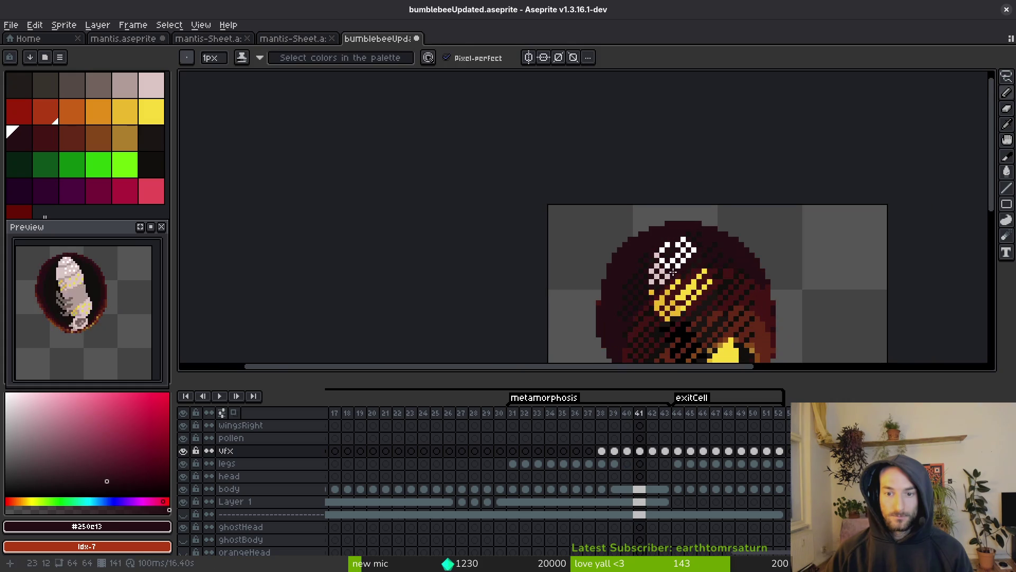
pyautogui.scroll(-3, 708, 248)
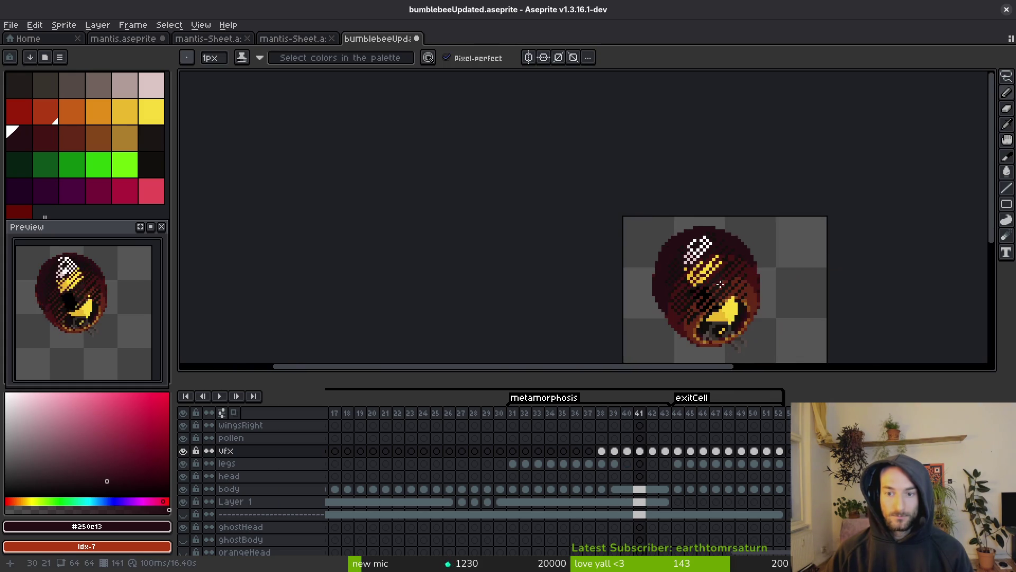
pyautogui.click(735, 286)
pyautogui.press('.')
pyautogui.press('b')
# Flip between frames 41 and 42 to compare the sparkle streak
pyautogui.scroll(3, 688, 249)
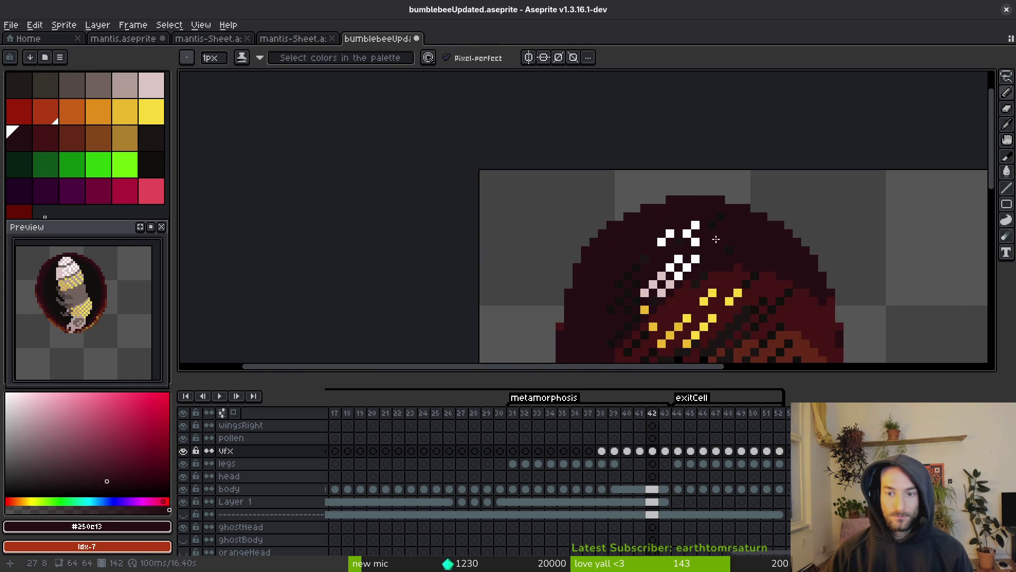
pyautogui.scroll(2, 665, 227)
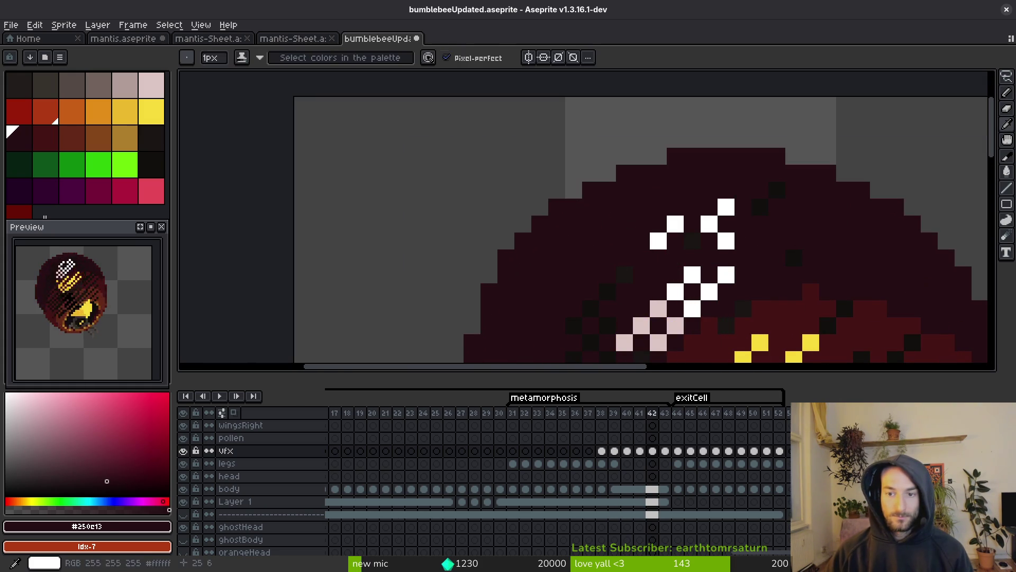
pyautogui.scroll(-3, 762, 229)
pyautogui.press('.')
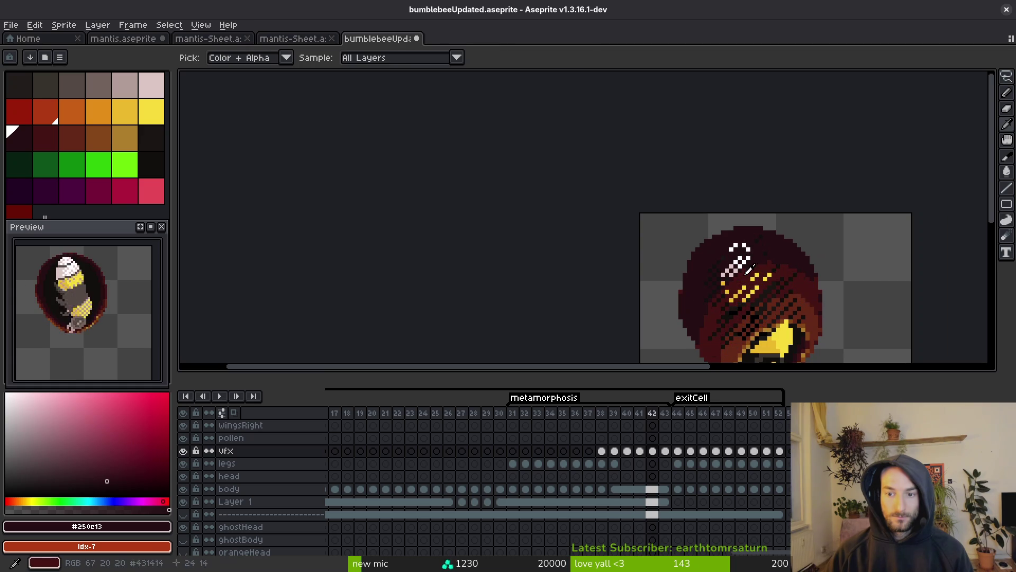
pyautogui.scroll(4, 747, 270)
pyautogui.press(',')
pyautogui.press('.')
pyautogui.press(',')
pyautogui.press('.')
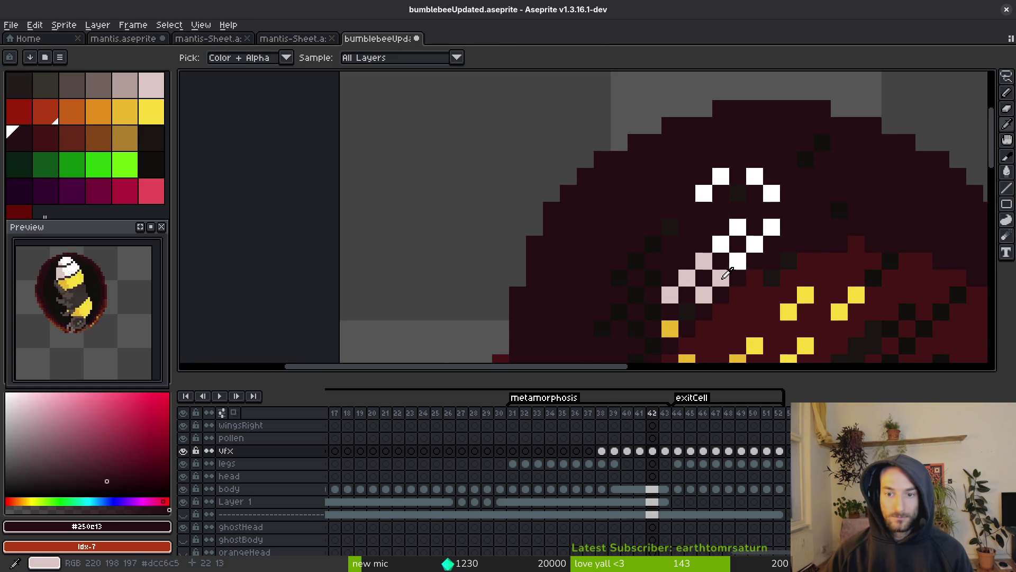
# Add a pale-pink #dcc6c5 pixel to the sparkle streak on frame 42 and compare with frame 41
pyautogui.keyDown('alt'); pyautogui.click(708, 253); pyautogui.keyUp('alt')
pyautogui.click(701, 233)
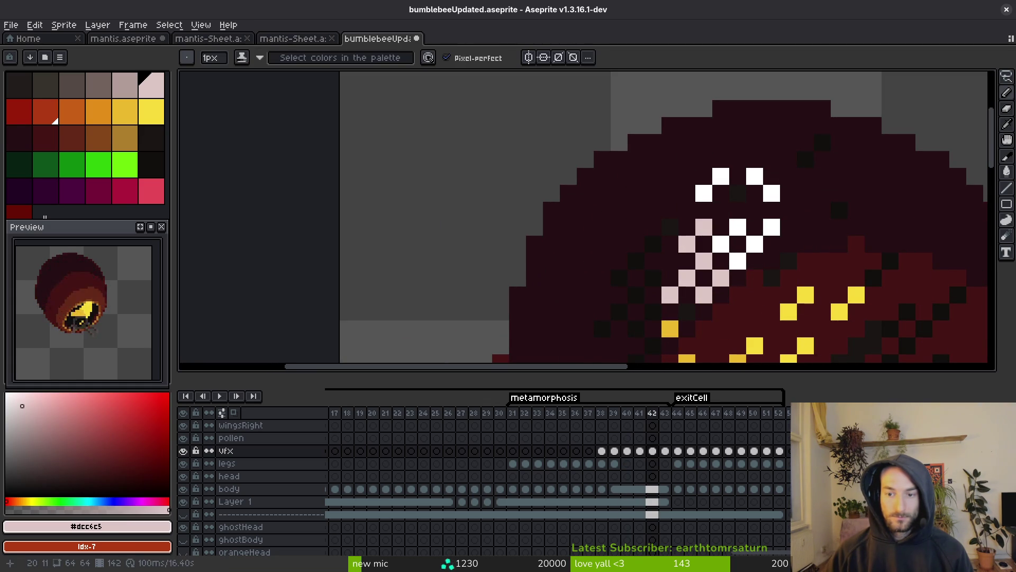
pyautogui.scroll(-3, 686, 244)
pyautogui.press(',')
pyautogui.press('.')
pyautogui.scroll(-1, 750, 284)
pyautogui.press(',')
pyautogui.press('.')
# Undo a stray dark stroke on frame 42, then review frames 41 and 40 before returning to 42
pyautogui.scroll(3, 730, 248)
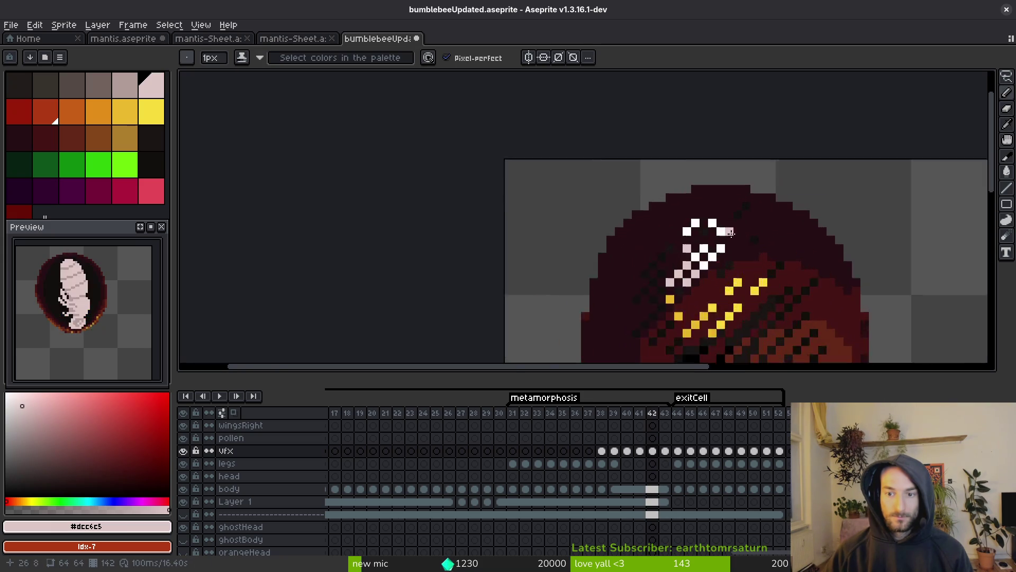
pyautogui.keyDown('alt'); pyautogui.click(703, 201); pyautogui.keyUp('alt')
pyautogui.scroll(-2, 749, 249)
pyautogui.hotkey('ctrl', 'z')
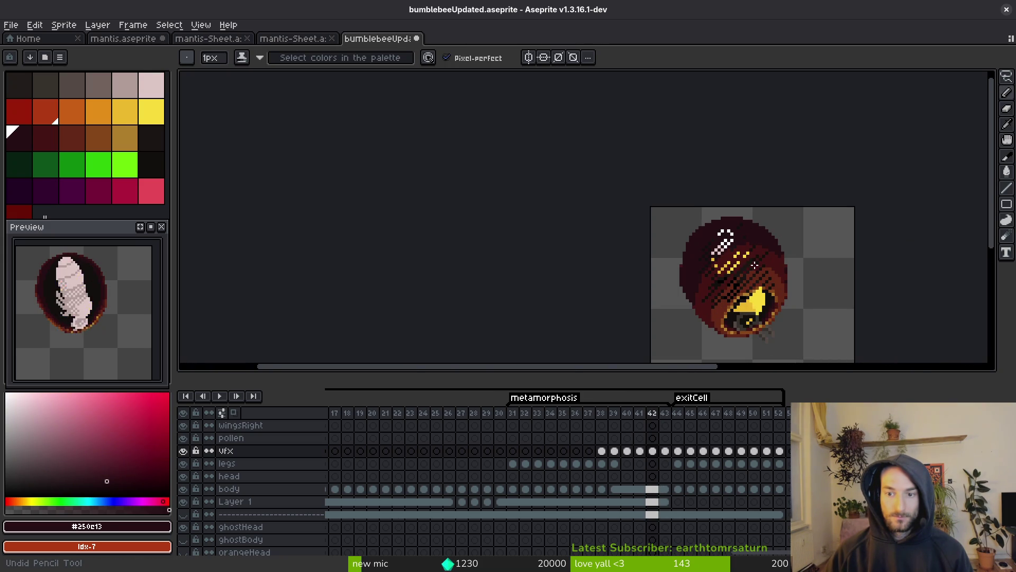
pyautogui.press(',')
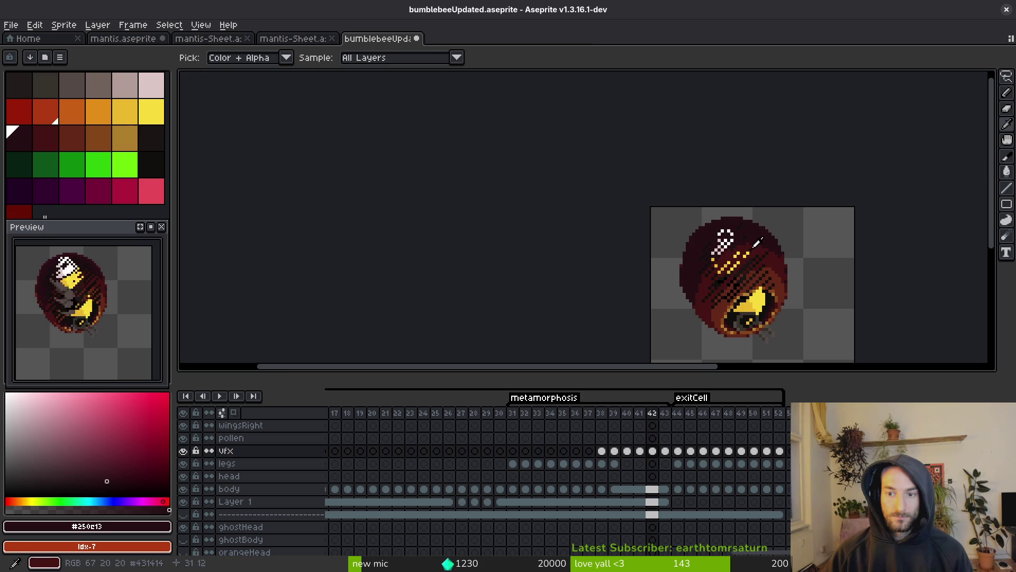
pyautogui.scroll(2, 743, 235)
pyautogui.scroll(-2, 736, 236)
pyautogui.press(',')
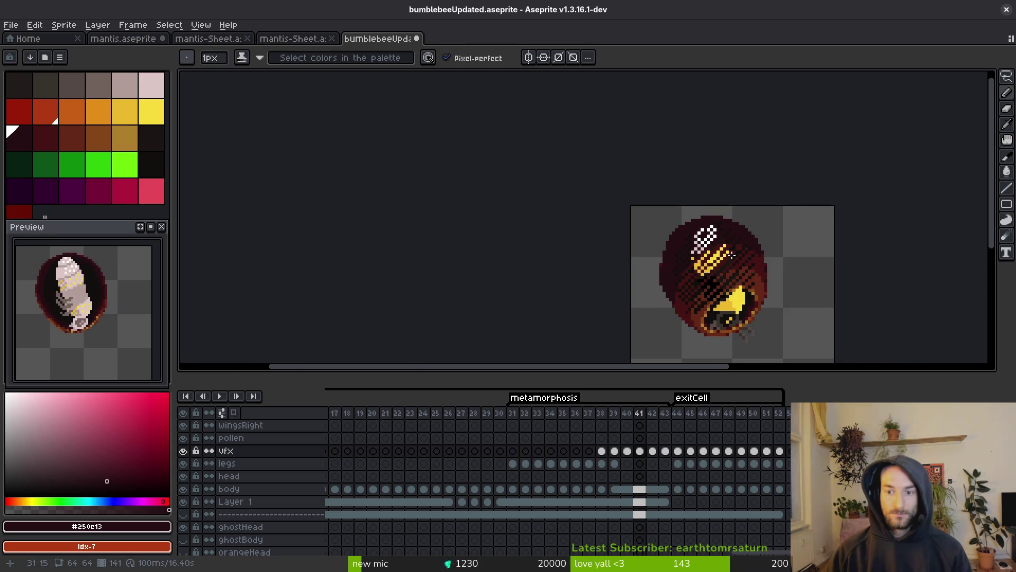
pyautogui.press('.')
pyautogui.press('.')
# Pick the reddish-brown cocoon colour and step through frames 39–43 to review the opening
pyautogui.keyDown('alt'); pyautogui.click(698, 303); pyautogui.keyUp('alt')
pyautogui.scroll(5, 736, 264)
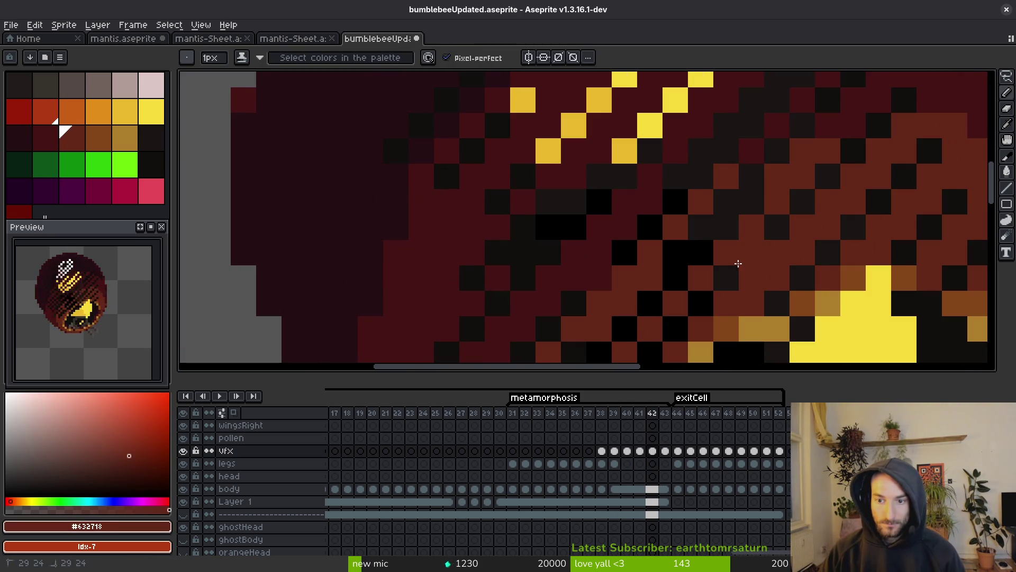
pyautogui.scroll(-6, 802, 202)
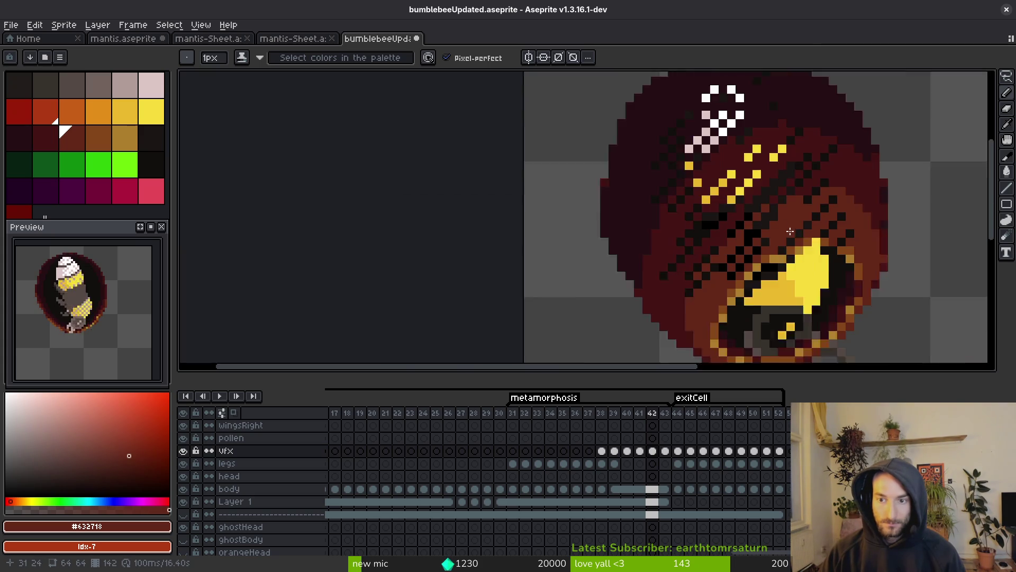
pyautogui.scroll(4, 794, 231)
pyautogui.scroll(-3, 757, 236)
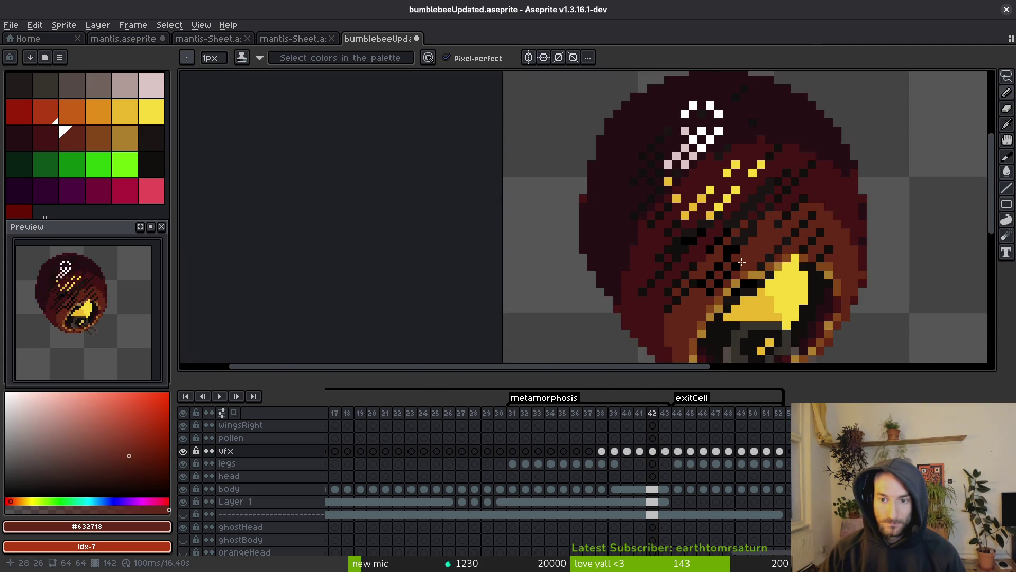
pyautogui.press('alt')
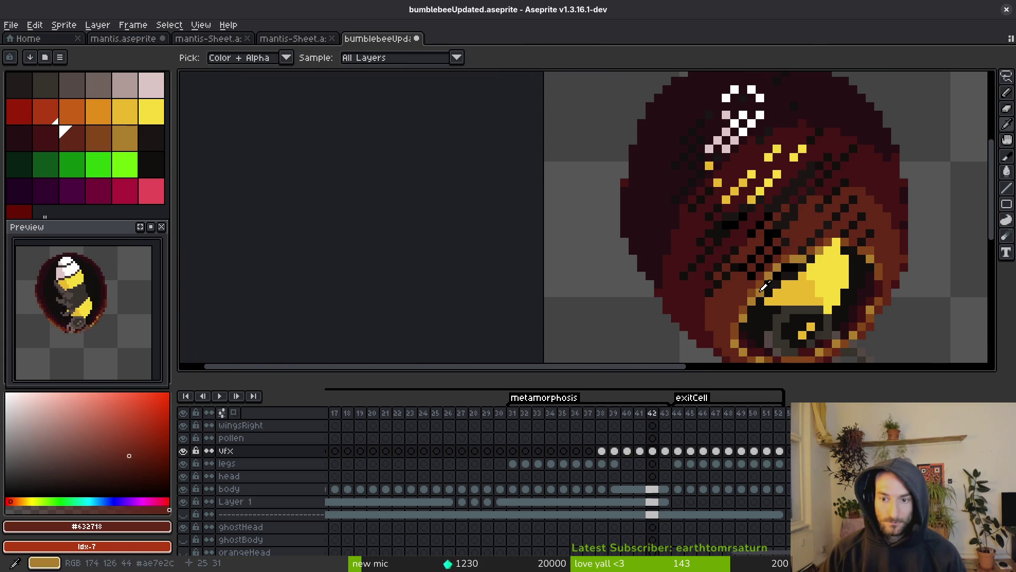
pyautogui.scroll(3, 751, 270)
pyautogui.scroll(-5, 746, 274)
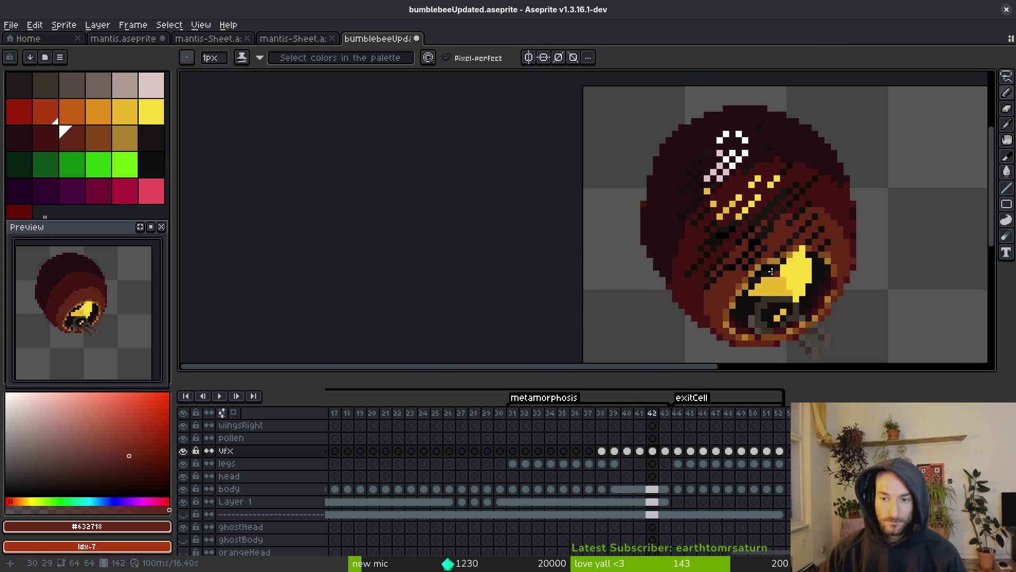
pyautogui.press('alt')
pyautogui.press('Right')
pyautogui.press('Left')
pyautogui.press('Left')
pyautogui.press('Left')
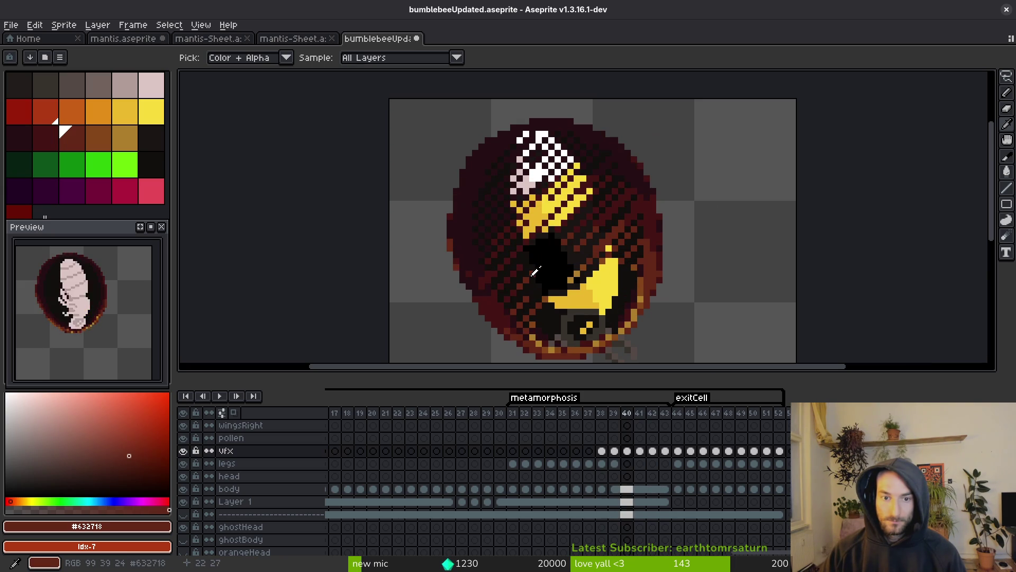
pyautogui.press('Right')
pyautogui.press('Right')
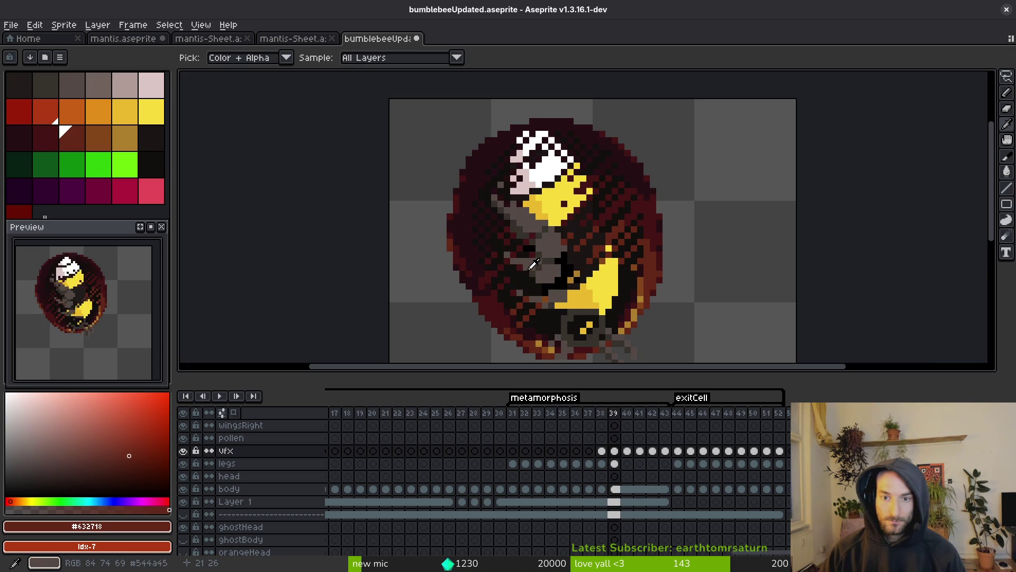
# Save the bumblebee file and recentre the sprite on frame 42
pyautogui.hotkey('ctrl', 's')
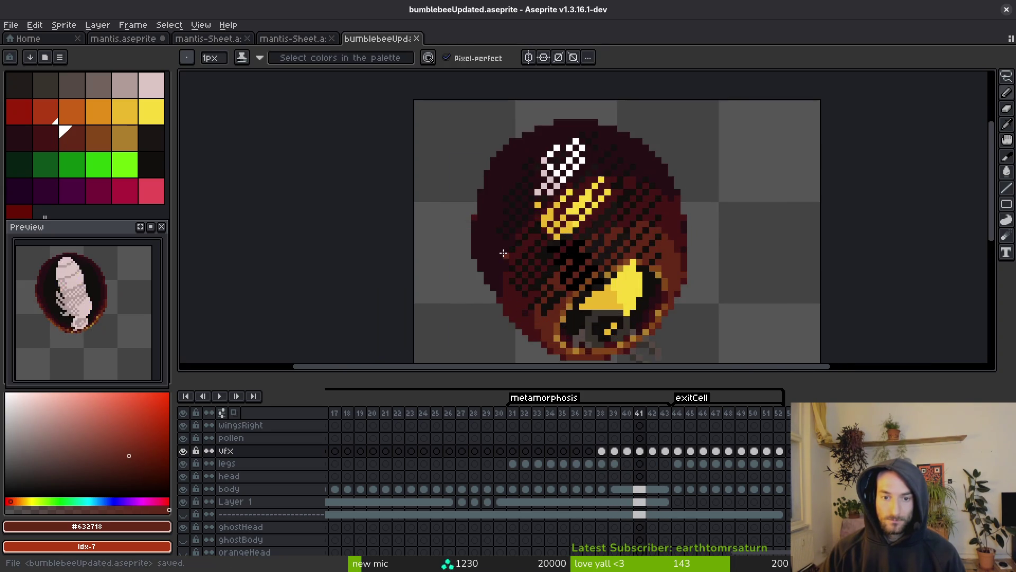
pyautogui.scroll(-4, 500, 250)
pyautogui.hotkey('ctrl', 's')
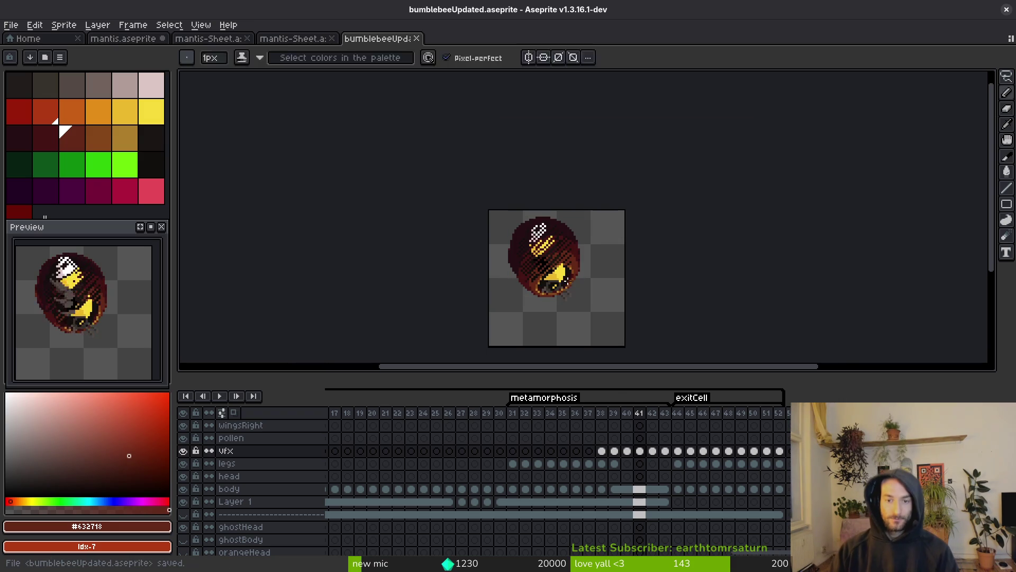
pyautogui.moveTo(574, 286); pyautogui.dragTo(569, 303)
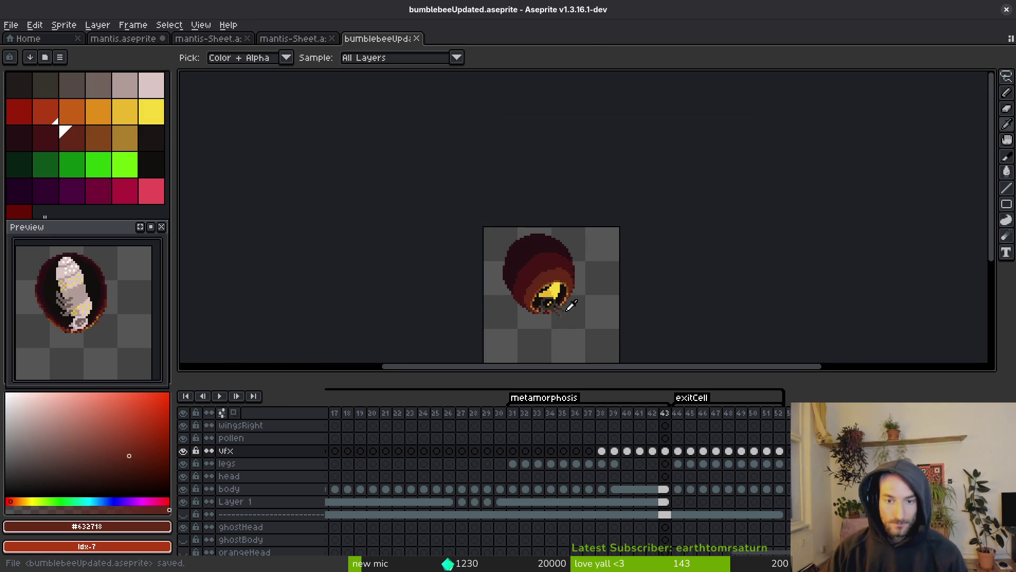
pyautogui.scroll(4, 570, 306)
pyautogui.press('.')
pyautogui.press('.')
pyautogui.press(',')
# Sample the dark red #431414 from the cocoon as the drawing colour
pyautogui.press('b')
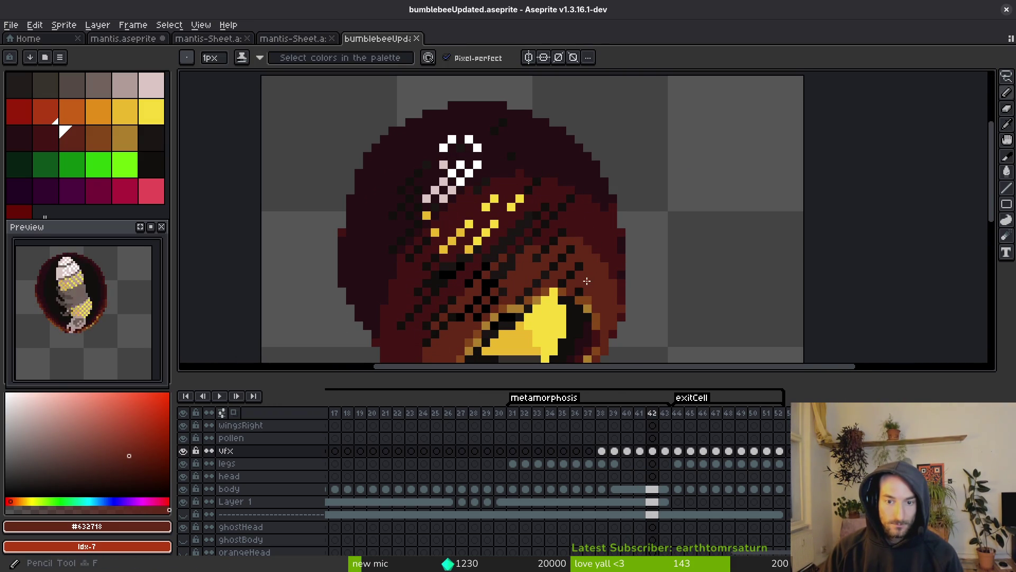
pyautogui.scroll(-3, 567, 254)
pyautogui.press('i')
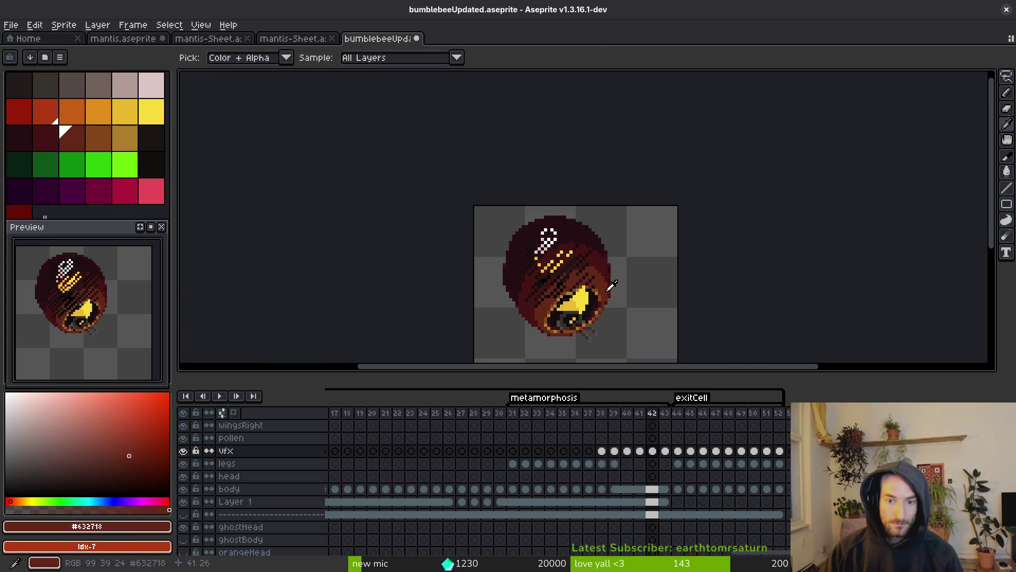
pyautogui.scroll(3, 595, 261)
pyautogui.press('b')
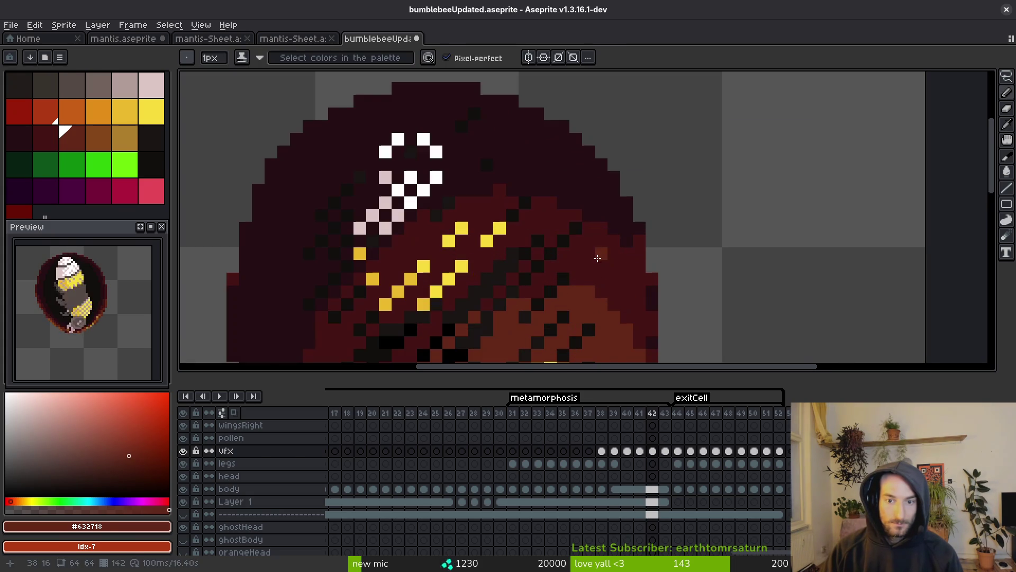
pyautogui.keyDown('alt'); pyautogui.click(590, 231); pyautogui.keyUp('alt')
pyautogui.scroll(-2, 595, 261)
pyautogui.press('i')
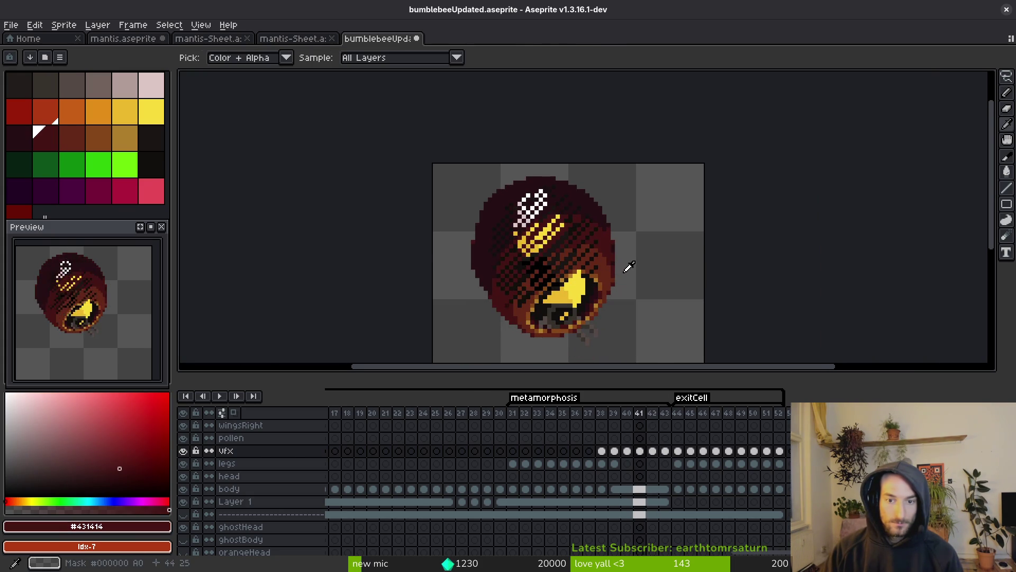
pyautogui.press('b')
pyautogui.scroll(4, 561, 276)
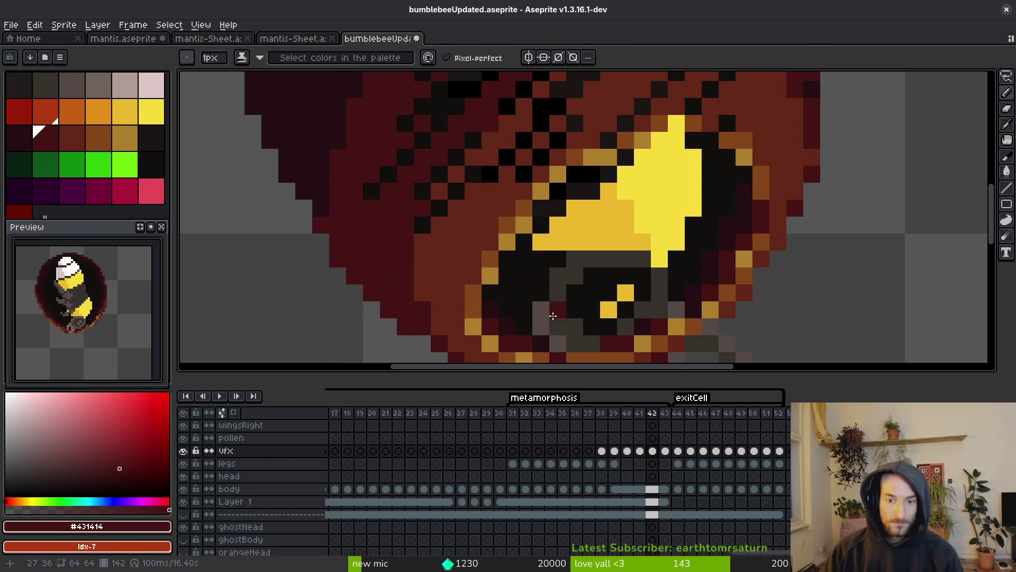
# Erase pixels along the opening's lower edge and shrink the eraser to 1 pixel
pyautogui.press('e')
pyautogui.moveTo(542, 305); pyautogui.dragTo(545, 289)
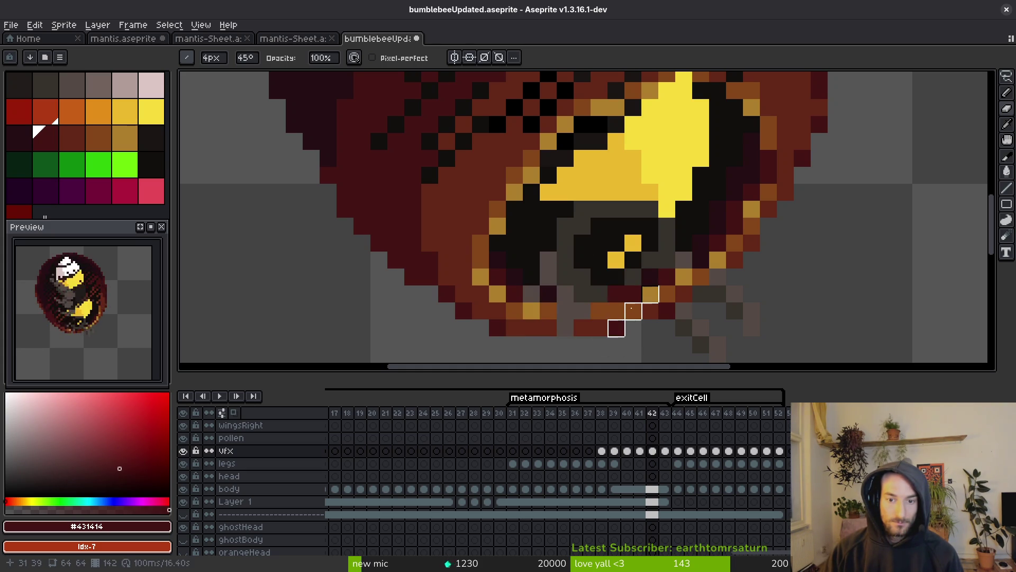
pyautogui.scroll(-3, 630, 308)
pyautogui.press('-')
pyautogui.press('-')
pyautogui.press('-')
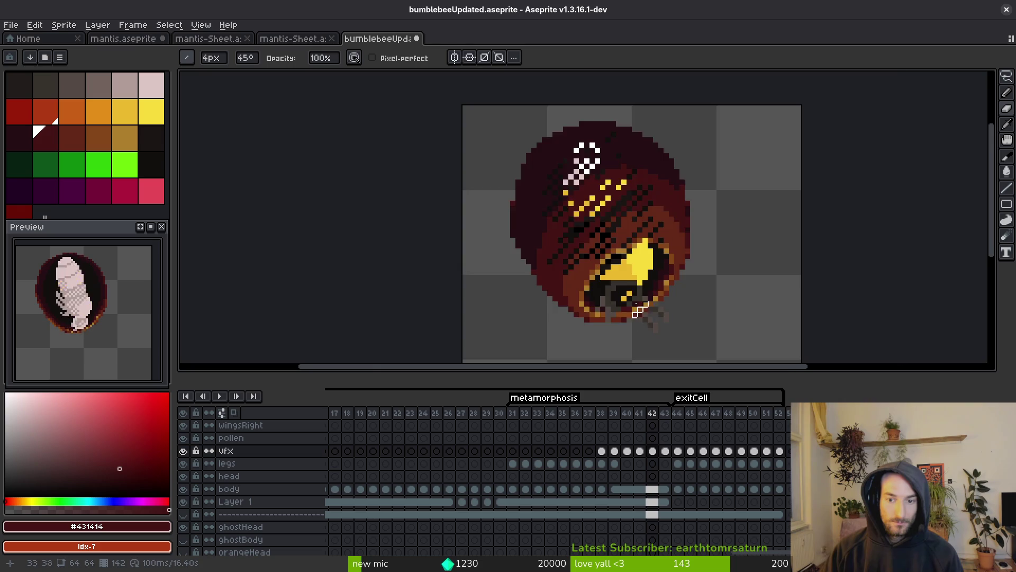
pyautogui.scroll(4, 641, 310)
pyautogui.scroll(-3, 657, 307)
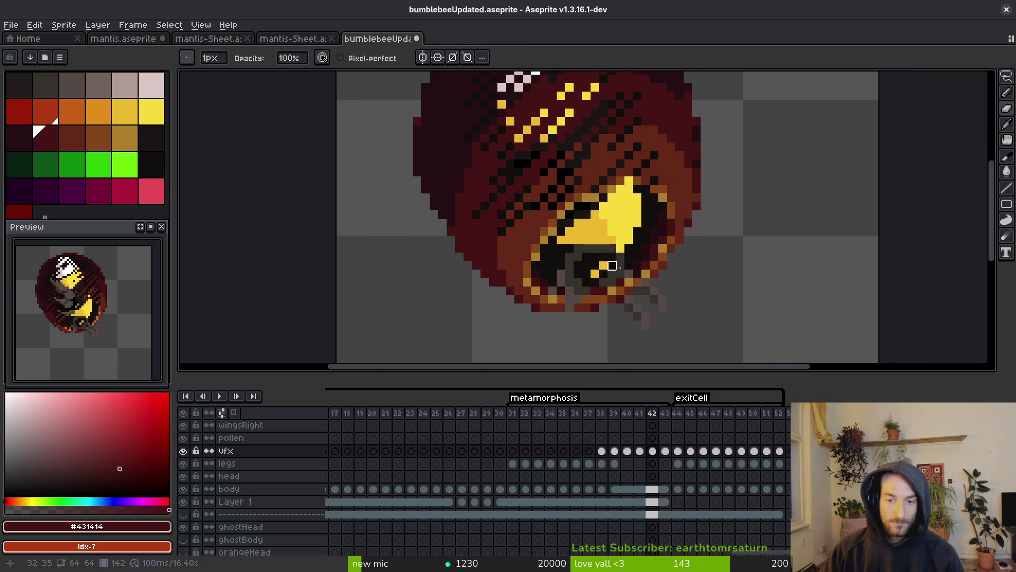
pyautogui.press('alt')
pyautogui.scroll(3, 594, 283)
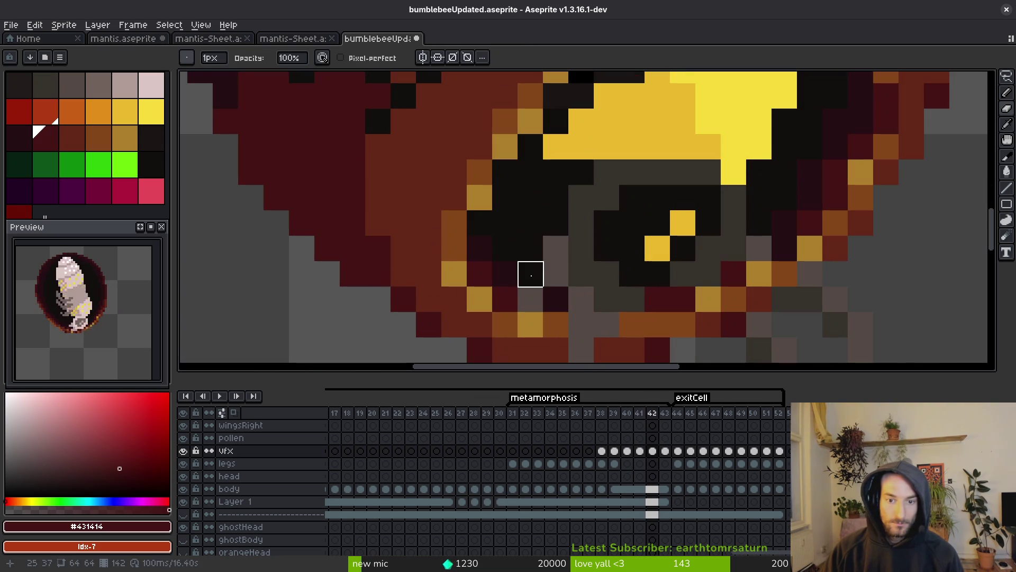
pyautogui.scroll(-3, 600, 288)
pyautogui.scroll(2, 626, 297)
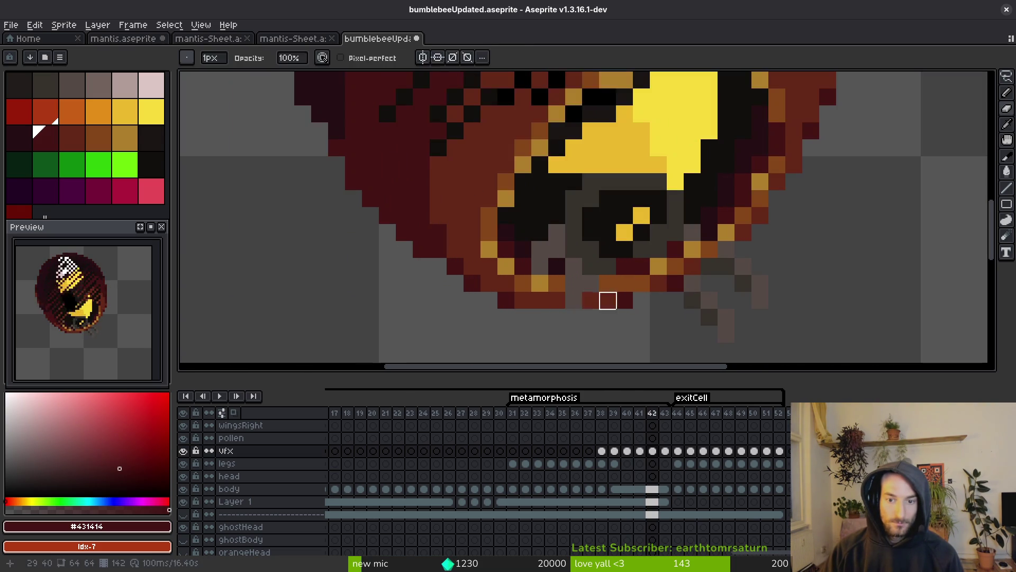
# Step between frames 41 and 42, then back to frame 39
pyautogui.press(',')
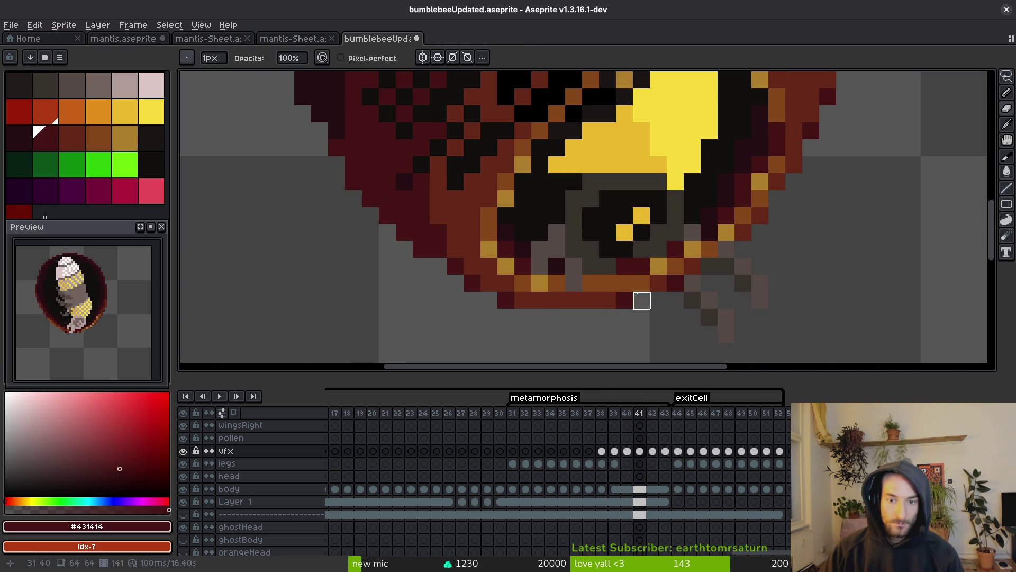
pyautogui.scroll(-3, 626, 288)
pyautogui.press('alt')
pyautogui.press('.')
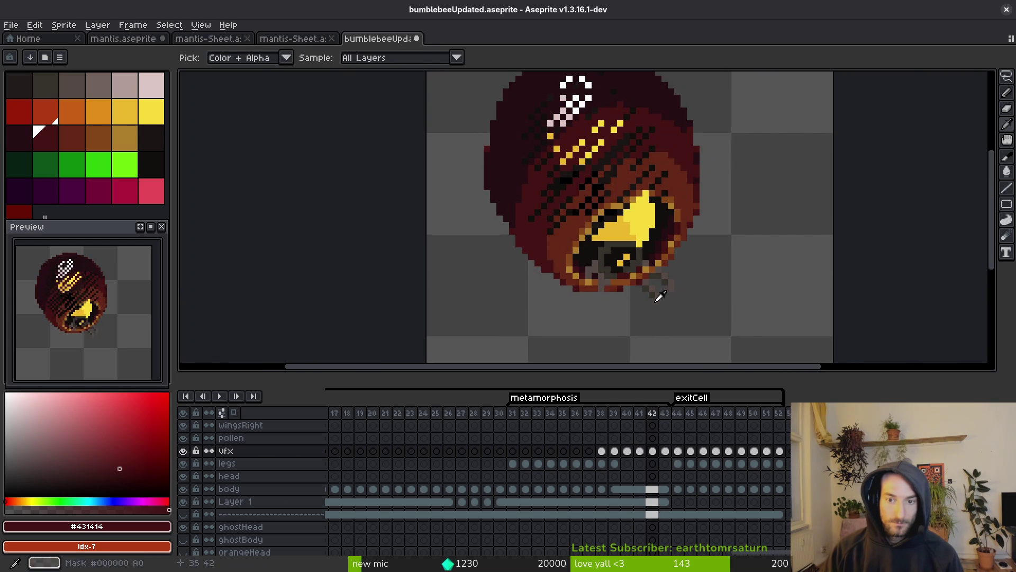
pyautogui.scroll(3, 621, 288)
pyautogui.press(',')
pyautogui.scroll(-3, 623, 290)
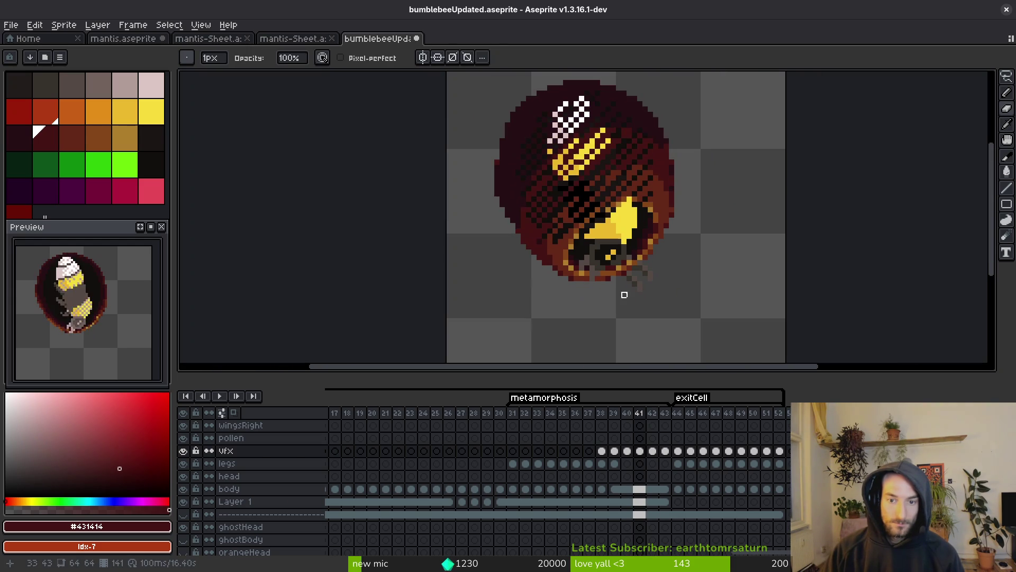
pyautogui.press(',')
pyautogui.press(',')
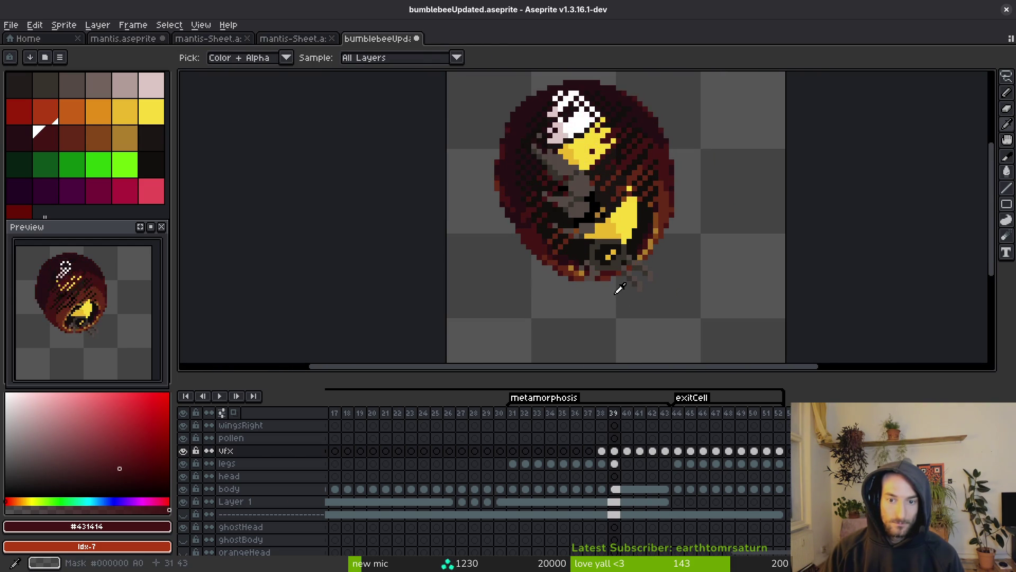
# On frame 40, turn the opening's bottom rim pixels dark grey, then undo one change
pyautogui.scroll(3, 608, 280)
pyautogui.press('.')
pyautogui.scroll(1, 673, 294)
pyautogui.hotkey('ctrl', 'z')
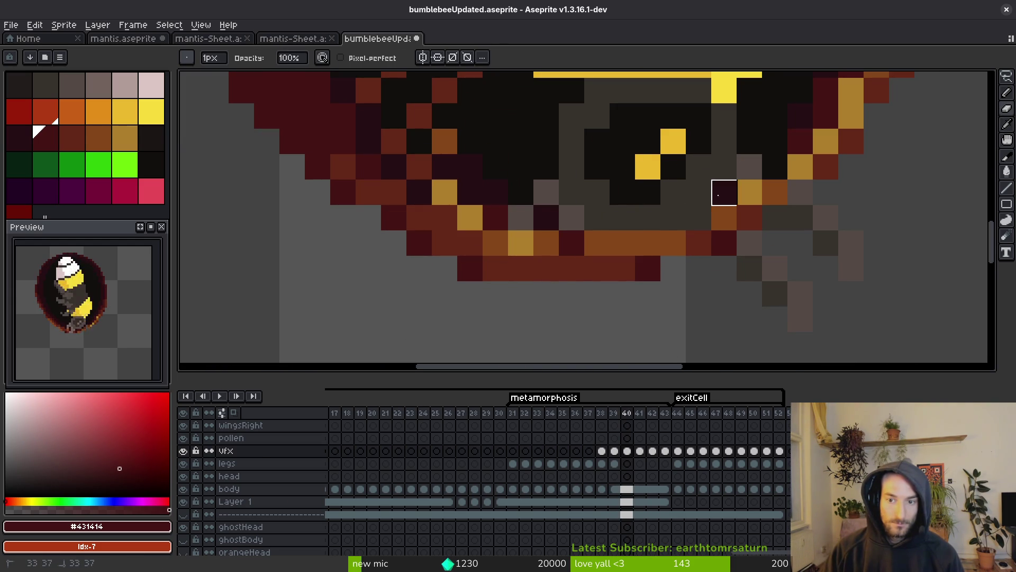
pyautogui.hotkey('ctrl', 'z')
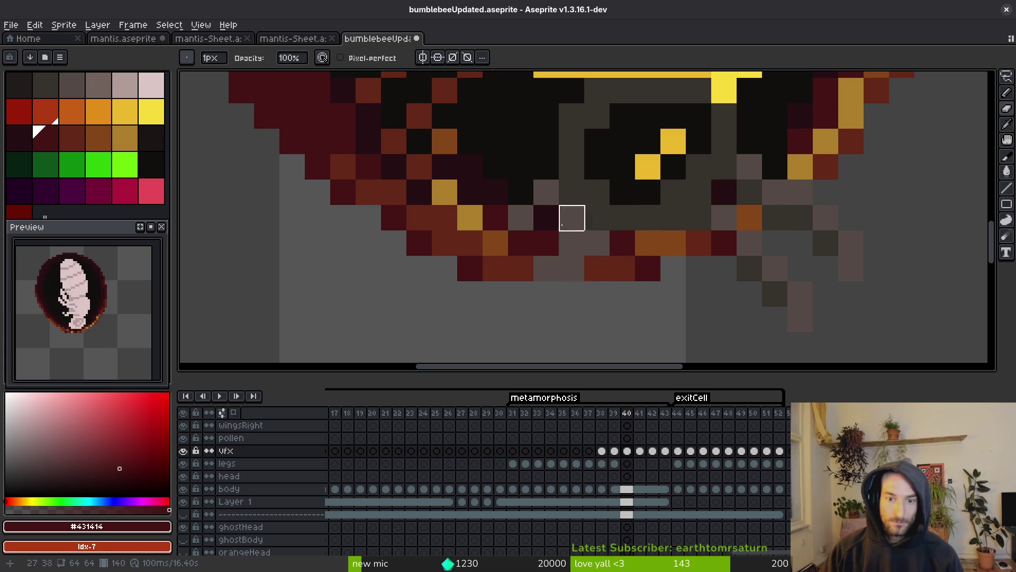
# Step forward through frames 42 and 43 to compare the opening
pyautogui.press('.')
pyautogui.press('.')
pyautogui.scroll(-8, 648, 293)
pyautogui.press('i')
pyautogui.press('.')
pyautogui.press(',')
pyautogui.press('.')
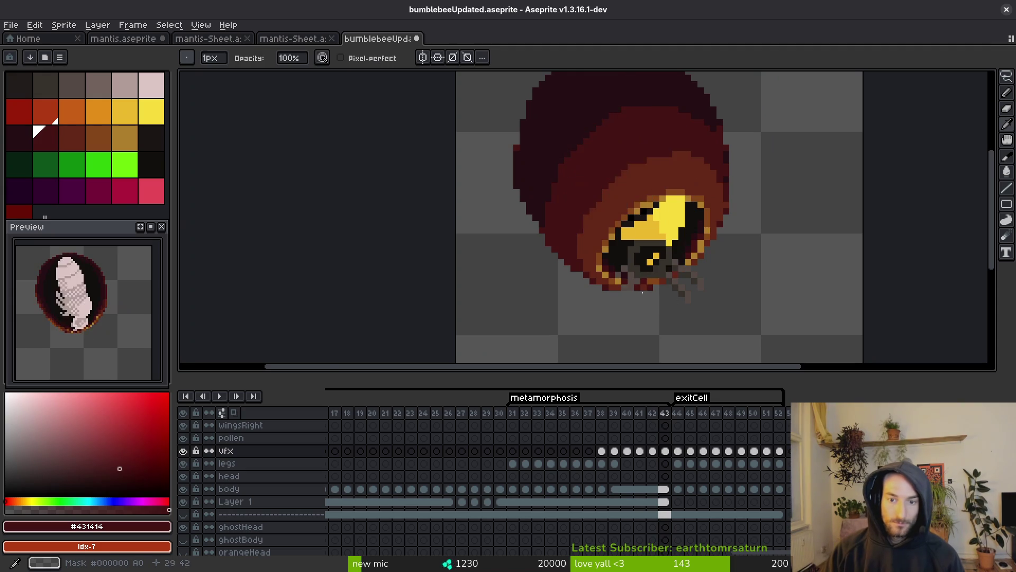
pyautogui.scroll(8, 610, 240)
pyautogui.press('b')
# On frame 44, set shading ink with pixel-perfect strokes for touching up the rim
pyautogui.scroll(-5, 587, 263)
pyautogui.press('i')
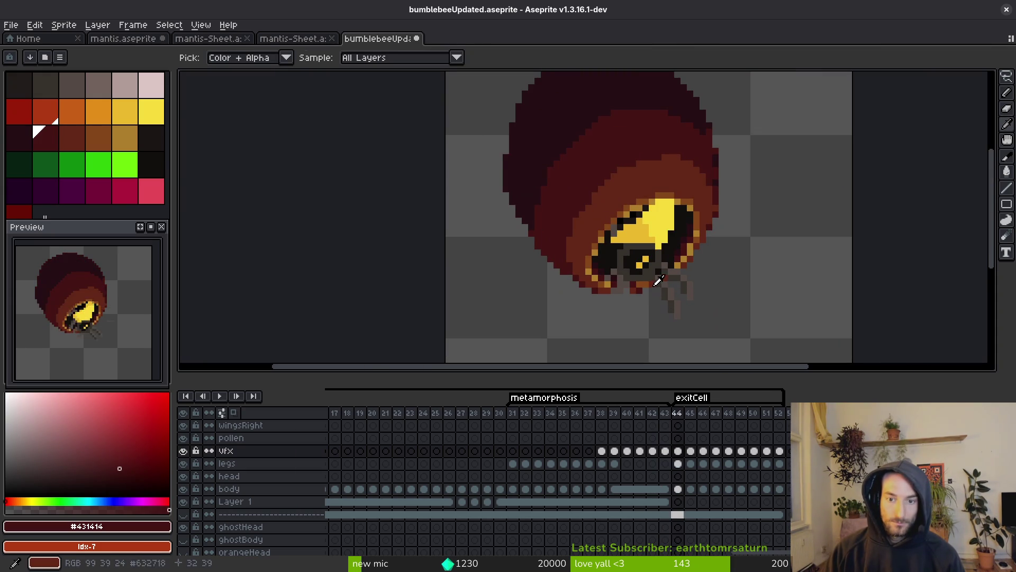
pyautogui.press('.')
pyautogui.scroll(5, 650, 275)
pyautogui.press('b')
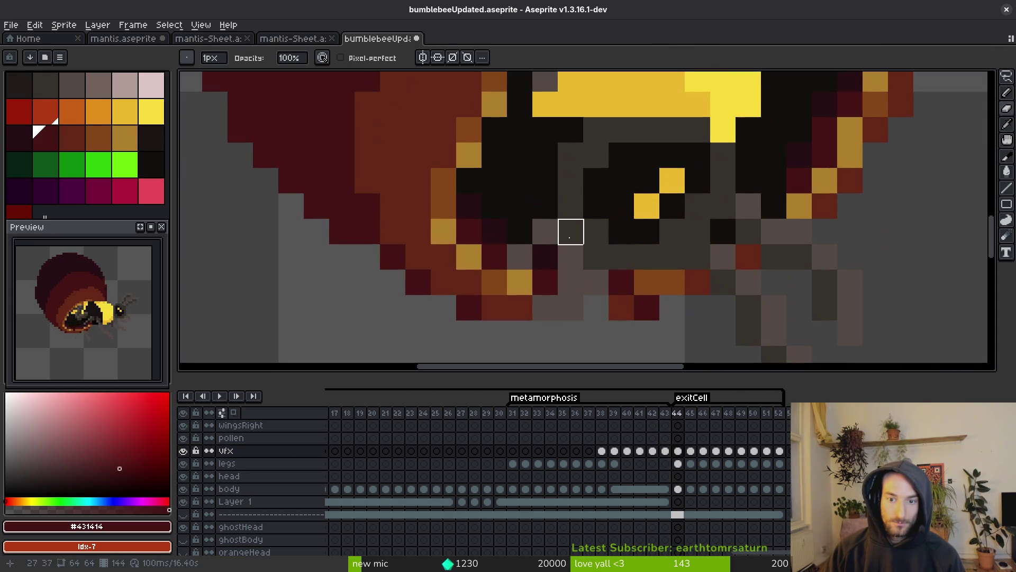
pyautogui.scroll(-5, 519, 231)
pyautogui.press('i')
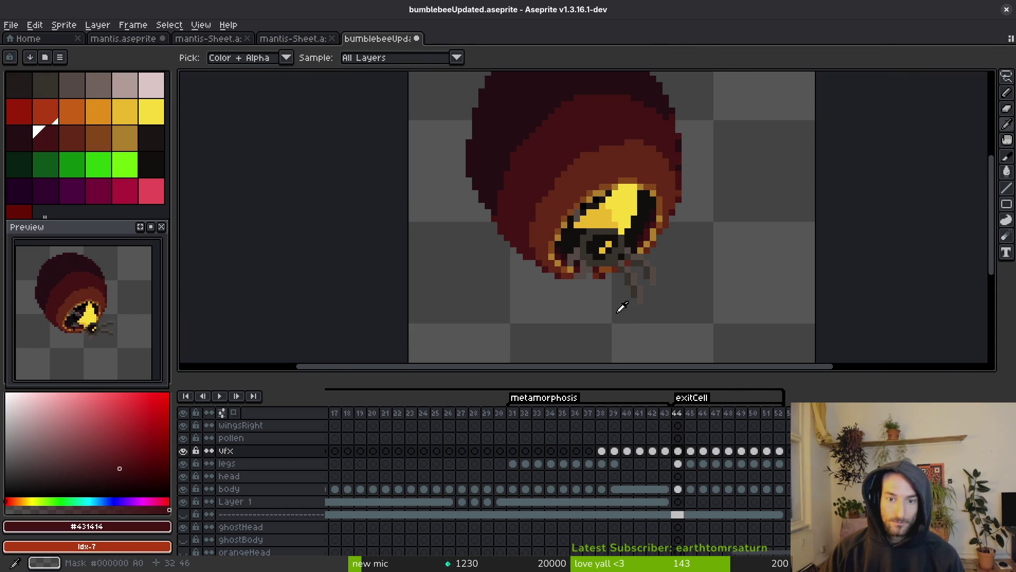
pyautogui.press('b')
pyautogui.scroll(5, 624, 279)
pyautogui.press('f')
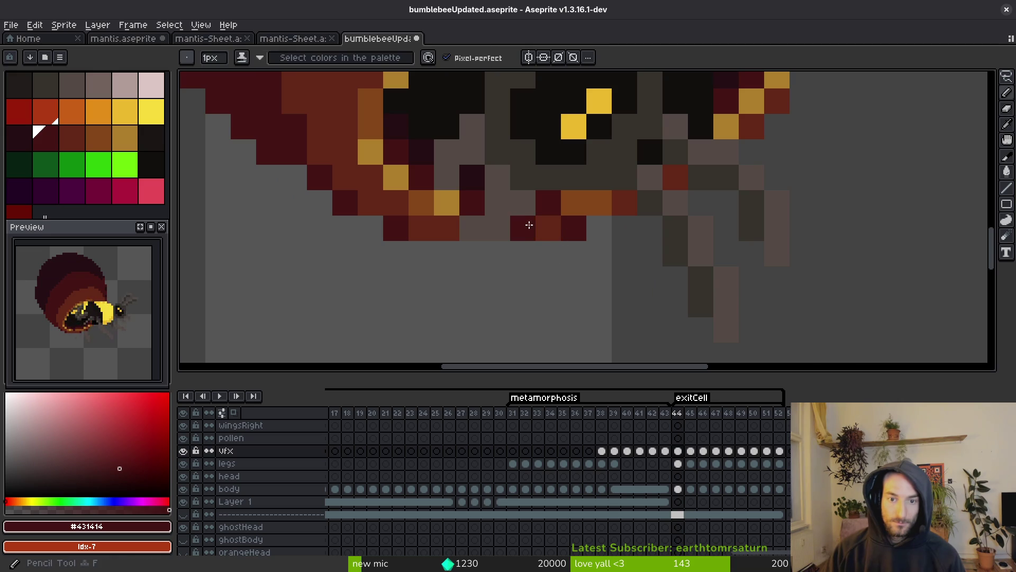
pyautogui.scroll(-5, 576, 281)
pyautogui.press('i')
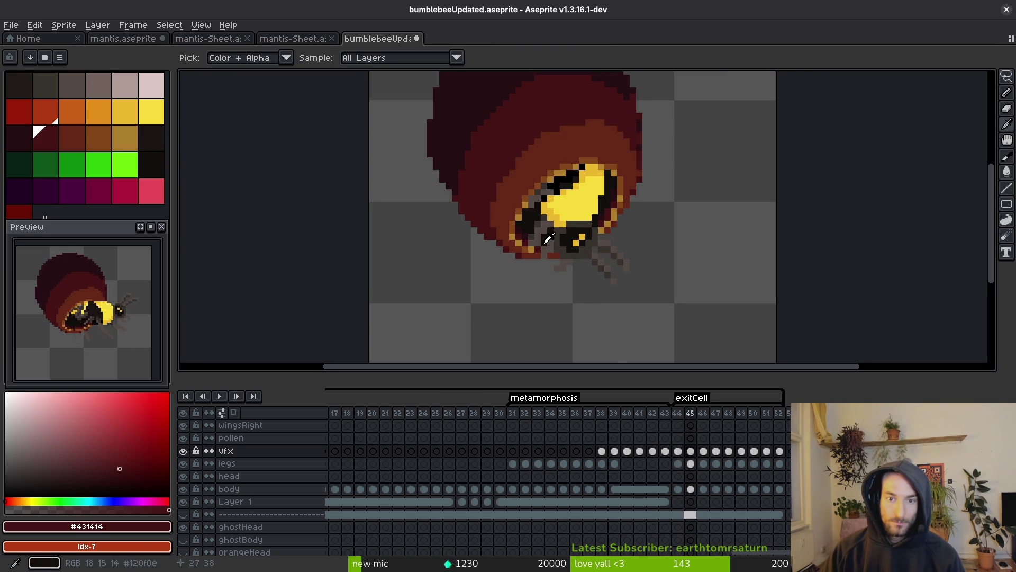
# On frame 44, erase stray orange and dark-red pixels along the opening's left edge
pyautogui.moveTo(558, 243); pyautogui.dragTo(605, 279)
pyautogui.scroll(4, 590, 248)
pyautogui.press('e')
pyautogui.moveTo(563, 176)
pyautogui.mouseDown()
pyautogui.moveTo(512, 176)
pyautogui.moveTo(512, 152)
pyautogui.moveTo(487, 150)
pyautogui.mouseUp()
pyautogui.moveTo(571, 218); pyautogui.dragTo(672, 269)
pyautogui.moveTo(564, 255); pyautogui.dragTo(577, 262)
pyautogui.click(538, 257)
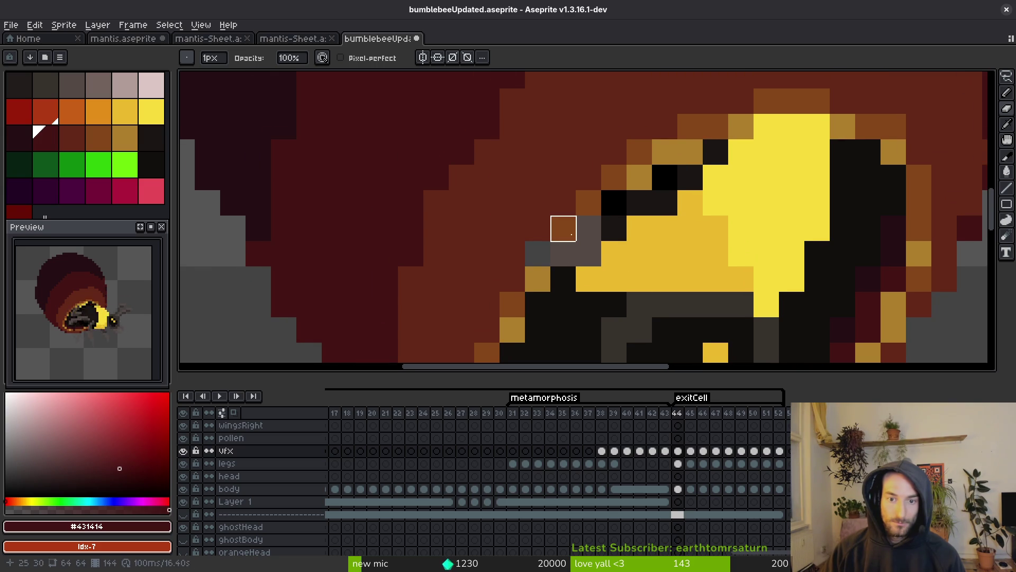
pyautogui.scroll(-3, 592, 276)
pyautogui.scroll(3, 584, 249)
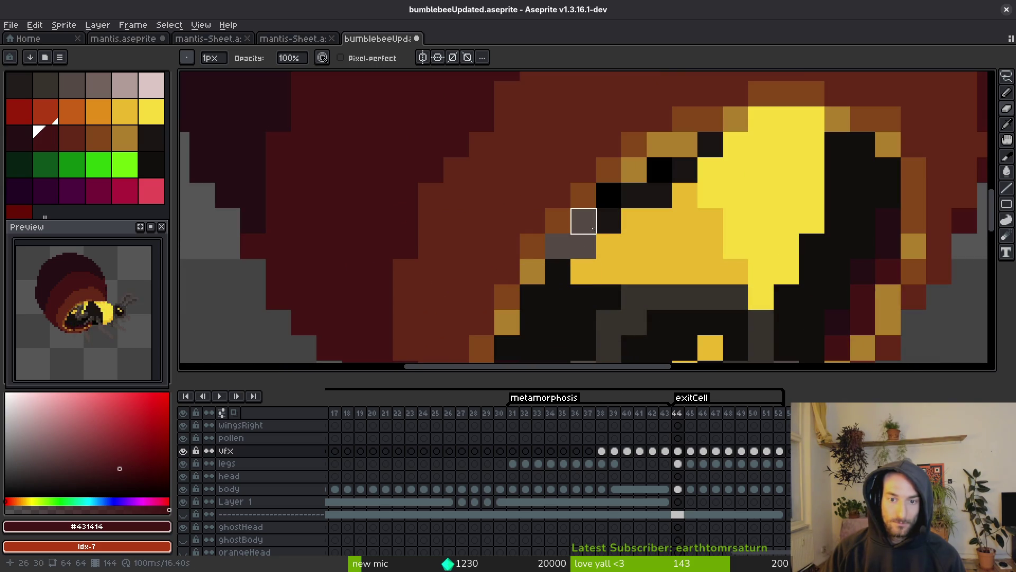
pyautogui.moveTo(585, 268); pyautogui.dragTo(521, 241)
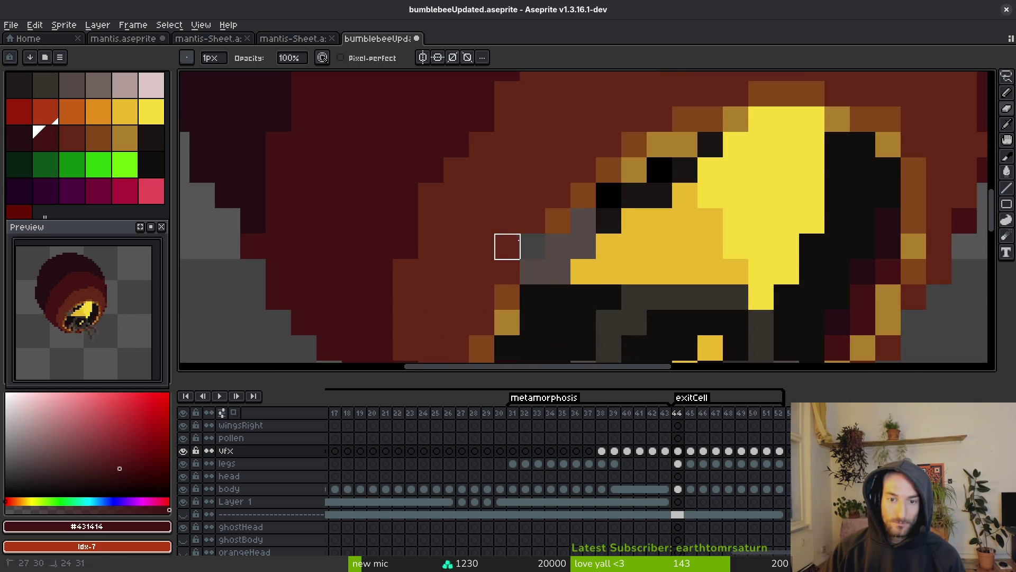
# Undo the last erasure and check frame 43
pyautogui.hotkey('ctrl', 'z')
pyautogui.scroll(-3, 533, 270)
pyautogui.press('Left')
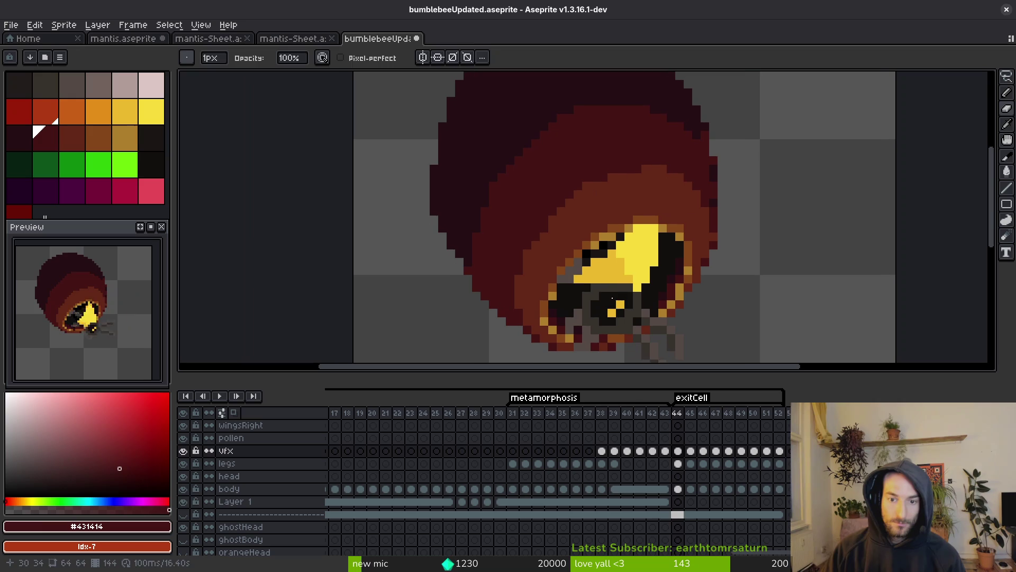
pyautogui.press('i')
pyautogui.press('b')
pyautogui.scroll(3, 556, 275)
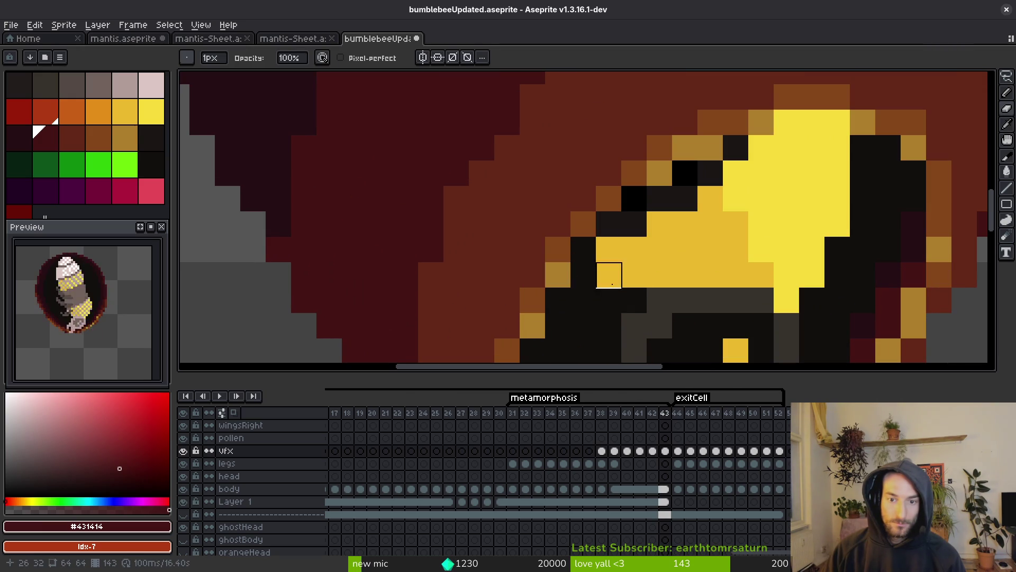
pyautogui.scroll(-3, 608, 275)
# Advance through frame 45 to frame 46
pyautogui.press('Right')
pyautogui.press('Right')
pyautogui.scroll(5, 642, 289)
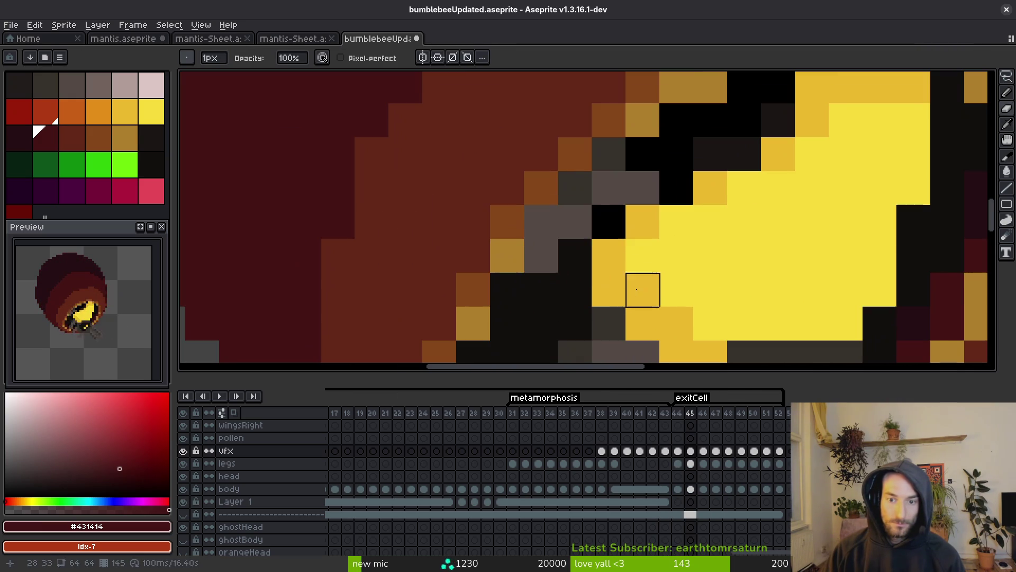
pyautogui.scroll(-5, 472, 256)
pyautogui.press('Right')
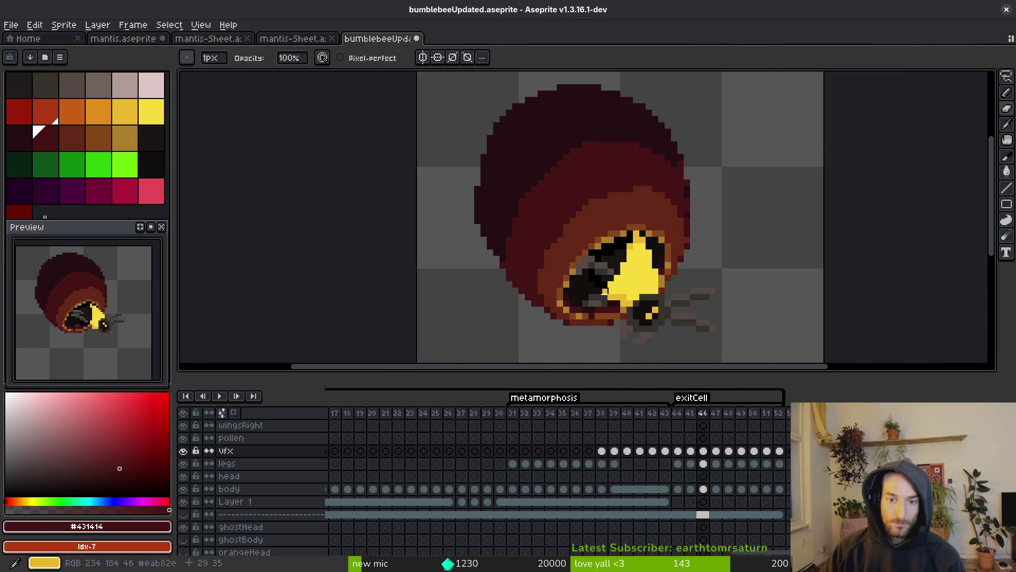
pyautogui.scroll(5, 577, 263)
pyautogui.scroll(-2, 501, 263)
pyautogui.scroll(2, 660, 219)
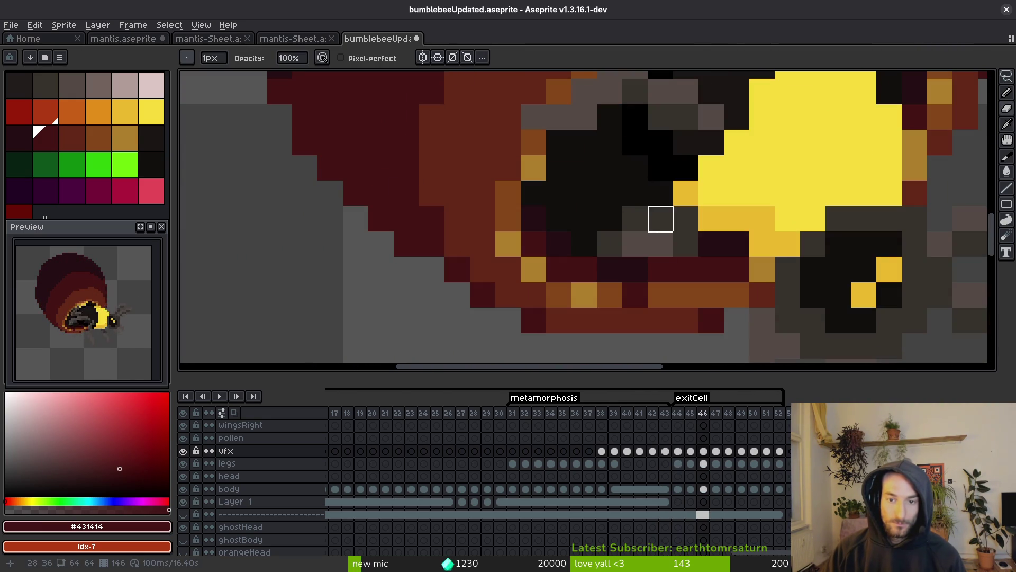
pyautogui.scroll(-4, 635, 270)
pyautogui.scroll(2, 589, 242)
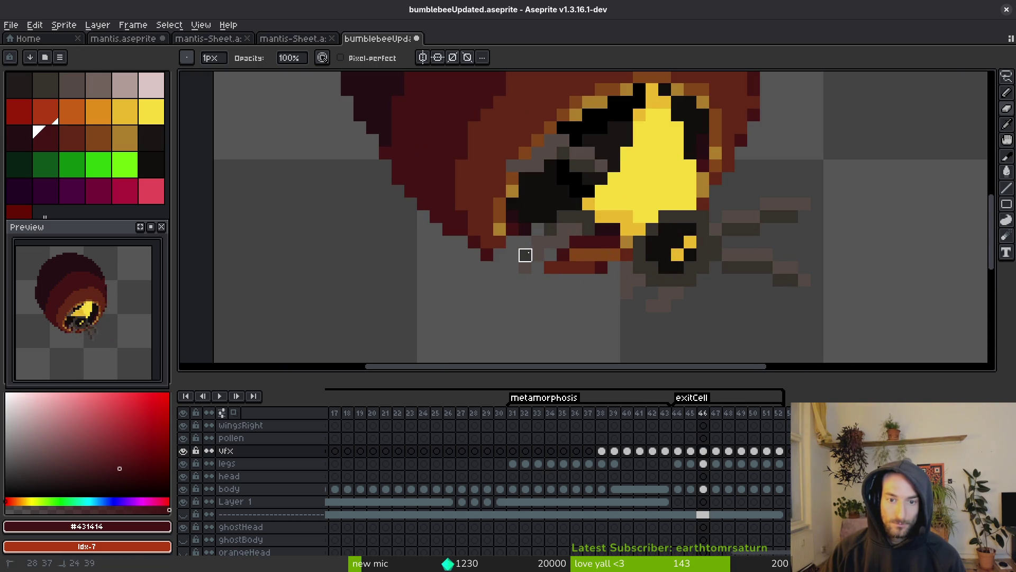
# On frame 46, erase single cocoon pixels around the opening, undoing one mistaken erase
pyautogui.scroll(3, 512, 255)
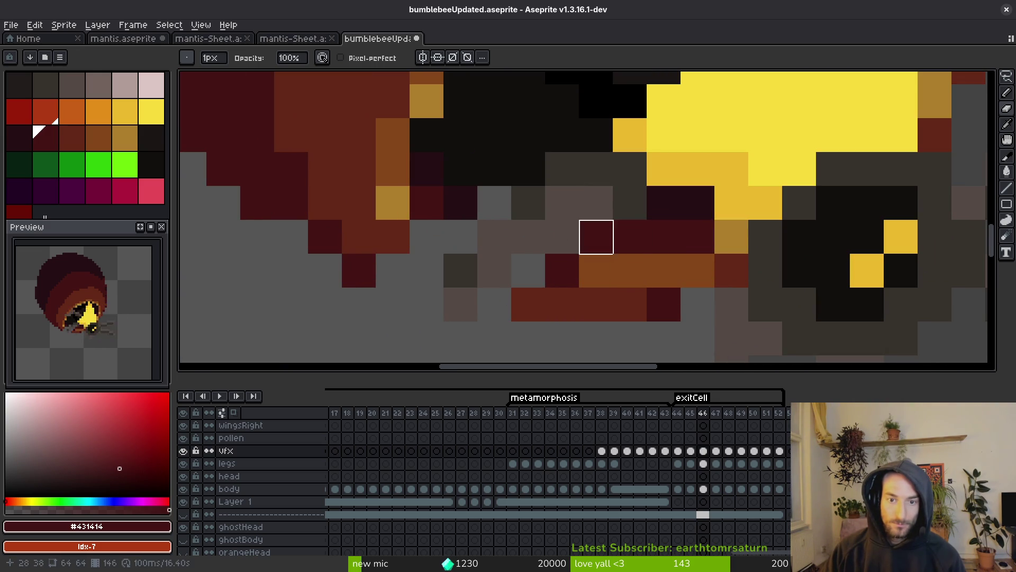
pyautogui.hotkey('ctrl', 'z')
pyautogui.click(494, 271)
pyautogui.click(501, 245)
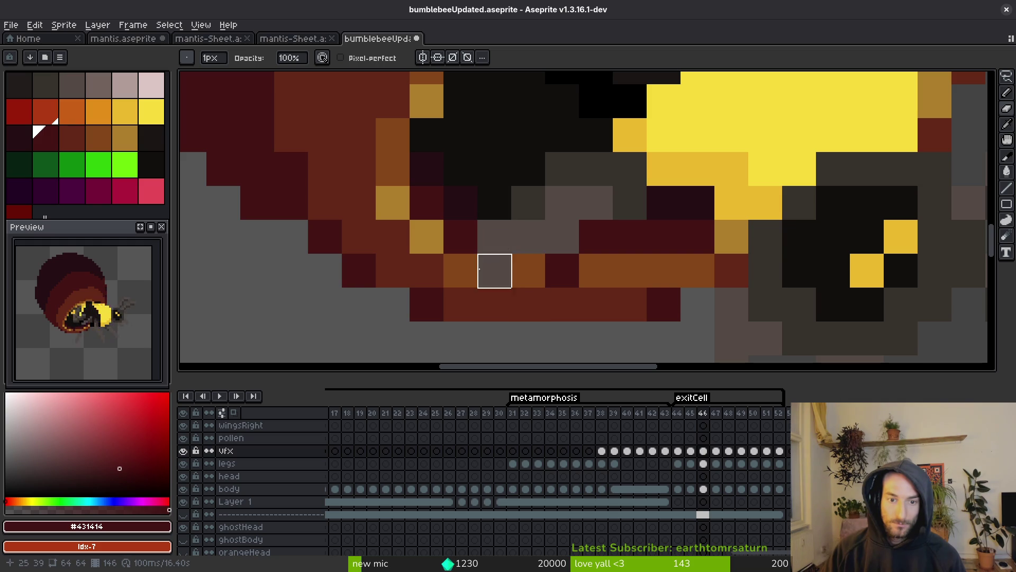
pyautogui.click(460, 271)
pyautogui.click(461, 305)
pyautogui.click(422, 304)
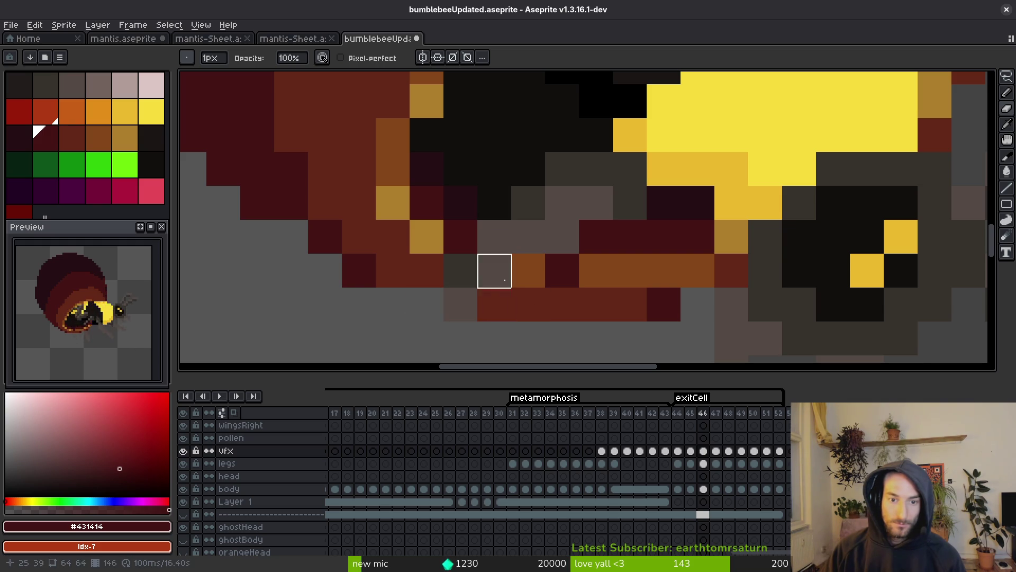
pyautogui.hotkey('ctrl', 'z')
pyautogui.click(460, 236)
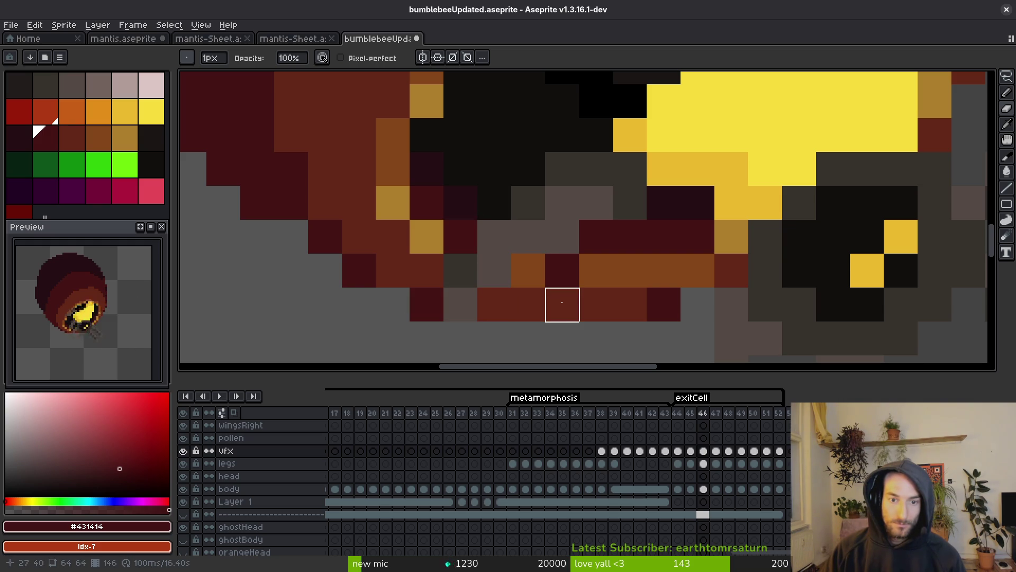
# Move to frame 47, then switch to the game engine editor and close it
pyautogui.scroll(-5, 569, 308)
pyautogui.press('.')
pyautogui.scroll(5, 579, 288)
pyautogui.scroll(-5, 619, 270)
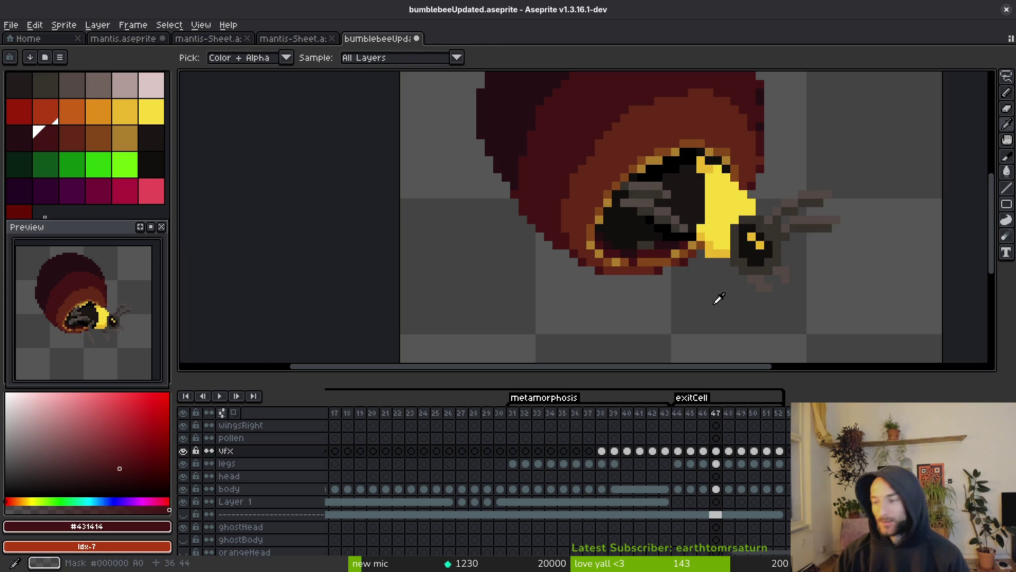
pyautogui.hotkey('alt', 'Tab')
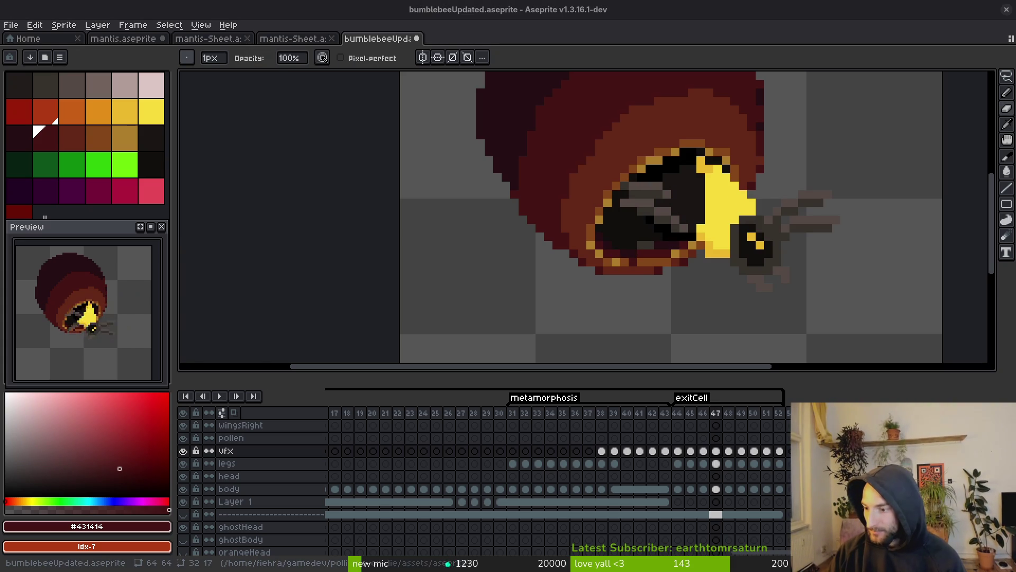
pyautogui.hotkey('alt', 'Tab')
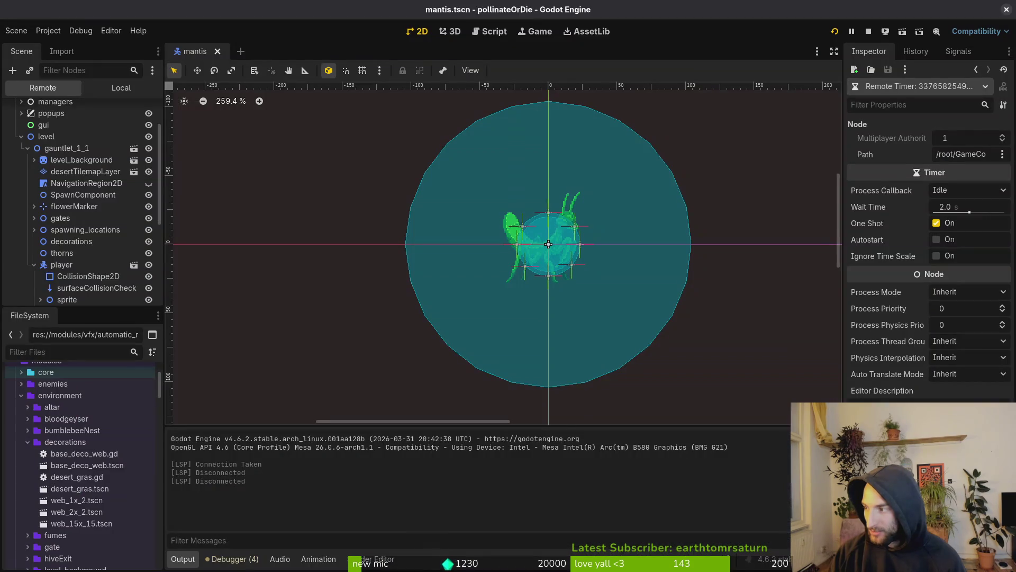
pyautogui.click(1006, 9)
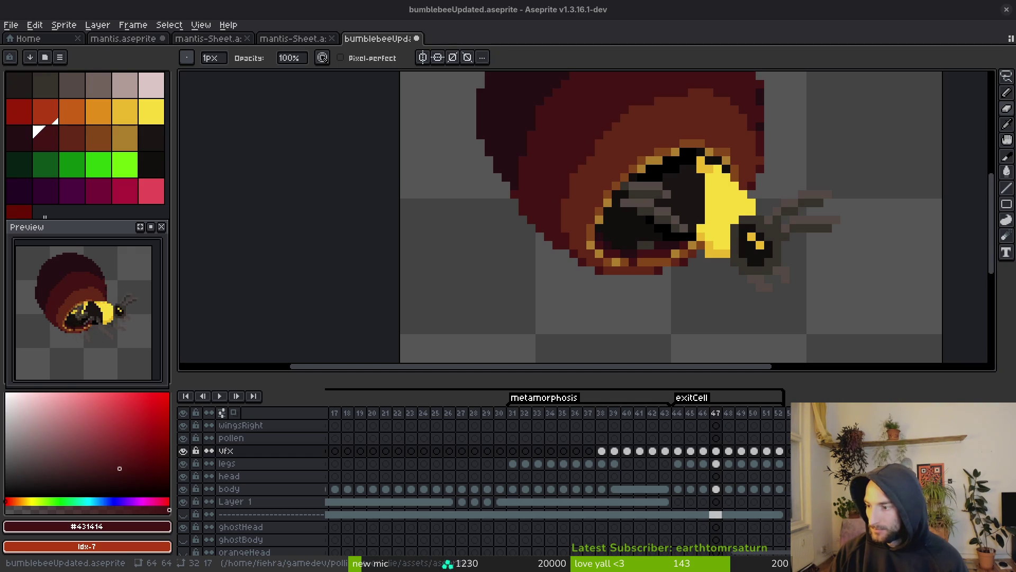
# Compare the cocoon across frames 44 to 47, settling on frame 44
pyautogui.press('Left')
pyautogui.press('i')
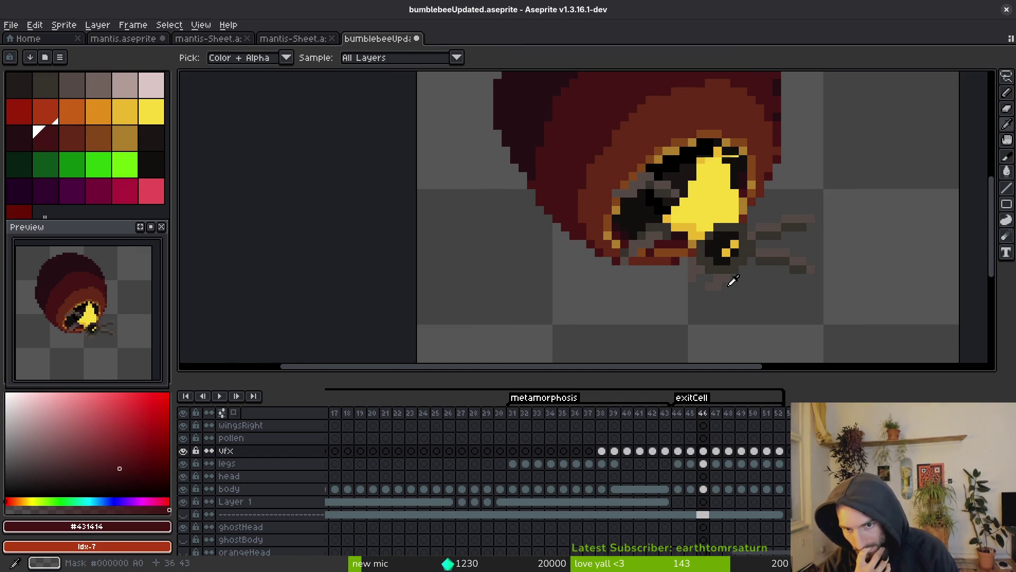
pyautogui.press('Right')
pyautogui.press('Left')
pyautogui.press('Left')
pyautogui.press('Left')
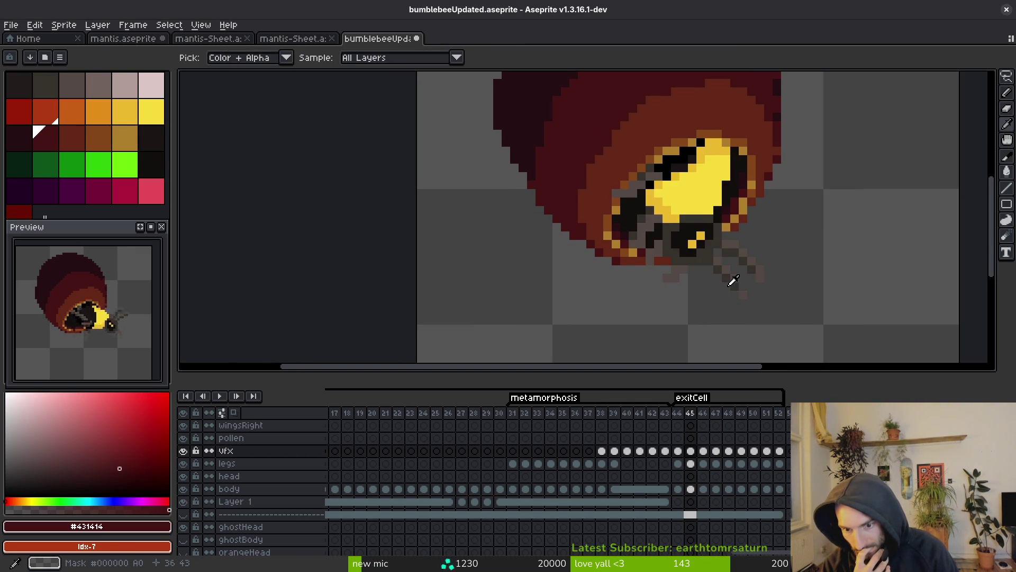
pyautogui.scroll(-2, 738, 283)
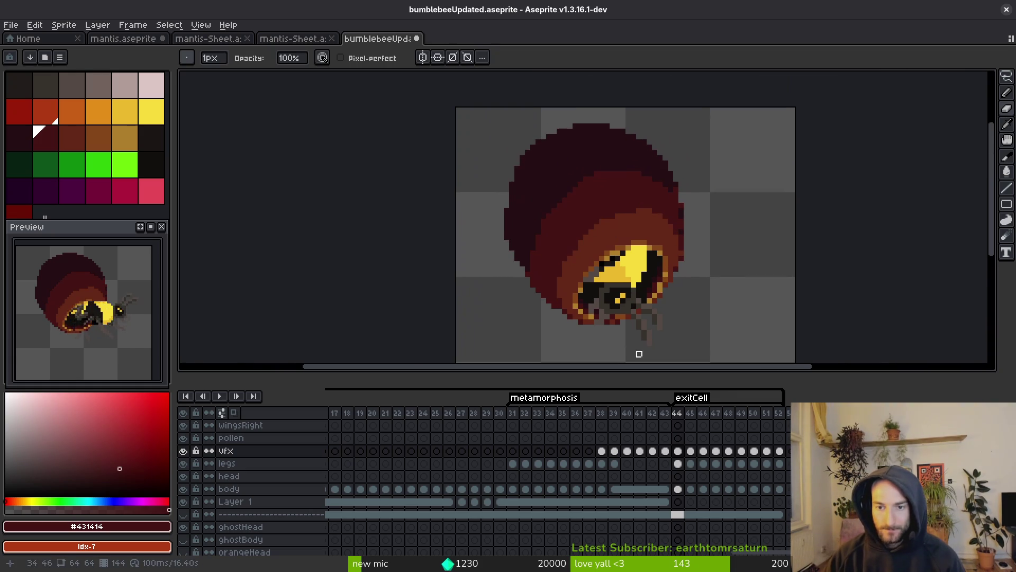
pyautogui.press('Right')
pyautogui.press('Left')
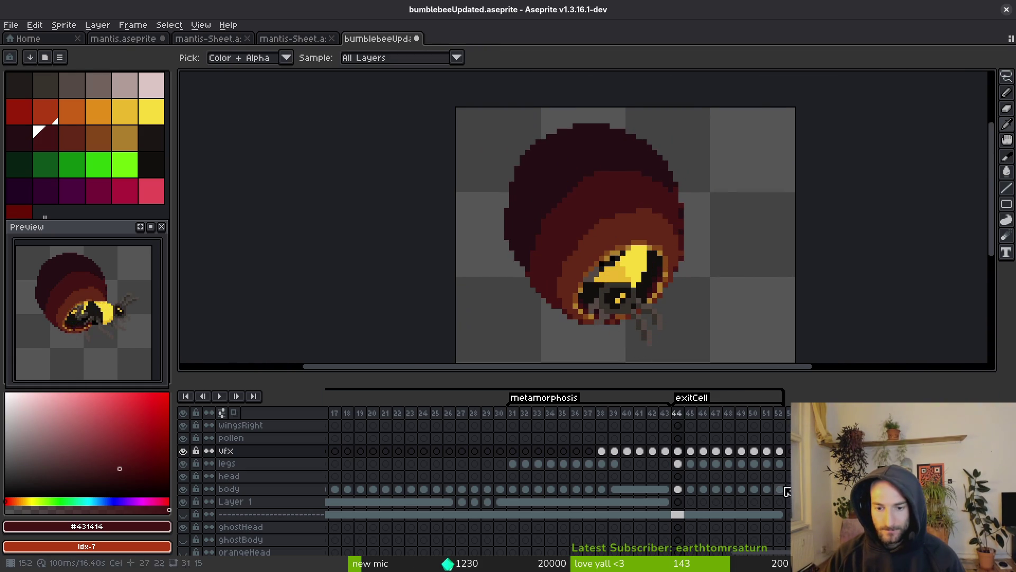
# Select the vfx, legs and head cels from frame 44, briefly hiding the head layer to check the body
pyautogui.moveTo(684, 453)
pyautogui.mouseDown()
pyautogui.moveTo(778, 455)
pyautogui.moveTo(786, 476)
pyautogui.mouseUp()
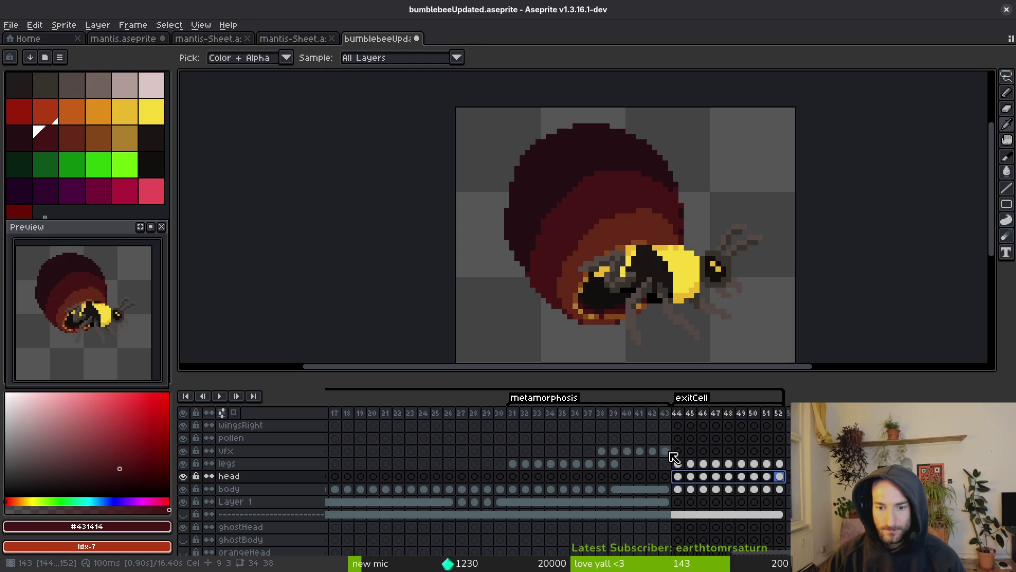
pyautogui.click(690, 451)
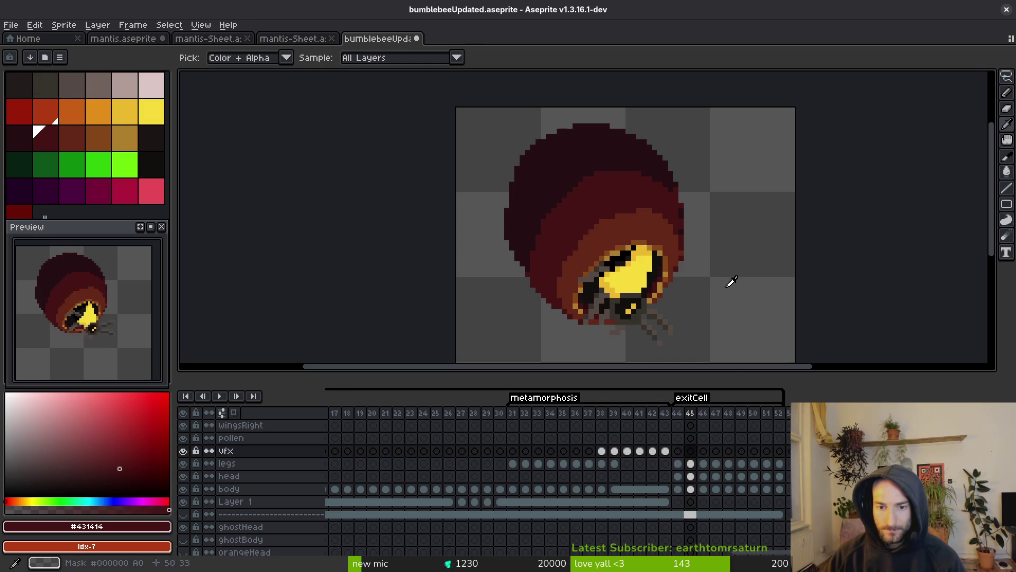
pyautogui.scroll(-1, 707, 299)
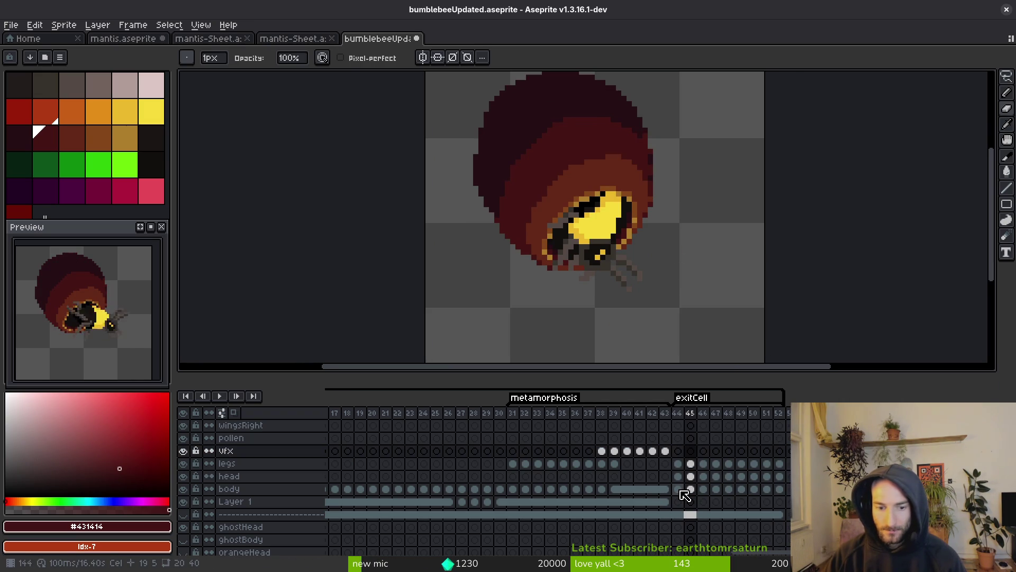
pyautogui.click(677, 475)
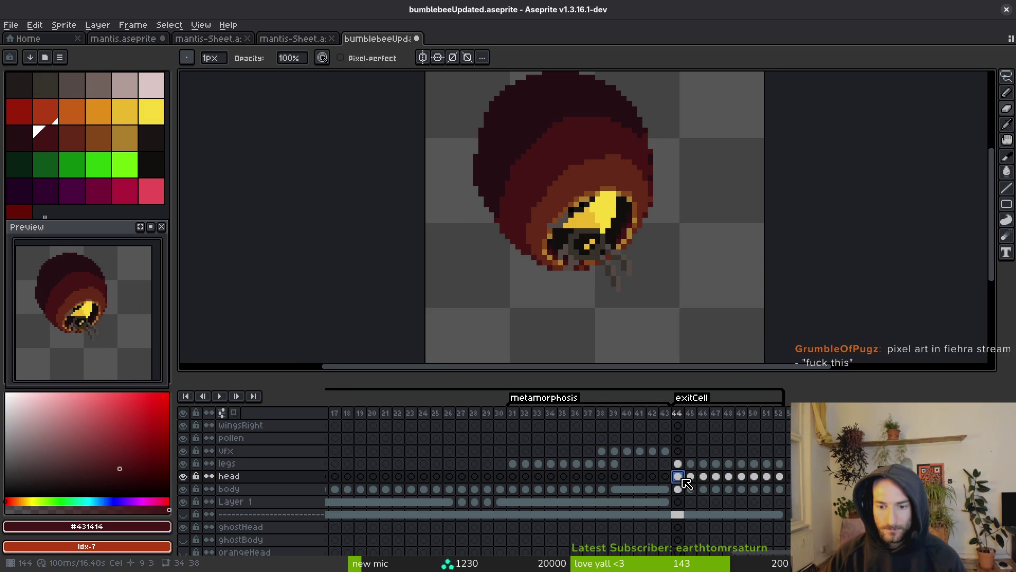
pyautogui.click(183, 476)
pyautogui.click(183, 476)
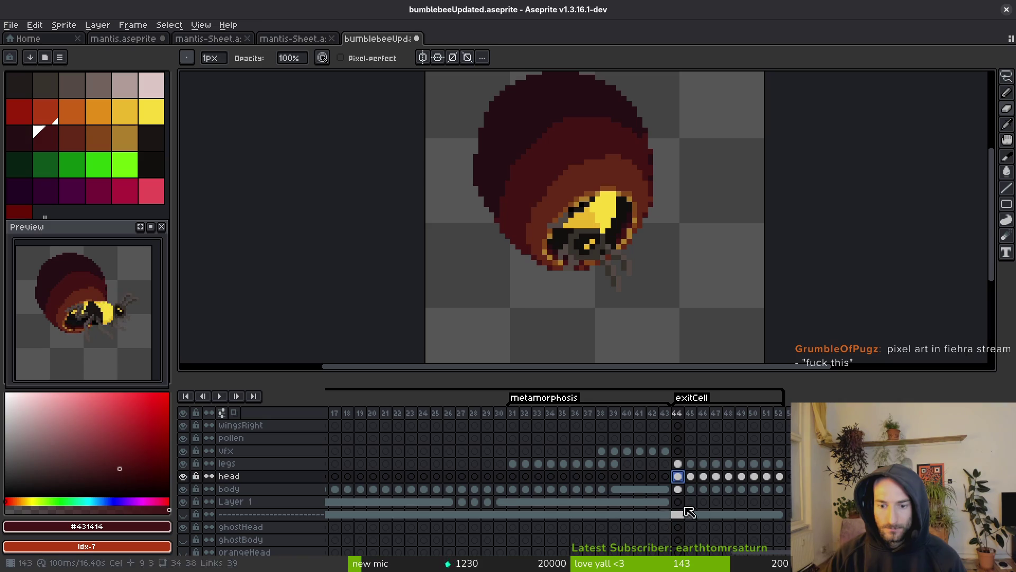
pyautogui.moveTo(679, 477)
pyautogui.mouseDown()
pyautogui.moveTo(781, 481)
pyautogui.moveTo(777, 503)
pyautogui.moveTo(762, 506)
pyautogui.mouseUp()
pyautogui.click(659, 504)
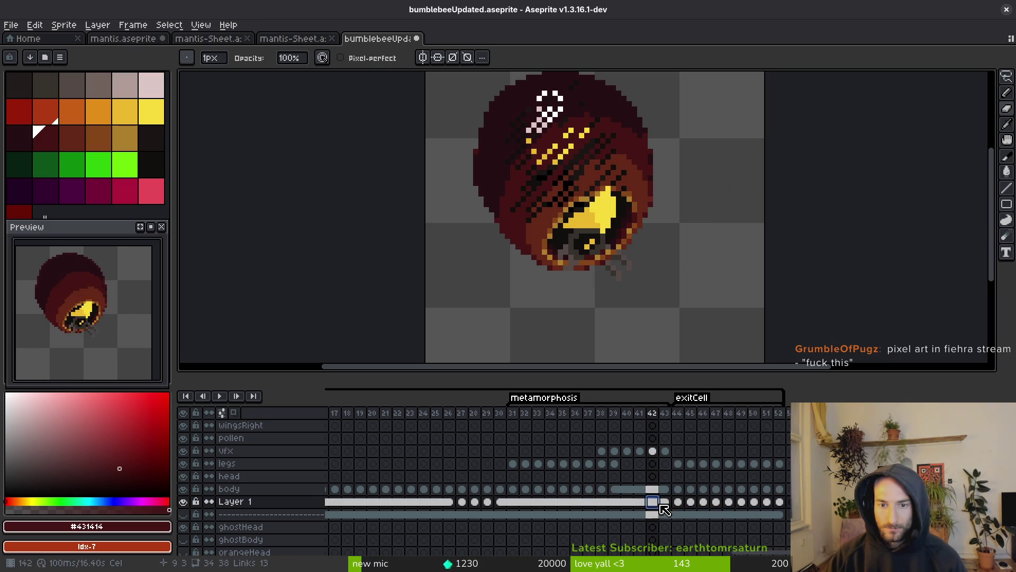
pyautogui.click(678, 501)
# Save the animation and compare frames 44 and 45 with the view centred on the bee
pyautogui.hotkey('ctrl', 's')
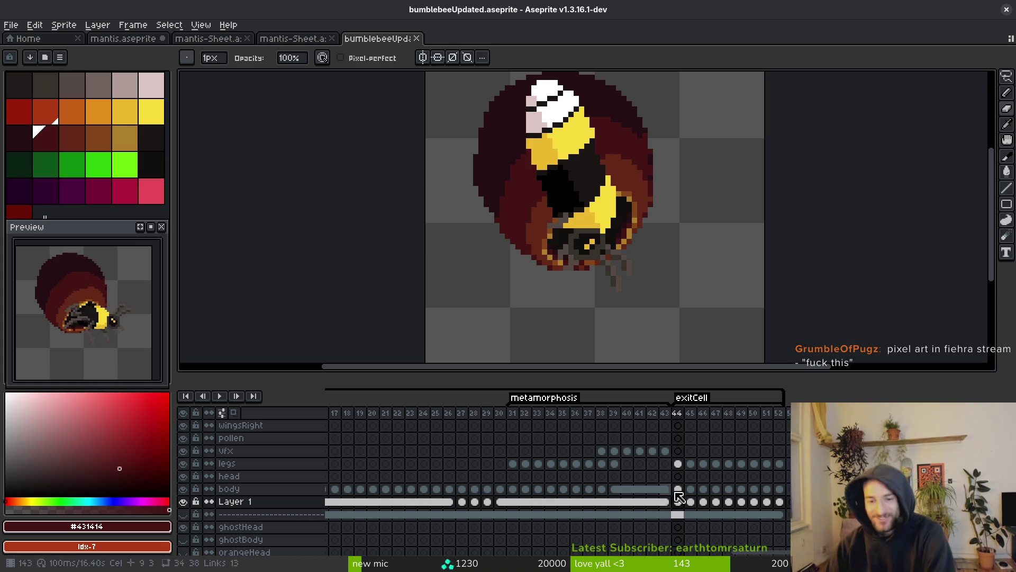
pyautogui.click(683, 464)
pyautogui.press('Right')
pyautogui.press('Right')
pyautogui.press('Left')
pyautogui.moveTo(583, 177); pyautogui.dragTo(595, 283)
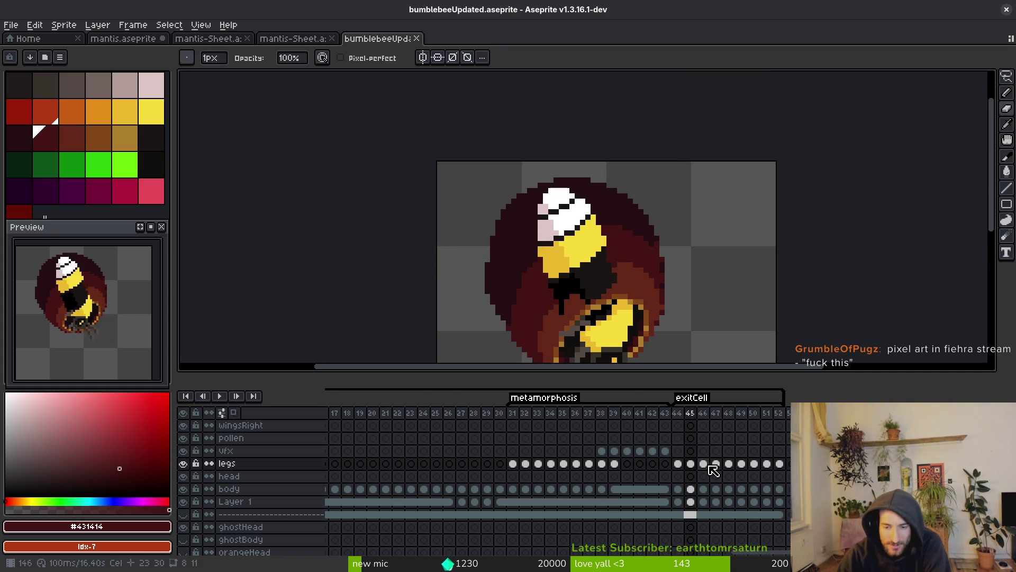
pyautogui.moveTo(657, 333); pyautogui.dragTo(639, 290)
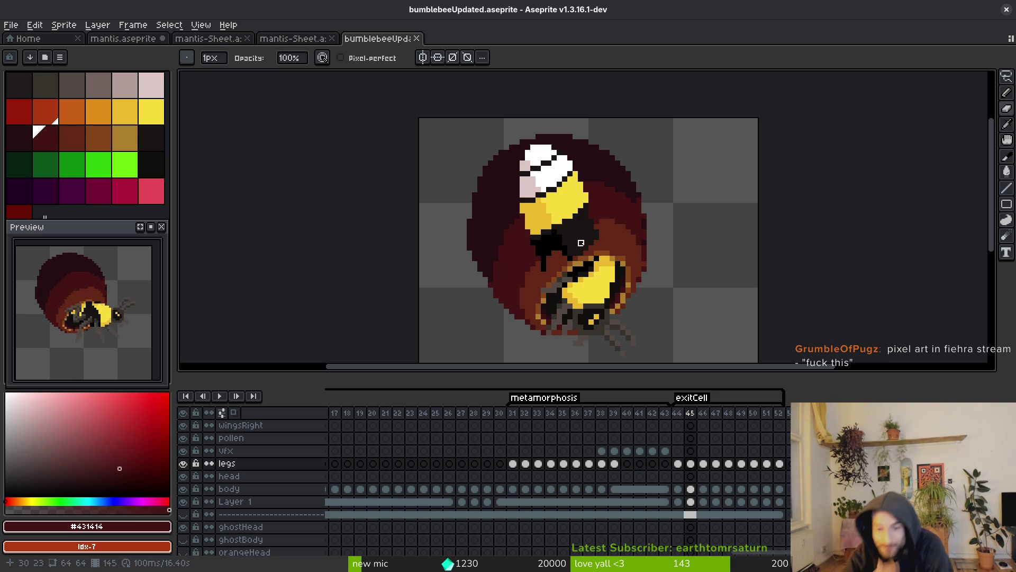
# Paste cocoon cels into vfx frames 44 and 45, then undo the frame 45 paste
pyautogui.click(666, 451)
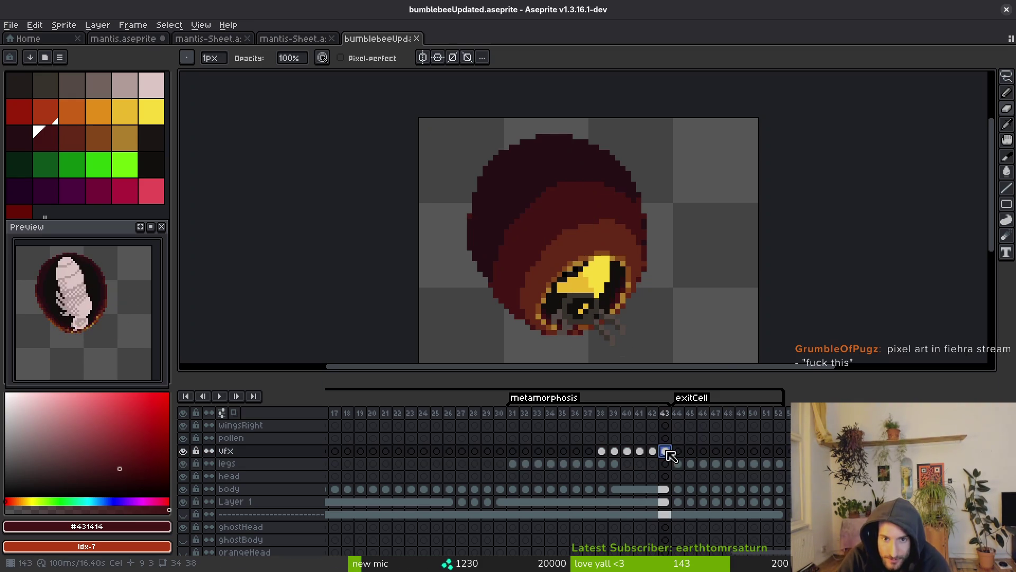
pyautogui.click(678, 450)
pyautogui.hotkey('ctrl', 'v')
pyautogui.click(691, 450)
pyautogui.hotkey('ctrl', 'v')
pyautogui.hotkey('ctrl', 'z')
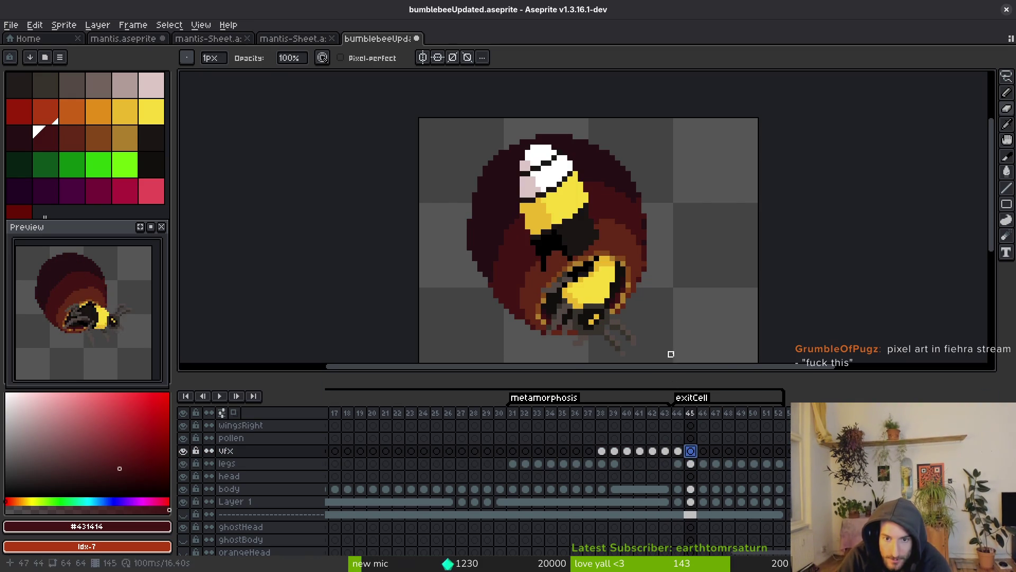
pyautogui.press('Left')
pyautogui.press('Right')
pyautogui.press('e')
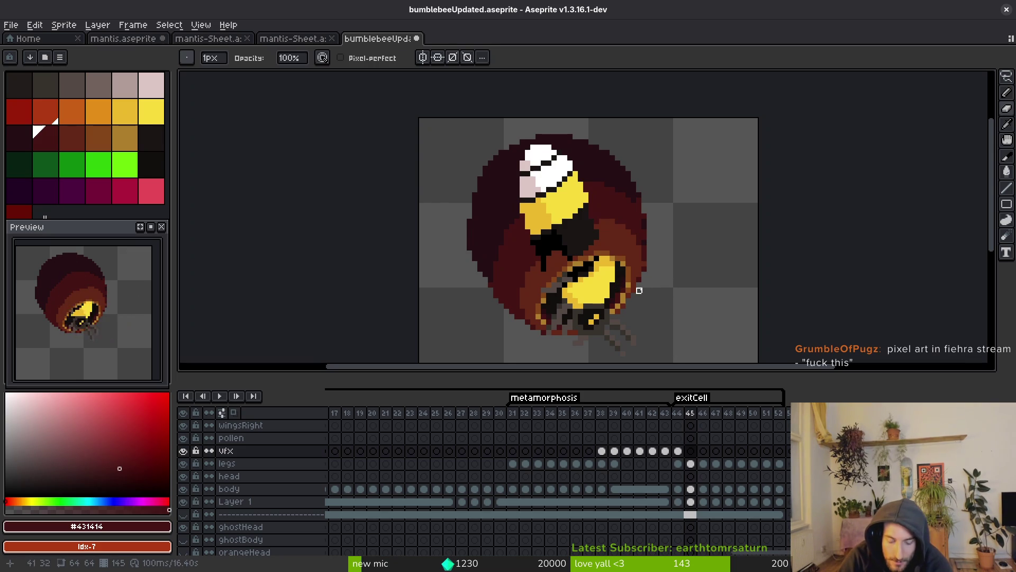
# Copy frame 44's vfx cocoon cel into the empty vfx cell at frame 45
pyautogui.click(681, 452)
pyautogui.hotkey('ctrl', 'c')
pyautogui.click(693, 453)
pyautogui.hotkey('ctrl', 'v')
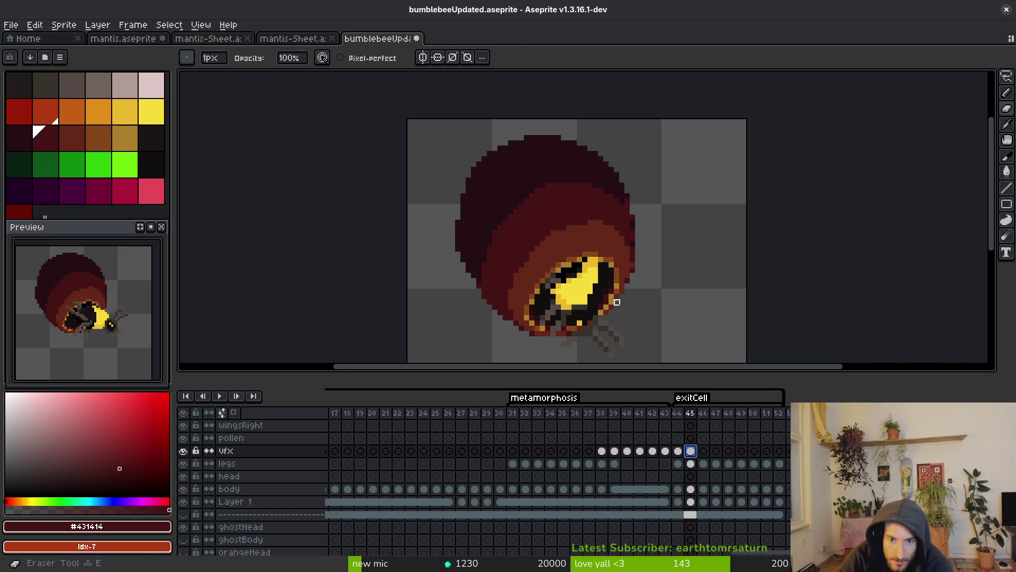
# Erase cocoon pixels with a round brush to reveal the bee's legs and head
pyautogui.click(186, 58)
pyautogui.click(192, 75)
pyautogui.scroll(1, 582, 301)
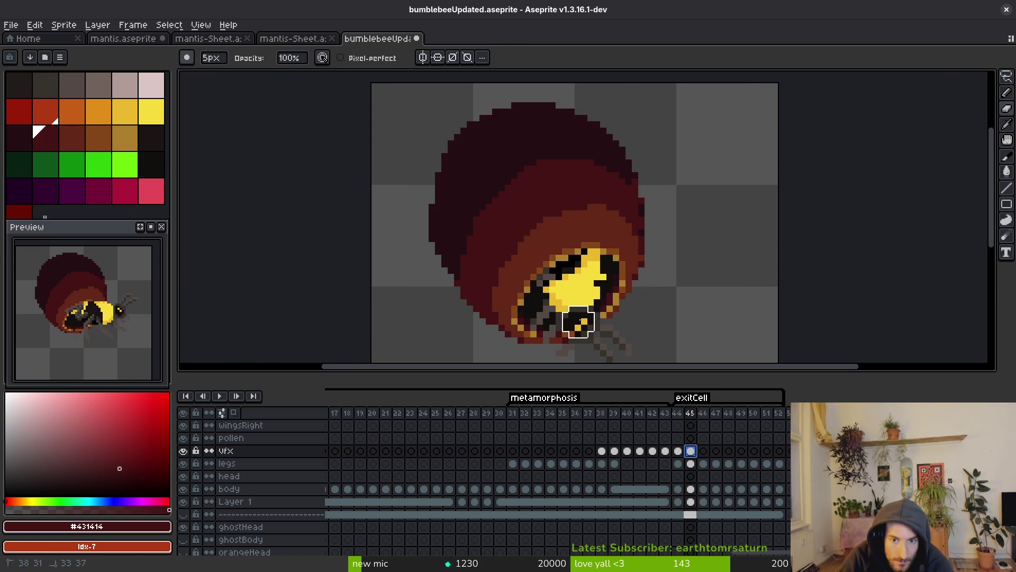
pyautogui.moveTo(610, 302); pyautogui.dragTo(577, 325)
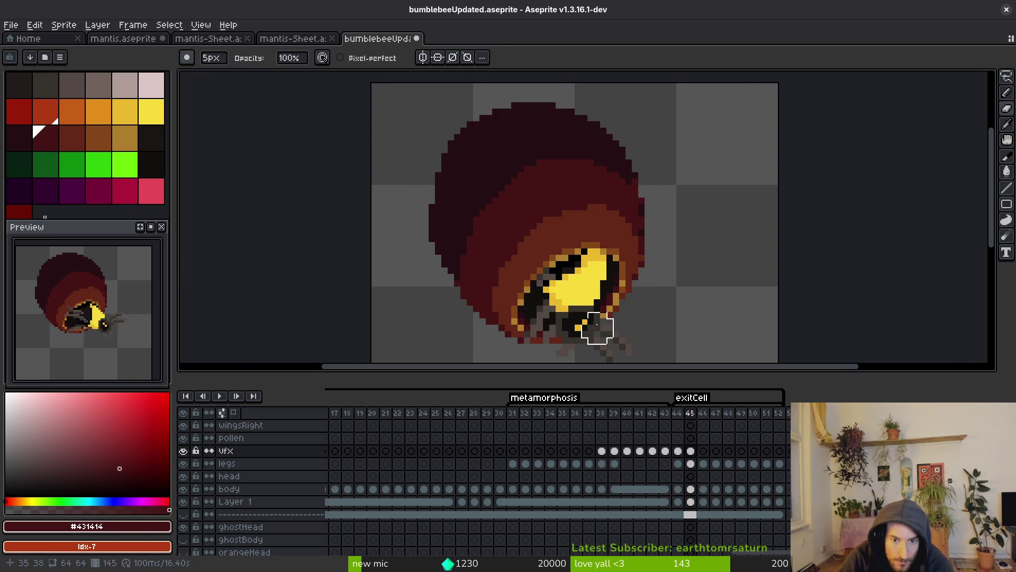
pyautogui.scroll(-1, 603, 334)
pyautogui.moveTo(548, 262)
pyautogui.mouseDown()
pyautogui.moveTo(554, 237)
pyautogui.moveTo(559, 269)
pyautogui.moveTo(548, 250)
pyautogui.moveTo(521, 271)
pyautogui.moveTo(604, 314)
pyautogui.mouseUp()
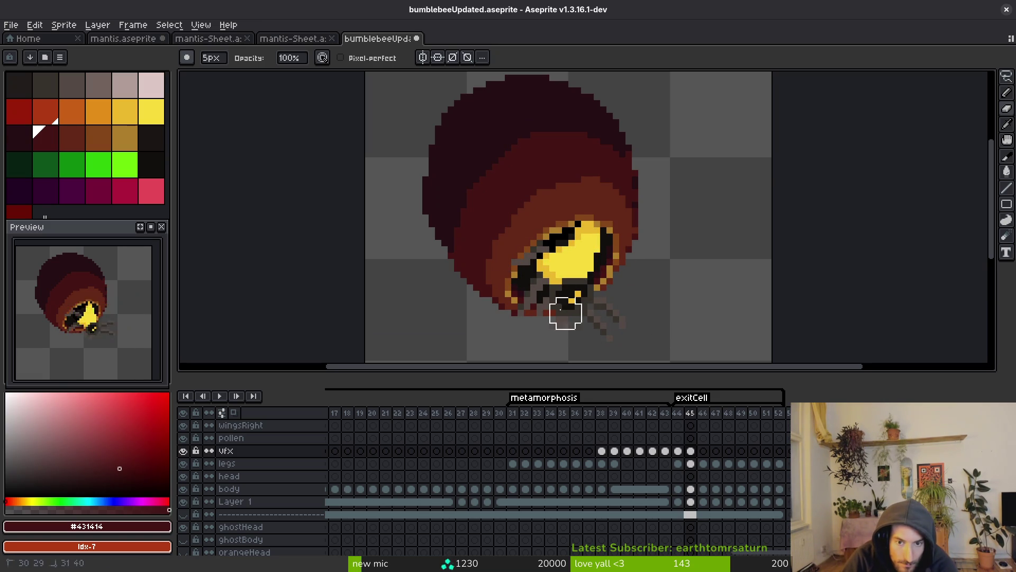
# Step back a frame, zoom out and advance through the exit frames to frame 47
pyautogui.press(',')
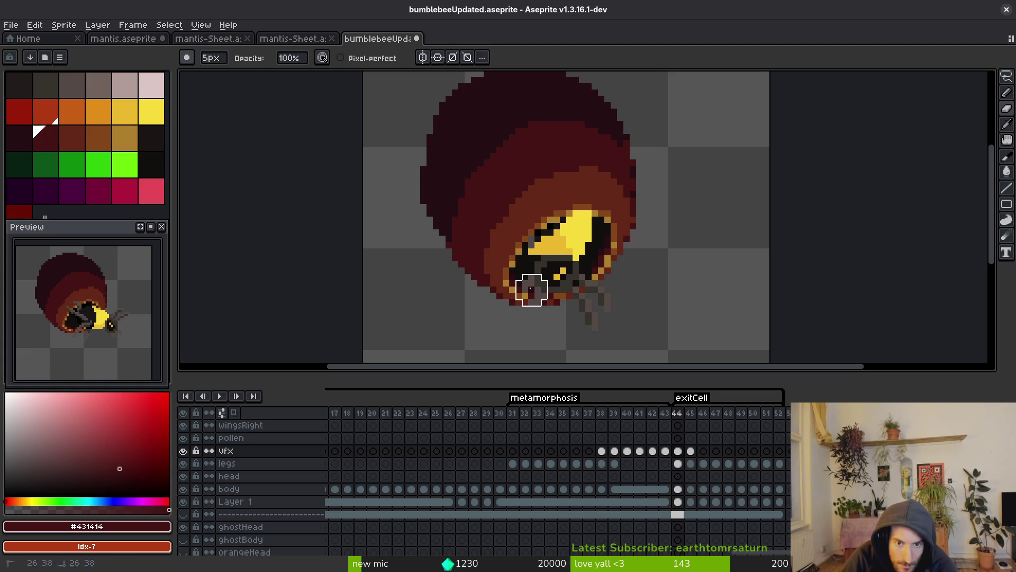
pyautogui.scroll(2, 607, 320)
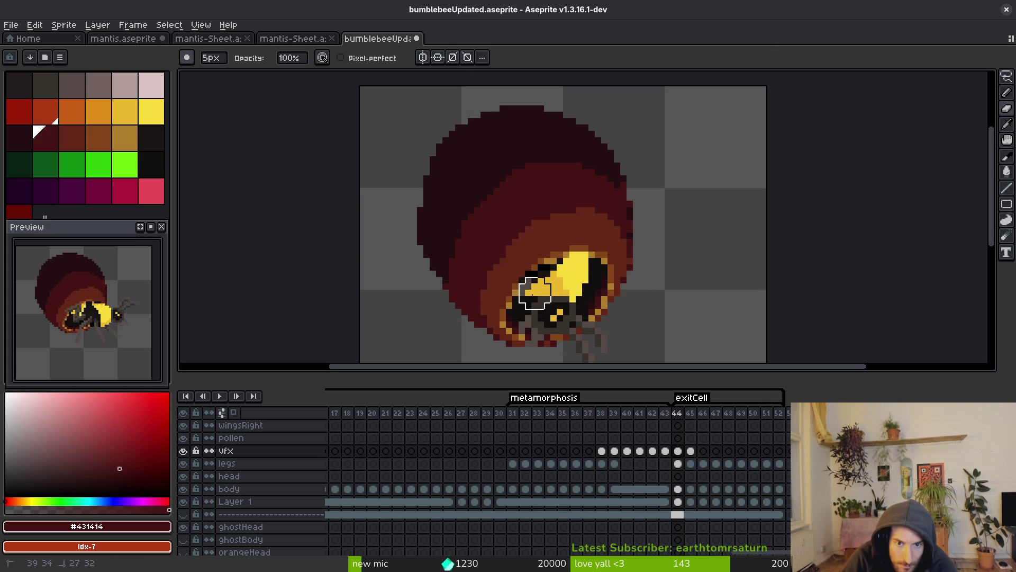
pyautogui.scroll(3, 526, 311)
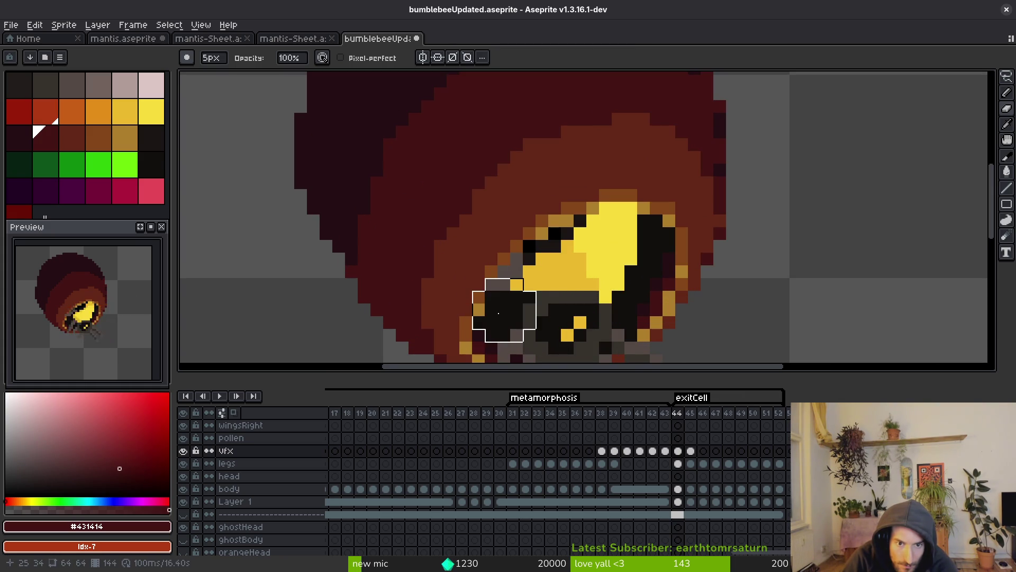
pyautogui.press(',')
pyautogui.scroll(-3, 586, 313)
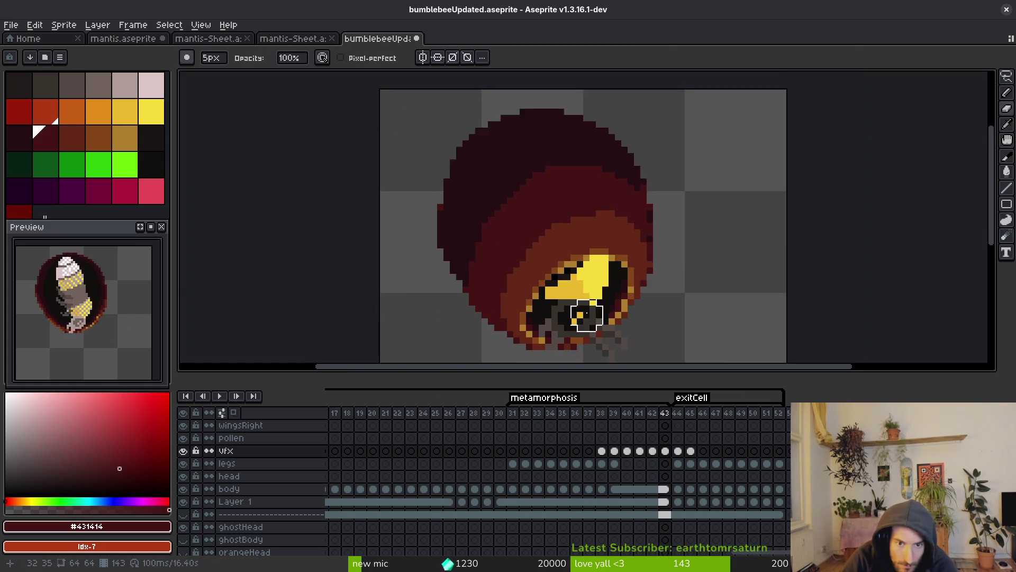
pyautogui.scroll(1, 586, 313)
pyautogui.scroll(2, 561, 275)
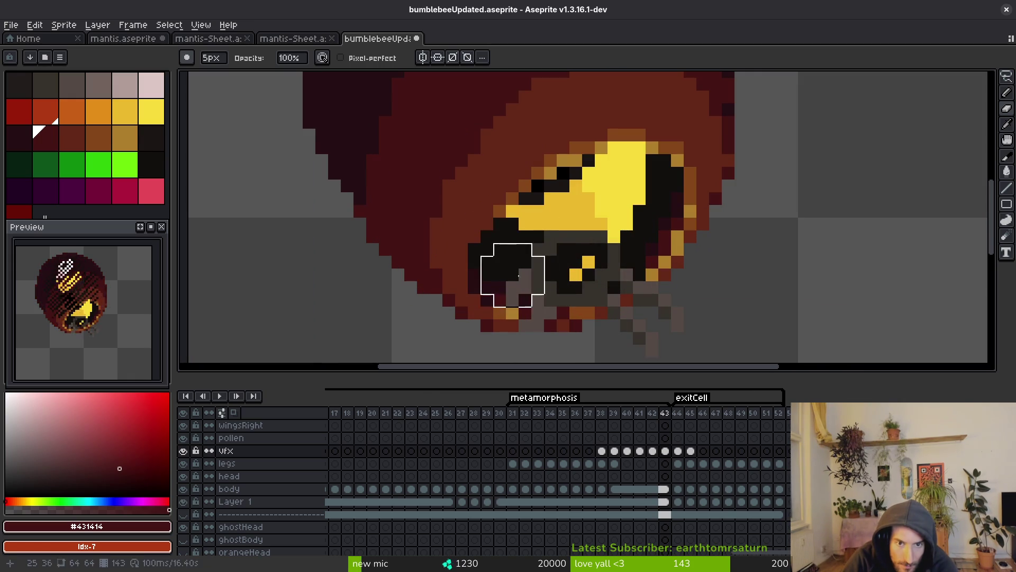
pyautogui.scroll(-4, 629, 291)
pyautogui.press('i')
pyautogui.press('.')
pyautogui.press('.')
pyautogui.press('.')
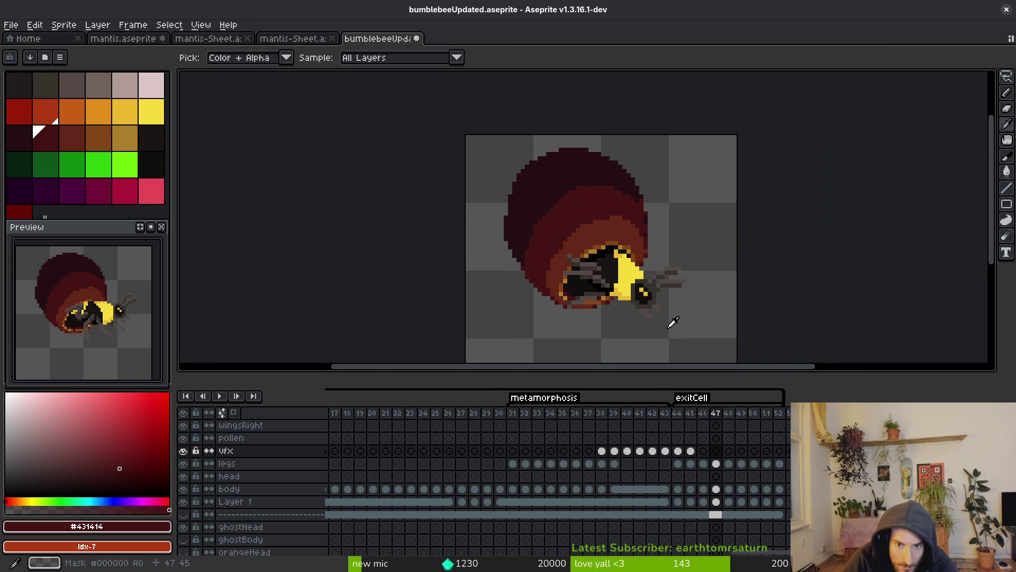
# Pick the dark #250e13 colour from the cocoon at frame 26
pyautogui.click(448, 425)
pyautogui.press('b')
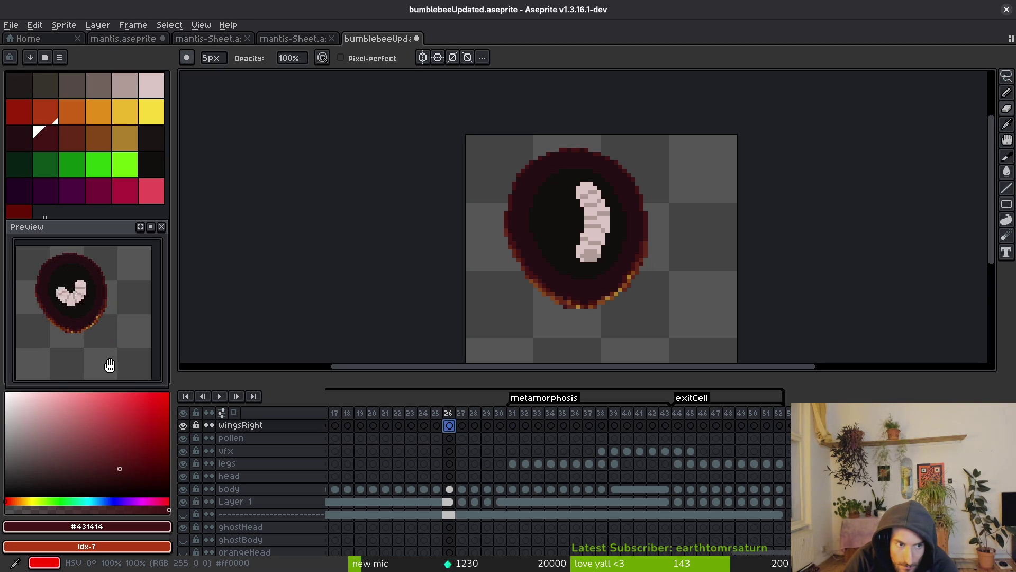
pyautogui.scroll(3, 58, 339)
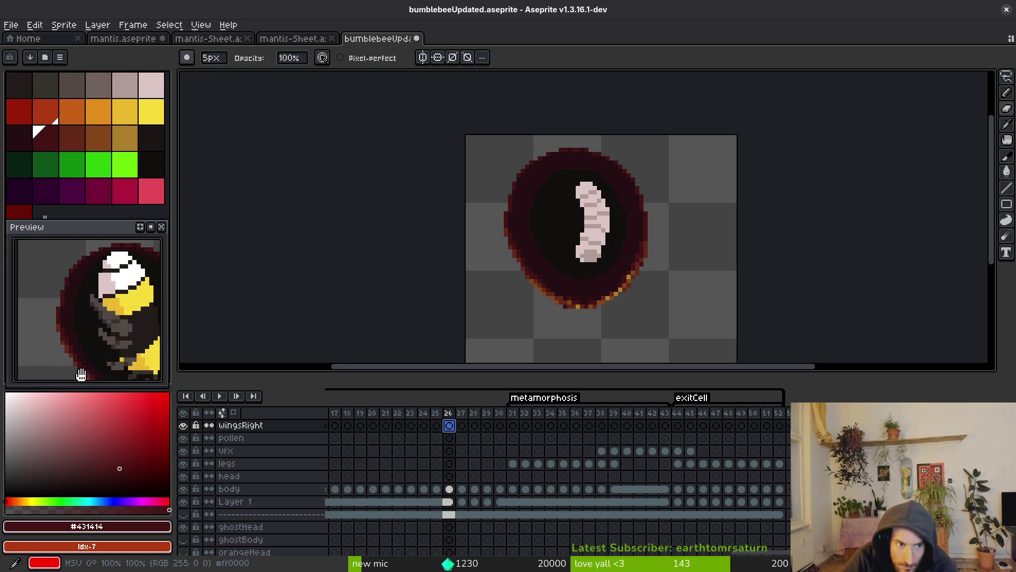
pyautogui.press('Return')
pyautogui.press('i')
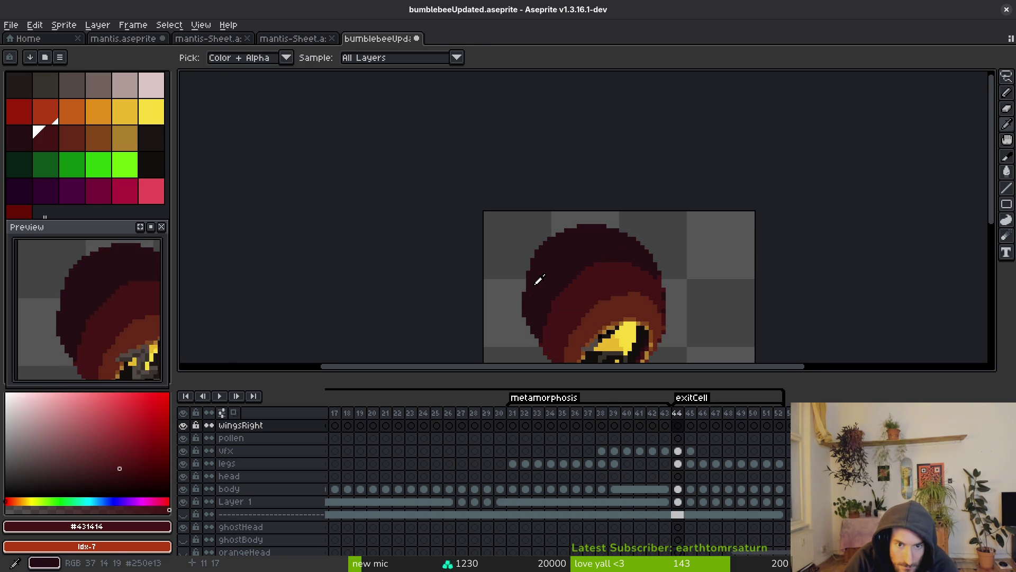
pyautogui.keyDown('alt'); pyautogui.click(535, 284); pyautogui.keyUp('alt')
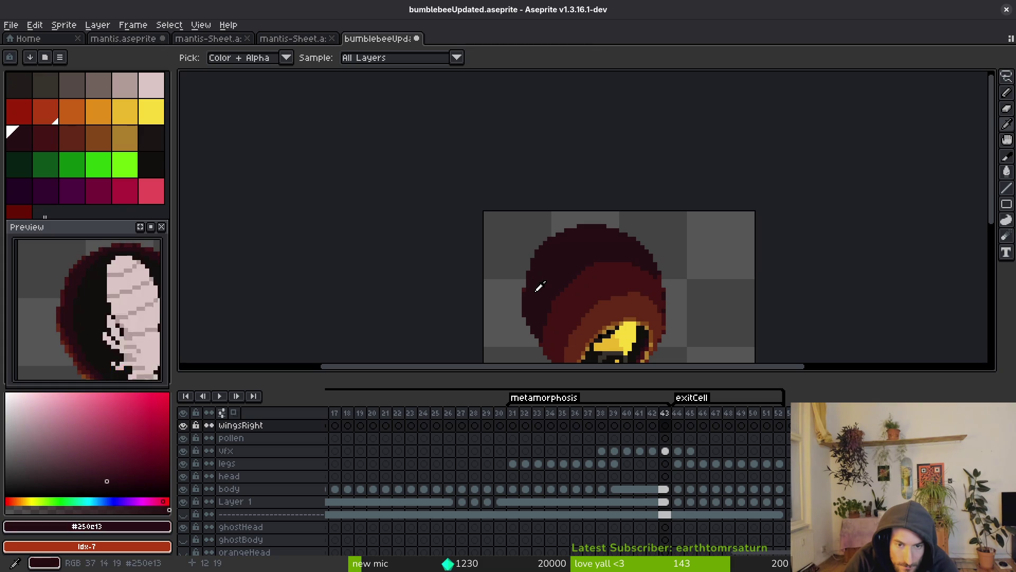
# Shade a single dark pixel at the opening's edge on frame 44 with a 1px pixel-perfect shading brush
pyautogui.scroll(1, 523, 286)
pyautogui.press('b')
pyautogui.press('.')
pyautogui.click(509, 283)
pyautogui.press(',')
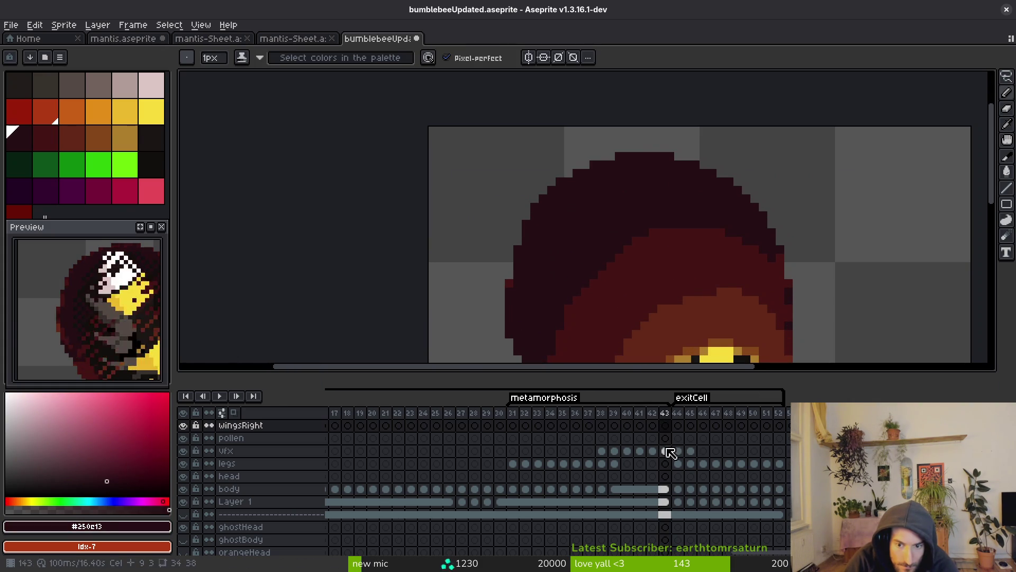
pyautogui.click(665, 450)
pyautogui.press('.')
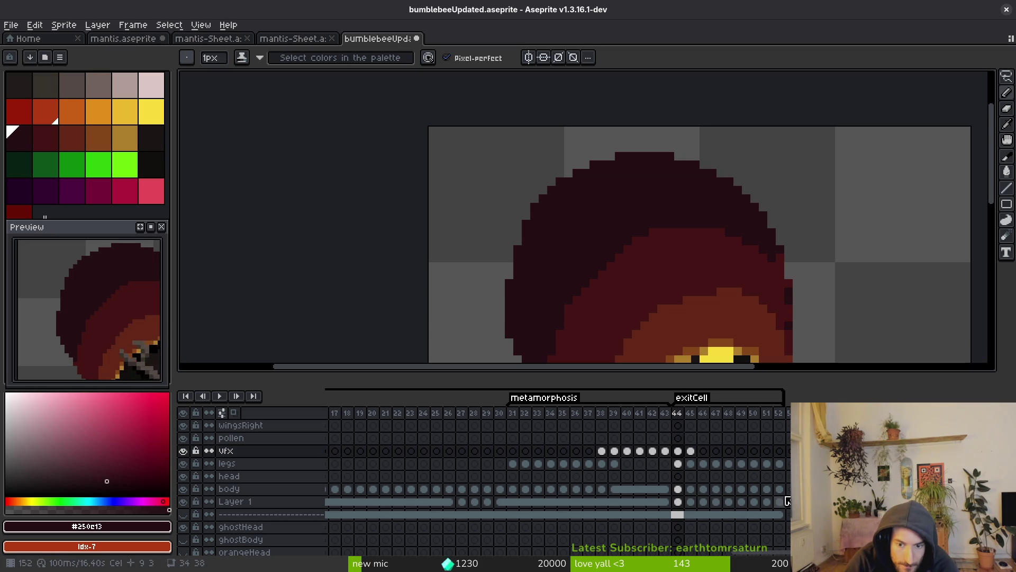
# Hide Layer 1 to check the VFX alone on frames 44–46, then show it again
pyautogui.click(183, 502)
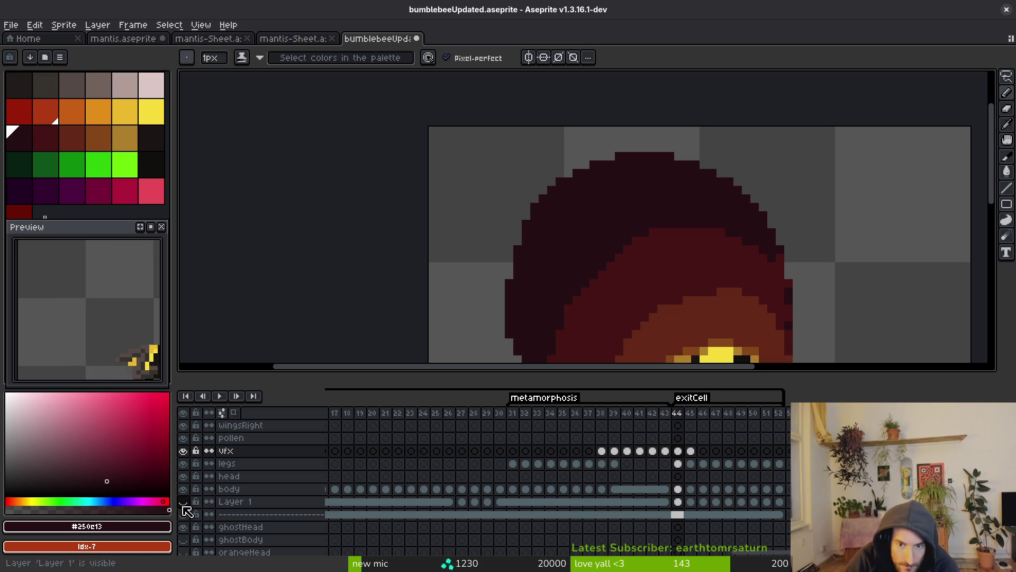
pyautogui.press('.')
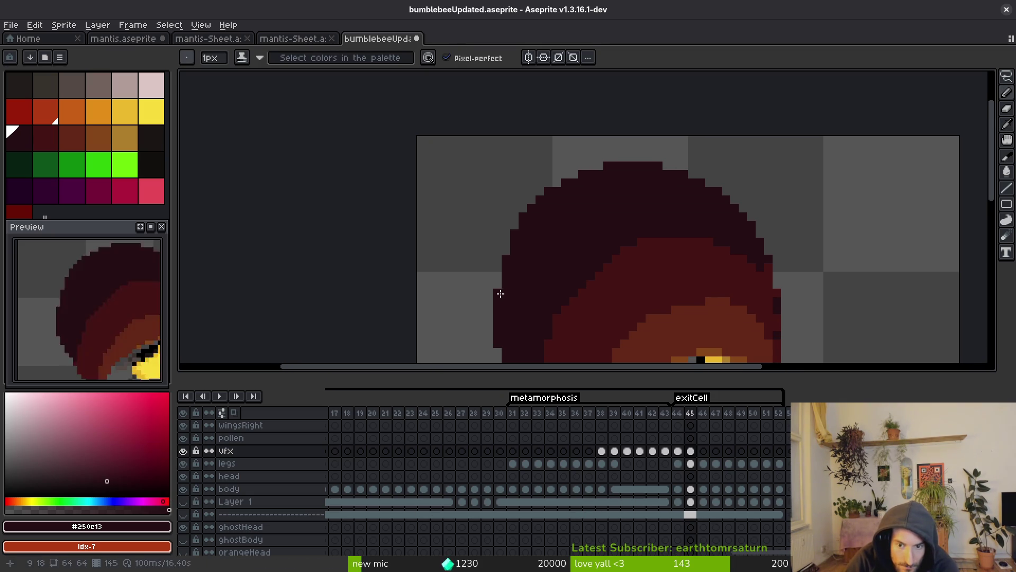
pyautogui.press('.')
pyautogui.press(',')
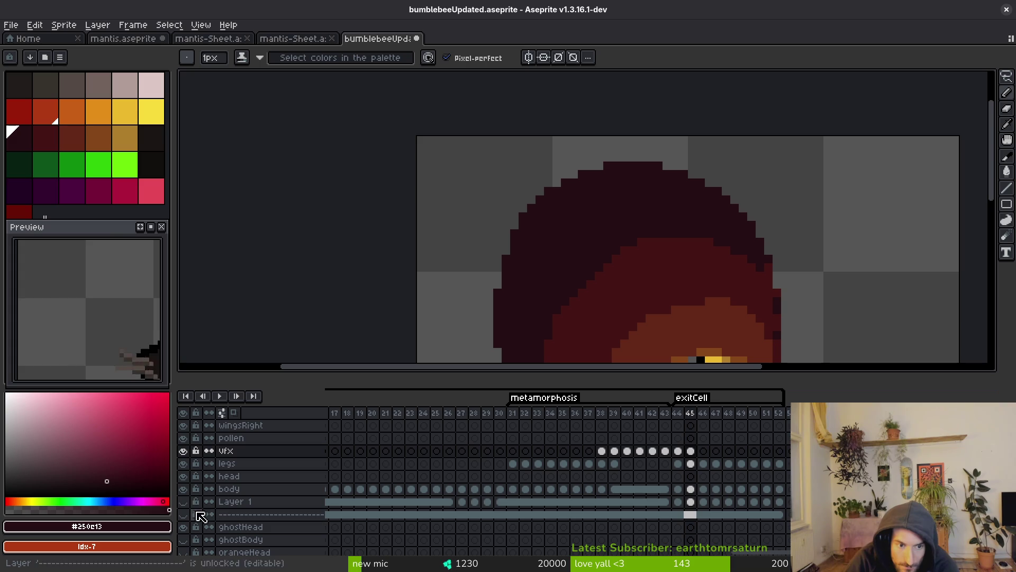
pyautogui.click(183, 502)
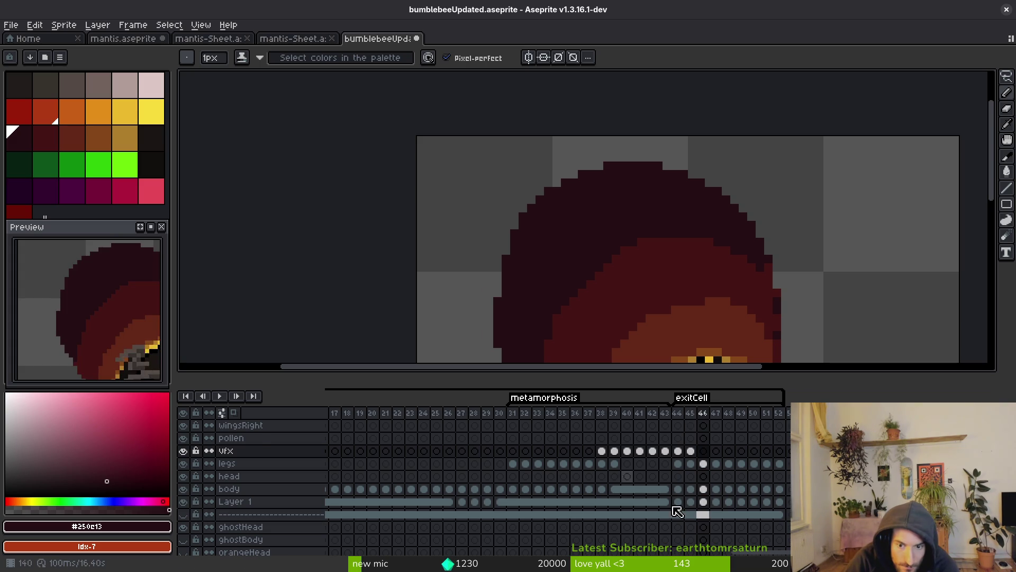
pyautogui.click(700, 504)
# Advance through the exit frames on Layer 1 to the last exit frame
pyautogui.hotkey('ctrl', 'z')
pyautogui.hotkey('ctrl', 'z')
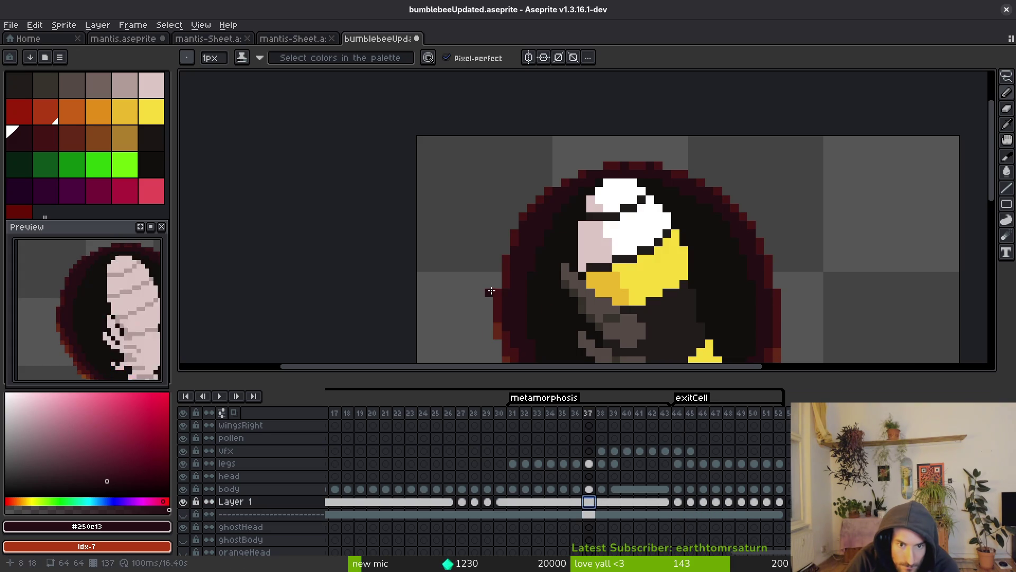
pyautogui.click(691, 502)
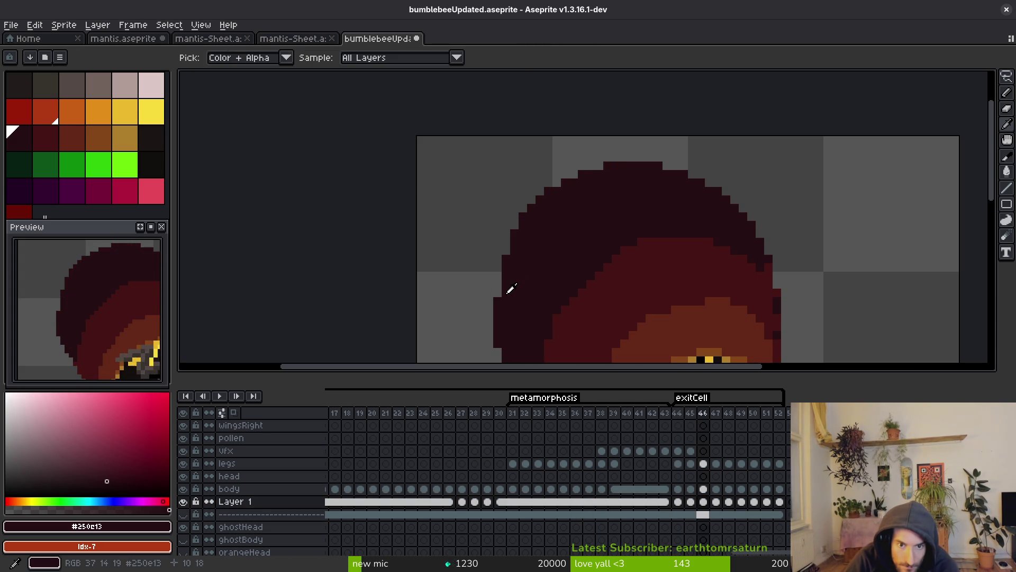
pyautogui.hotkey('alt', 'n')
pyautogui.hotkey('alt', 'n')
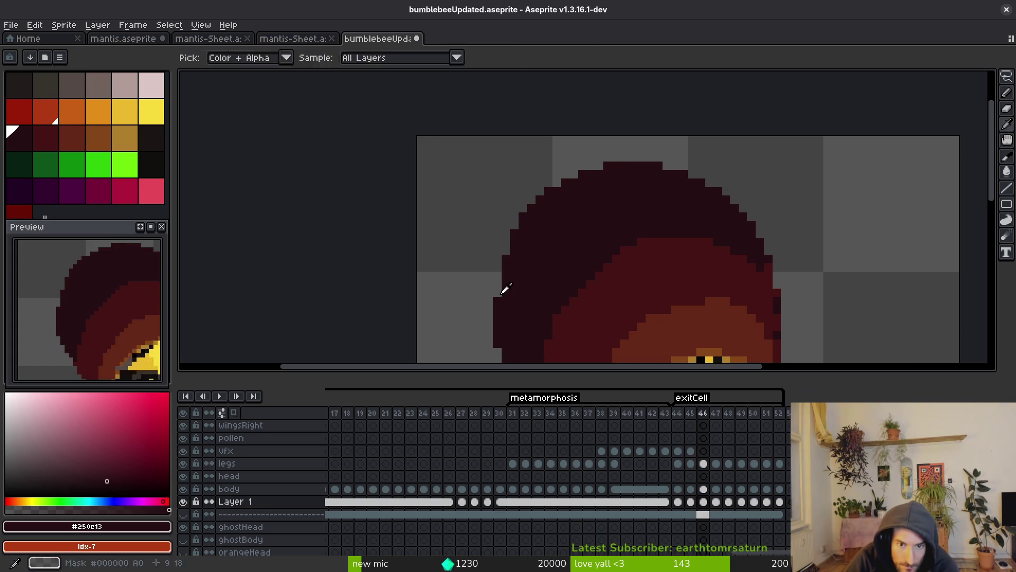
pyautogui.hotkey('alt', 'n')
pyautogui.hotkey('alt', 'n')
pyautogui.hotkey('alt', 'n')
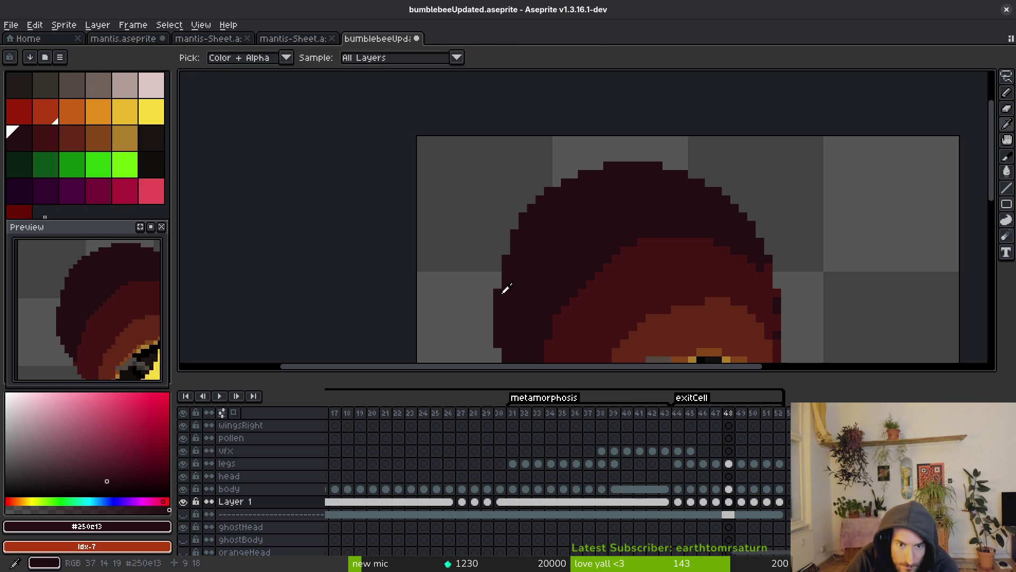
pyautogui.hotkey('alt', 'n')
# Save bumblebeeUpdated.aseprite with Ctrl+S
pyautogui.hotkey('ctrl', 's')
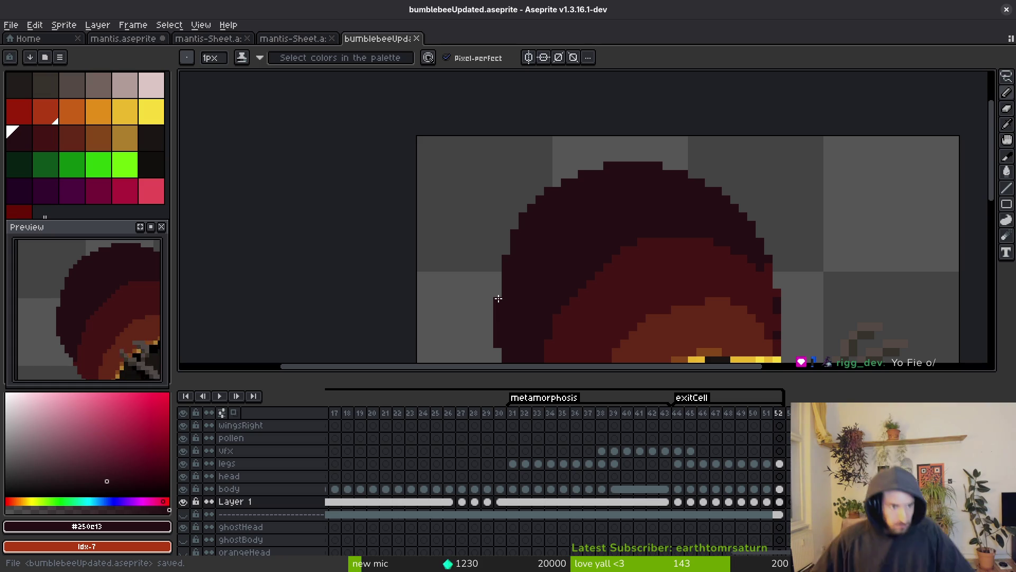
# Play the animation and pan the view to show more of the cocoon
pyautogui.press('Return')
pyautogui.press('i')
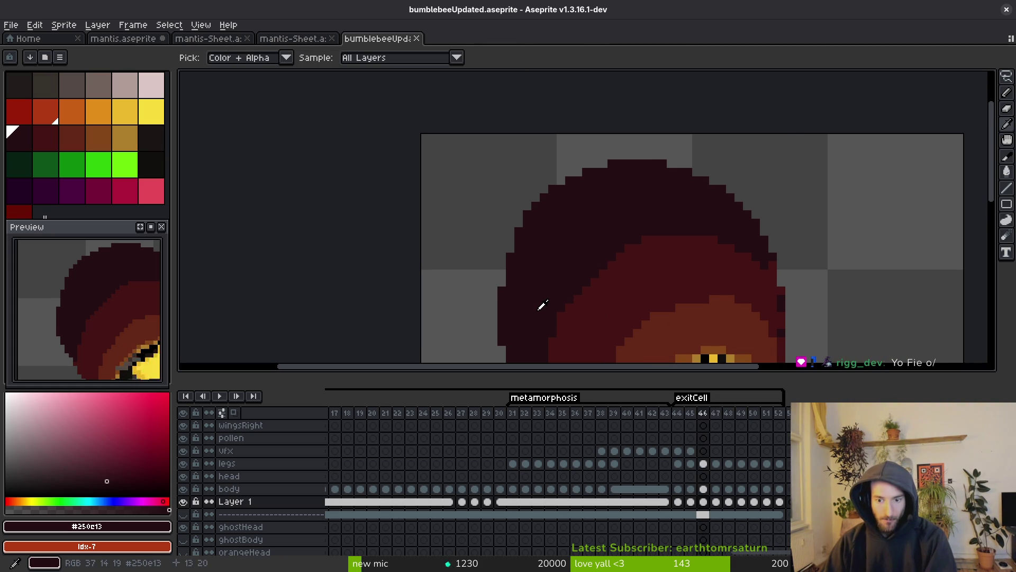
pyautogui.press('b')
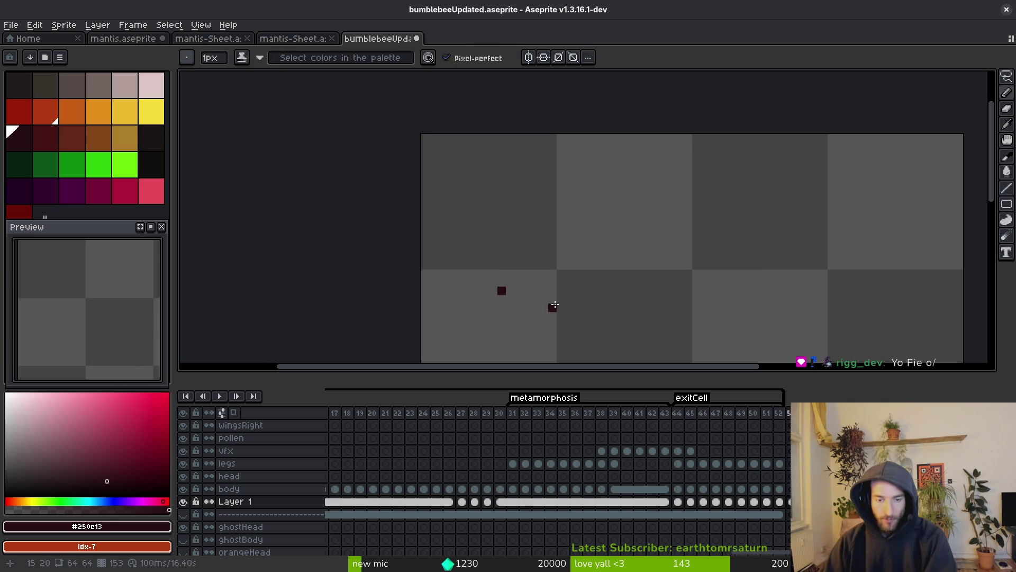
pyautogui.press('i')
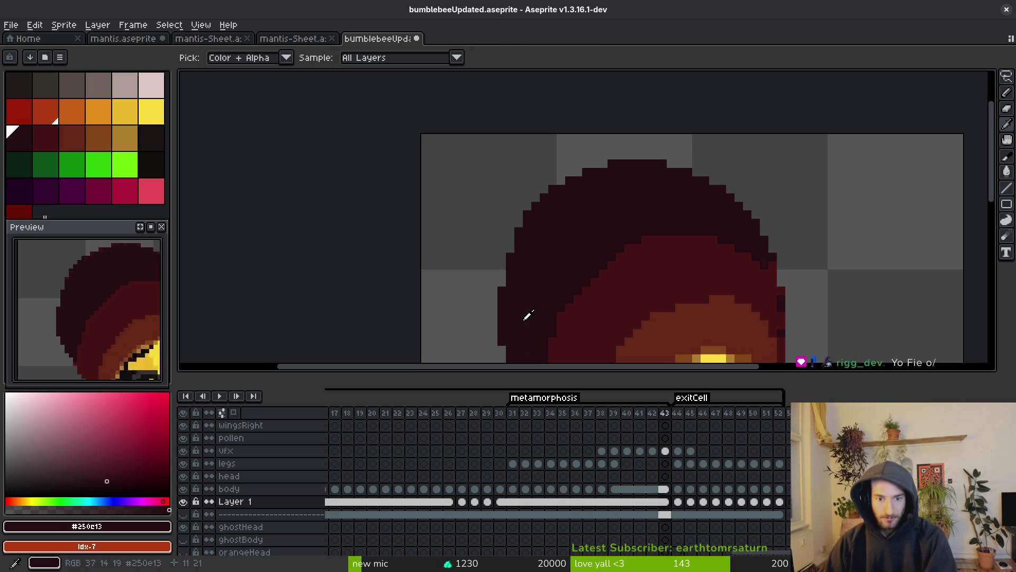
pyautogui.press('b')
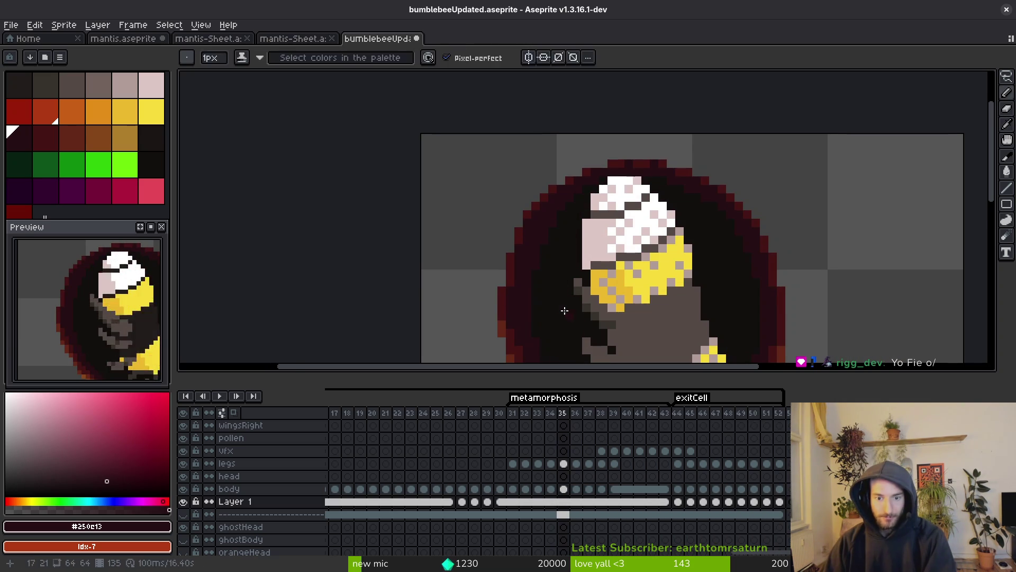
pyautogui.moveTo(566, 313); pyautogui.dragTo(537, 248)
# Save the file and play the animation from frame 27 on the VFX layer
pyautogui.hotkey('ctrl', 's')
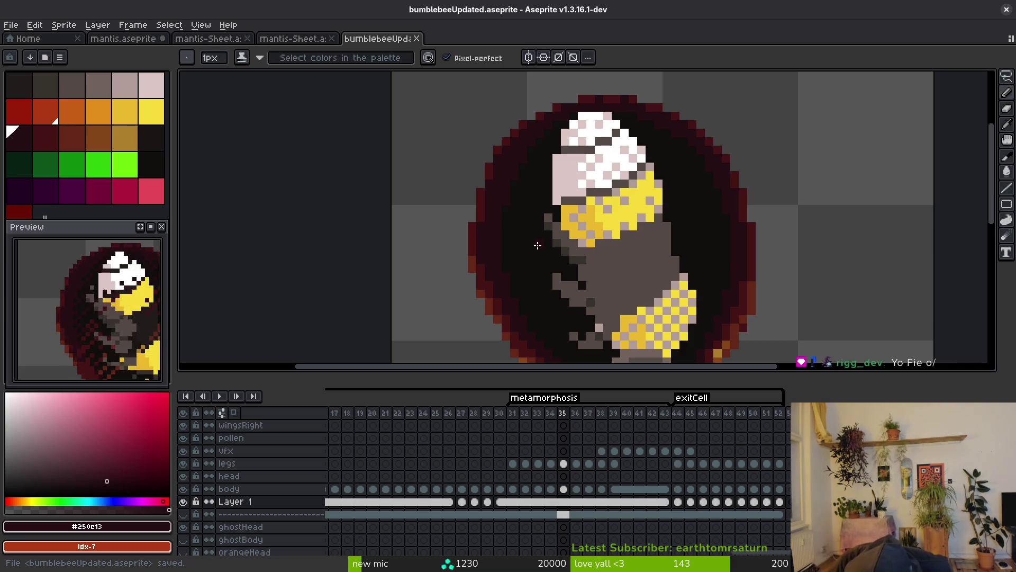
pyautogui.click(462, 451)
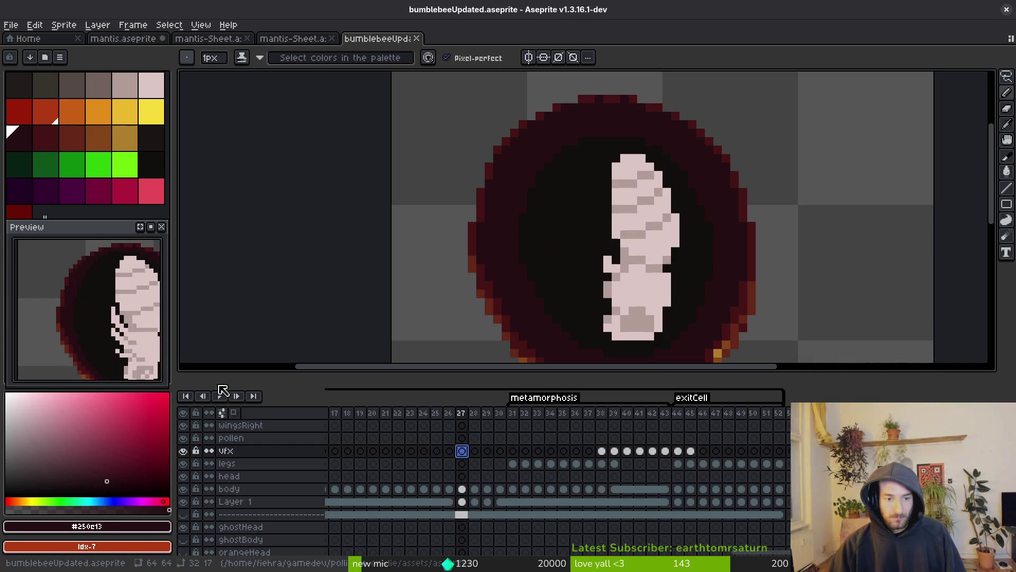
pyautogui.press('Return')
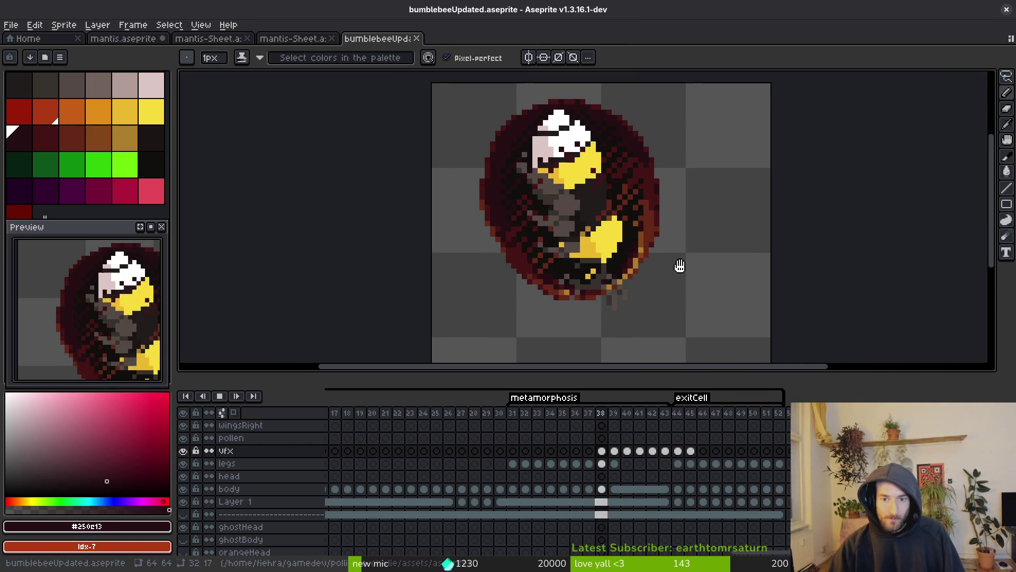